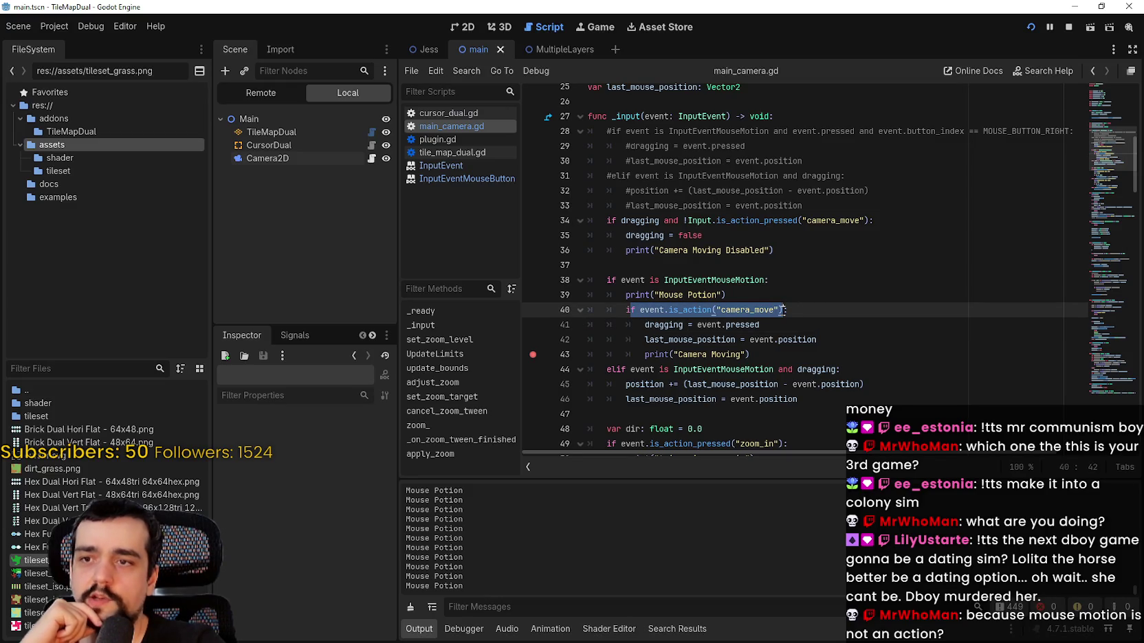
- Copy event.is_action("camera_move") onto line 38's mouse-motion condition, joined with 'and'
{"action": "left_click", "coordinate": [647, 310]}
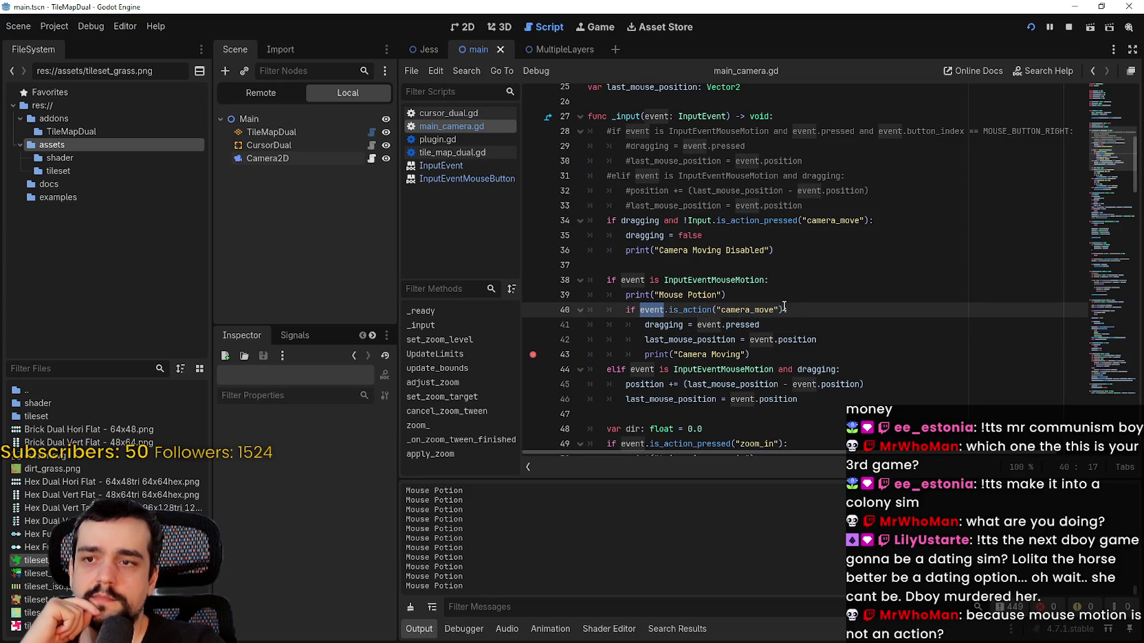
{"action": "left_click_drag", "start_coordinate": [784, 310], "coordinate": [626, 310]}
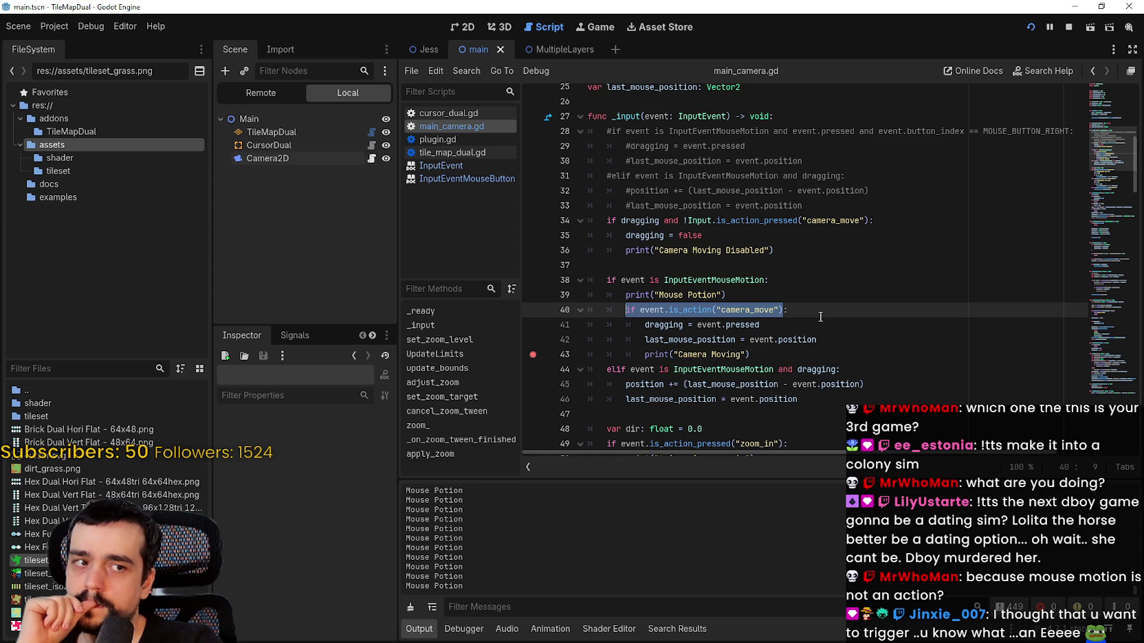
{"action": "scroll", "coordinate": [820, 316], "scroll_direction": "down", "scroll_amount": 1}
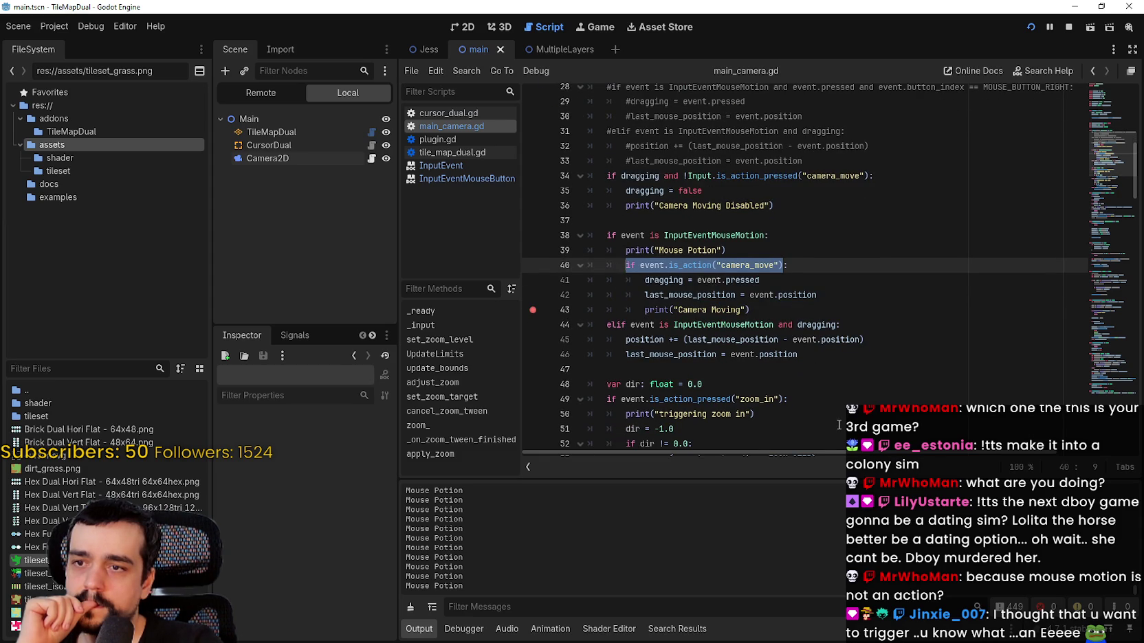
{"action": "scroll", "coordinate": [820, 316], "scroll_direction": "down", "scroll_amount": 1}
{"action": "scroll", "coordinate": [776, 374], "scroll_direction": "up", "scroll_amount": 2}
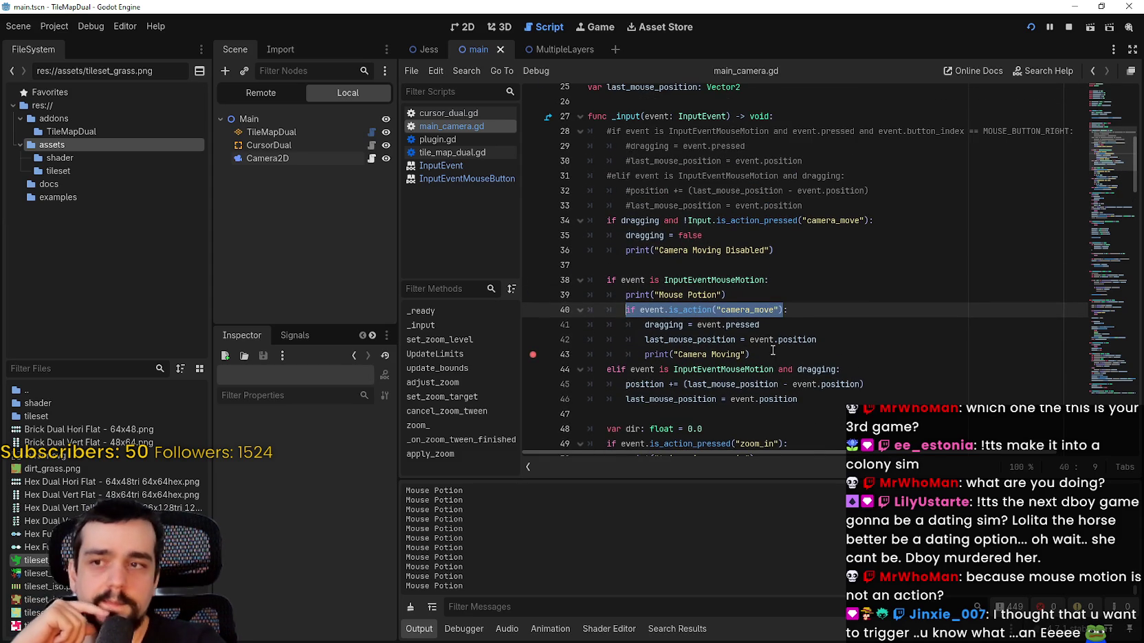
{"action": "left_click", "coordinate": [773, 354]}
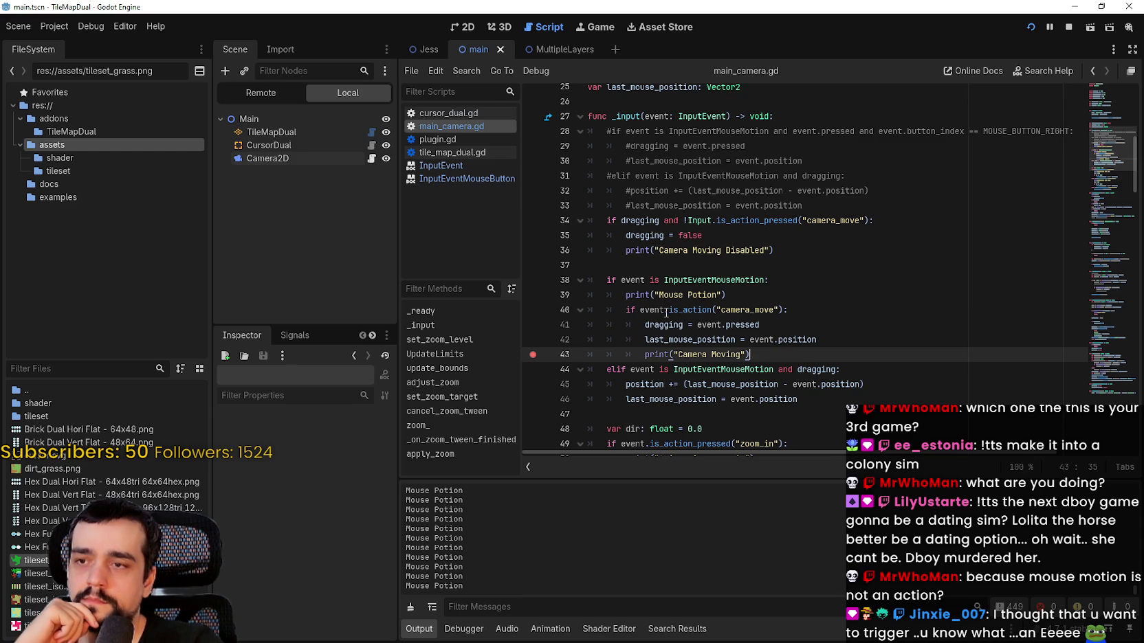
{"action": "left_click", "coordinate": [657, 310]}
{"action": "left_click_drag", "start_coordinate": [658, 310], "coordinate": [782, 309]}
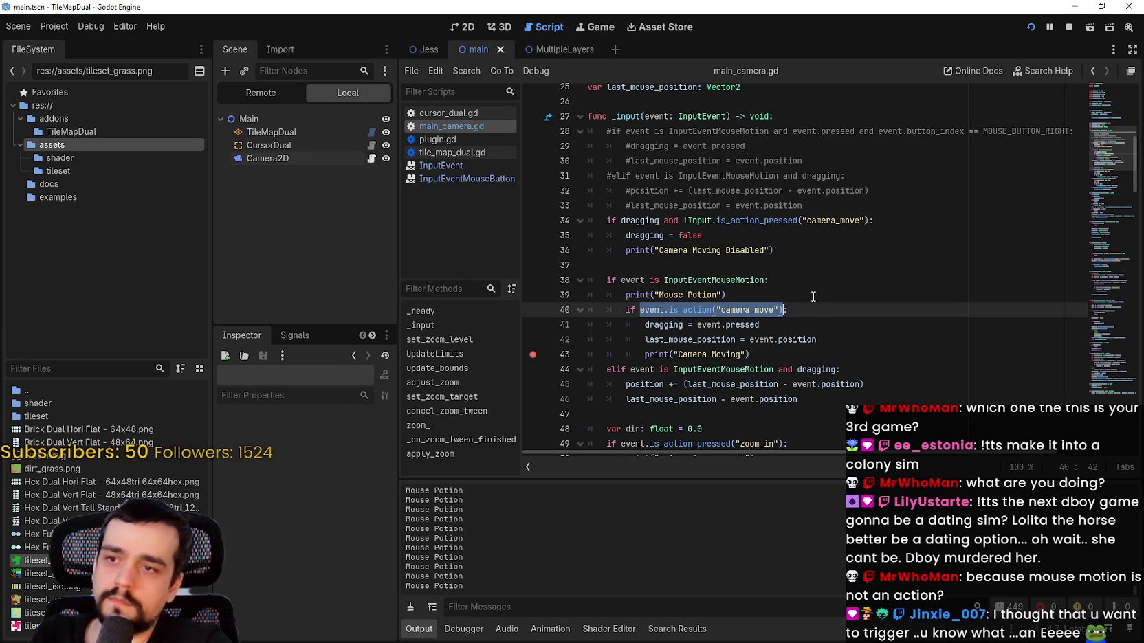
{"action": "left_click", "coordinate": [767, 280]}
{"action": "type", "text": "and"}
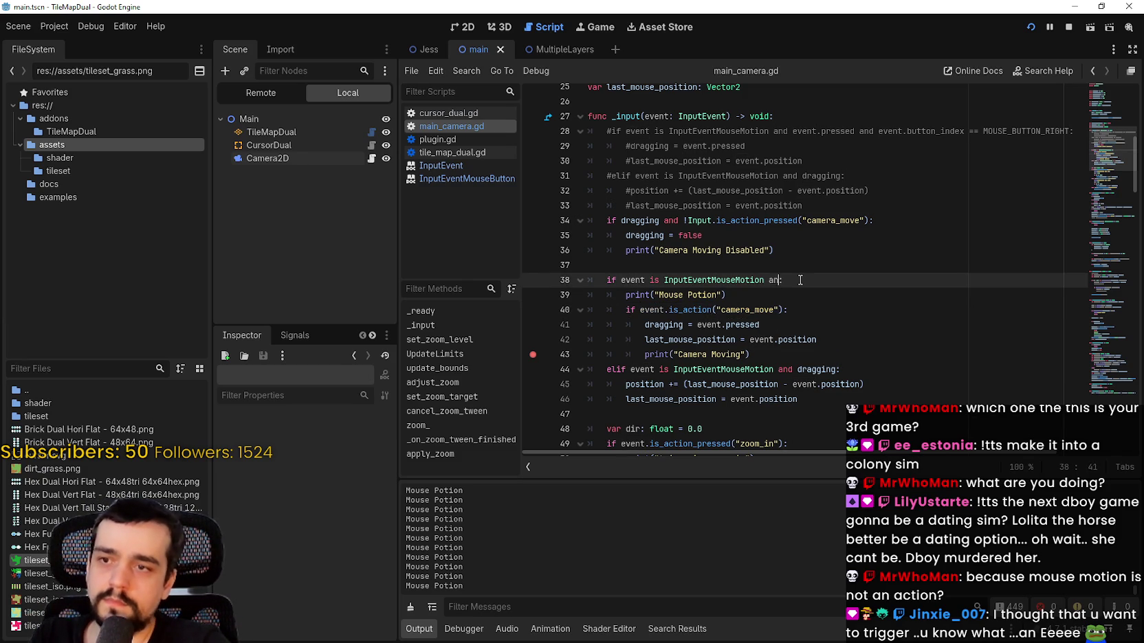
{"action": "type", "text": "d event.is_action(\"camera_move\")"}
- Delete the nested camera_move if on line 40 and dedent the three lines of its body
{"action": "mouse_move", "coordinate": [811, 311]}
{"action": "left_mouse_down"}
{"action": "mouse_move", "coordinate": [653, 296]}
{"action": "mouse_move", "coordinate": [569, 310]}
{"action": "left_mouse_up"}
{"action": "key", "text": "BackSpace"}
{"action": "key", "text": "BackSpace"}
{"action": "key", "text": "Down"}
{"action": "key", "text": "shift+Tab"}
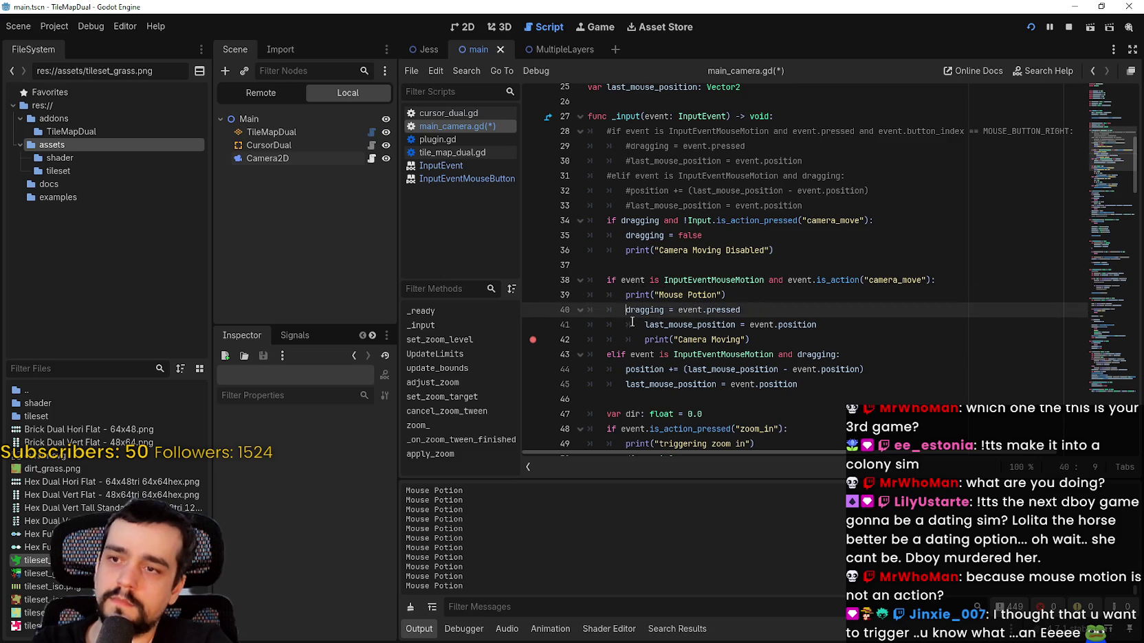
{"action": "key", "text": "Down"}
{"action": "key", "text": "shift+Tab"}
{"action": "key", "text": "Down"}
{"action": "key", "text": "shift+Tab"}
- Comment out the Mouse Potion print and run the game with F5 to test the edit
{"action": "left_click", "coordinate": [625, 295]}
{"action": "type", "text": "#"}
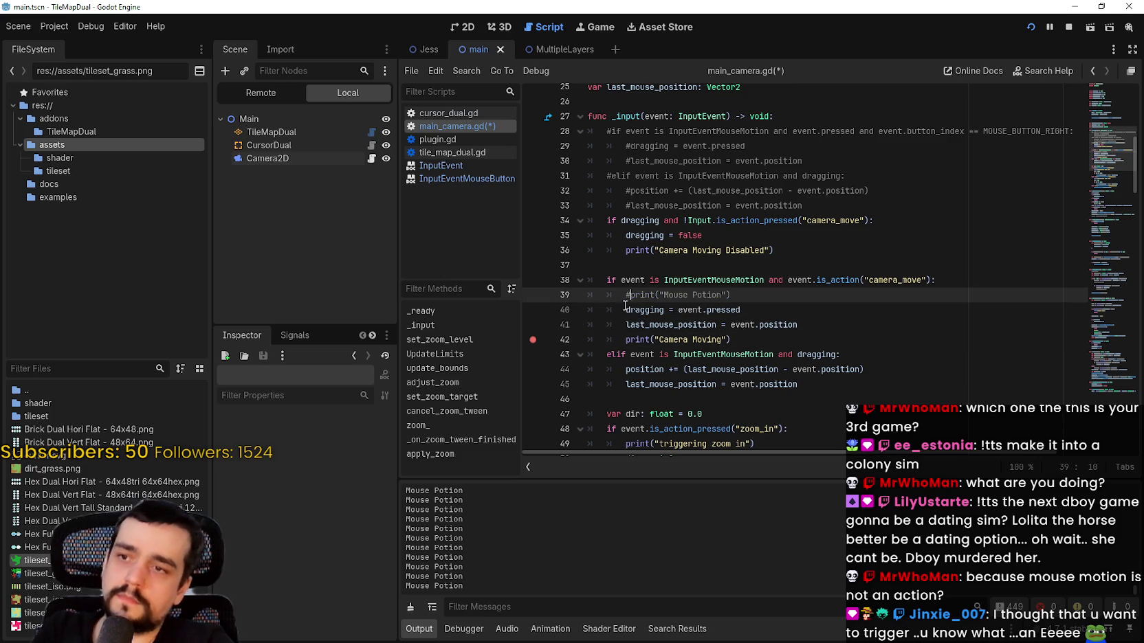
{"action": "left_click", "coordinate": [1070, 29]}
{"action": "key", "text": "F5"}
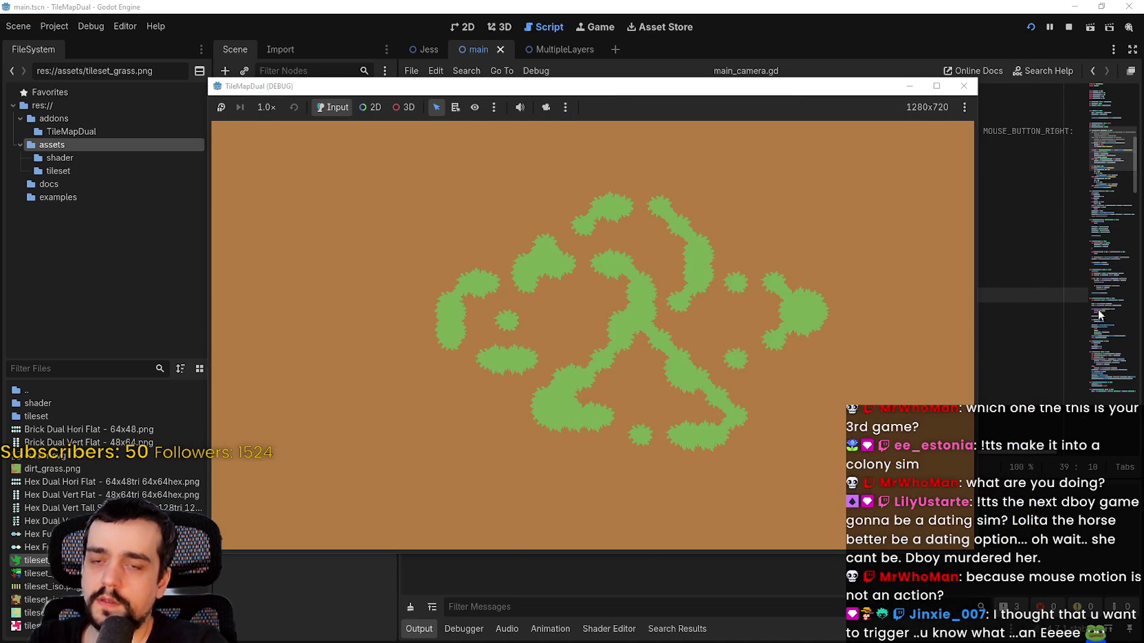
{"action": "left_click", "coordinate": [1024, 280]}
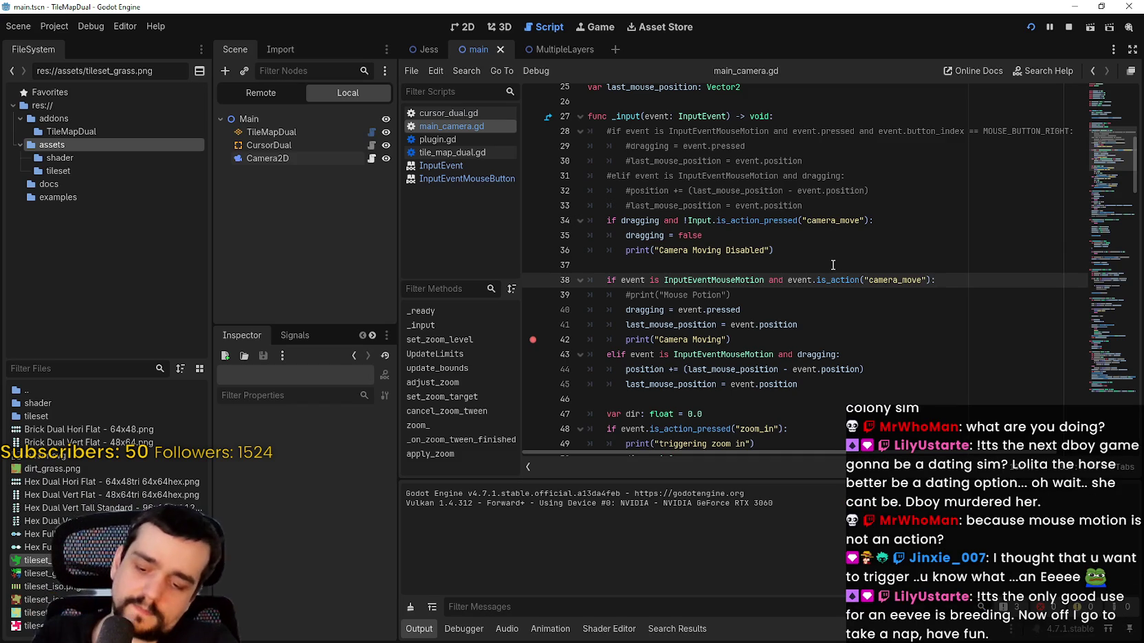
- Undo the merged condition, redo the Disabled spelling fix, and save the script
{"action": "key", "text": "ctrl+z"}
{"action": "key", "text": "ctrl+z"}
{"action": "key", "text": "ctrl+z"}
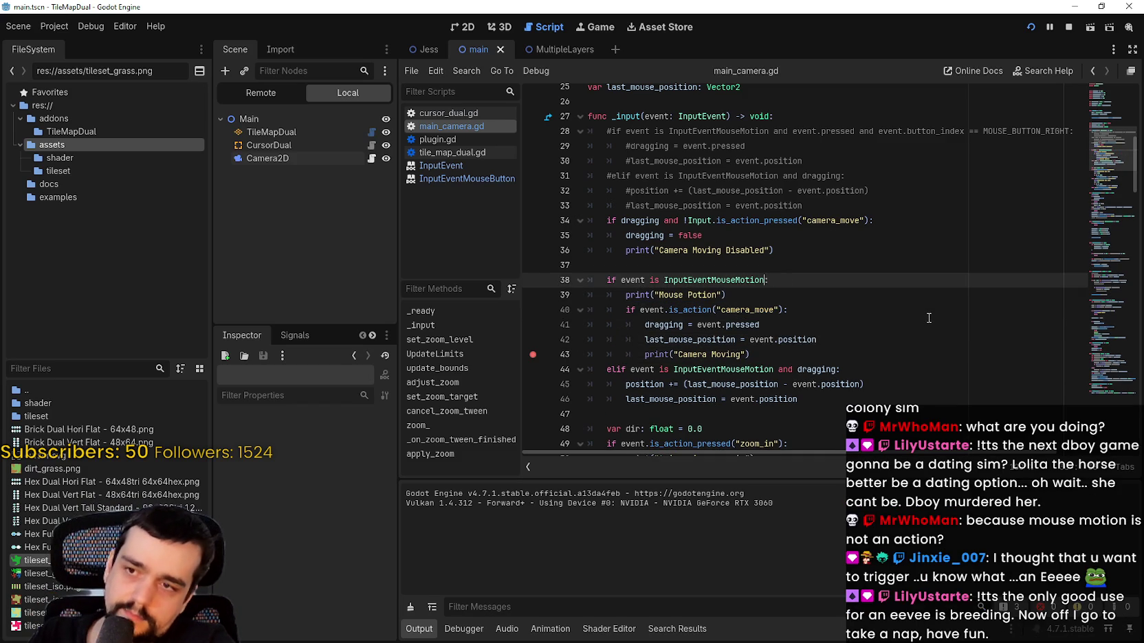
{"action": "key", "text": "ctrl+z"}
{"action": "key", "text": "ctrl+shift+z"}
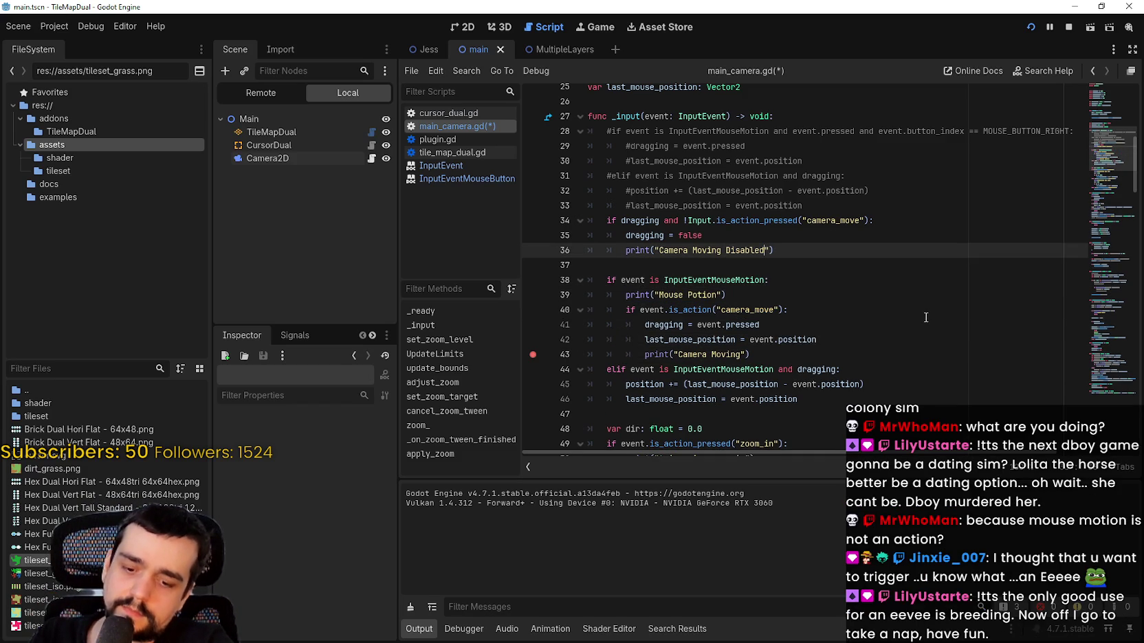
{"action": "key", "text": "ctrl+s"}
- Review lines 40-44 and select is_action in the nested camera_move check
{"action": "left_click", "coordinate": [899, 307]}
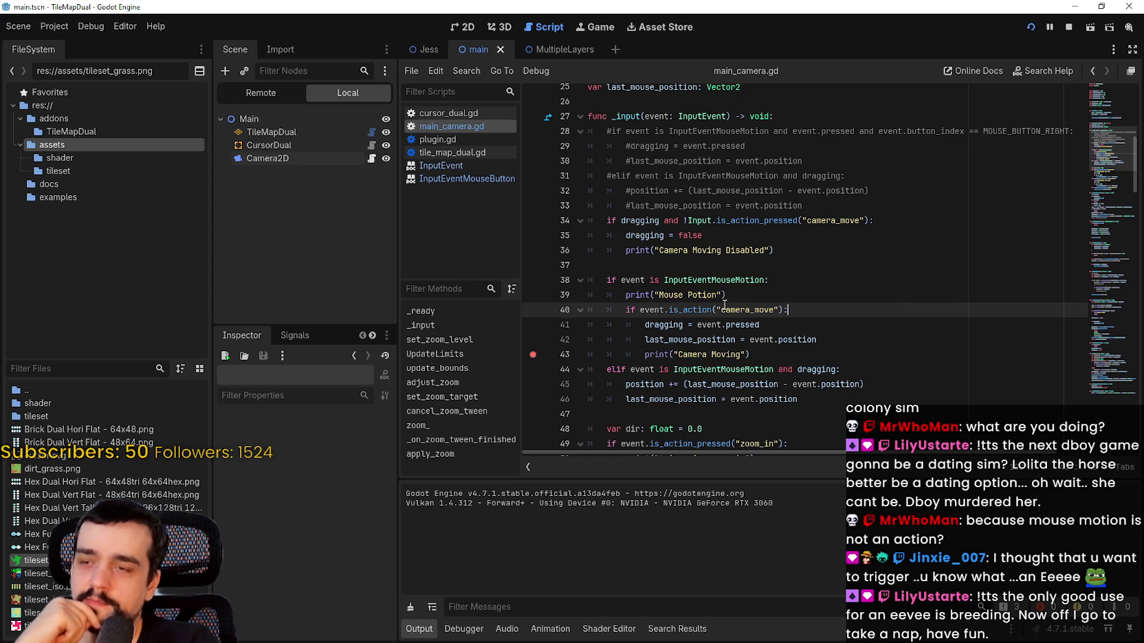
{"action": "key", "text": "Down"}
{"action": "left_click", "coordinate": [824, 344]}
{"action": "left_click", "coordinate": [840, 367]}
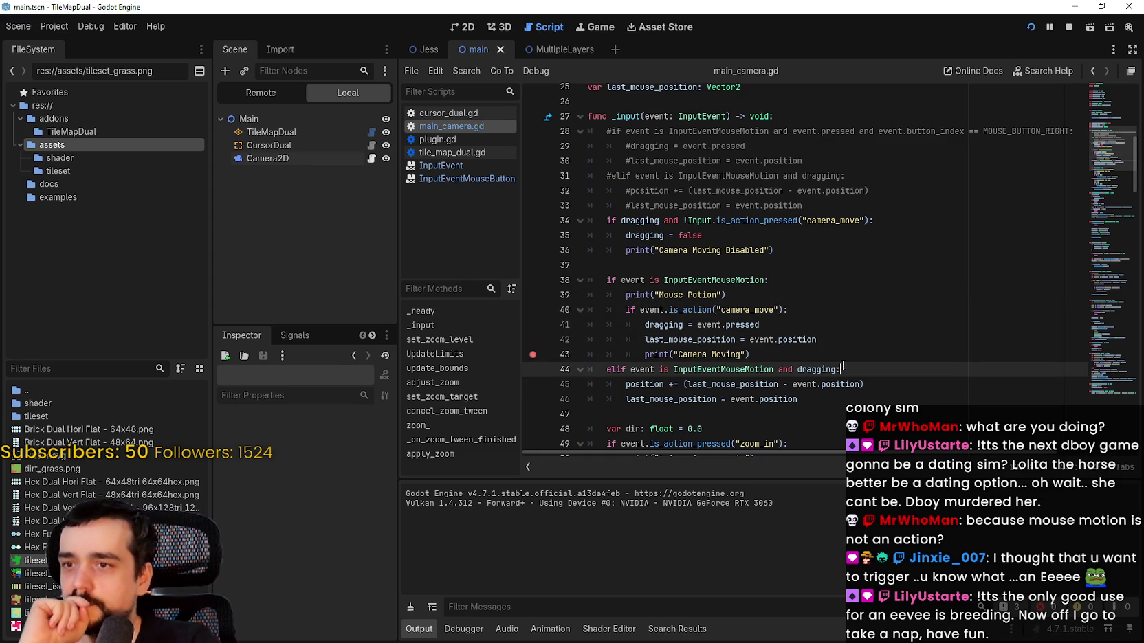
{"action": "left_click", "coordinate": [836, 357]}
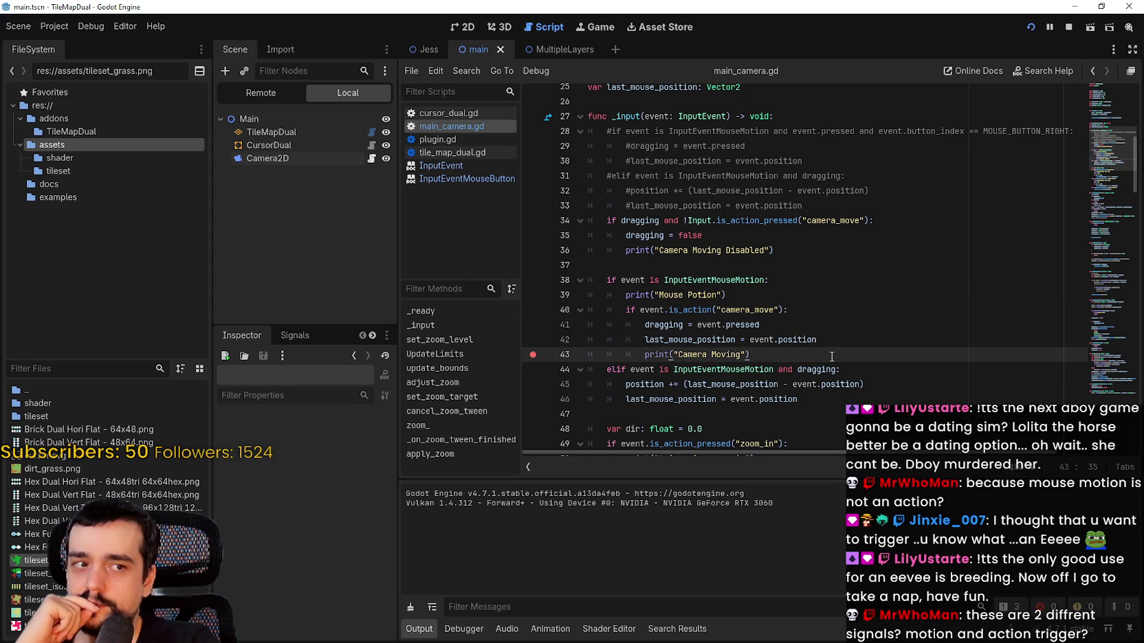
{"action": "mouse_move", "coordinate": [790, 310]}
{"action": "left_mouse_down"}
{"action": "mouse_move", "coordinate": [612, 296]}
{"action": "mouse_move", "coordinate": [620, 325]}
{"action": "mouse_move", "coordinate": [620, 315]}
{"action": "left_mouse_up"}
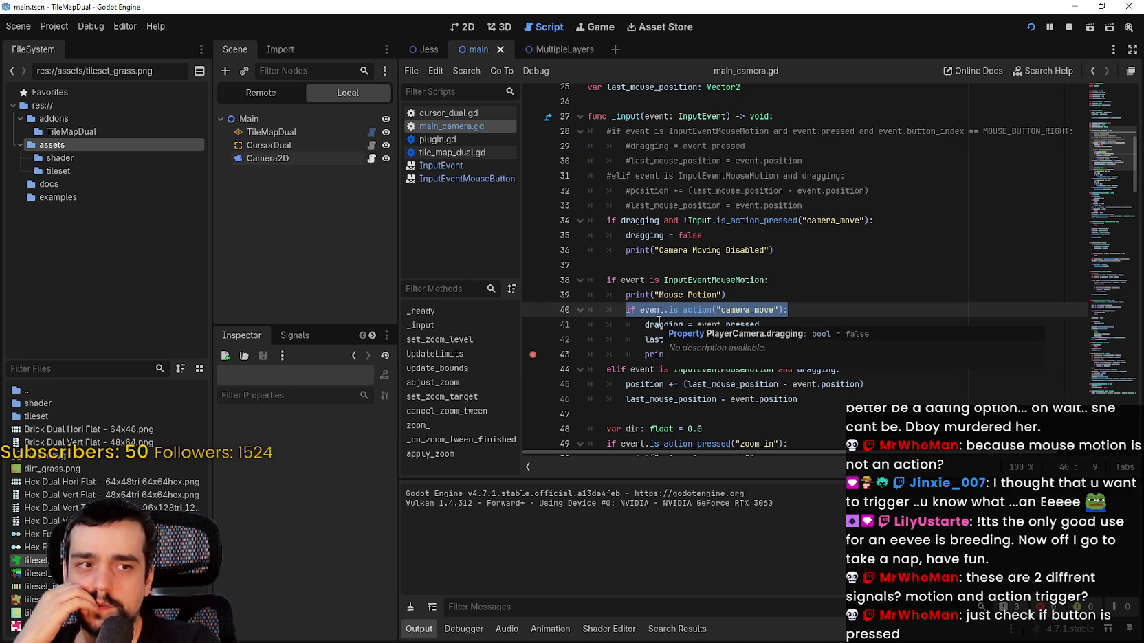
{"action": "double_click", "coordinate": [683, 311]}
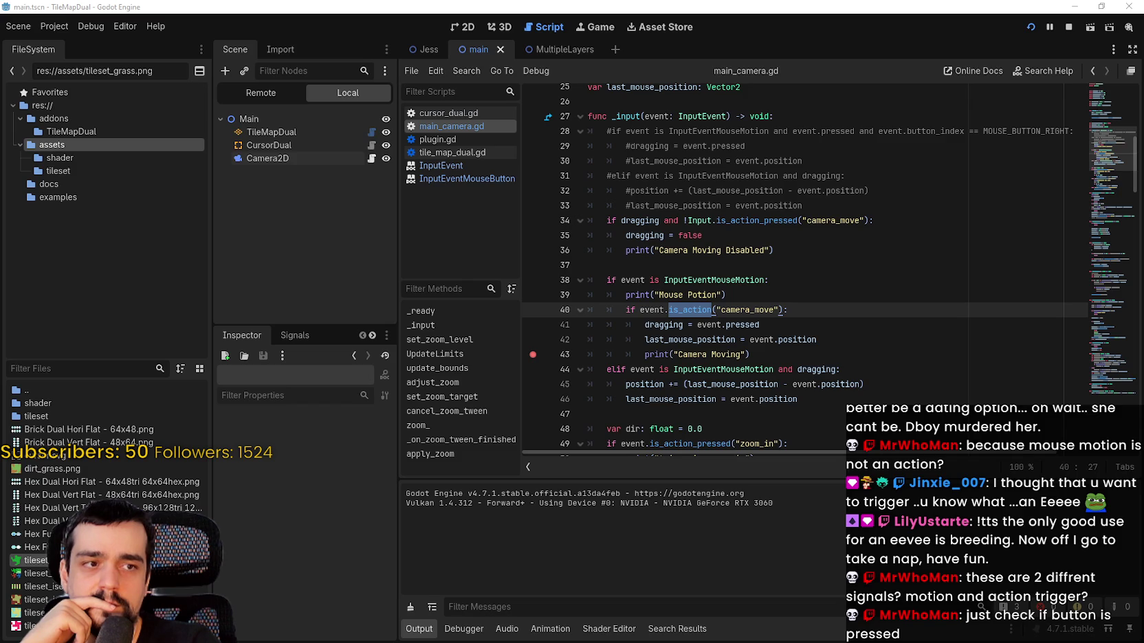
- Replace is_action on line 40 with is_pressed via autocomplete and save
{"action": "left_click", "coordinate": [689, 310]}
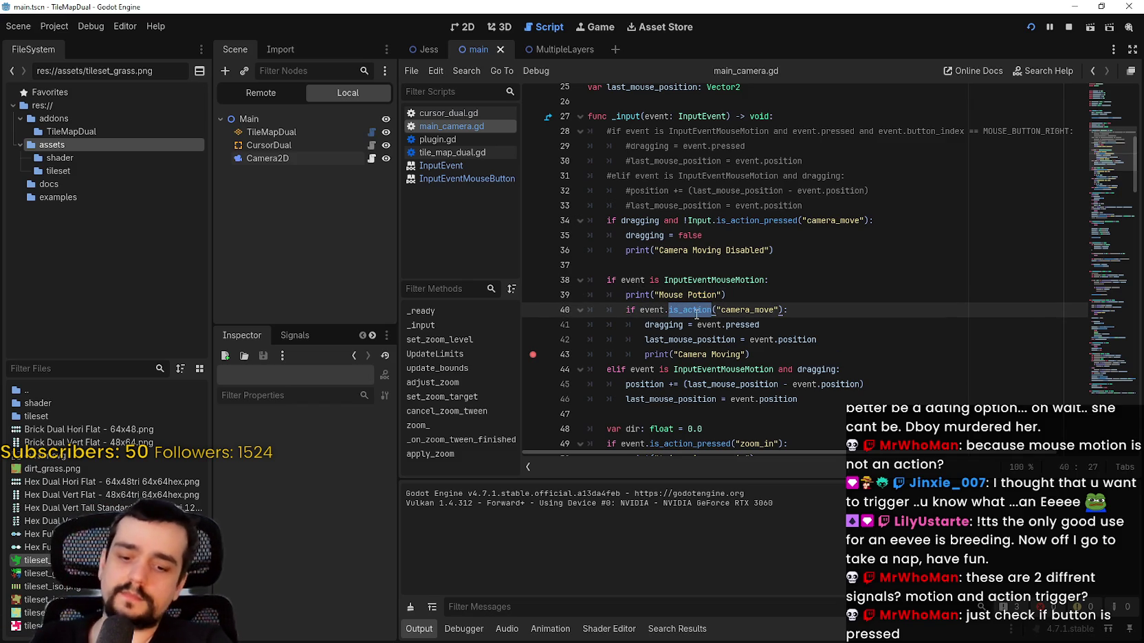
{"action": "double_click", "coordinate": [690, 310]}
{"action": "type", "text": "is"}
{"action": "type", "text": "_pr"}
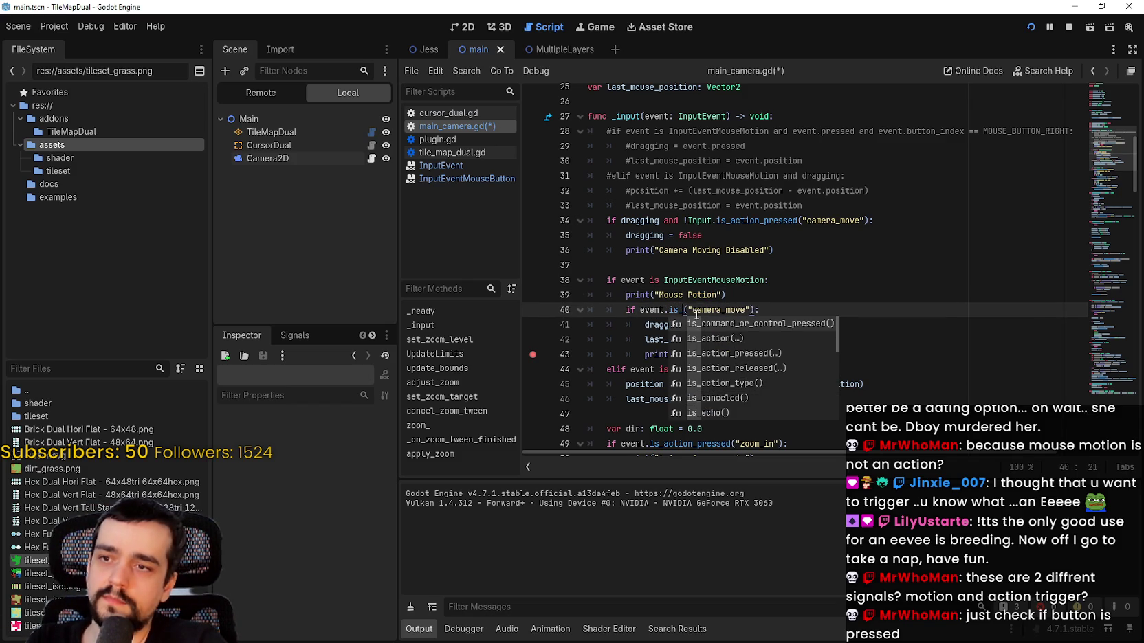
{"action": "key", "text": "Return"}
{"action": "key", "text": "ctrl+s"}
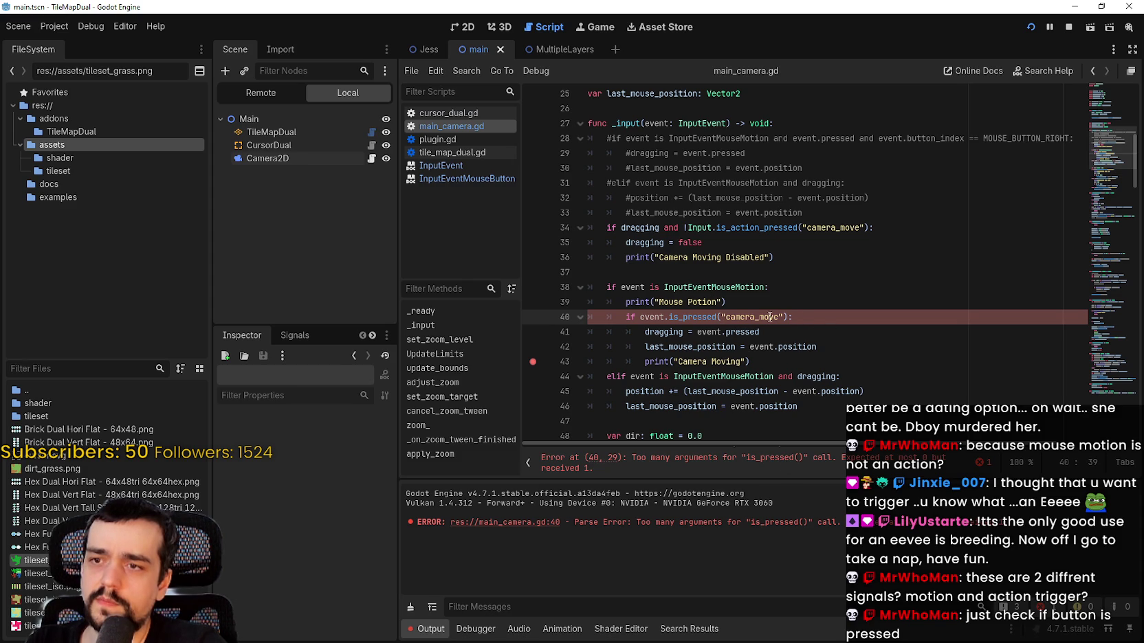
- Delete the "camera_move" argument so line 40 reads if event.is_pressed():, then run the game with F5
{"action": "double_click", "coordinate": [770, 317]}
{"action": "mouse_move", "coordinate": [787, 317]}
{"action": "left_mouse_down"}
{"action": "mouse_move", "coordinate": [712, 317]}
{"action": "mouse_move", "coordinate": [725, 314]}
{"action": "left_mouse_up"}
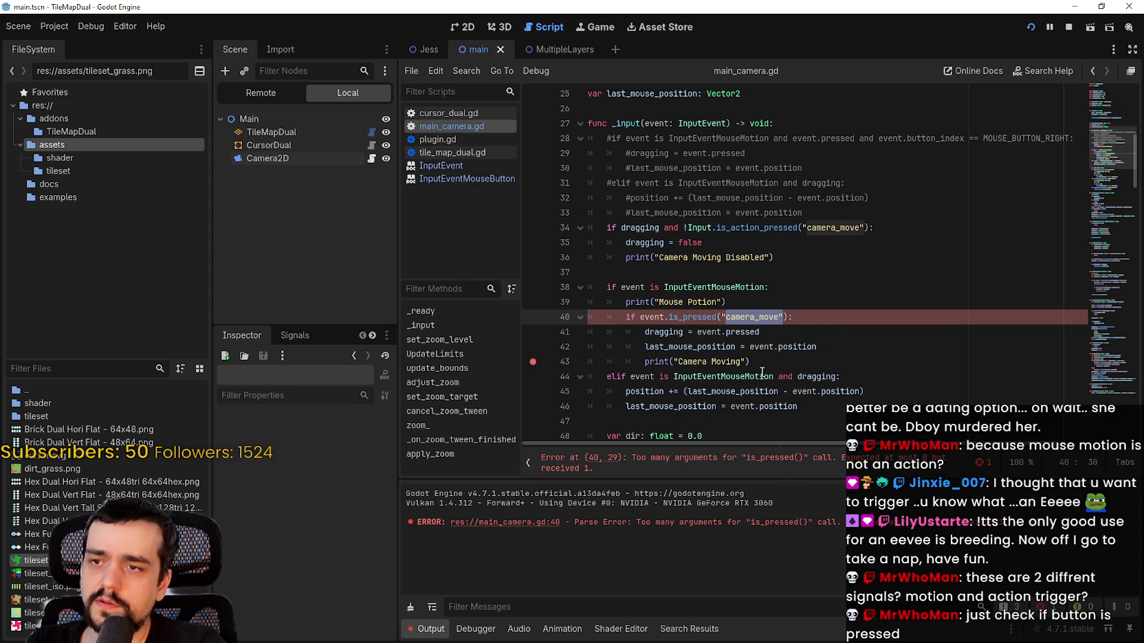
{"action": "key", "text": "BackSpace"}
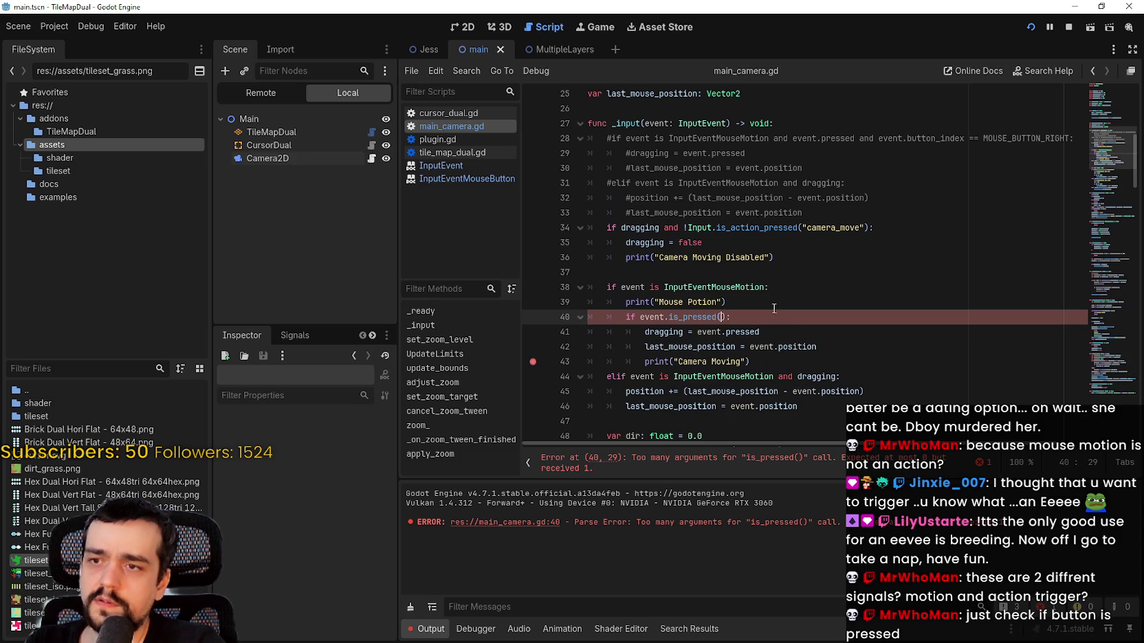
{"action": "key", "text": "BackSpace"}
{"action": "key", "text": "End"}
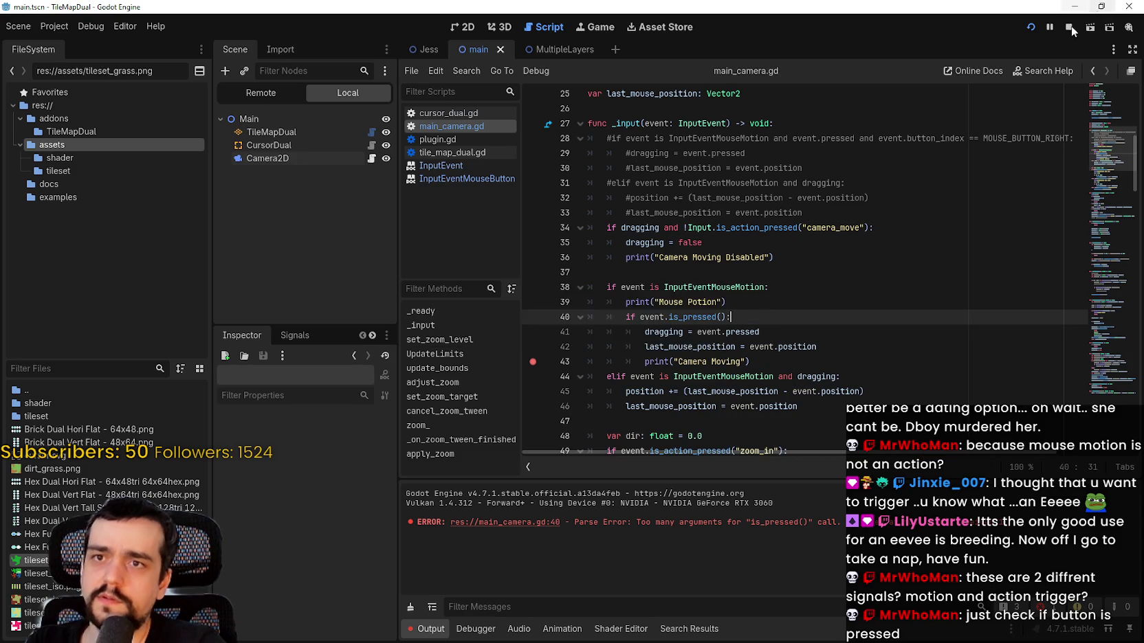
{"action": "key", "text": "F5"}
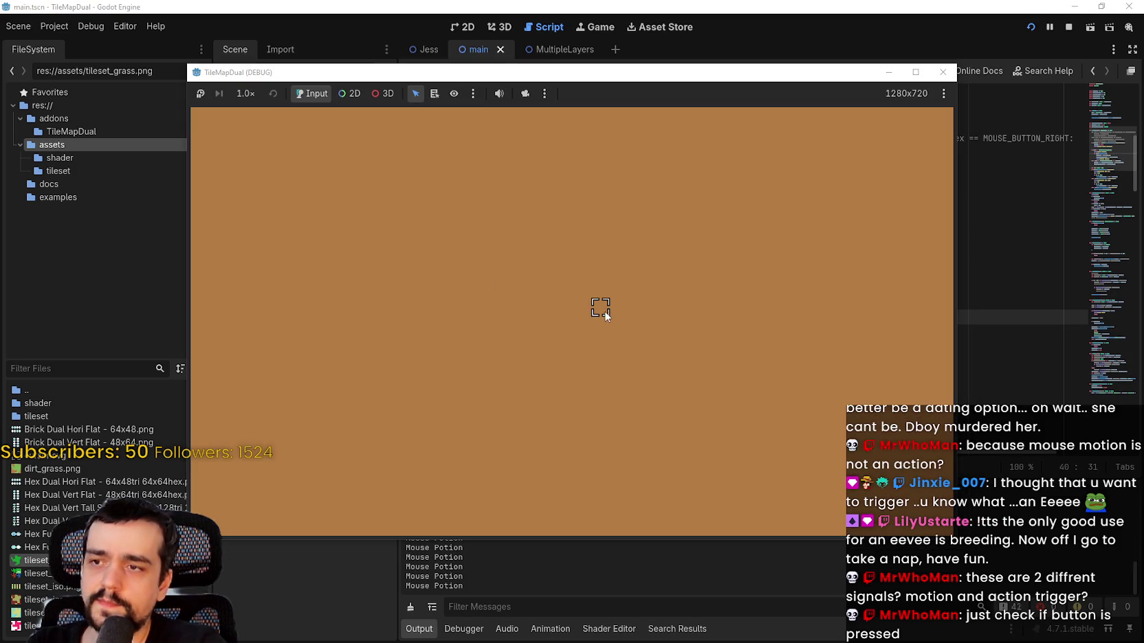
- Paint a patch of grass in the running game, then add and remove a breakpoint on line 41
{"action": "mouse_move", "coordinate": [597, 306]}
{"action": "left_mouse_down"}
{"action": "mouse_move", "coordinate": [587, 339]}
{"action": "mouse_move", "coordinate": [563, 324]}
{"action": "mouse_move", "coordinate": [685, 368]}
{"action": "left_mouse_up"}
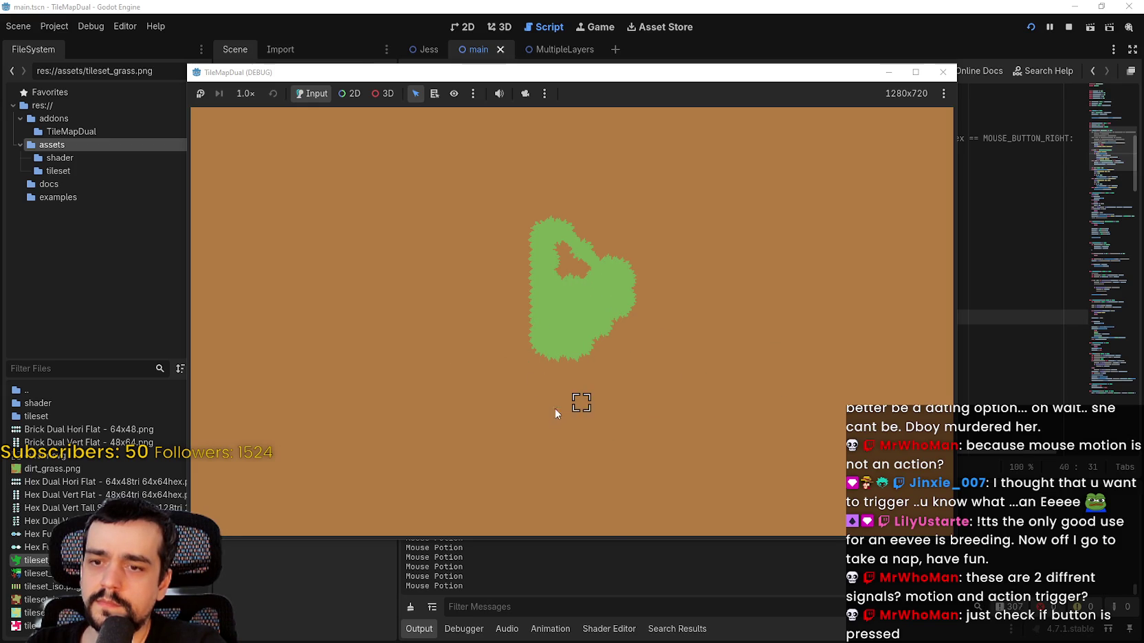
{"action": "left_click", "coordinate": [1023, 283]}
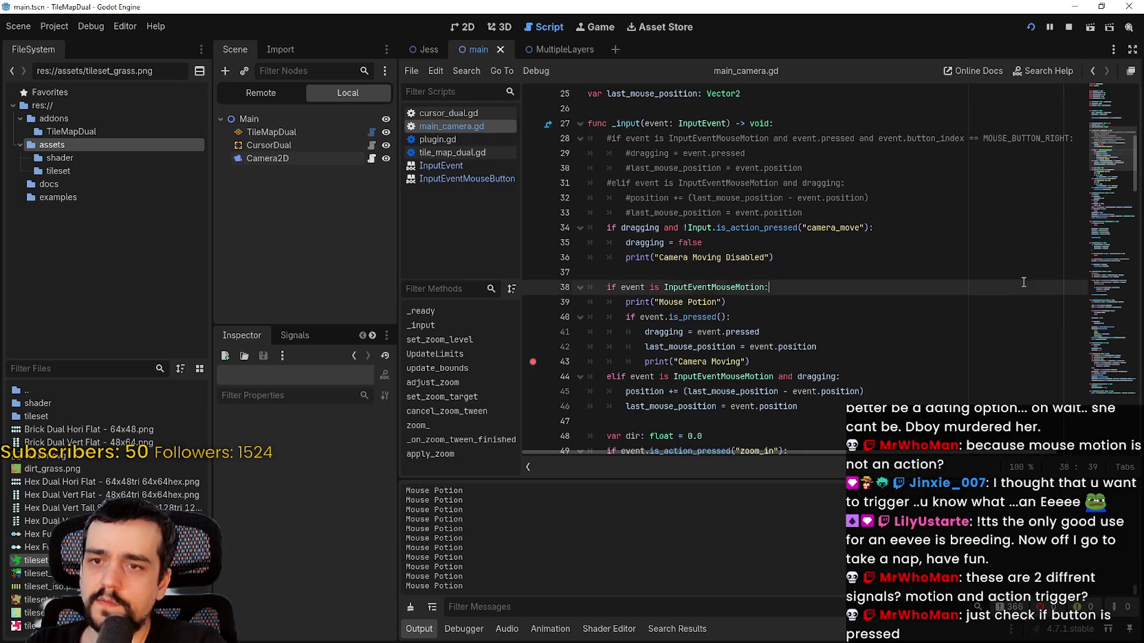
{"action": "left_click", "coordinate": [755, 332]}
{"action": "left_click", "coordinate": [535, 333]}
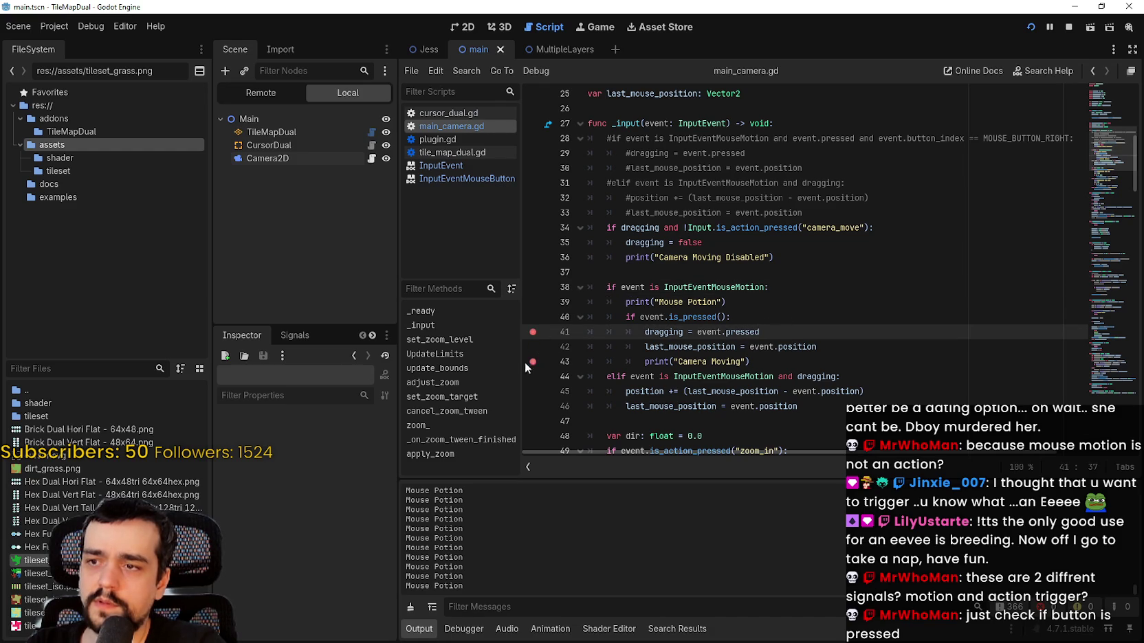
{"action": "left_click", "coordinate": [533, 332]}
- Select the word event on line 40 for replacement
{"action": "left_click", "coordinate": [727, 317]}
{"action": "key", "text": "shift+Home"}
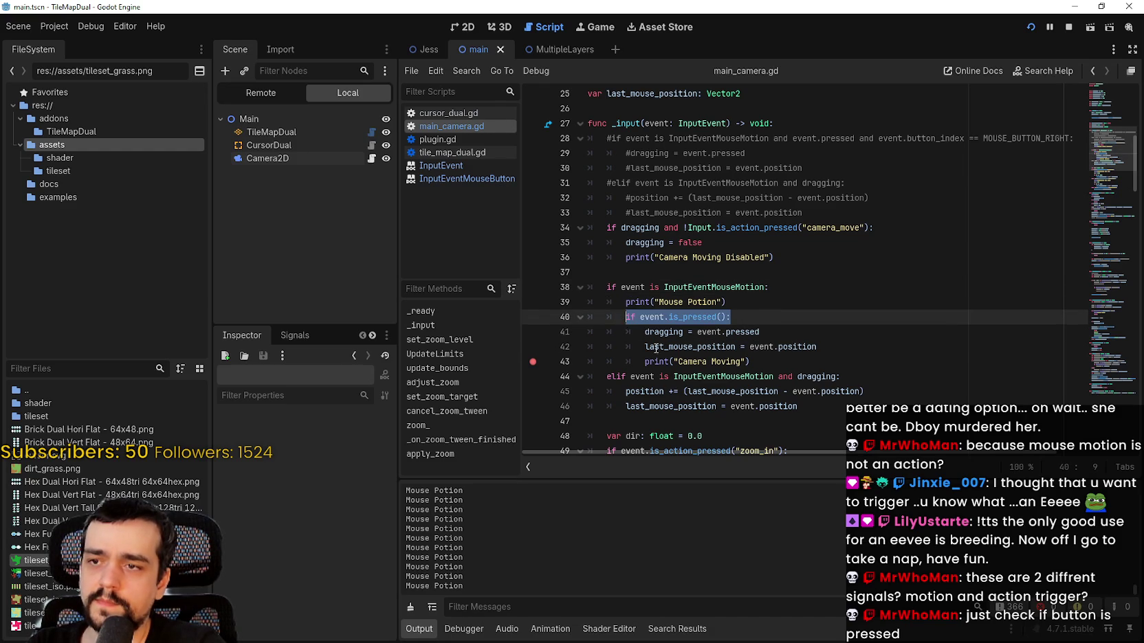
{"action": "double_click", "coordinate": [649, 317]}
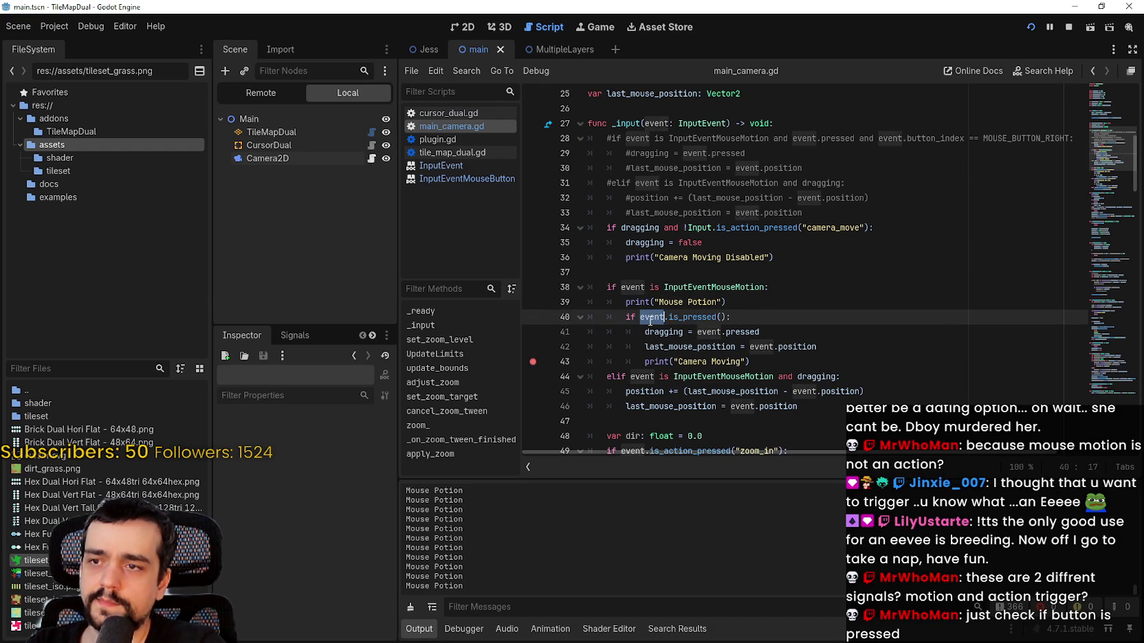
{"action": "mouse_move", "coordinate": [697, 317]}
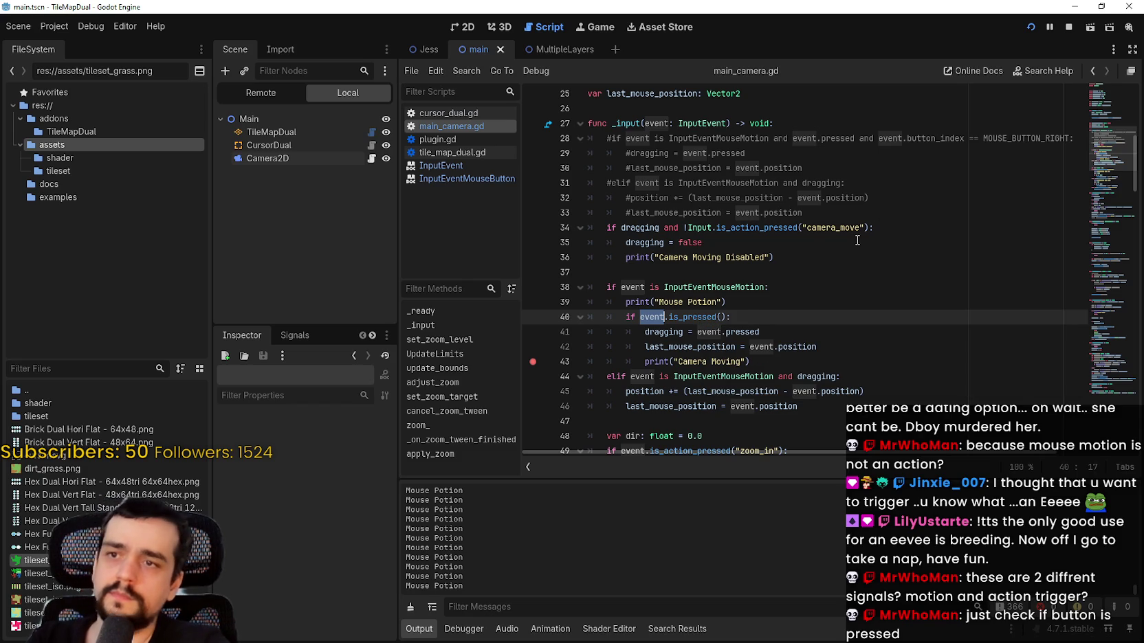
- Rewrite line 40 as if Input.is_action_pressed("camera_move"): using autocomplete, and save main_camera.gd
{"action": "type", "text": "Input"}
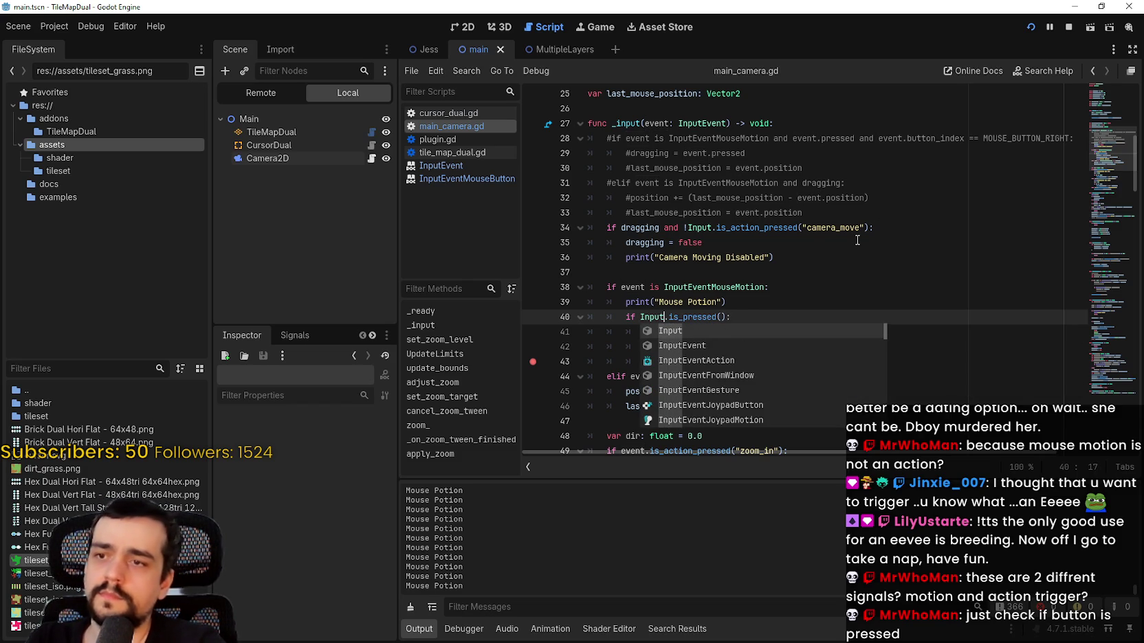
{"action": "left_click_drag", "start_coordinate": [668, 316], "coordinate": [726, 311]}
{"action": "type", "text": "is_"}
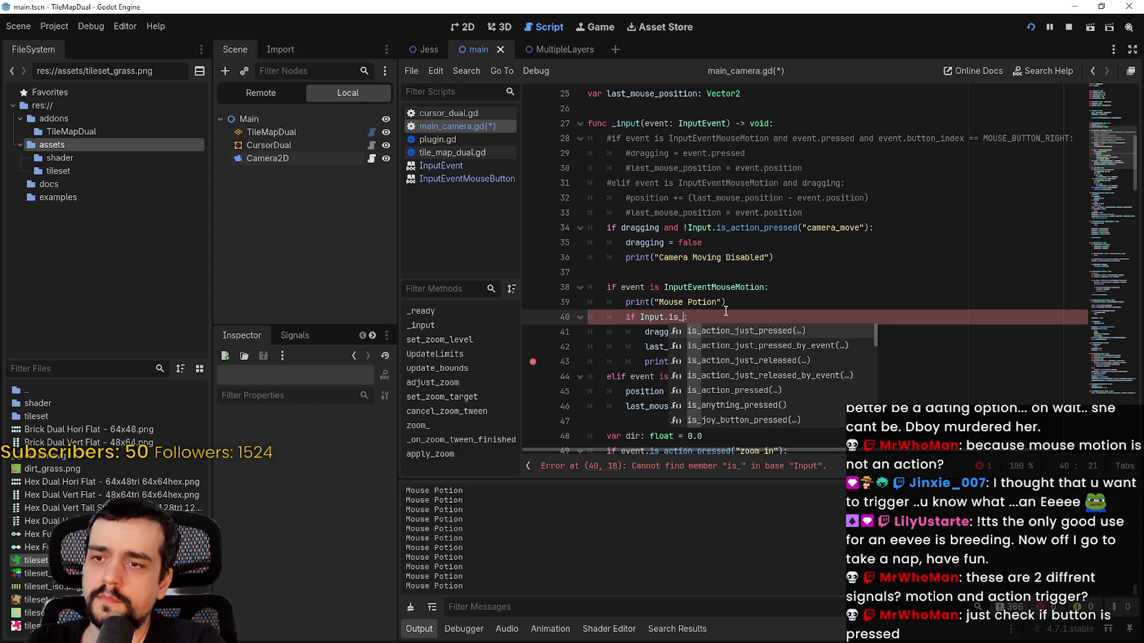
{"action": "type", "text": "action"}
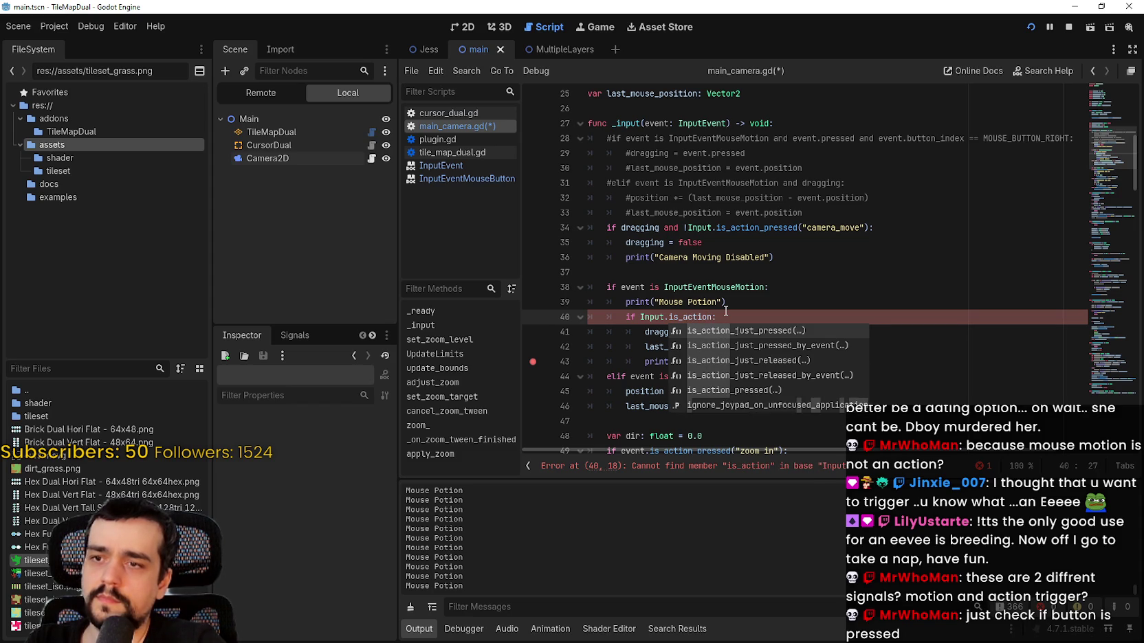
{"action": "key", "text": "Down"}
{"action": "key", "text": "Down"}
{"action": "key", "text": "Down"}
{"action": "key", "text": "Return"}
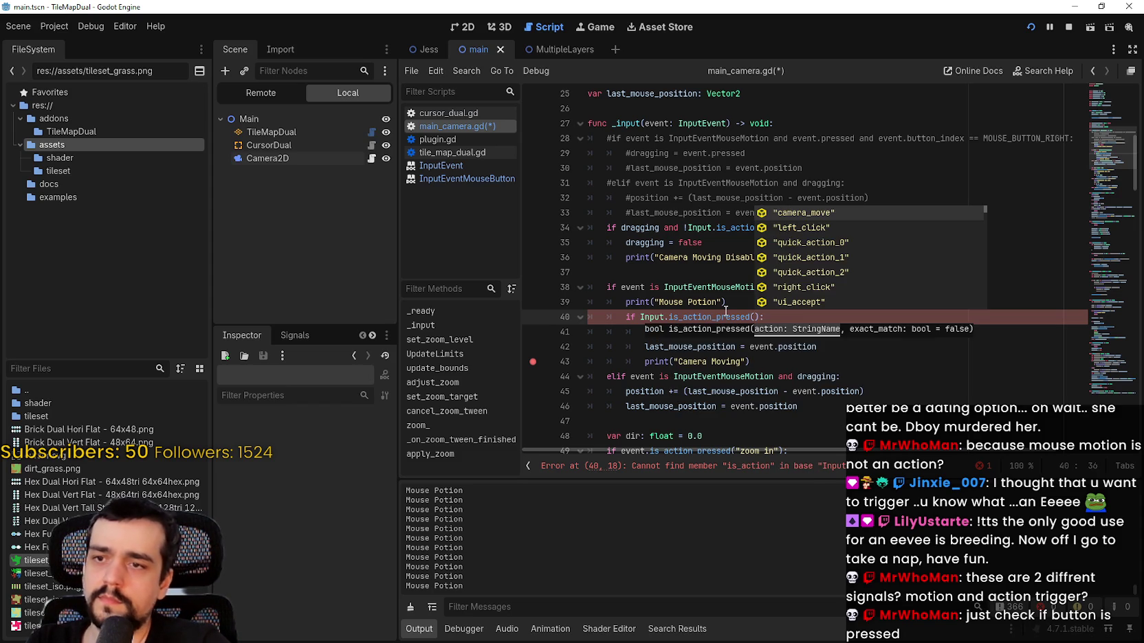
{"action": "key", "text": "Return"}
{"action": "key", "text": "ctrl+s"}
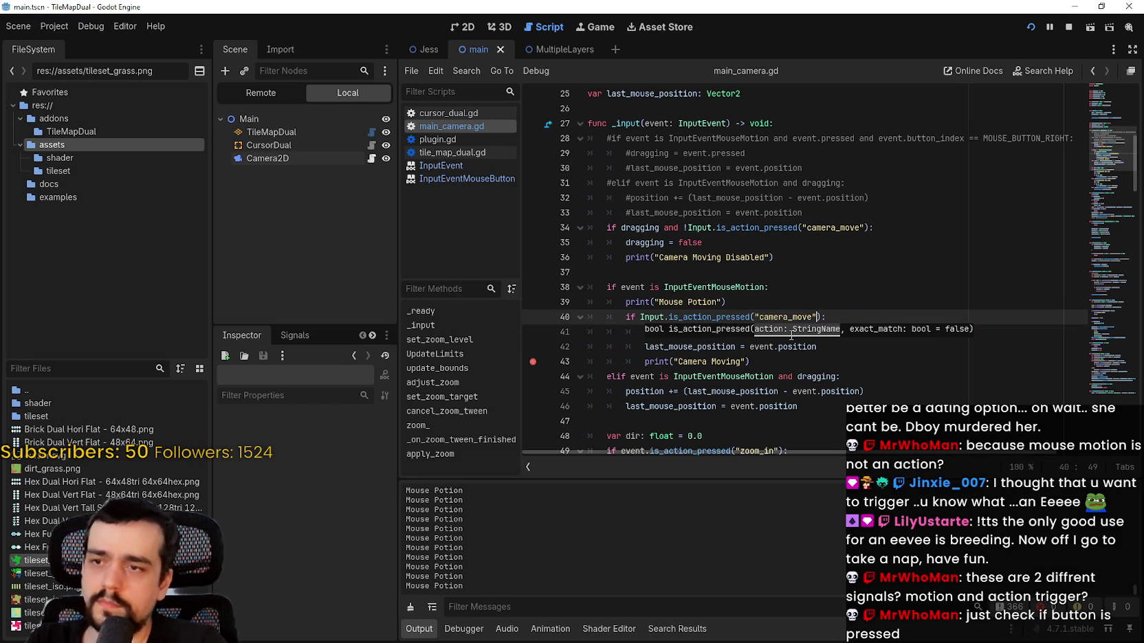
{"action": "key", "text": "End"}
- Restart the game and drag in its window to try panning the camera
{"action": "left_click", "coordinate": [1068, 31]}
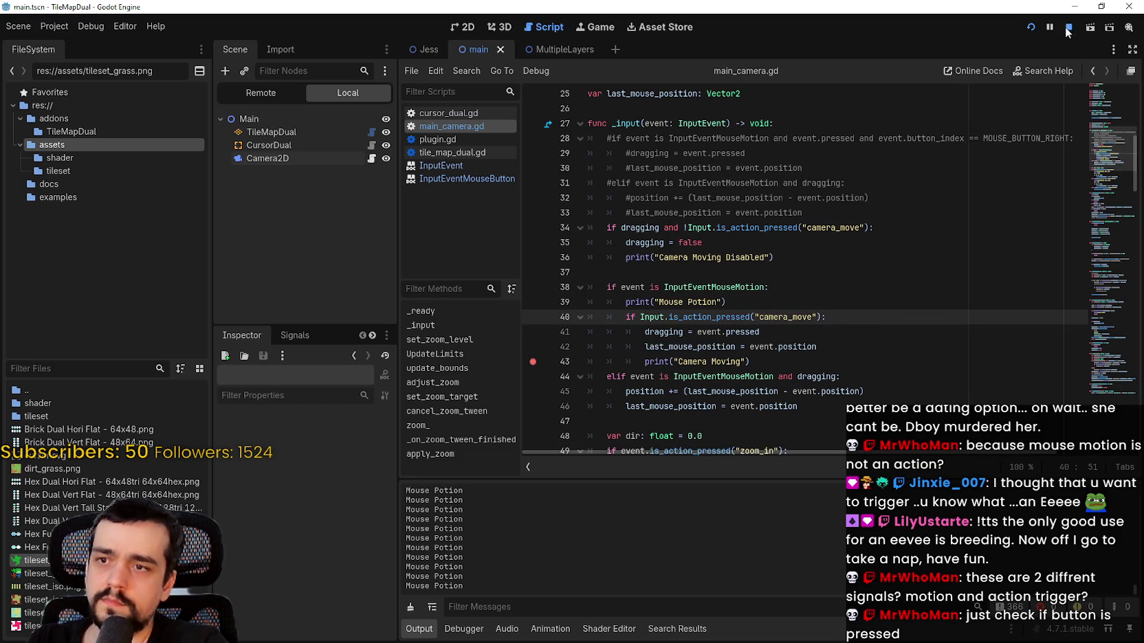
{"action": "left_click", "coordinate": [1030, 27]}
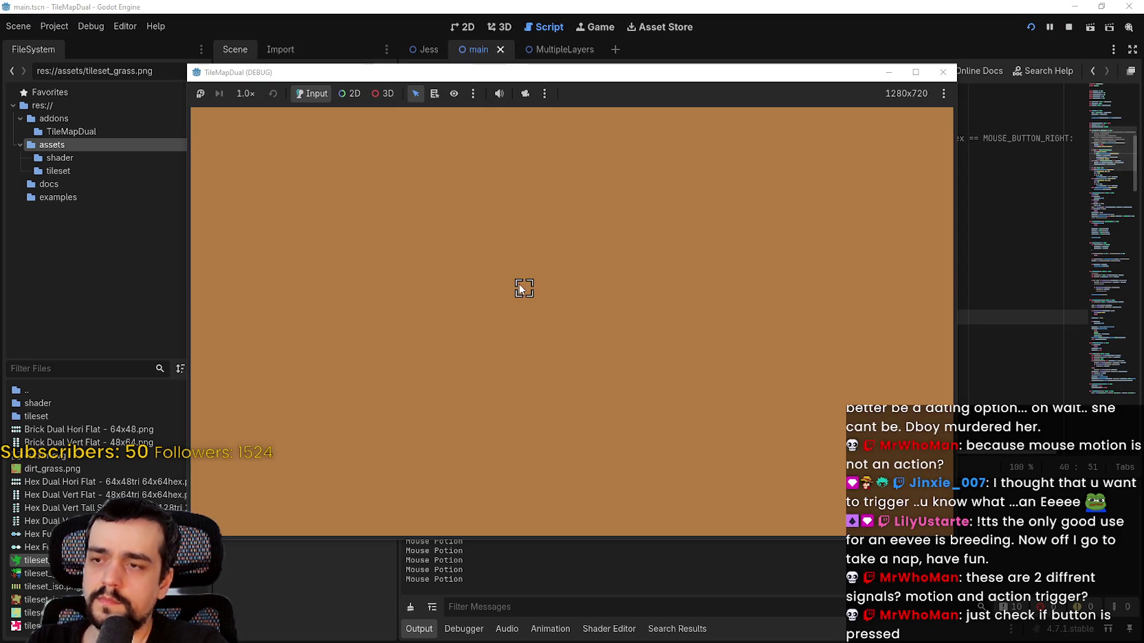
{"action": "mouse_move", "coordinate": [521, 286]}
{"action": "left_mouse_down"}
{"action": "mouse_move", "coordinate": [612, 350]}
{"action": "mouse_move", "coordinate": [582, 268]}
{"action": "mouse_move", "coordinate": [609, 318]}
{"action": "left_mouse_up"}
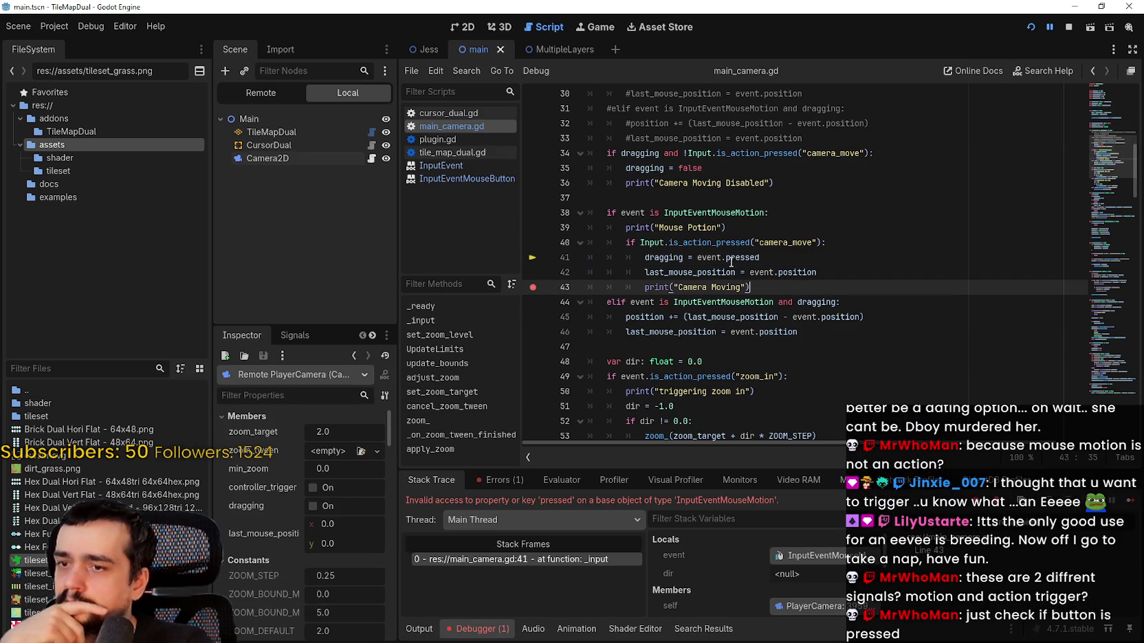
- Inspect the invalid .pressed access on line 41 along with the Input and event references
{"action": "mouse_move", "coordinate": [714, 256]}
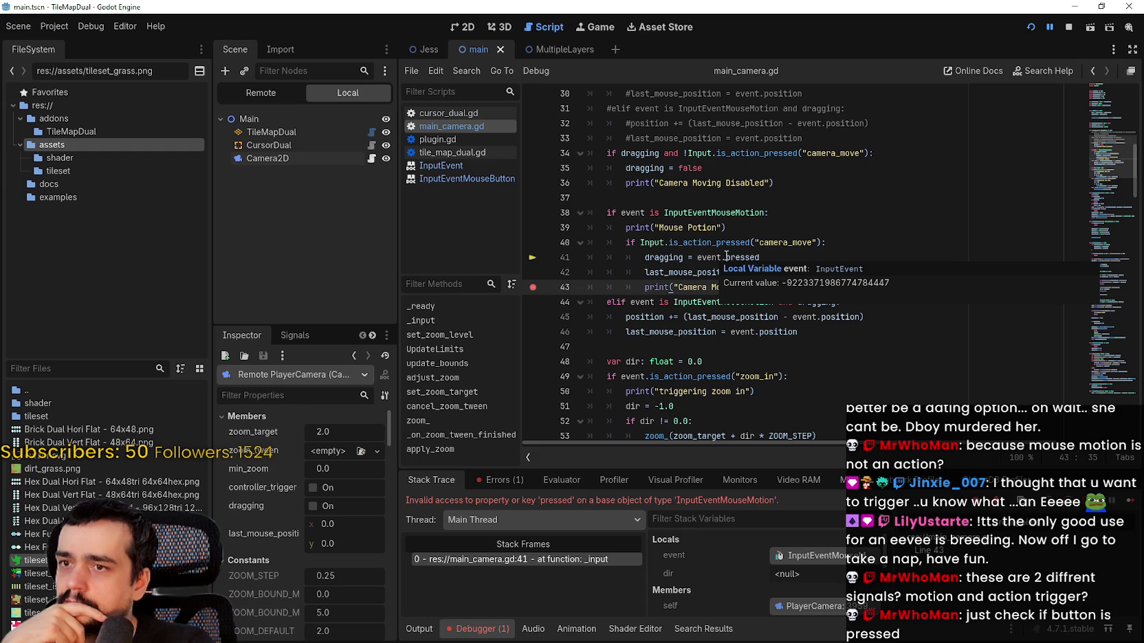
{"action": "left_click_drag", "start_coordinate": [760, 257], "coordinate": [723, 258]}
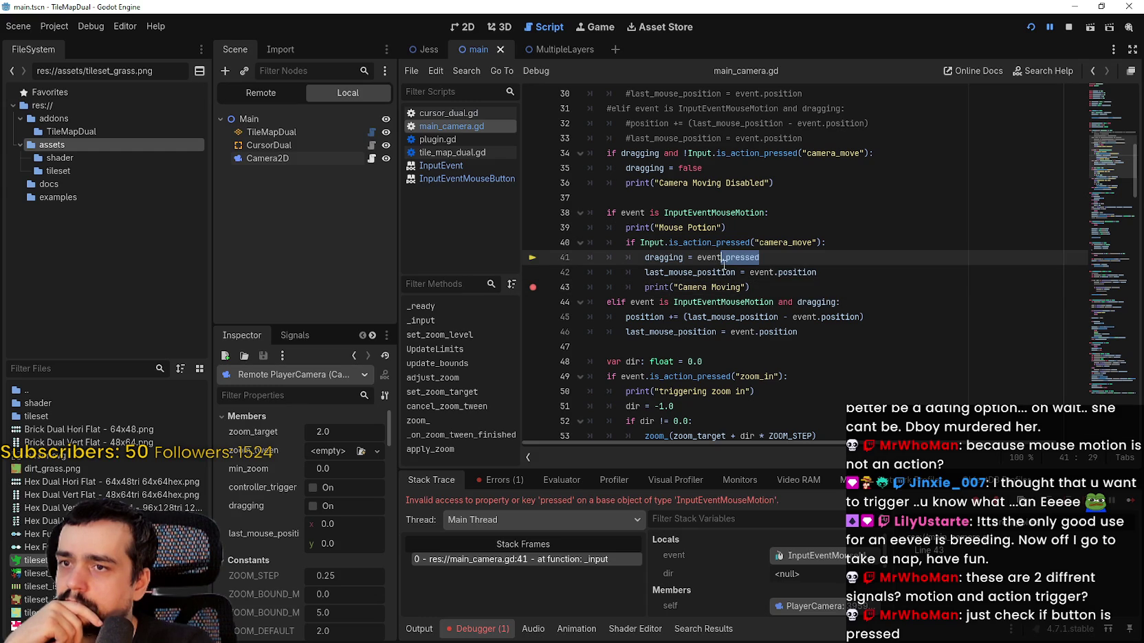
{"action": "double_click", "coordinate": [661, 241]}
{"action": "key", "text": "ctrl+c"}
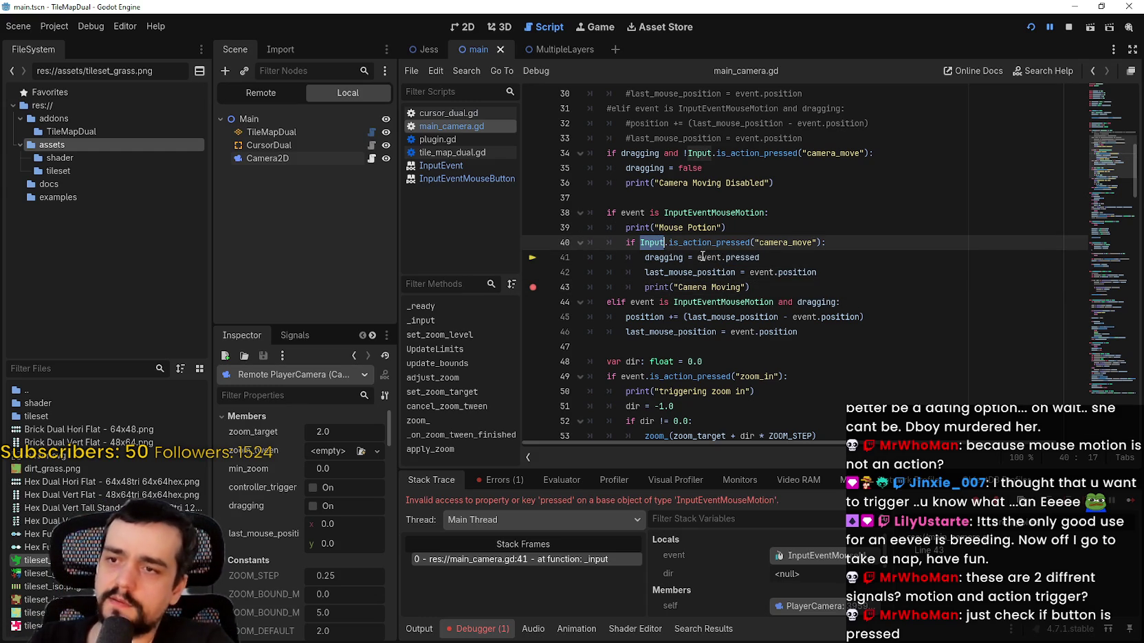
{"action": "left_click", "coordinate": [717, 258]}
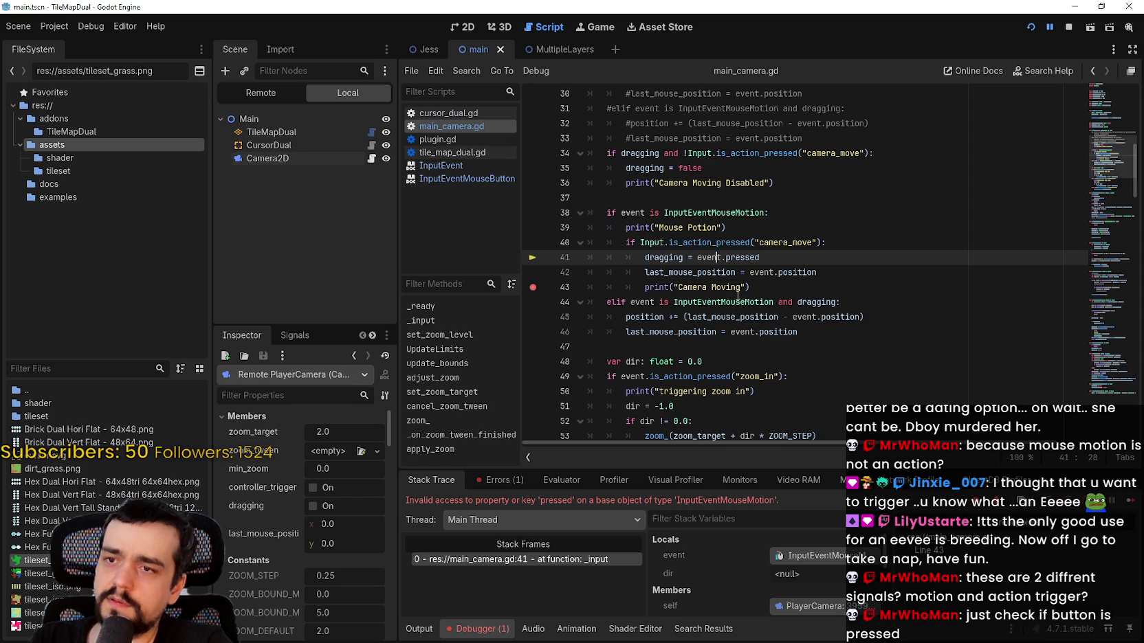
{"action": "key", "text": "ctrl+d"}
{"action": "key", "text": "ctrl+v"}
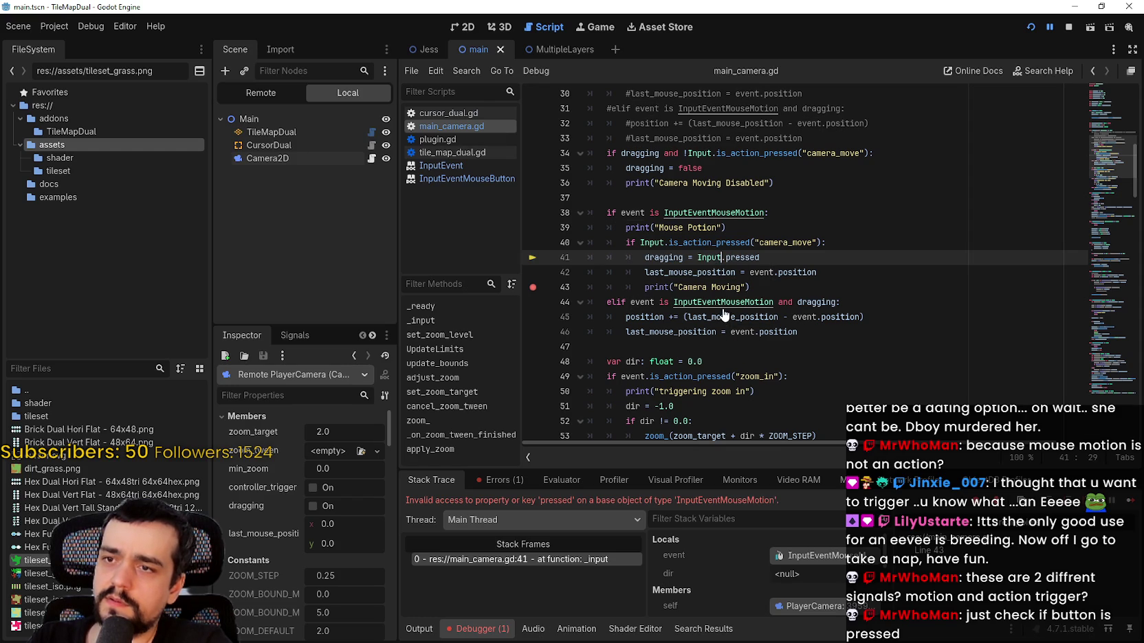
{"action": "key", "text": "ctrl+z"}
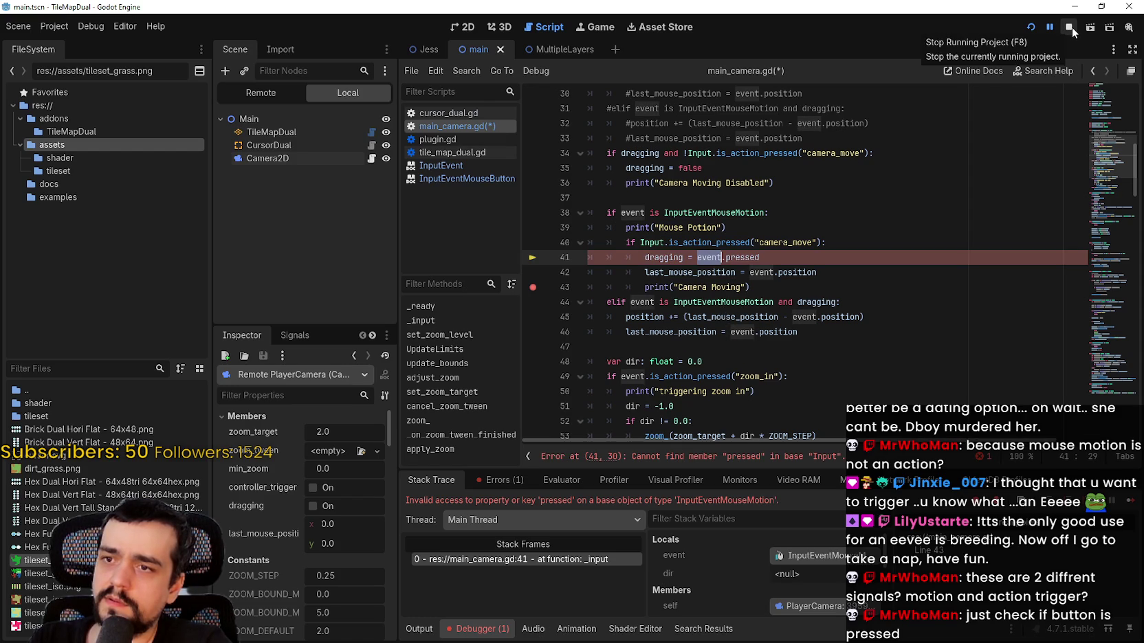
{"action": "key", "text": "ctrl+s"}
{"action": "left_click", "coordinate": [795, 257]}
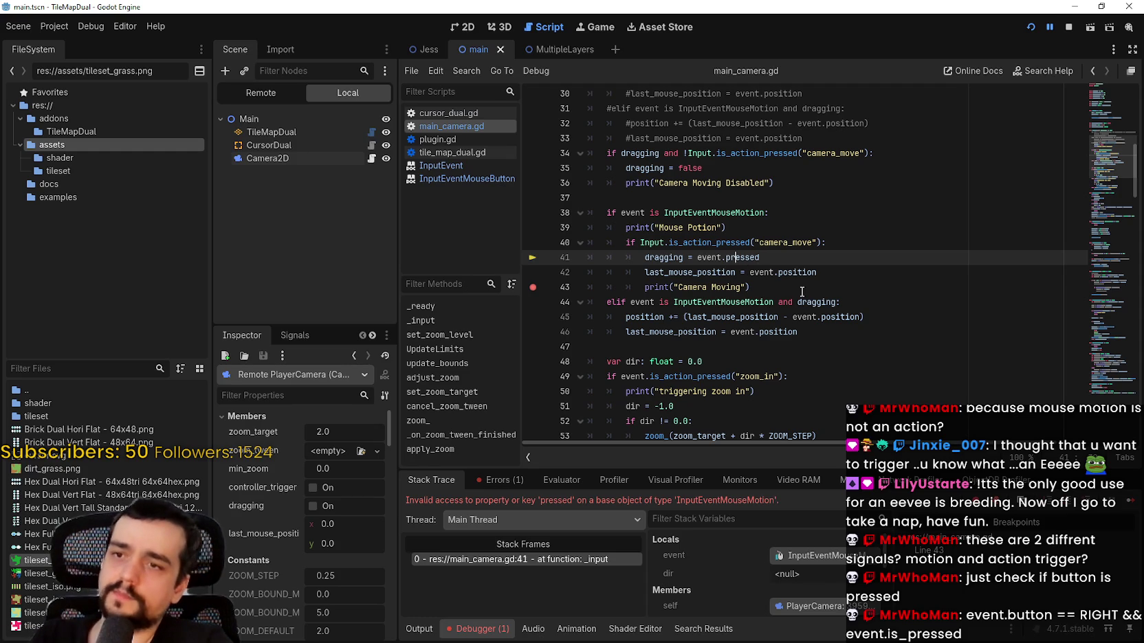
- Undo line 40 back to event.is_pressed() and select is_pressed for replacement
{"action": "key", "text": "ctrl+z"}
{"action": "key", "text": "ctrl+z"}
{"action": "key", "text": "ctrl+z"}
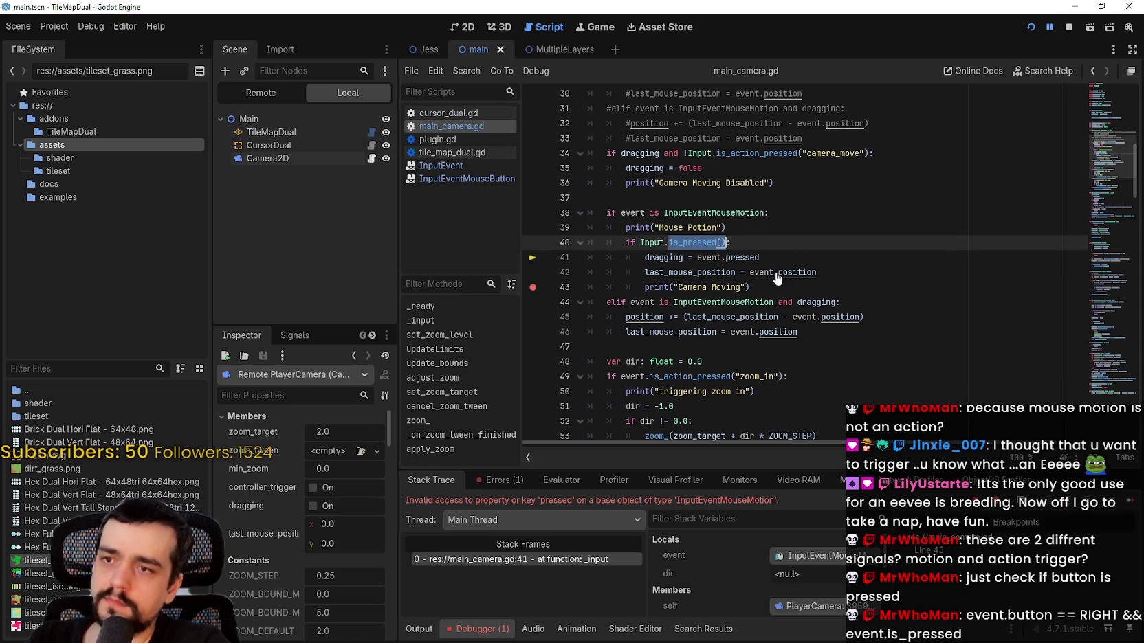
{"action": "key", "text": "ctrl+z"}
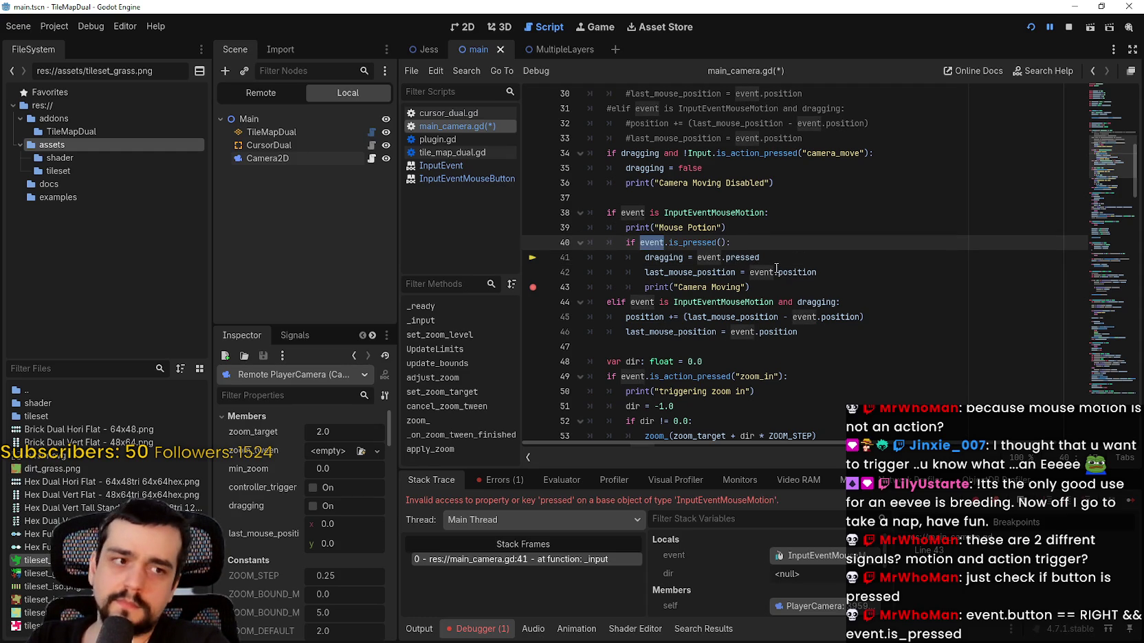
{"action": "mouse_move", "coordinate": [776, 268]}
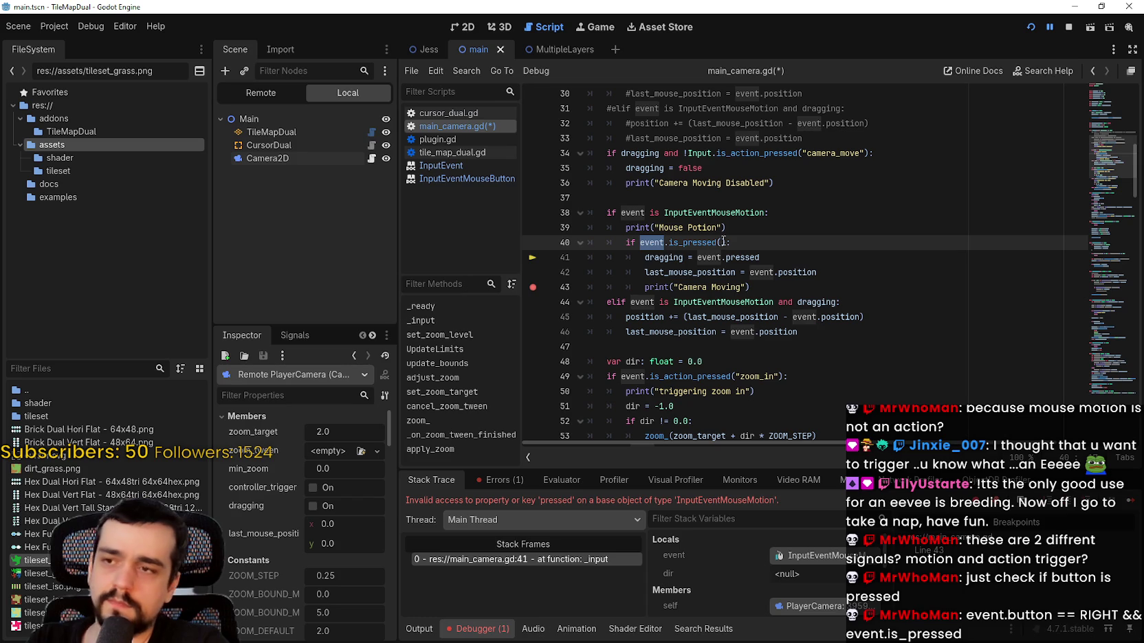
{"action": "left_click", "coordinate": [692, 239]}
{"action": "double_click", "coordinate": [698, 240]}
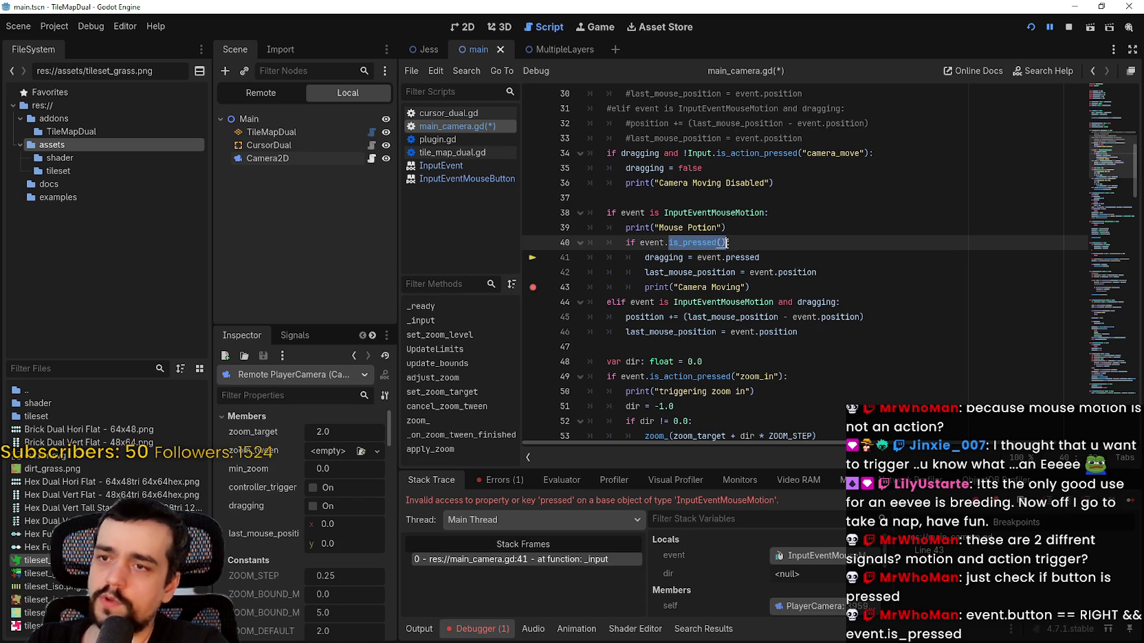
- Rewrite line 40 as event.button == MOUSE_BUTTON_RIGHT and event.is_pressed(), then stop the game
{"action": "type", "text": "but"}
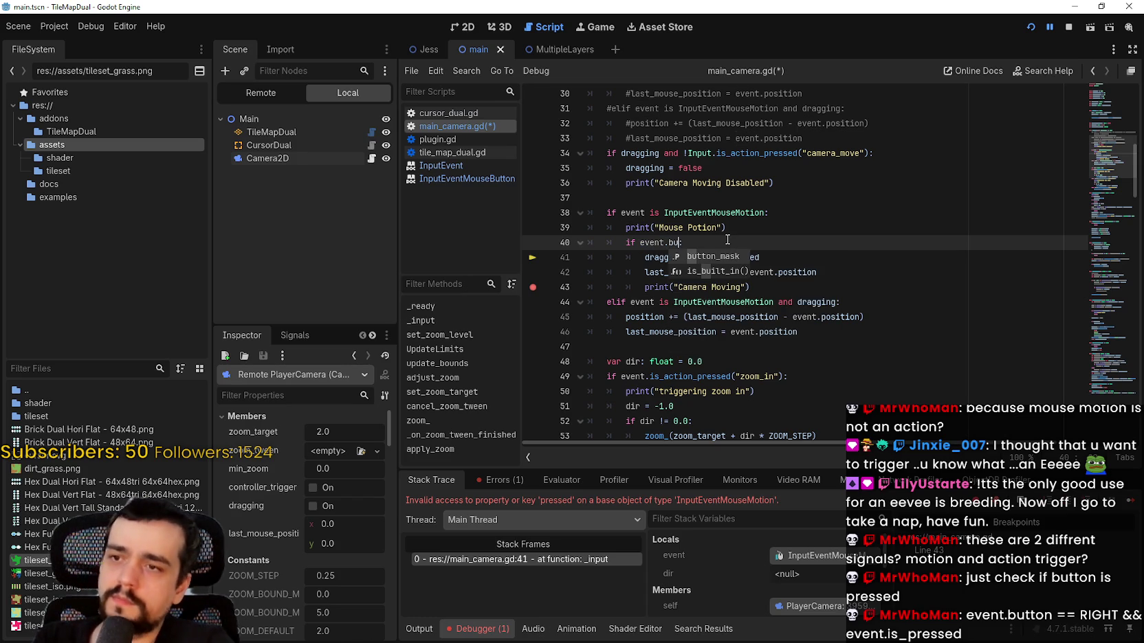
{"action": "type", "text": "ton"}
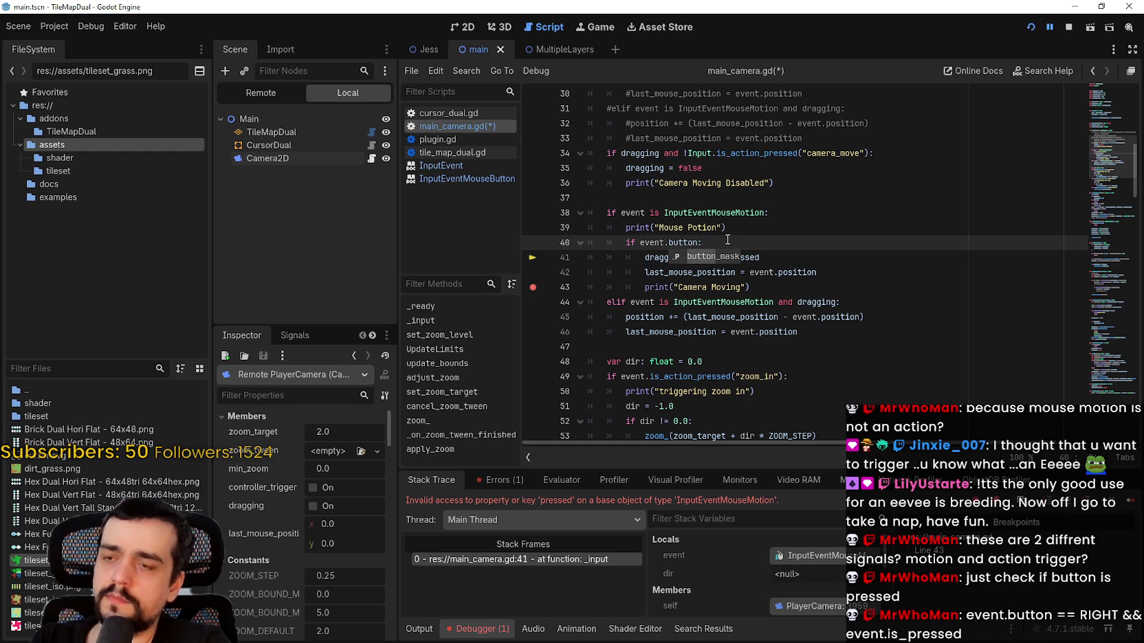
{"action": "type", "text": "_"}
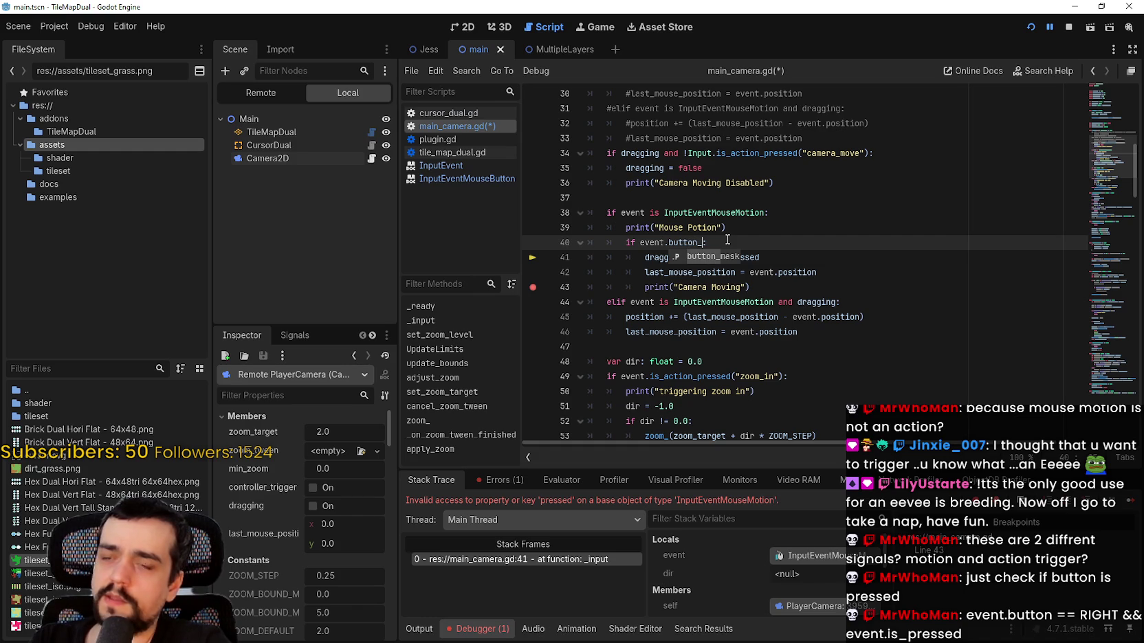
{"action": "type", "text": "i"}
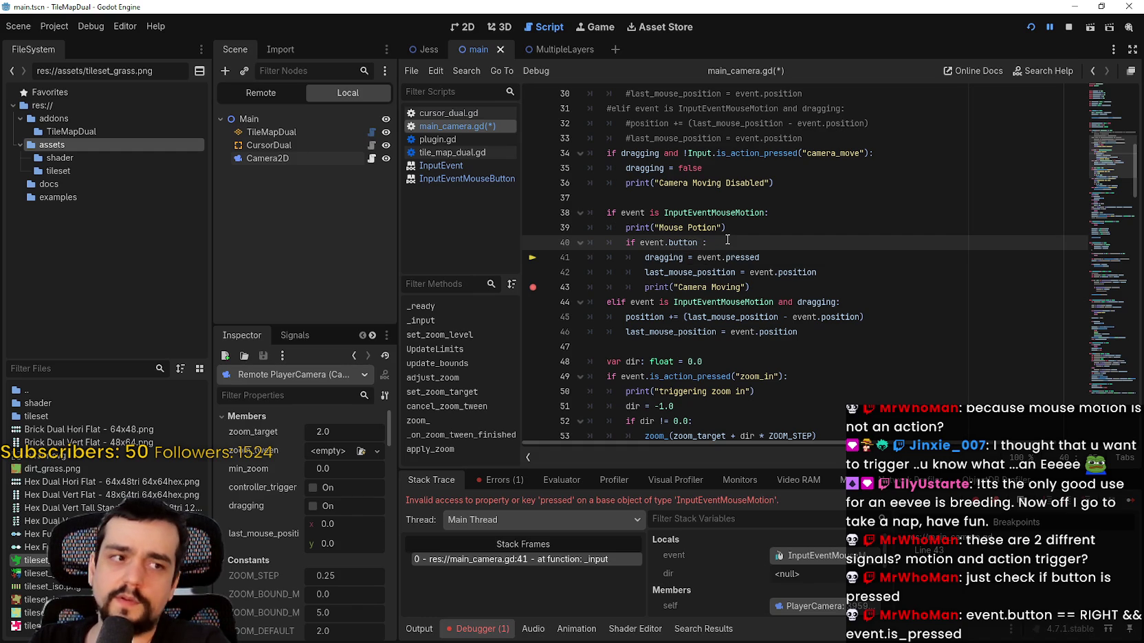
{"action": "type", "text": "= RIGHT"}
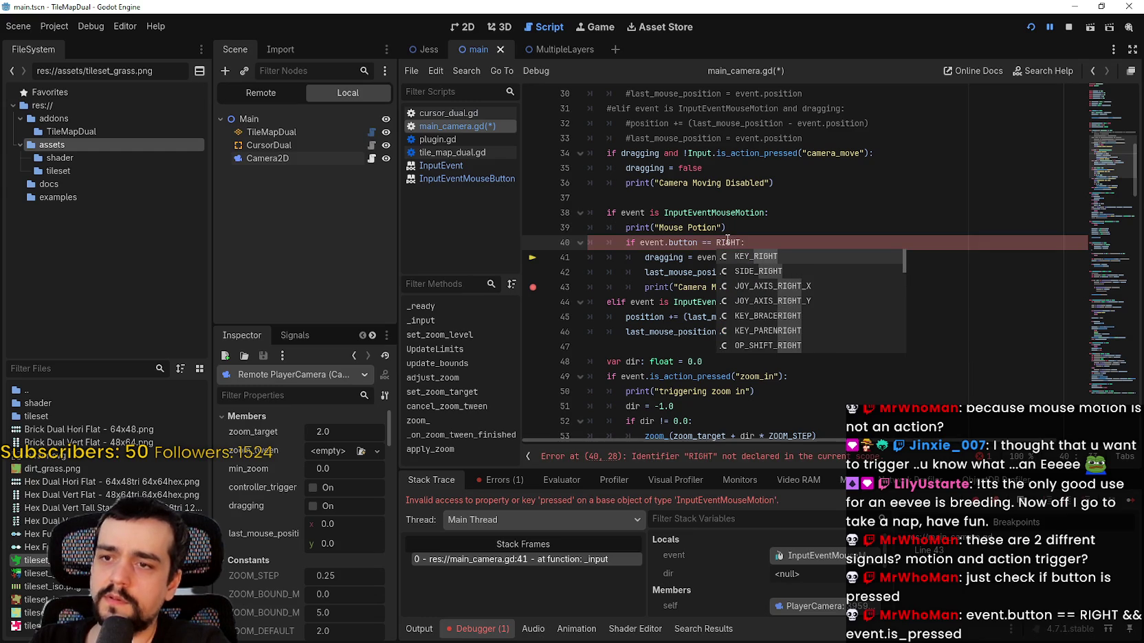
{"action": "key", "text": "BackSpace"}
{"action": "key", "text": "BackSpace"}
{"action": "key", "text": "BackSpace"}
{"action": "type", "text": "MO"}
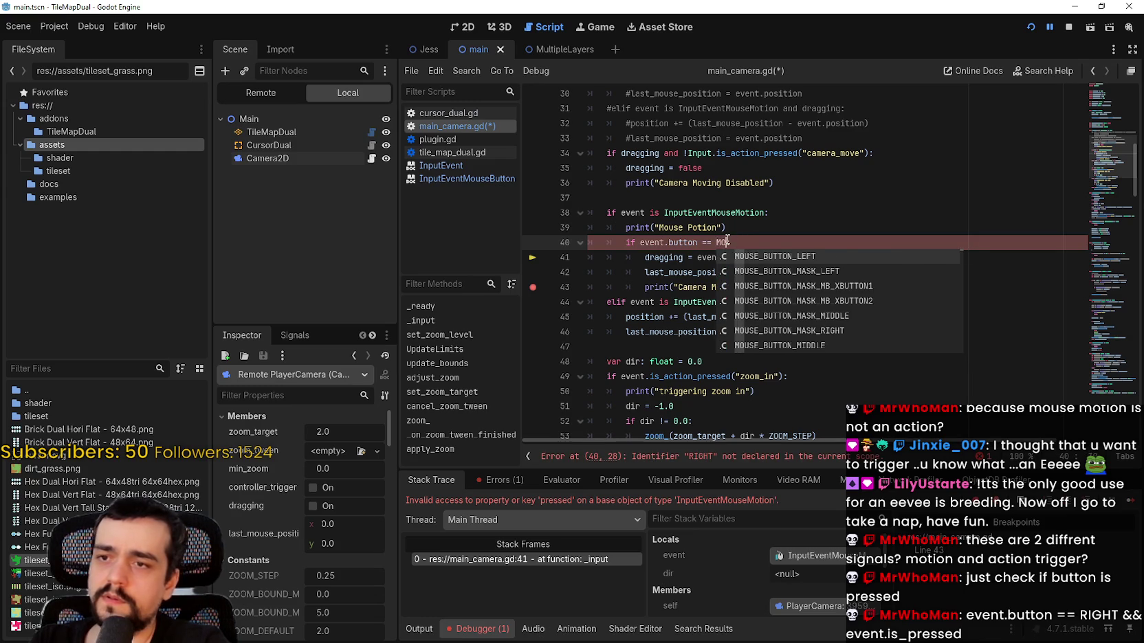
{"action": "type", "text": "USE_BUTTON_RIGHT and"}
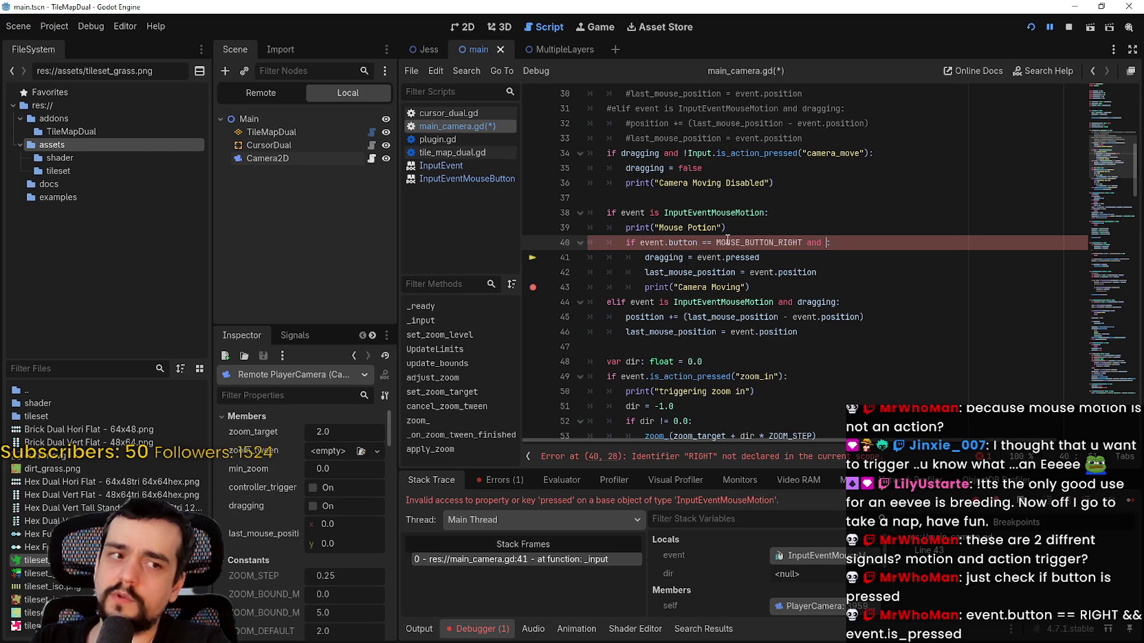
{"action": "type", "text": " event."}
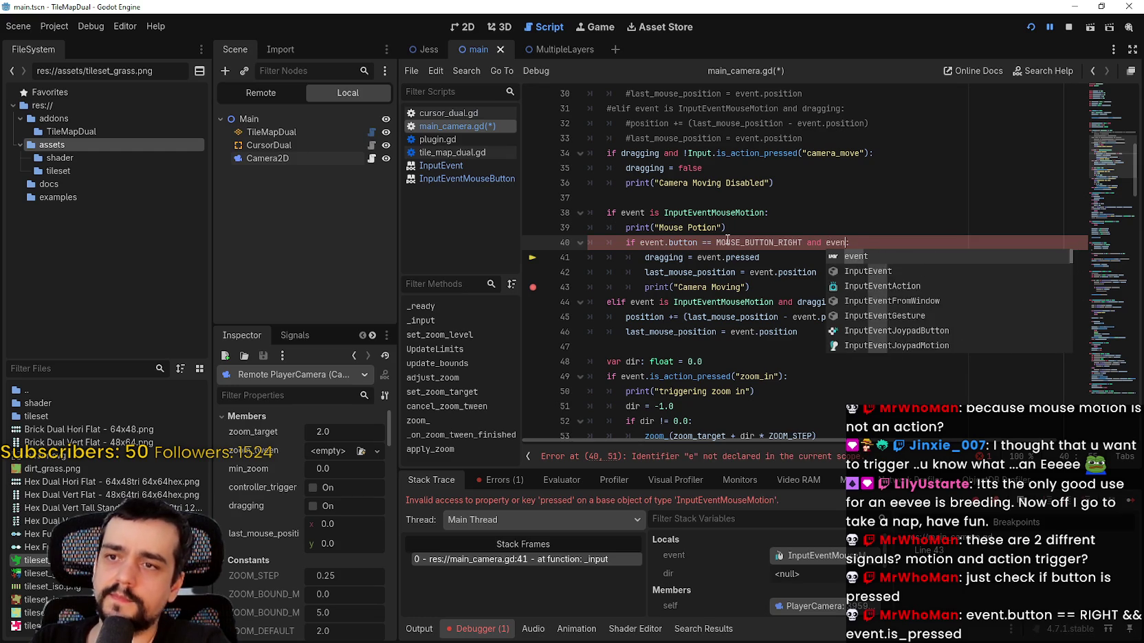
{"action": "type", "text": "is_p"}
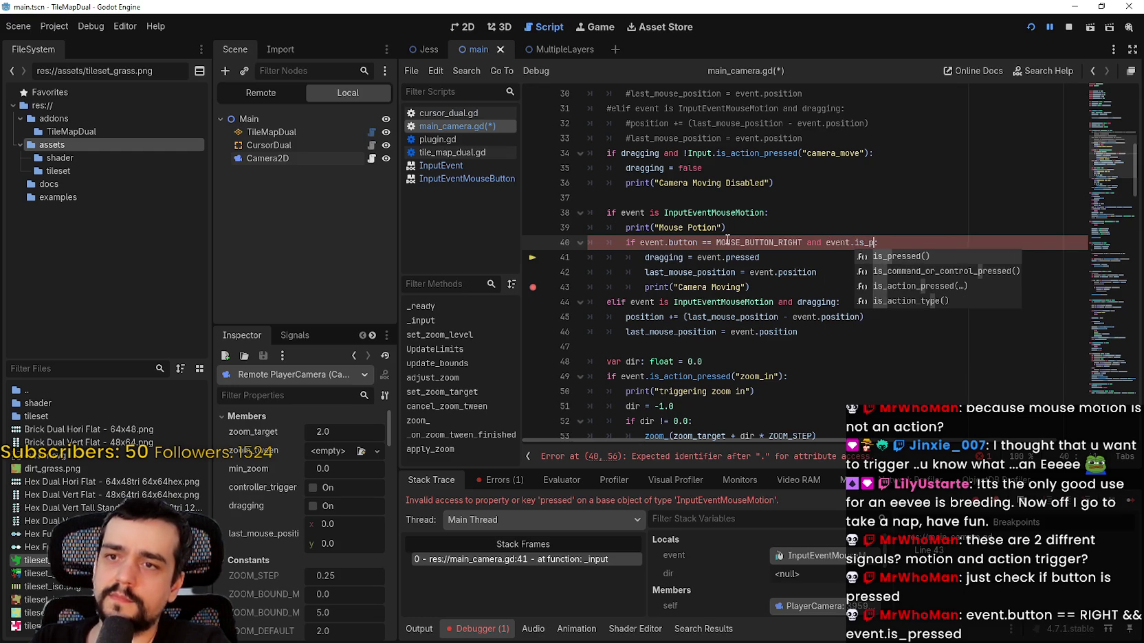
{"action": "key", "text": "Return"}
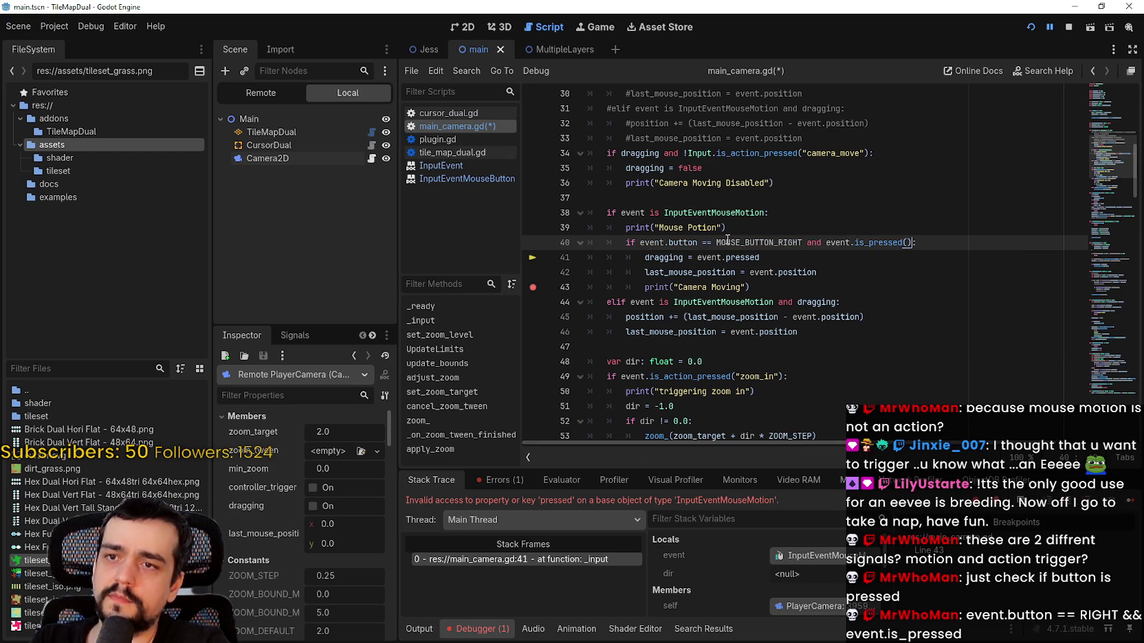
{"action": "left_click", "coordinate": [725, 302]}
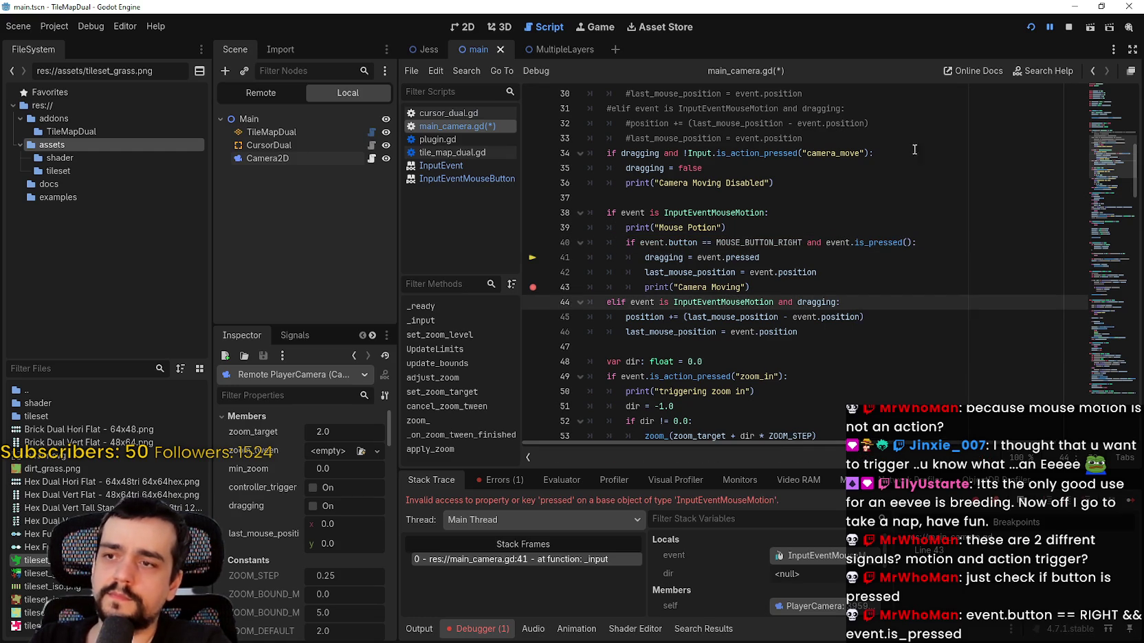
{"action": "left_click", "coordinate": [1069, 27]}
- Change event.button to event.button_index on line 40 and relaunch the game
{"action": "left_click", "coordinate": [1030, 27]}
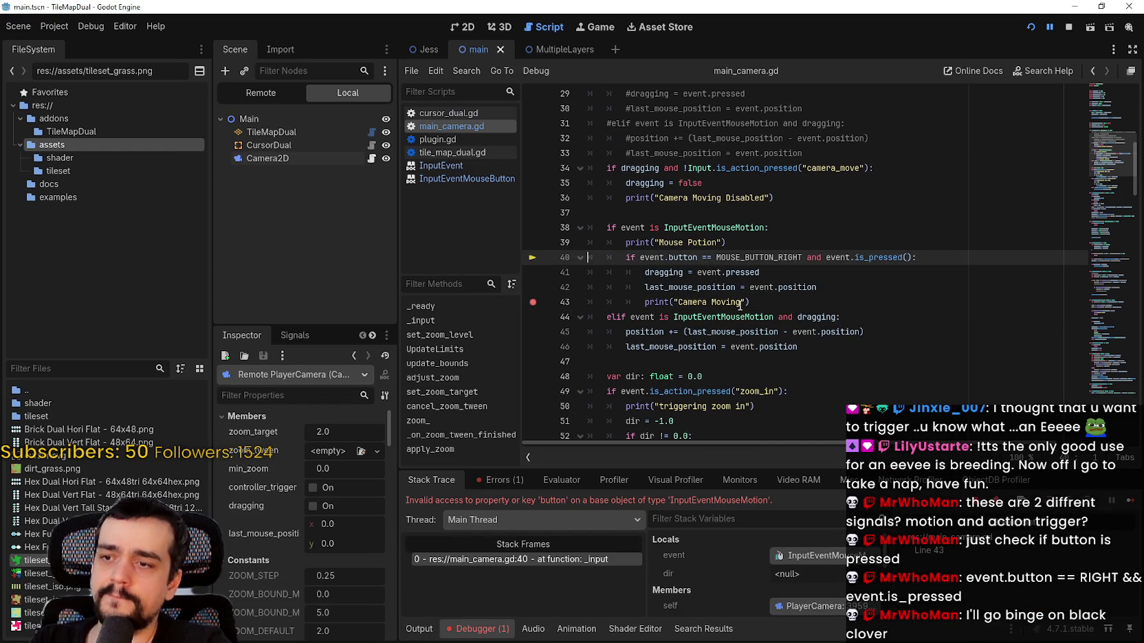
{"action": "left_click", "coordinate": [703, 257]}
{"action": "type", "text": "_index"}
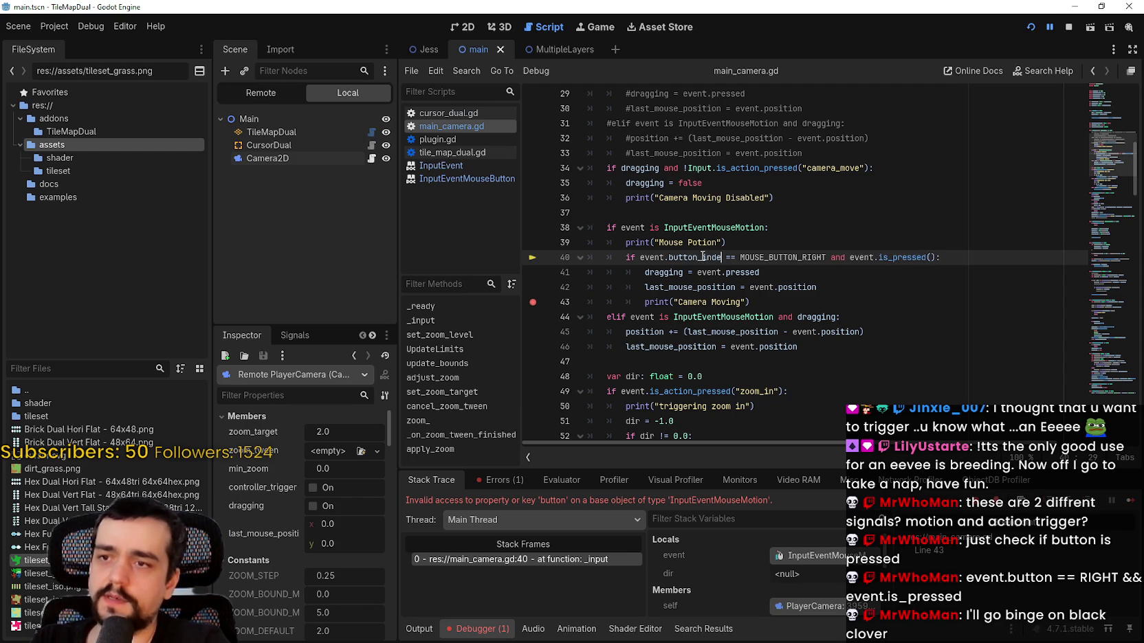
{"action": "left_click", "coordinate": [1063, 32]}
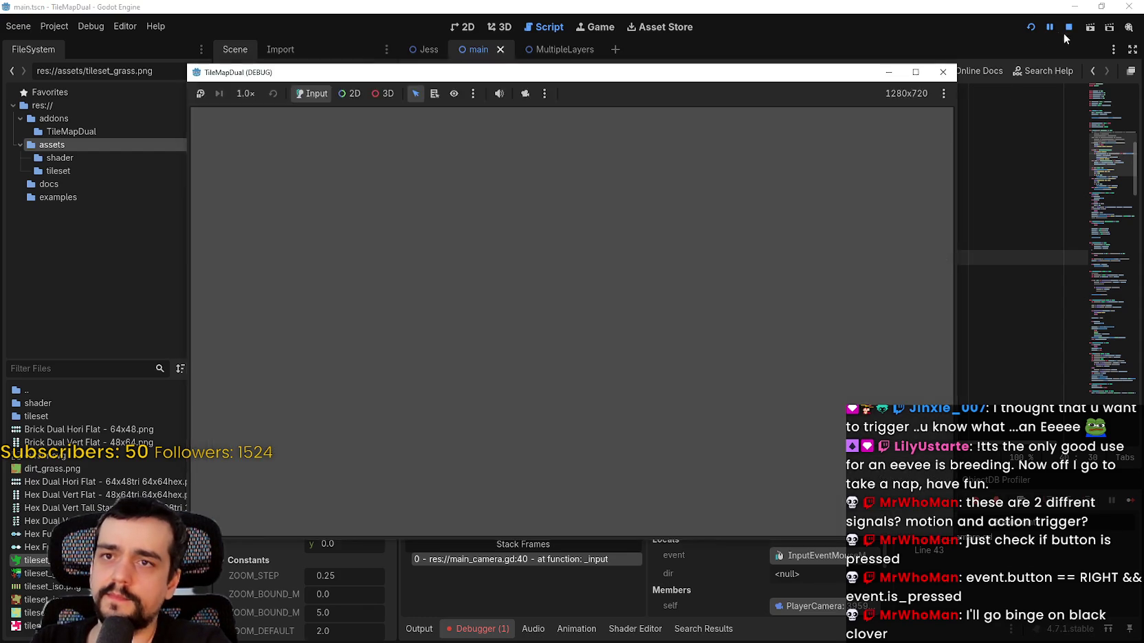
{"action": "key", "text": "F5"}
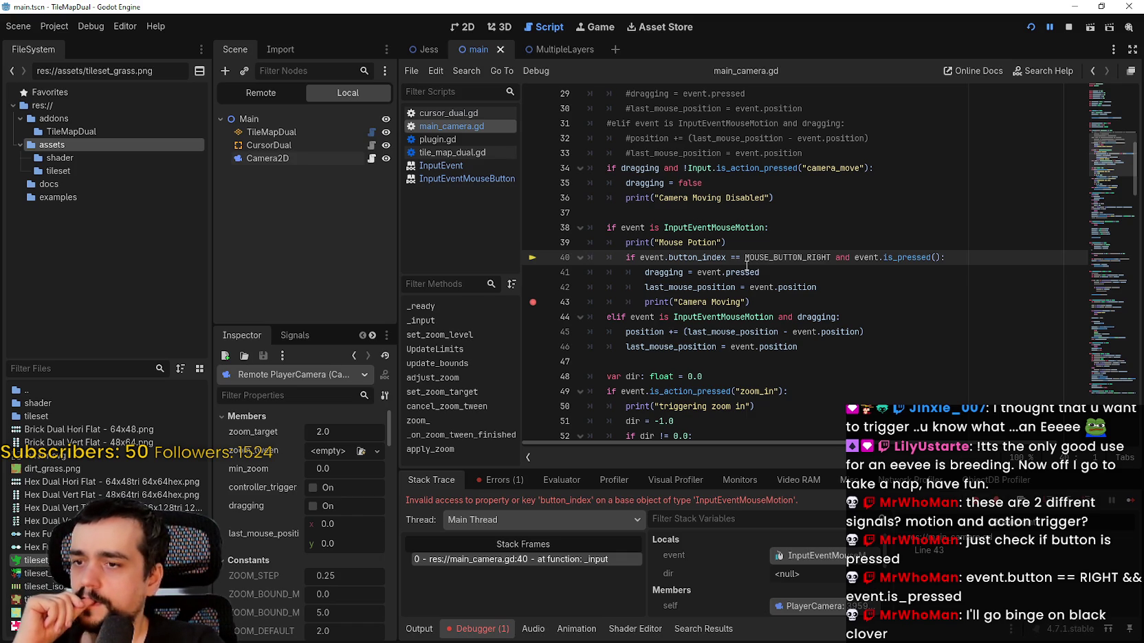
- Open the halted InputEventMouseMotion event in the Inspector and review its properties, including button_mask 0
{"action": "left_click", "coordinate": [801, 551]}
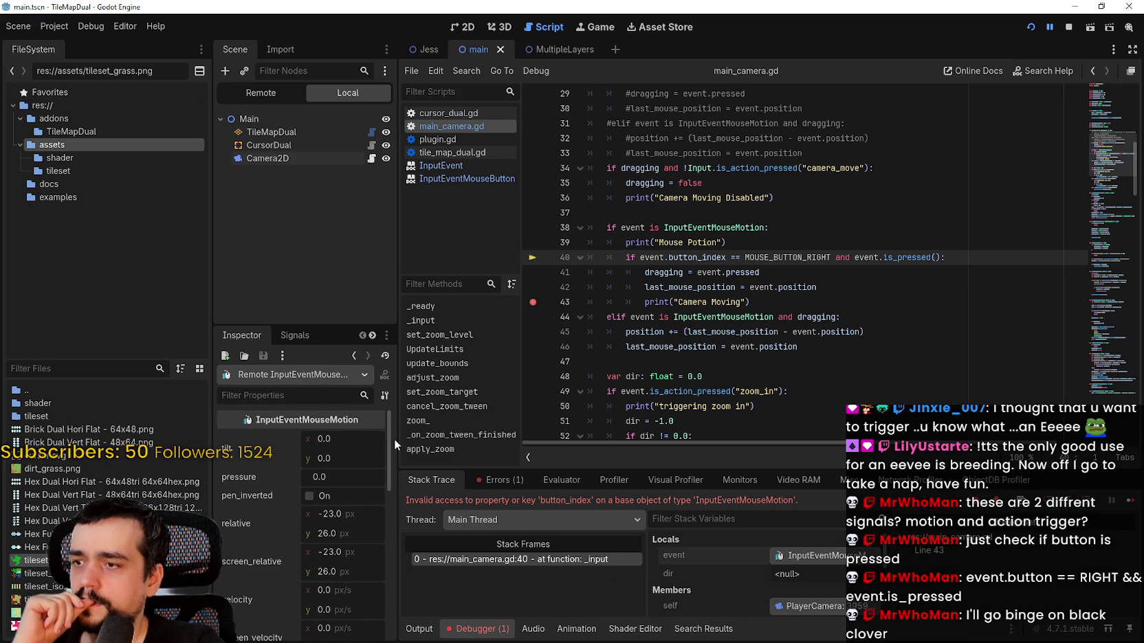
{"action": "left_click_drag", "start_coordinate": [390, 440], "coordinate": [382, 510]}
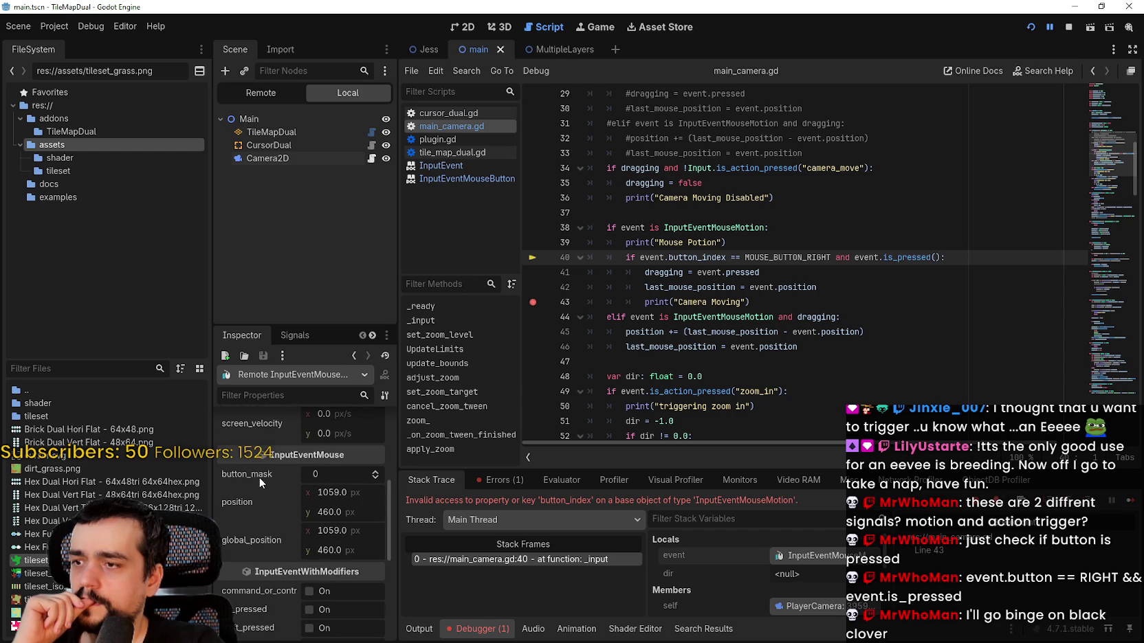
{"action": "mouse_move", "coordinate": [258, 477]}
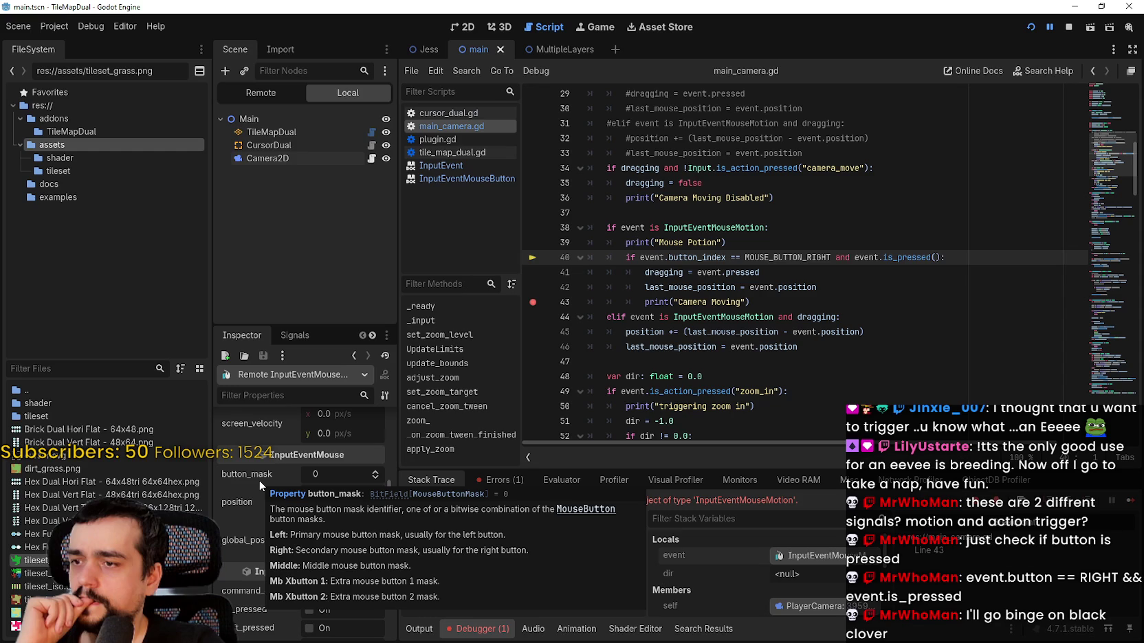
{"action": "scroll", "coordinate": [253, 493], "scroll_direction": "down", "scroll_amount": 4}
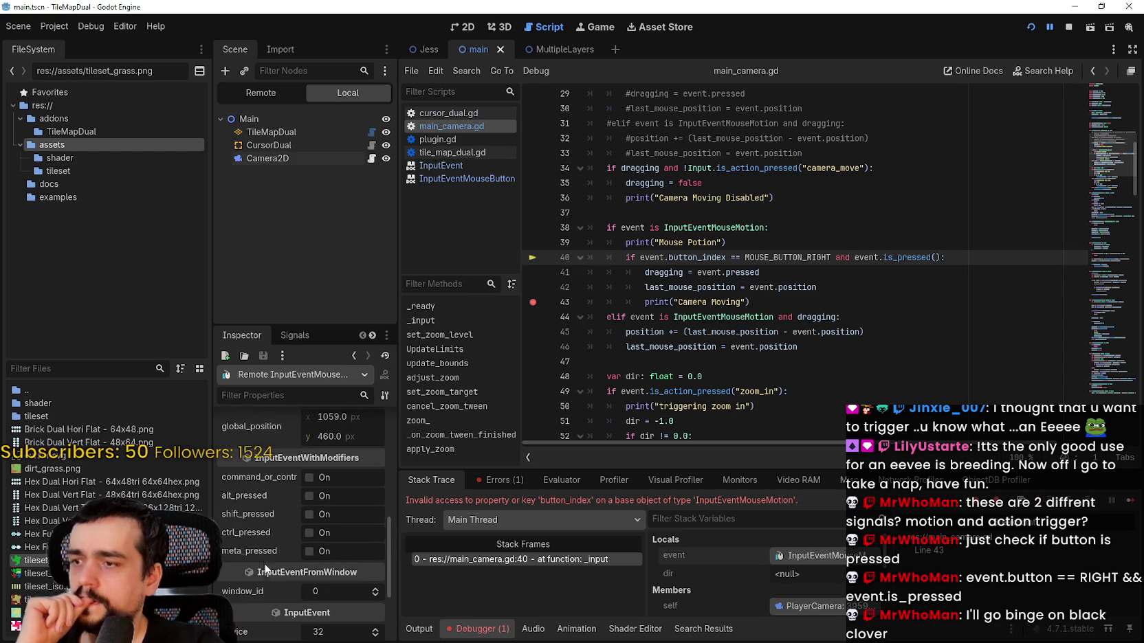
{"action": "scroll", "coordinate": [259, 581], "scroll_direction": "down", "scroll_amount": 1}
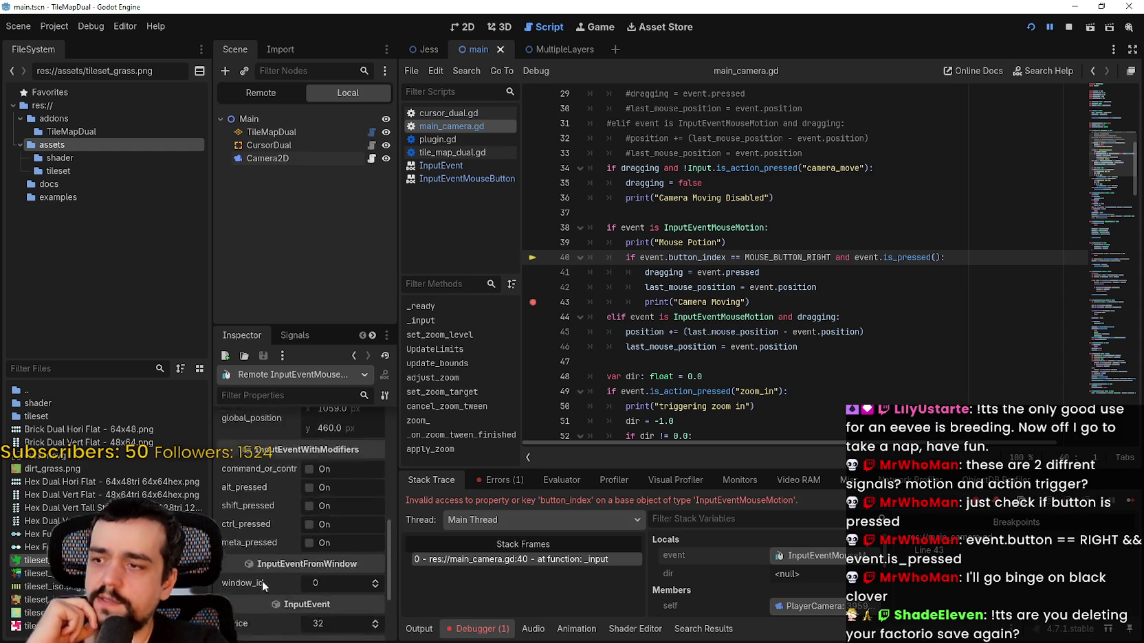
{"action": "scroll", "coordinate": [262, 581], "scroll_direction": "down", "scroll_amount": 3}
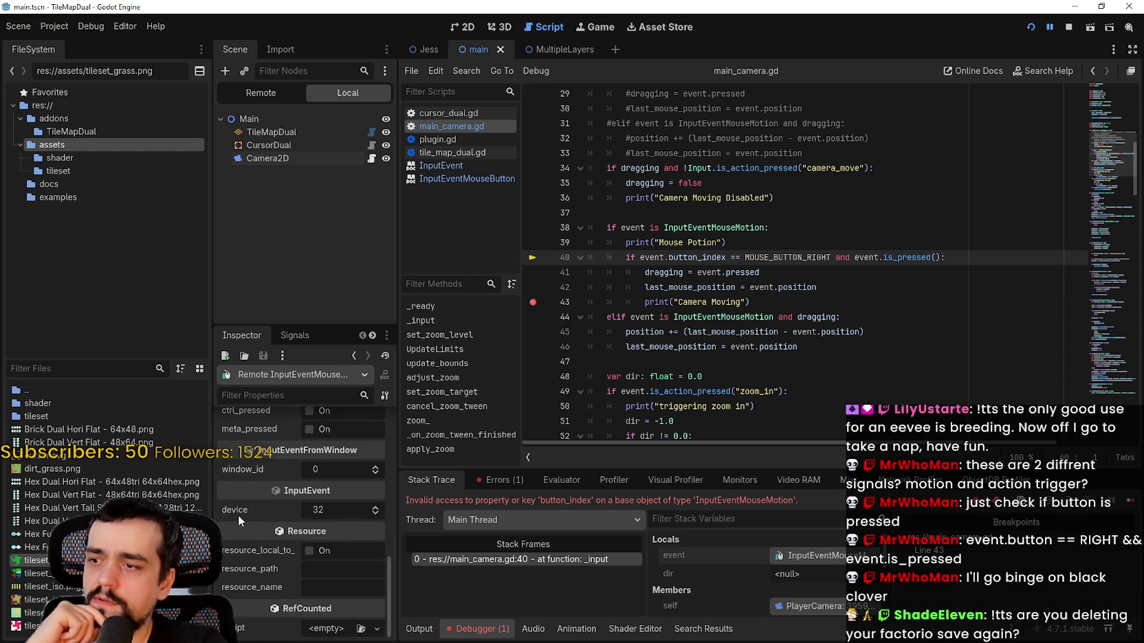
{"action": "scroll", "coordinate": [264, 571], "scroll_direction": "up", "scroll_amount": 5}
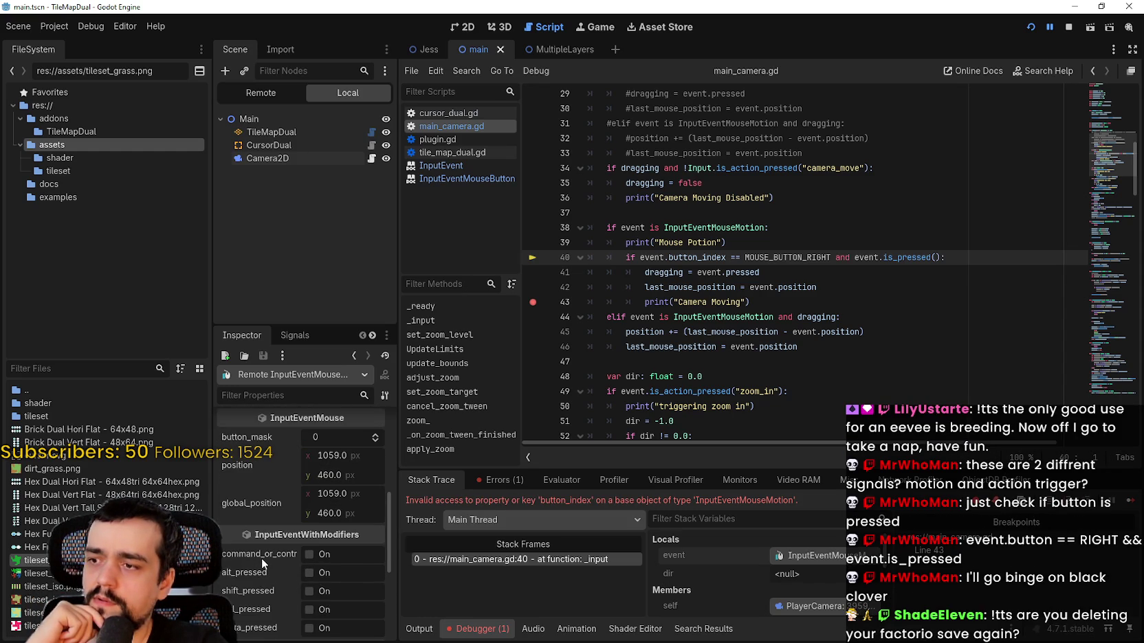
{"action": "mouse_move", "coordinate": [259, 447]}
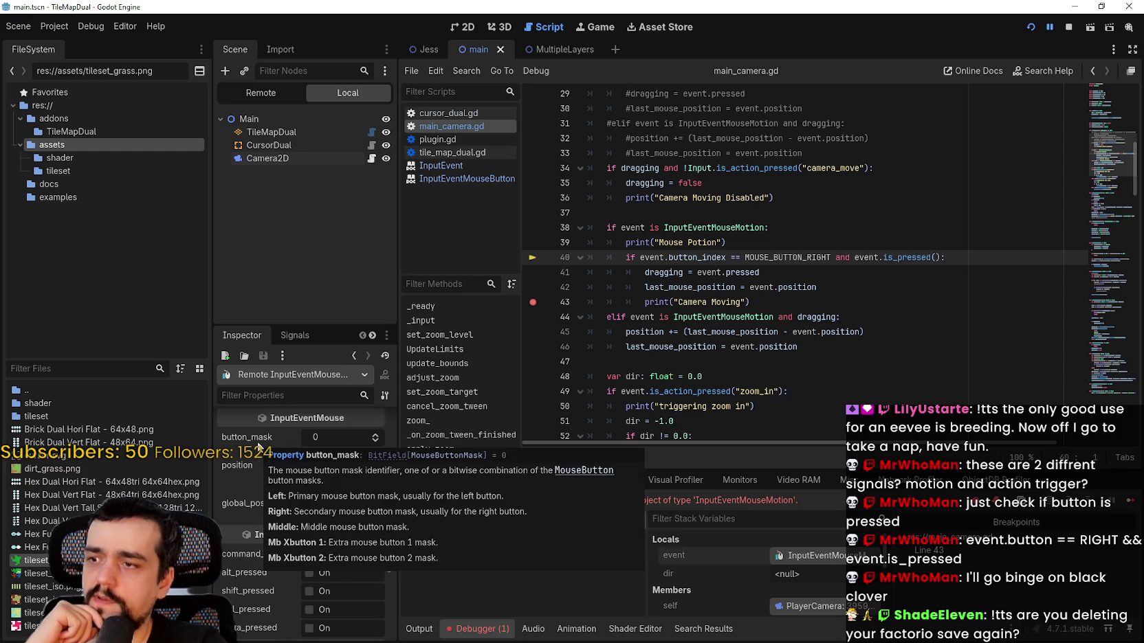
{"action": "scroll", "coordinate": [254, 474], "scroll_direction": "up", "scroll_amount": 2}
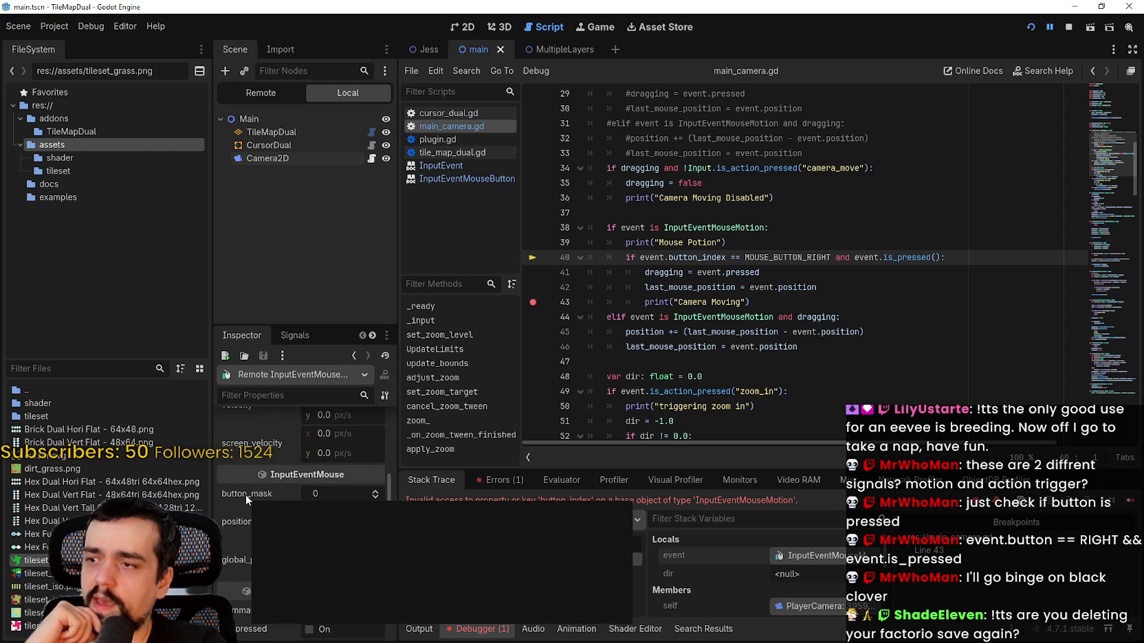
- Replace button_index with button_mask on line 40 via autocomplete
{"action": "double_click", "coordinate": [685, 259]}
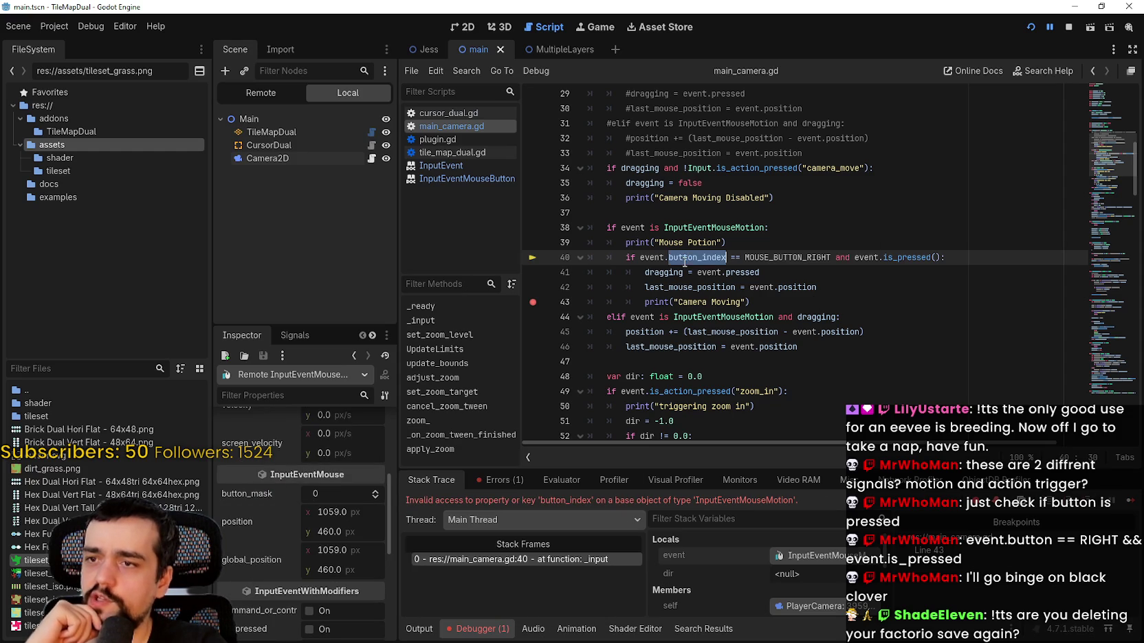
{"action": "type", "text": "bu"}
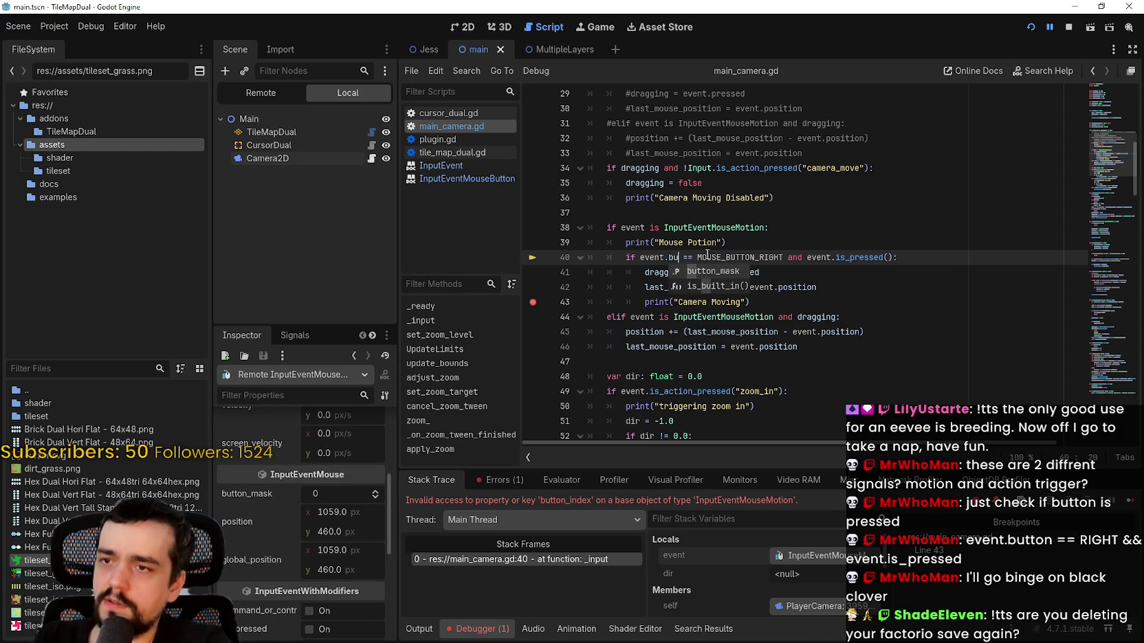
{"action": "key", "text": "Return"}
{"action": "left_click", "coordinate": [952, 283]}
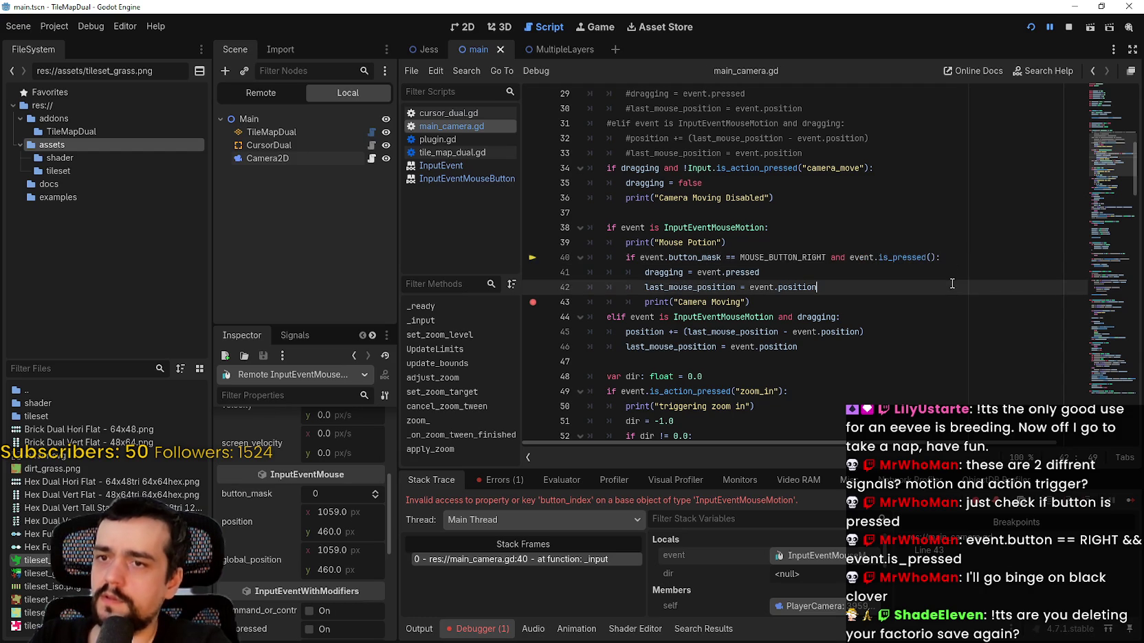
- Rerun the game, paint a curved trail of grass tiles, and close it with F8
{"action": "left_click", "coordinate": [1063, 29]}
{"action": "left_click", "coordinate": [1036, 27]}
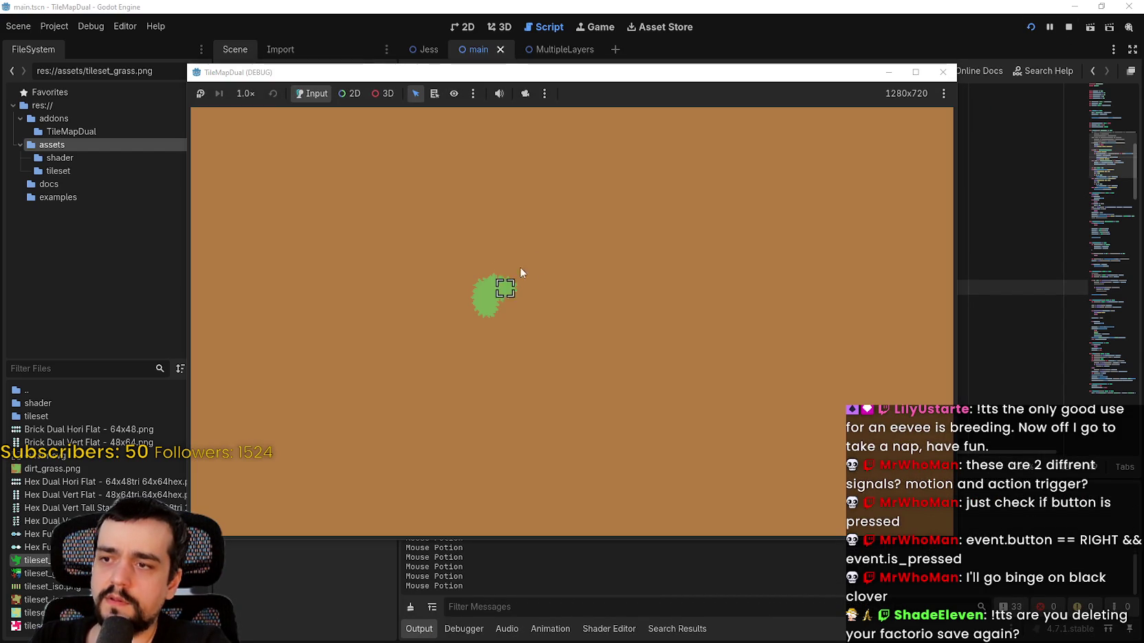
{"action": "left_click_drag", "start_coordinate": [520, 266], "coordinate": [544, 342]}
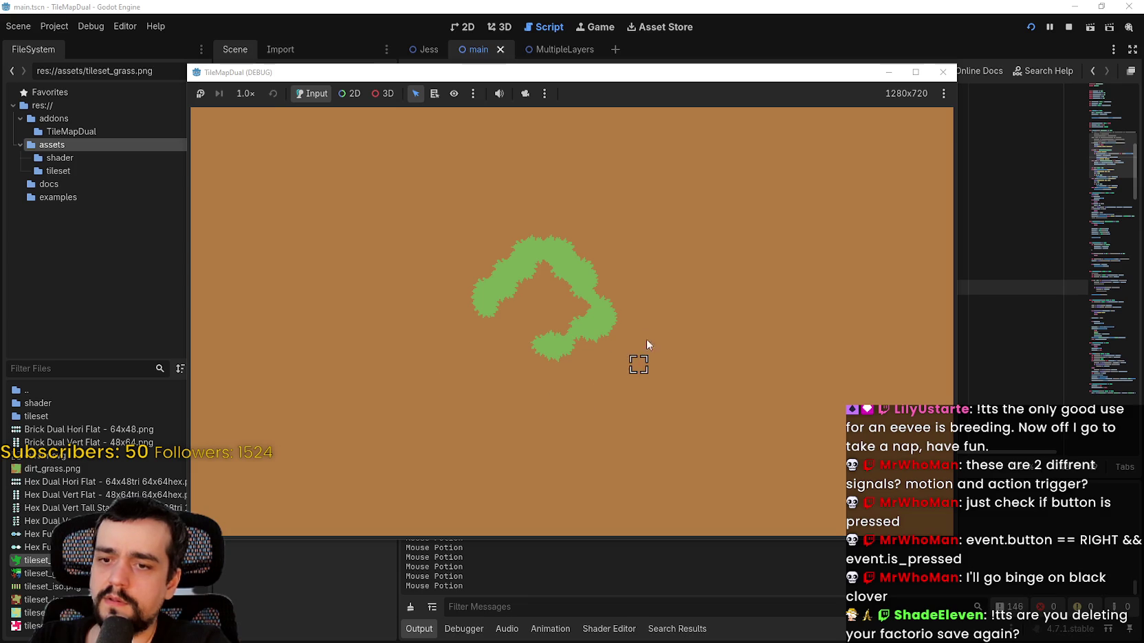
{"action": "key", "text": "F8"}
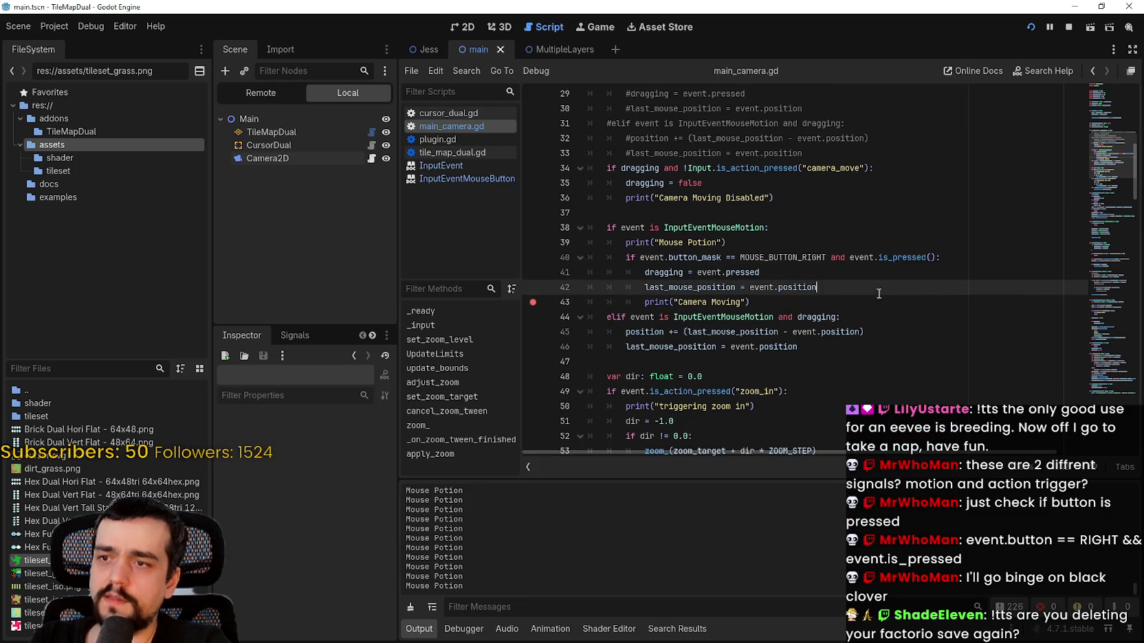
- Try an edit to button_mask on line 40, undo it, and reselect MOUSE_BUTTON_RIGHT
{"action": "double_click", "coordinate": [790, 258]}
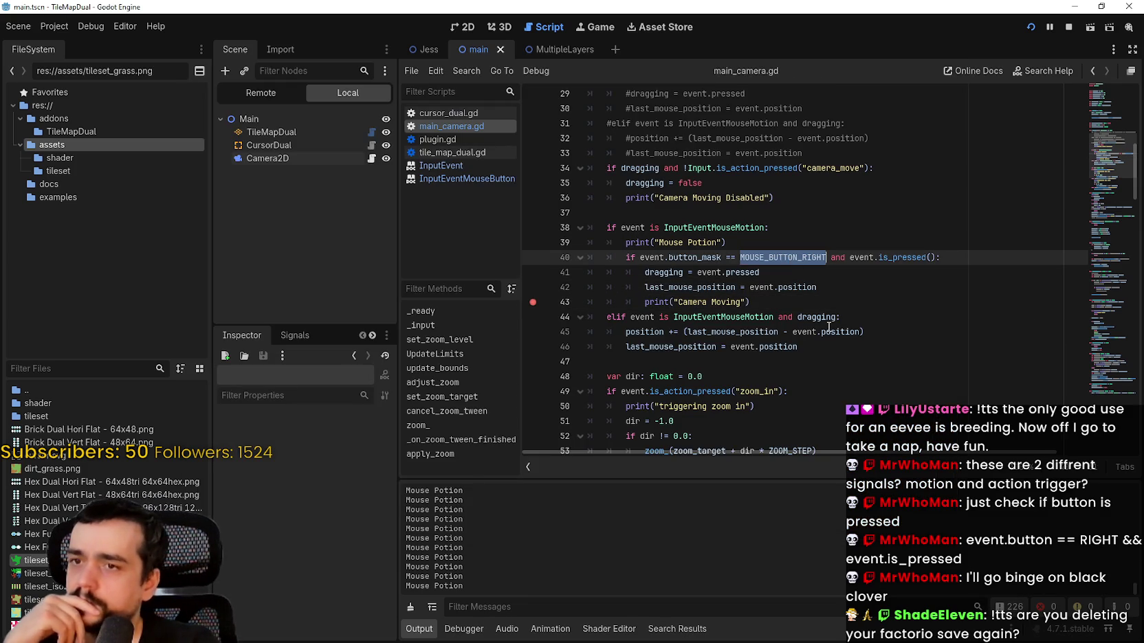
{"action": "mouse_move", "coordinate": [800, 257]}
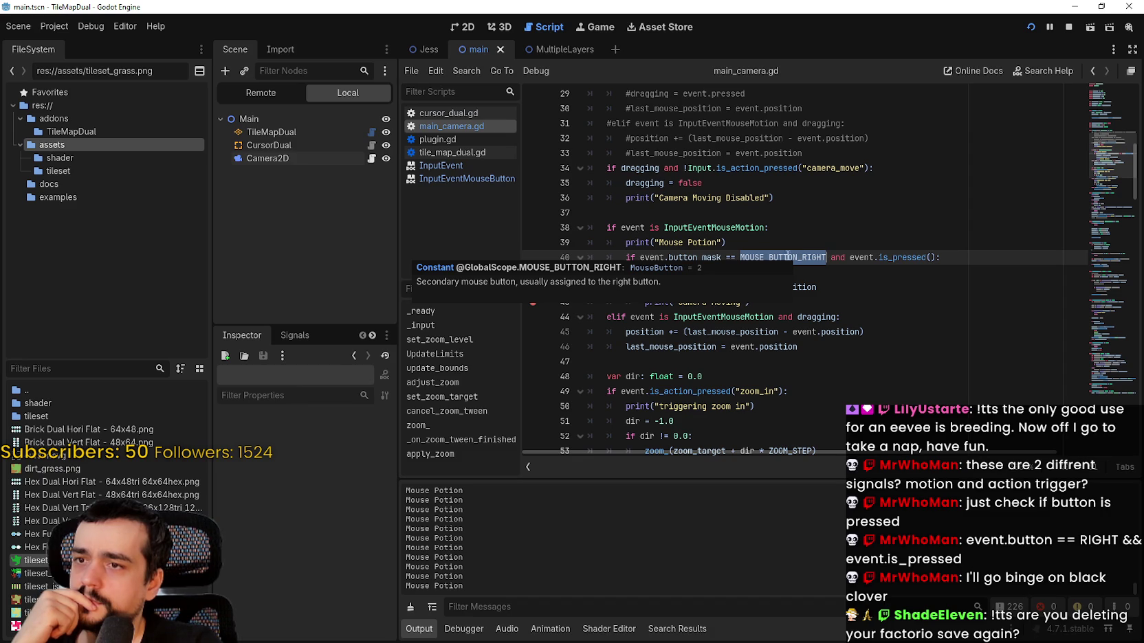
{"action": "double_click", "coordinate": [693, 258]}
{"action": "type", "text": "m"}
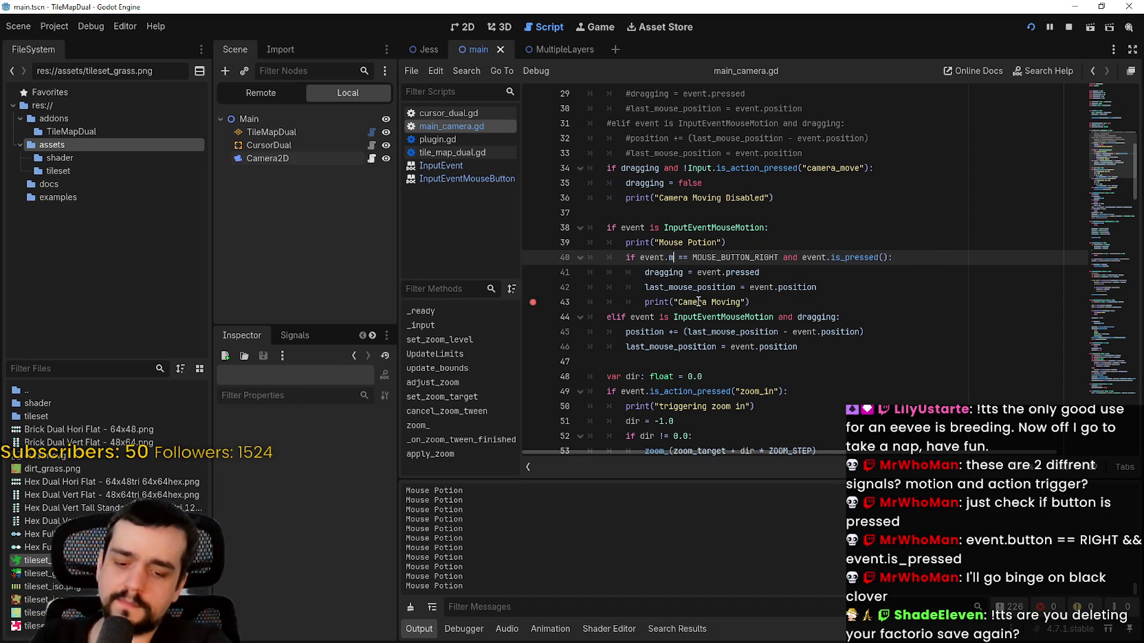
{"action": "type", "text": "ouse"}
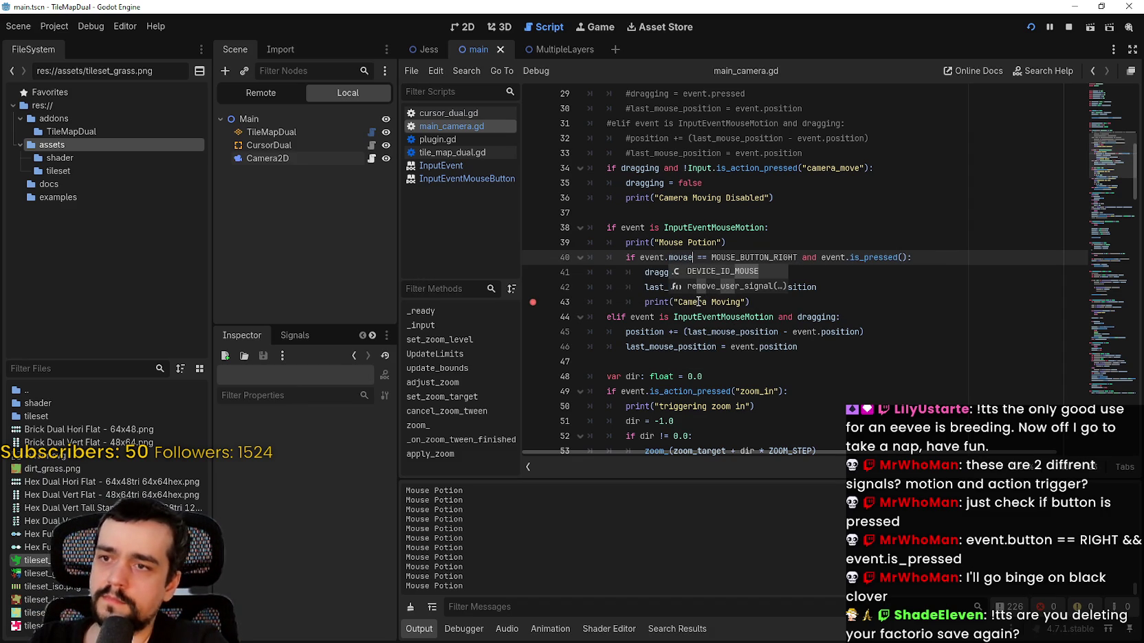
{"action": "key", "text": "ctrl+z"}
{"action": "key", "text": "ctrl+z"}
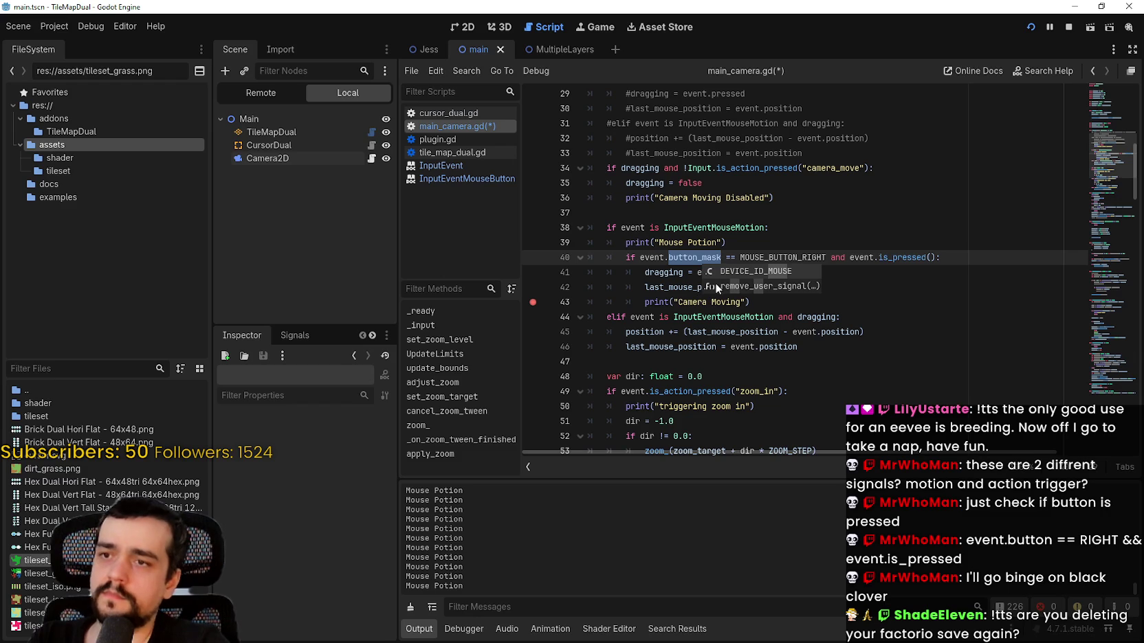
{"action": "double_click", "coordinate": [765, 258]}
{"action": "key", "text": "ctrl+s"}
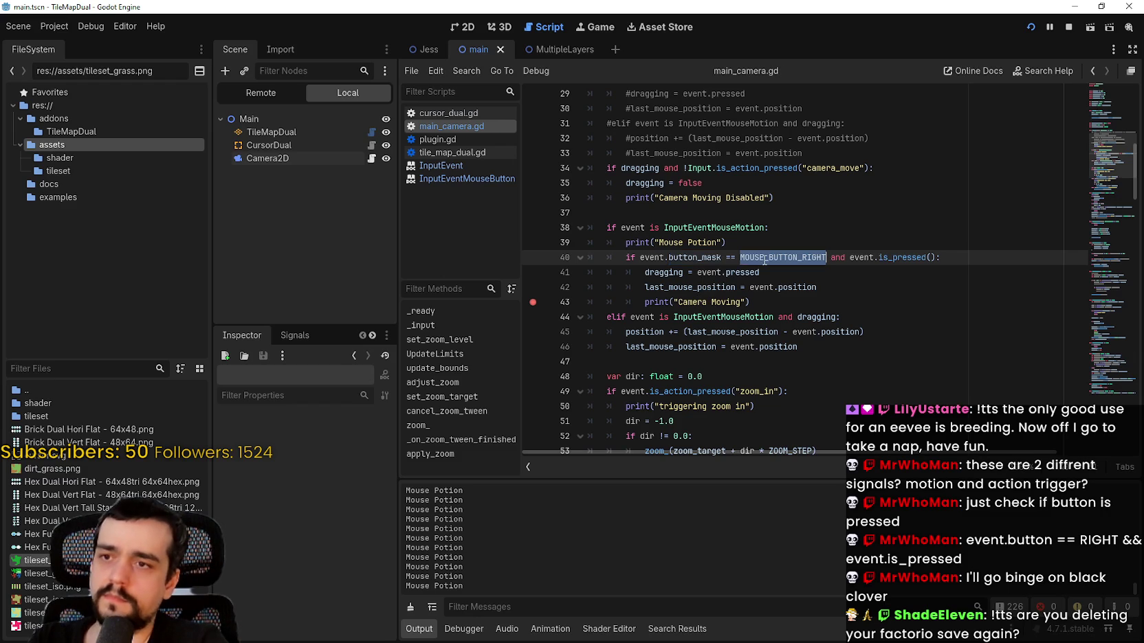
- Replace it with MouseButtonMask.MOUSE_BUTTON_MASK_RIGHT using autocomplete and save main_camera.gd
{"action": "type", "text": "button"}
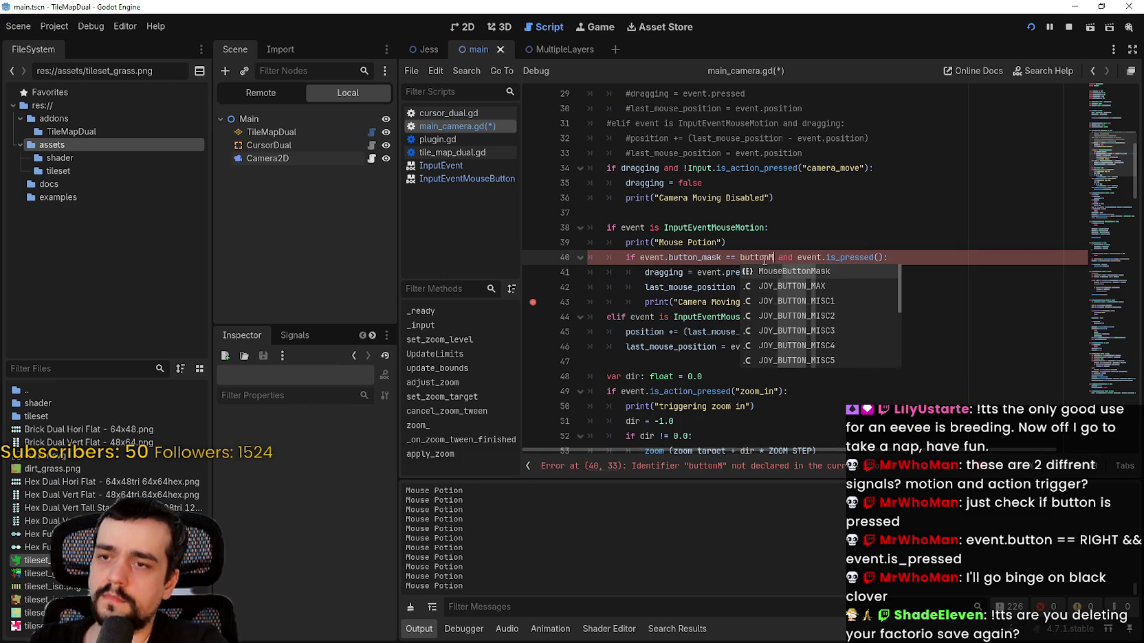
{"action": "key", "text": "Return"}
{"action": "type", "text": "."}
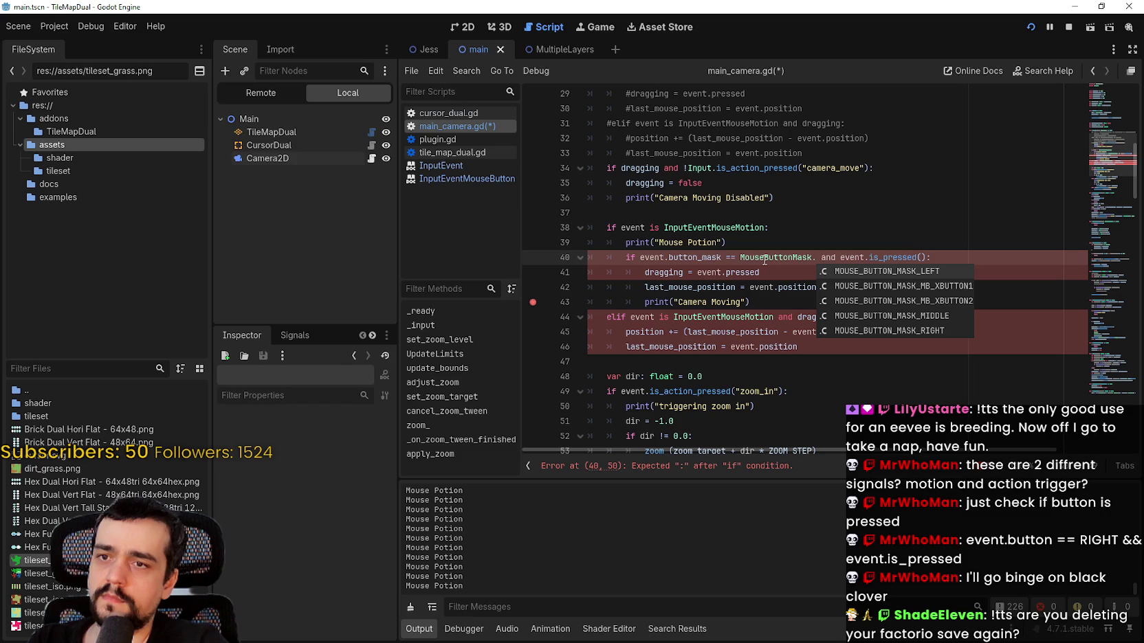
{"action": "key", "text": "Down"}
{"action": "key", "text": "Down"}
{"action": "key", "text": "Down"}
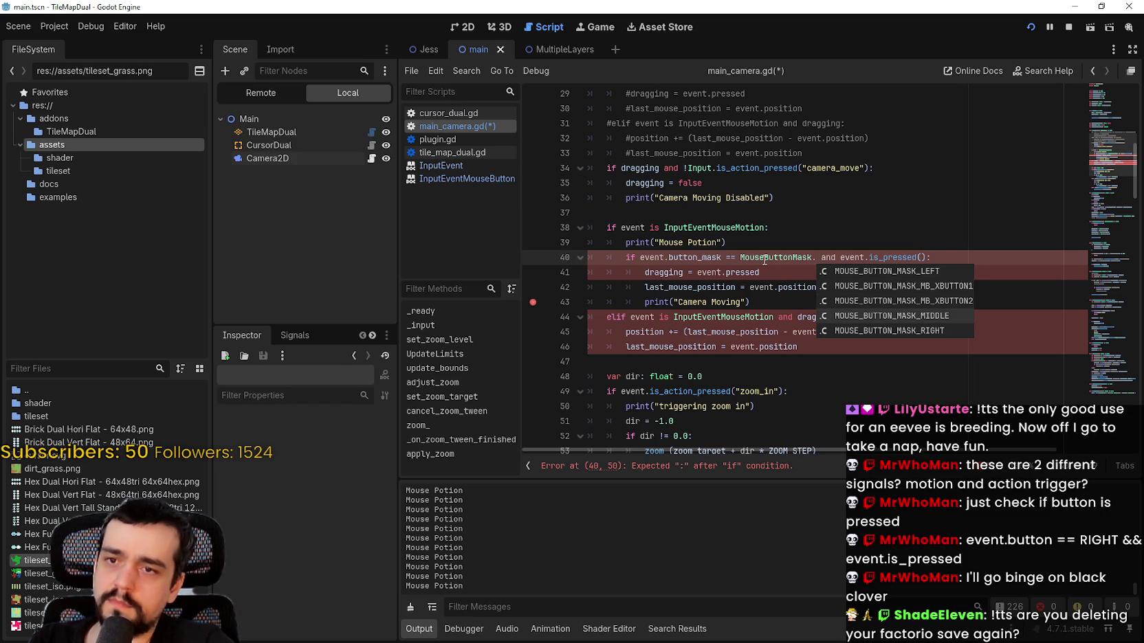
{"action": "type", "text": "\\"}
{"action": "key", "text": "BackSpace"}
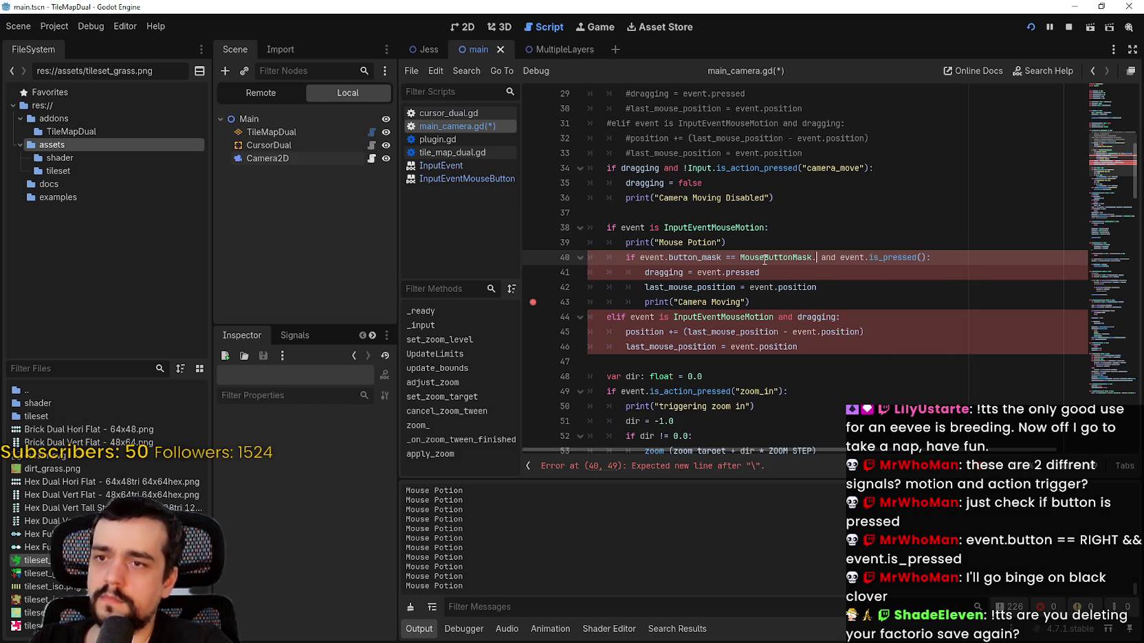
{"action": "type", "text": "M"}
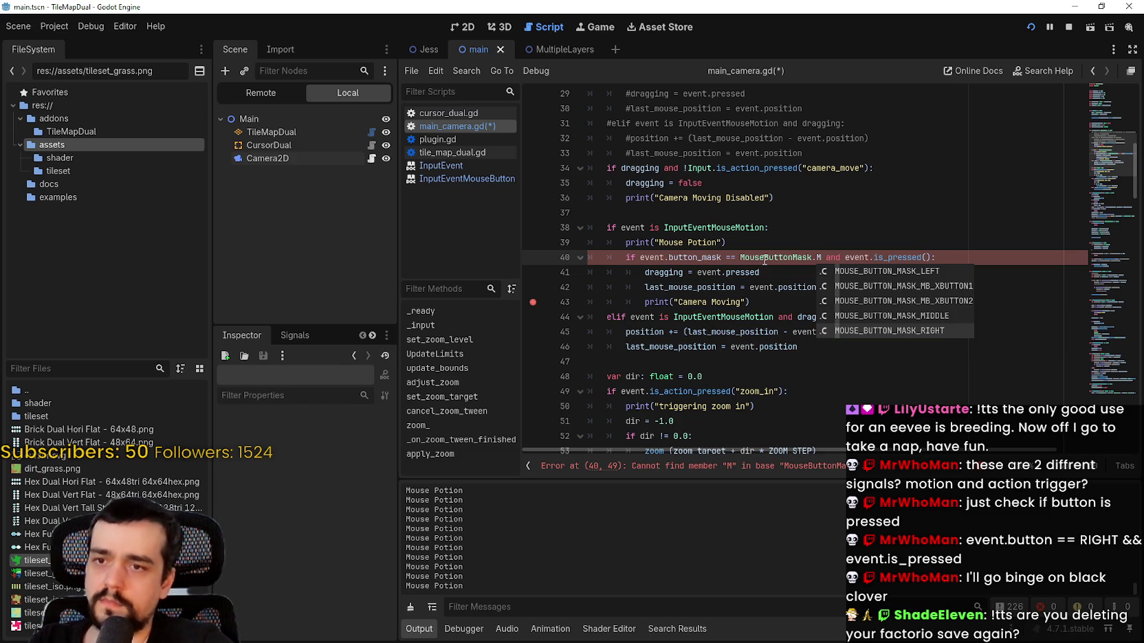
{"action": "key", "text": "Return"}
{"action": "left_click", "coordinate": [763, 272]}
{"action": "key", "text": "ctrl+s"}
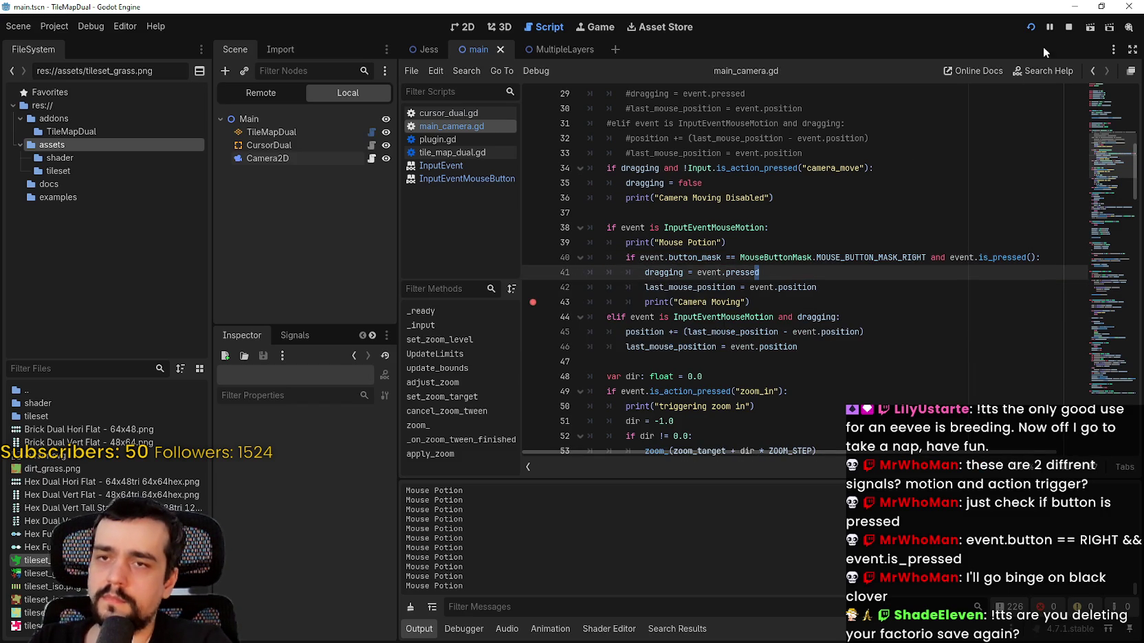
- Run the project and paint grass blobs and strokes across the orange map
{"action": "left_click", "coordinate": [1032, 28]}
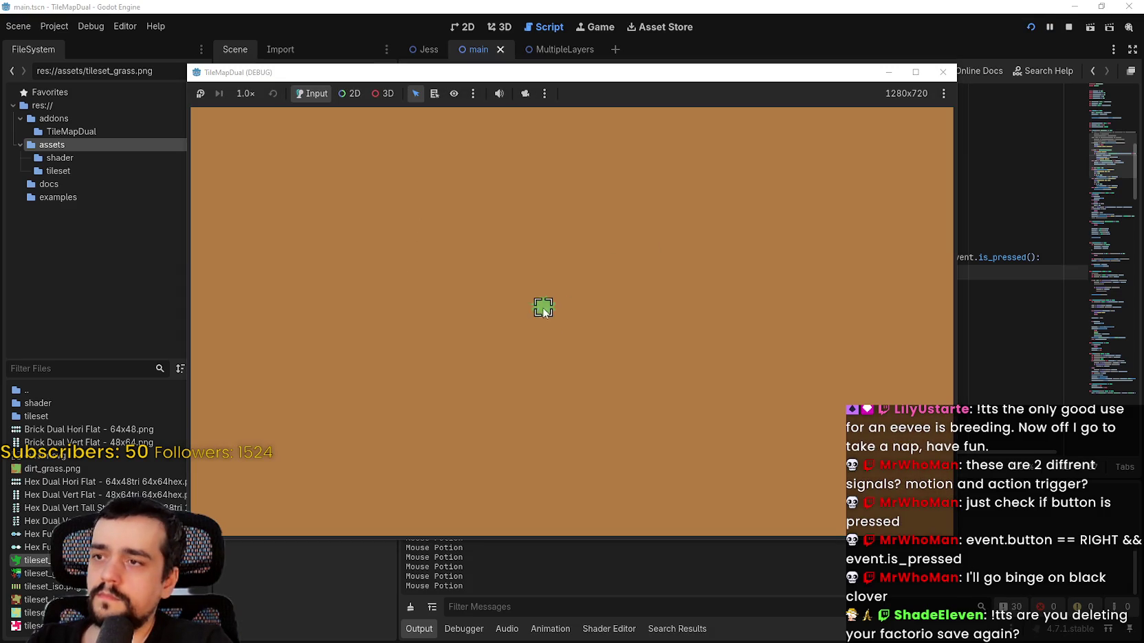
{"action": "mouse_move", "coordinate": [543, 311]}
{"action": "left_mouse_down"}
{"action": "mouse_move", "coordinate": [543, 355]}
{"action": "mouse_move", "coordinate": [558, 282]}
{"action": "mouse_move", "coordinate": [575, 424]}
{"action": "left_mouse_up"}
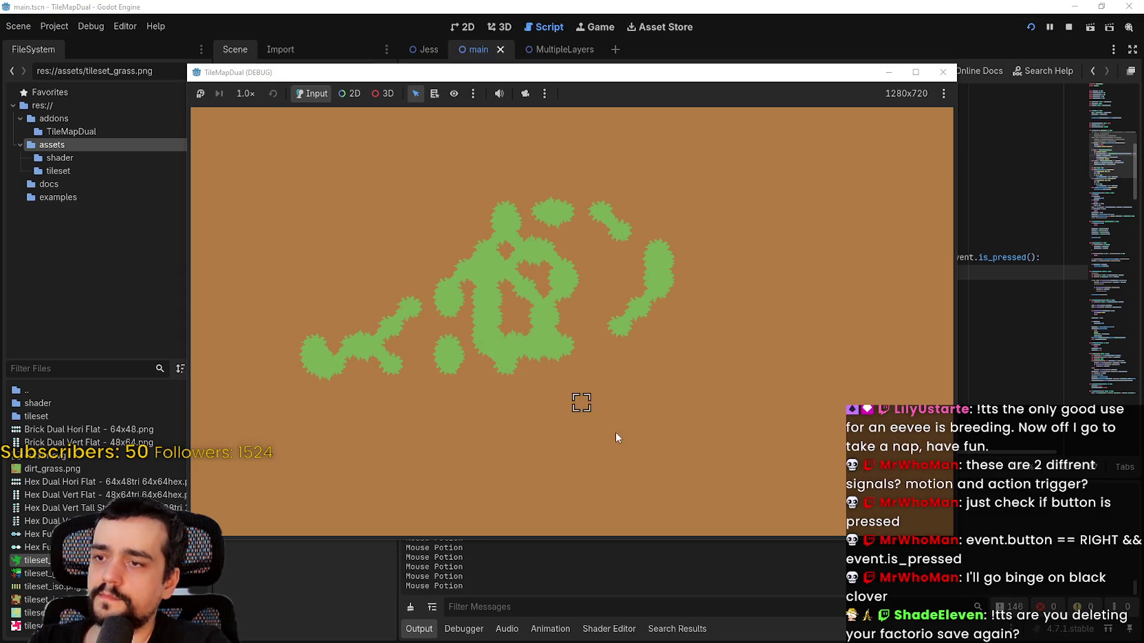
{"action": "mouse_move", "coordinate": [715, 247]}
{"action": "left_mouse_down"}
{"action": "mouse_move", "coordinate": [602, 388]}
{"action": "mouse_move", "coordinate": [523, 183]}
{"action": "mouse_move", "coordinate": [543, 374]}
{"action": "mouse_move", "coordinate": [703, 386]}
{"action": "mouse_move", "coordinate": [625, 323]}
{"action": "mouse_move", "coordinate": [873, 307]}
{"action": "left_mouse_up"}
- Back in the script, select the event.pressed and MOUSE_BUTTON_RIGHT check from commented line 28
{"action": "left_click", "coordinate": [977, 271]}
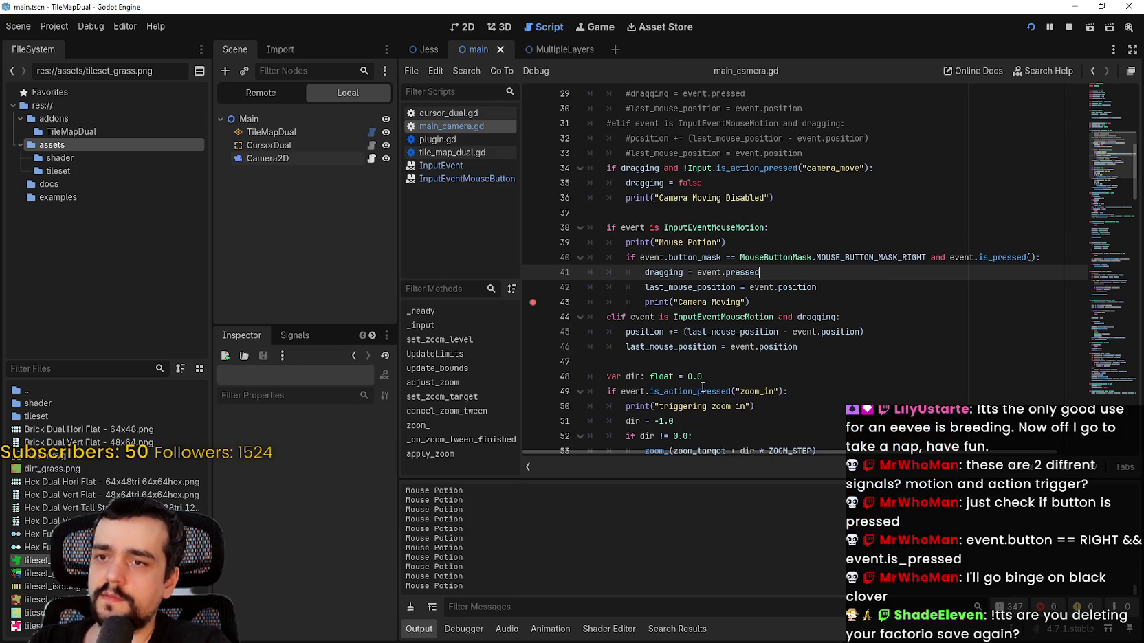
{"action": "scroll", "coordinate": [701, 385], "scroll_direction": "up", "scroll_amount": 1}
{"action": "left_click", "coordinate": [673, 257]}
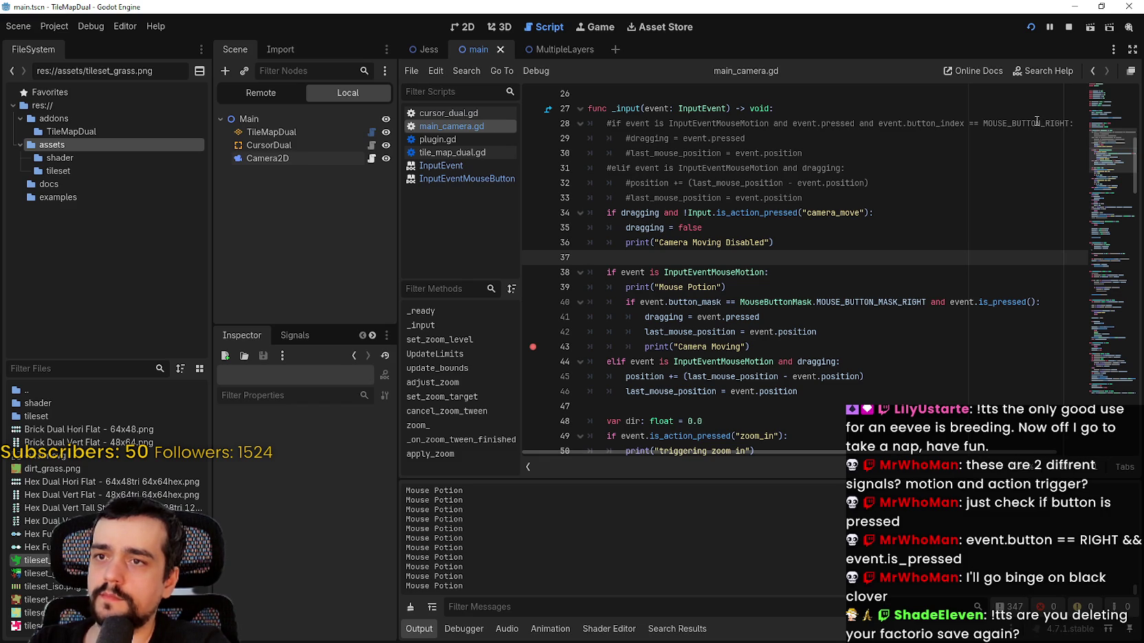
{"action": "double_click", "coordinate": [1029, 124]}
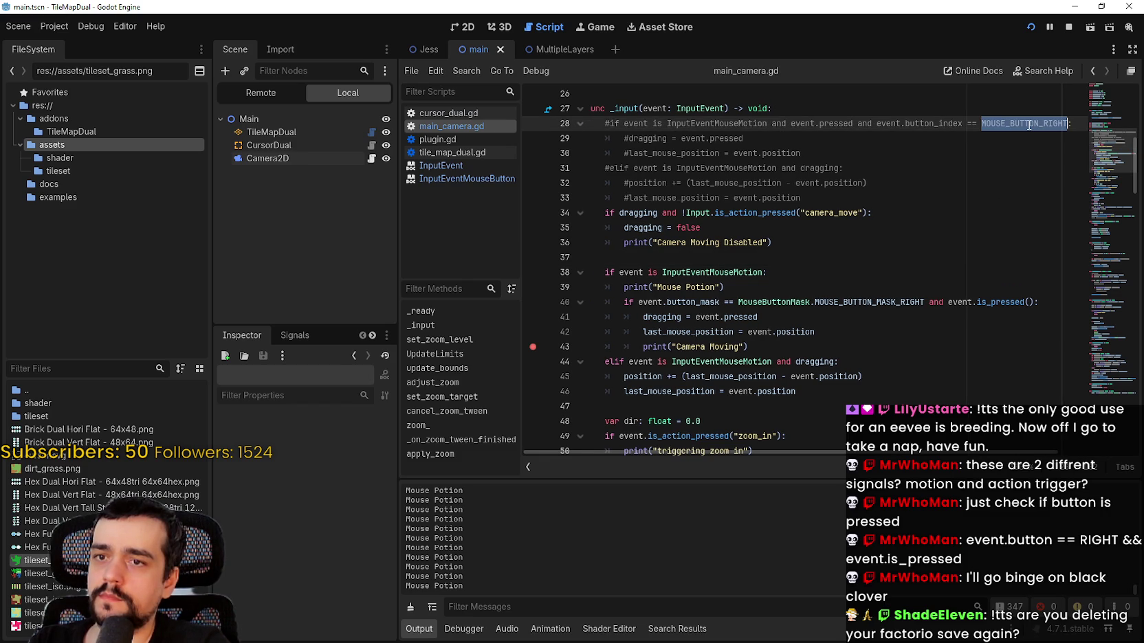
{"action": "mouse_move", "coordinate": [1029, 125]}
{"action": "left_mouse_down"}
{"action": "mouse_move", "coordinate": [775, 124]}
{"action": "mouse_move", "coordinate": [810, 122]}
{"action": "left_mouse_up"}
{"action": "key", "text": "ctrl+c"}
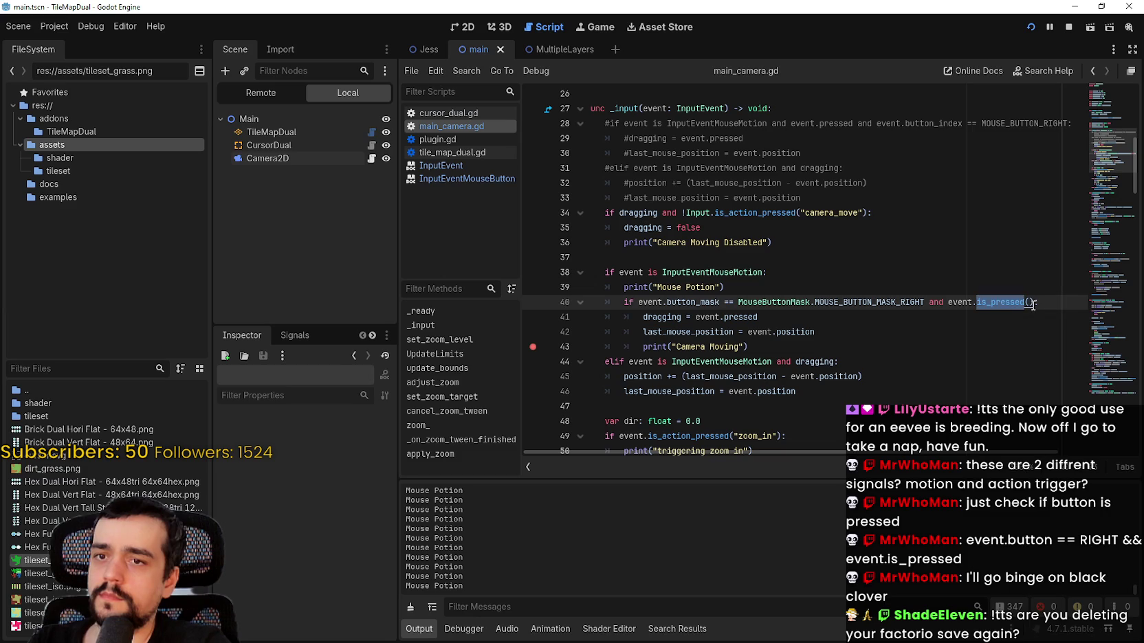
- Paste that check over line 40's button_mask condition, save, and run the game with F5
{"action": "left_click_drag", "start_coordinate": [1033, 302], "coordinate": [638, 303]}
{"action": "key", "text": "ctrl+v"}
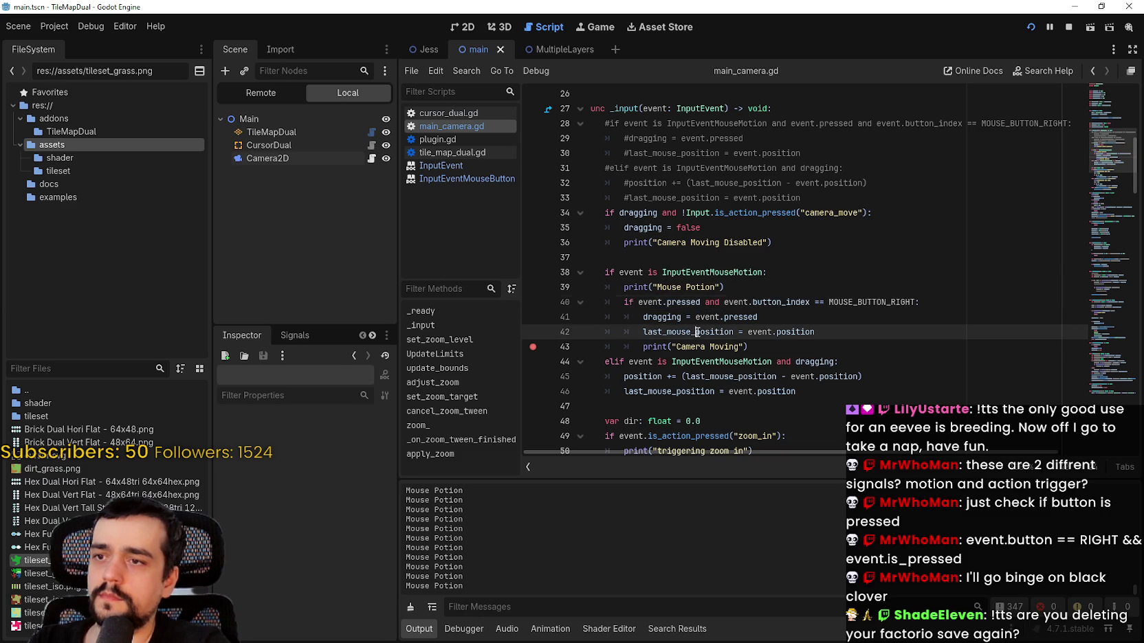
{"action": "key", "text": "ctrl+s"}
{"action": "left_click", "coordinate": [853, 354]}
{"action": "left_click", "coordinate": [866, 391]}
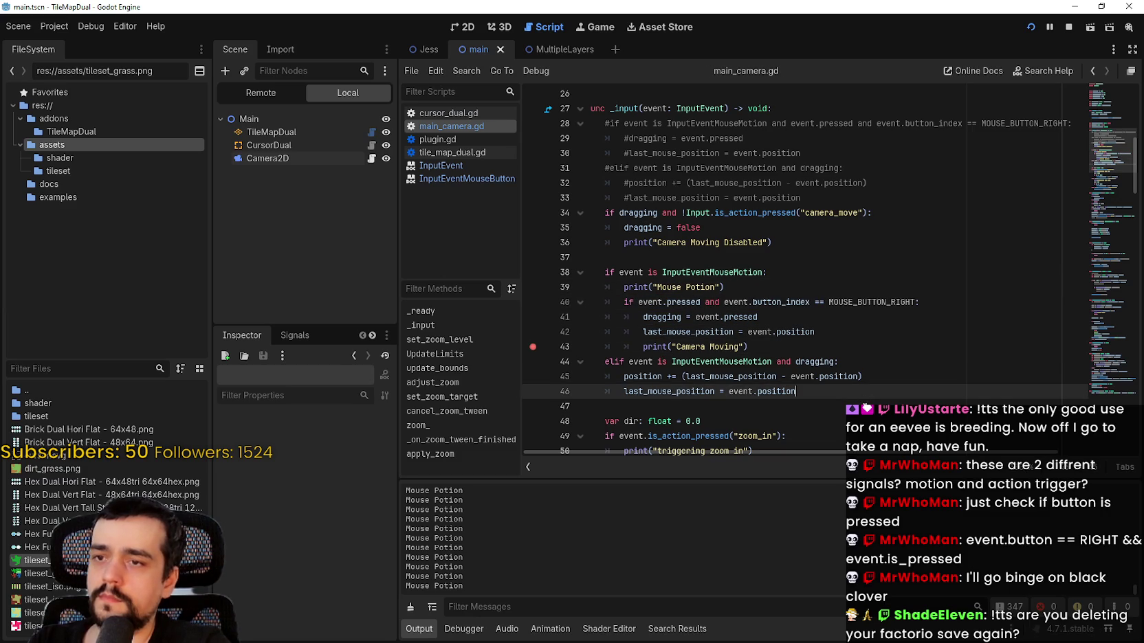
{"action": "key", "text": "F5"}
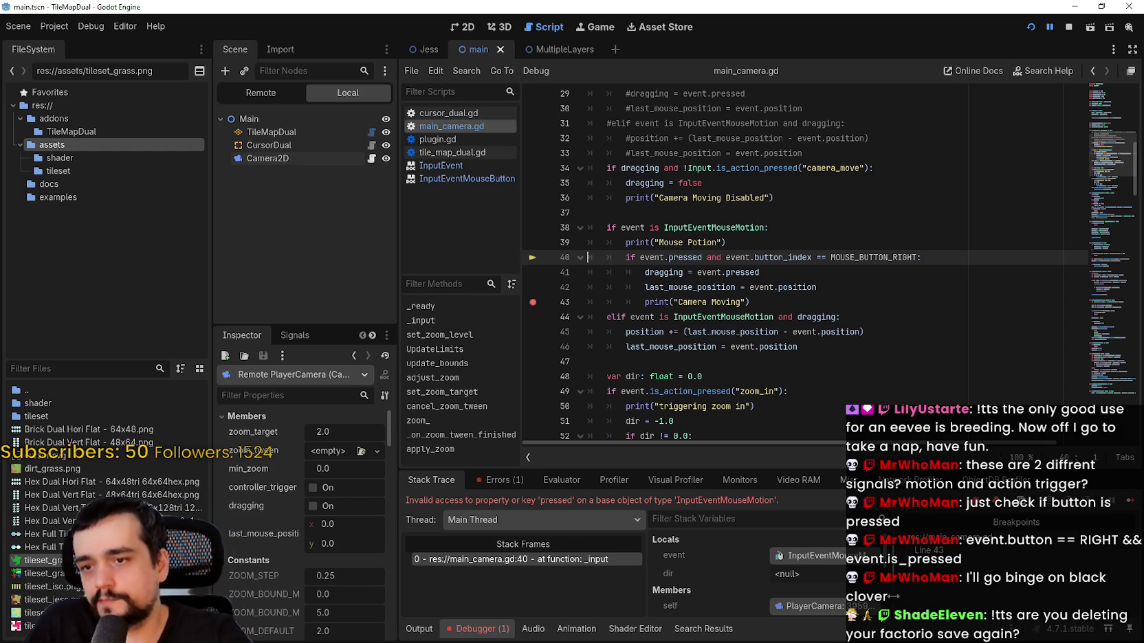
- Load the erroring InputEventMouseMotion into the Inspector, scroll its properties, then select 'pressed' on line 40
{"action": "left_click", "coordinate": [811, 556]}
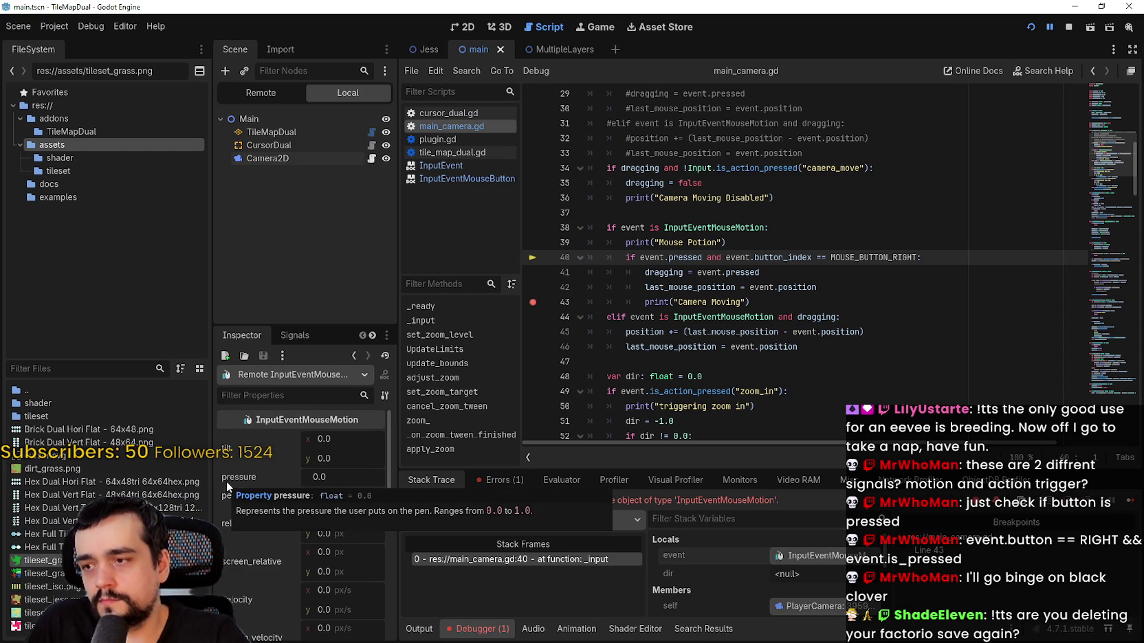
{"action": "scroll", "coordinate": [226, 481], "scroll_direction": "down", "scroll_amount": 5}
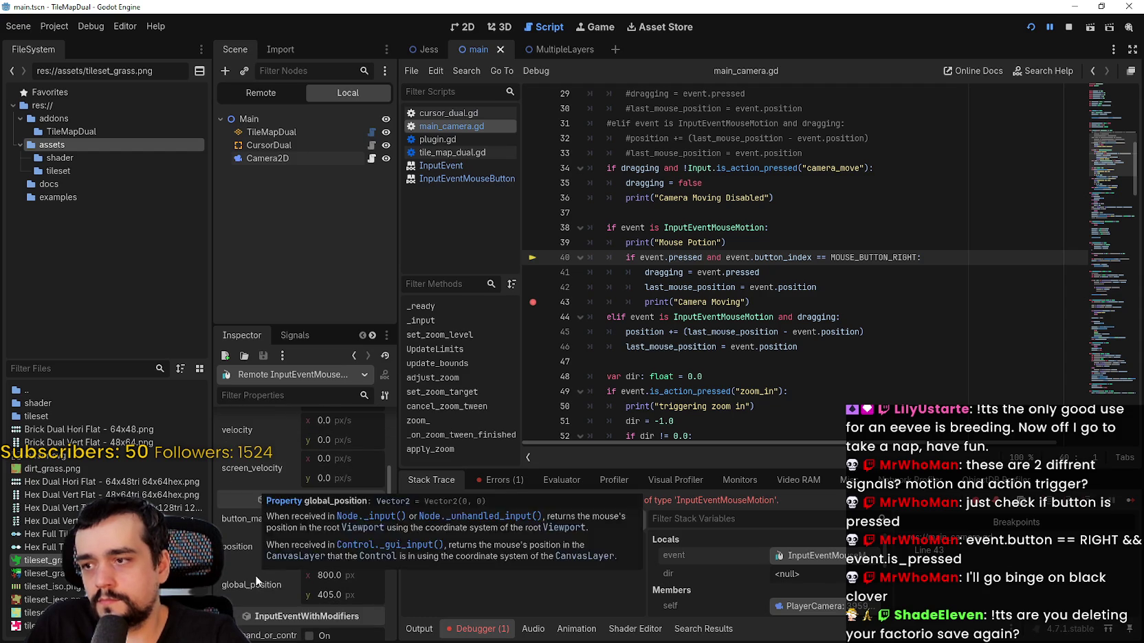
{"action": "scroll", "coordinate": [255, 576], "scroll_direction": "down", "scroll_amount": 6}
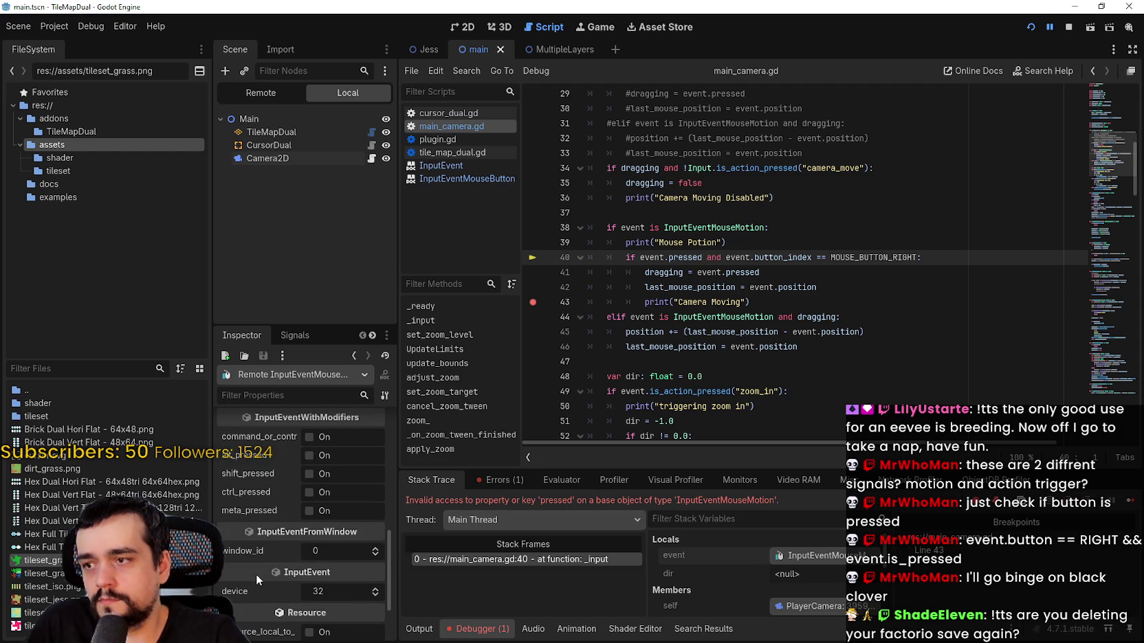
{"action": "scroll", "coordinate": [257, 570], "scroll_direction": "down", "scroll_amount": 3}
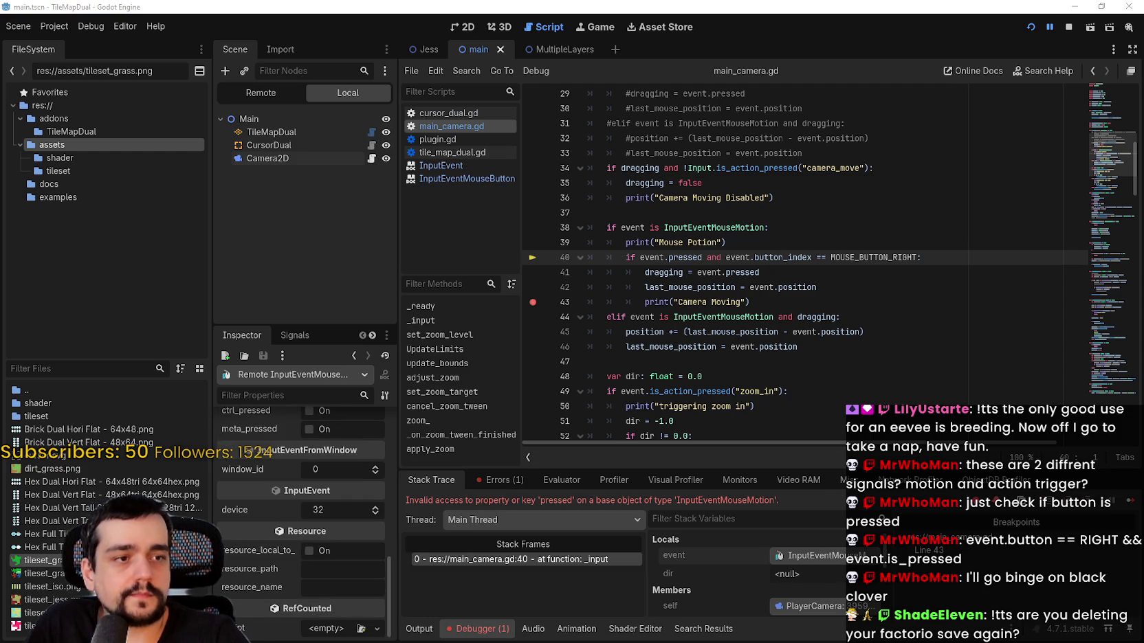
{"action": "left_click", "coordinate": [733, 243]}
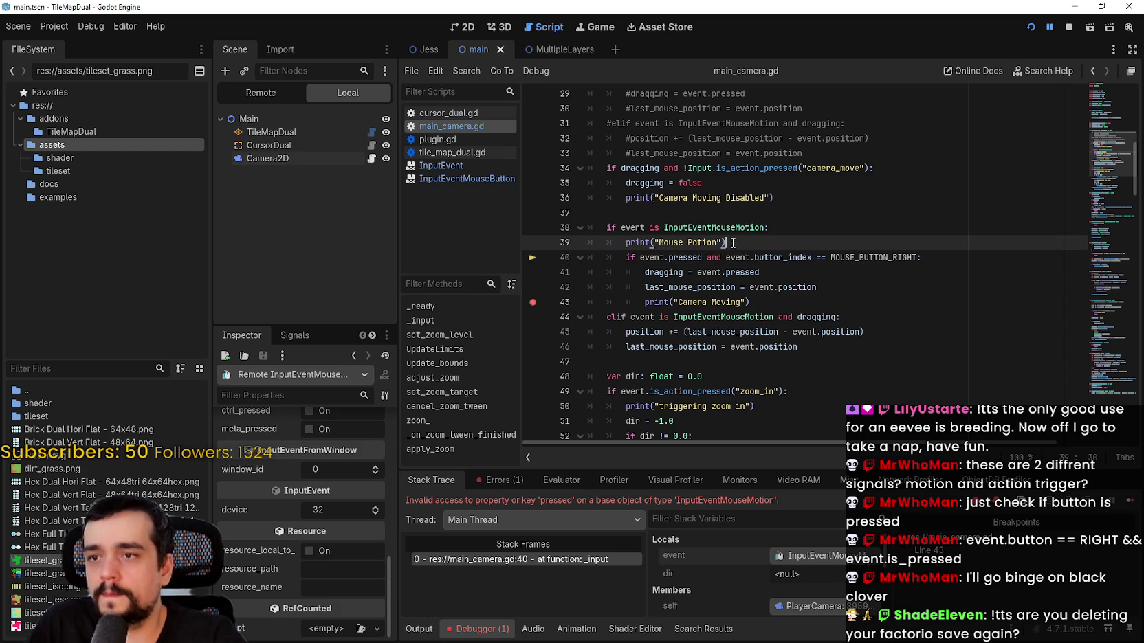
{"action": "double_click", "coordinate": [679, 259]}
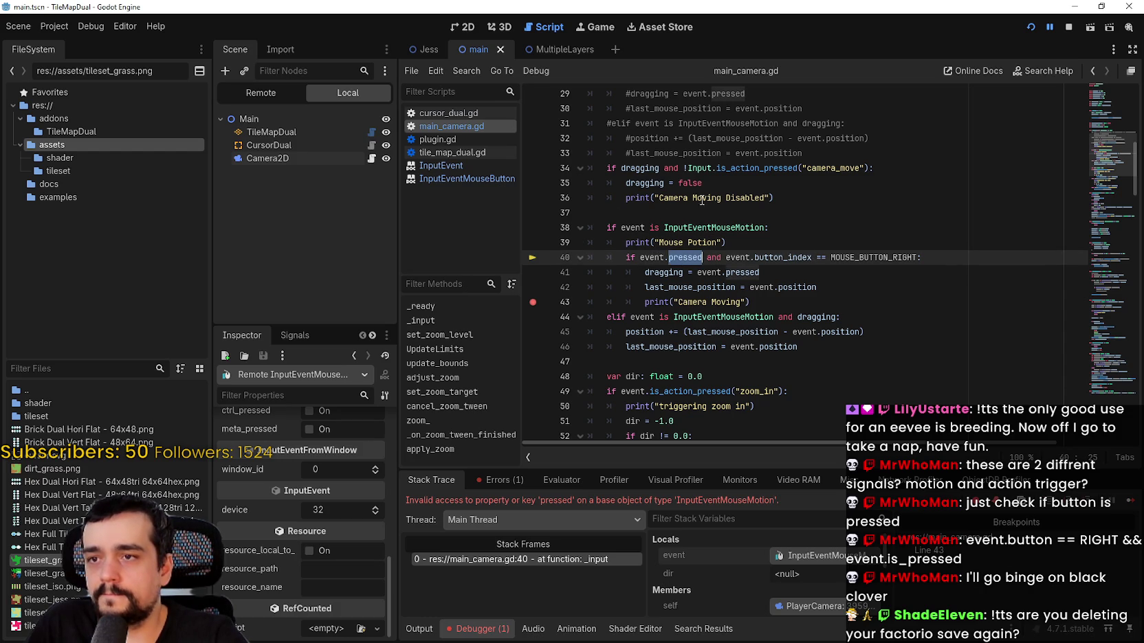
{"action": "right_click", "coordinate": [717, 225]}
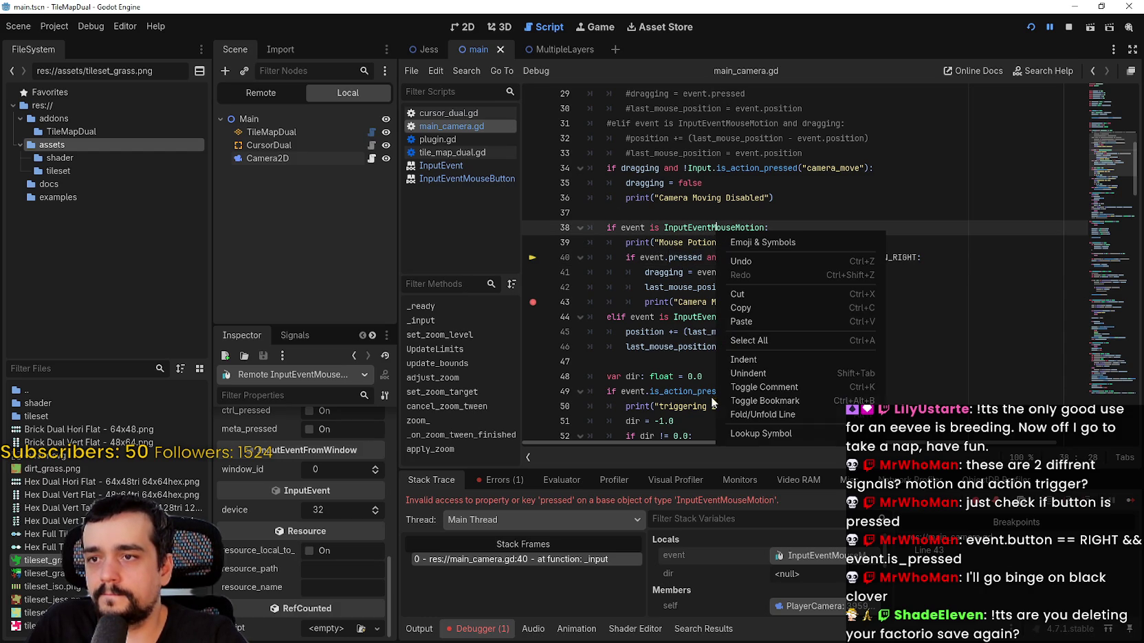
{"action": "left_click", "coordinate": [760, 438]}
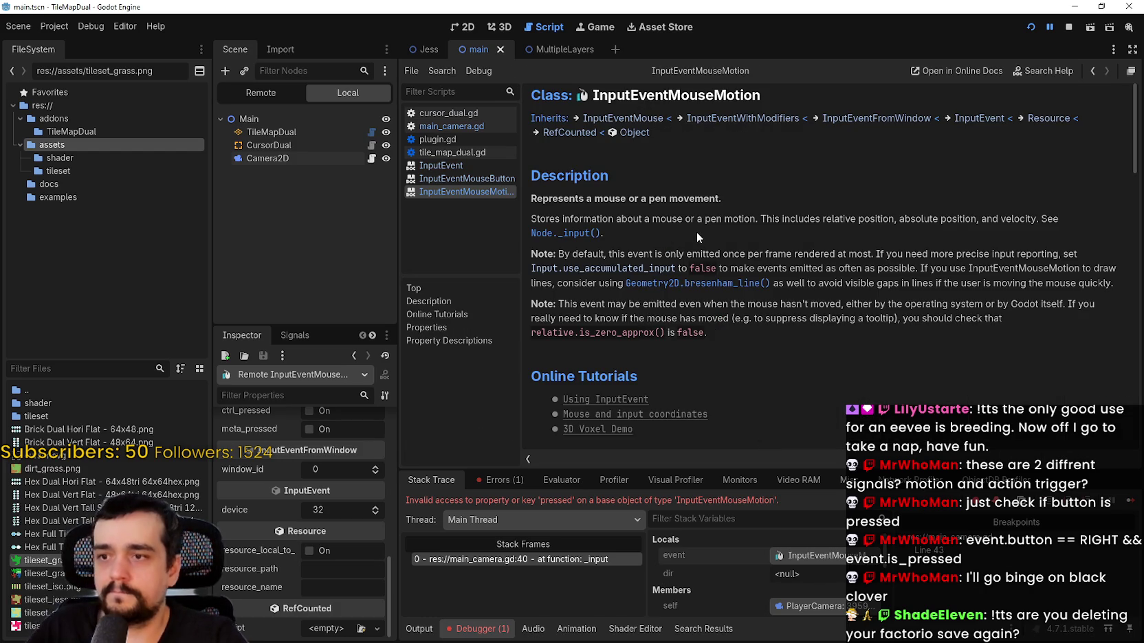
{"action": "scroll", "coordinate": [735, 309], "scroll_direction": "down", "scroll_amount": 3}
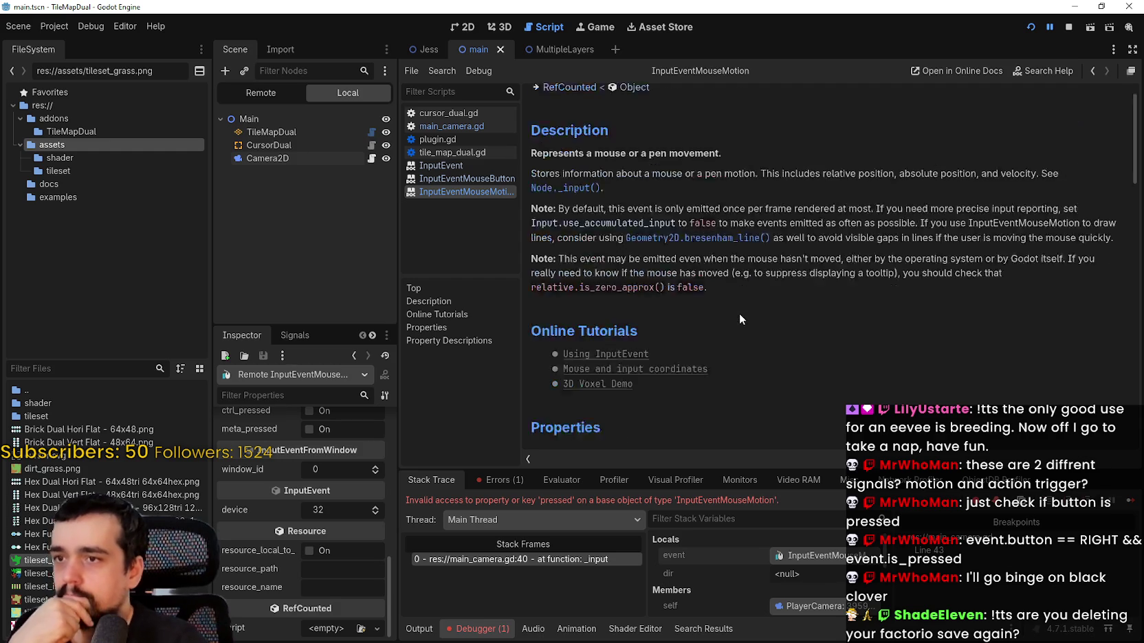
{"action": "scroll", "coordinate": [731, 304], "scroll_direction": "down", "scroll_amount": 3}
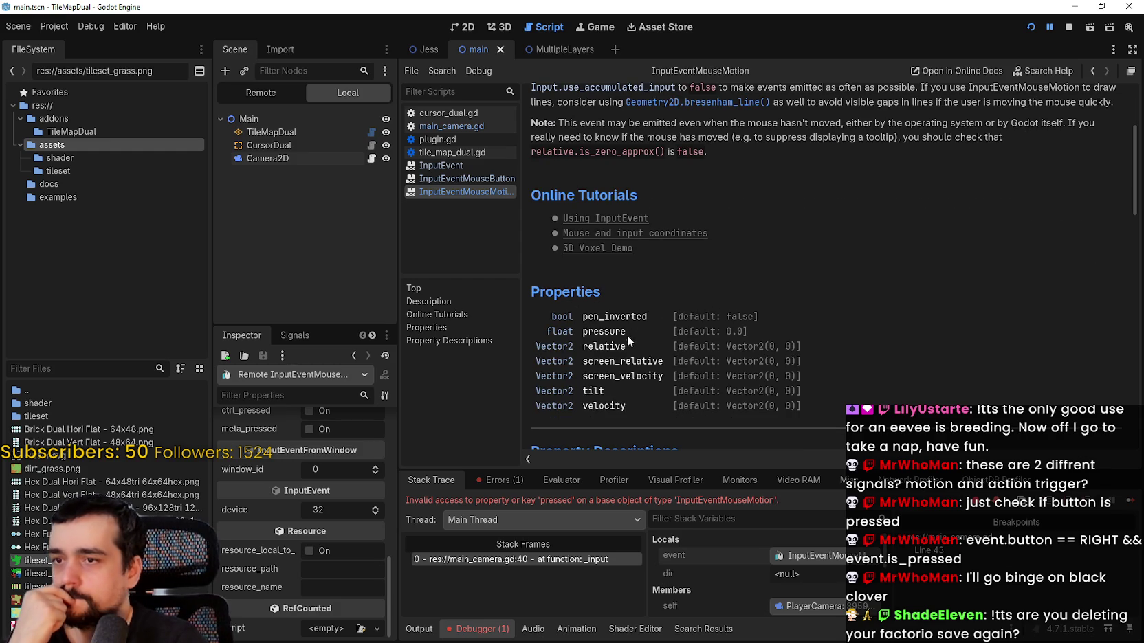
{"action": "scroll", "coordinate": [625, 344], "scroll_direction": "down", "scroll_amount": 3}
{"action": "scroll", "coordinate": [628, 364], "scroll_direction": "down", "scroll_amount": 5}
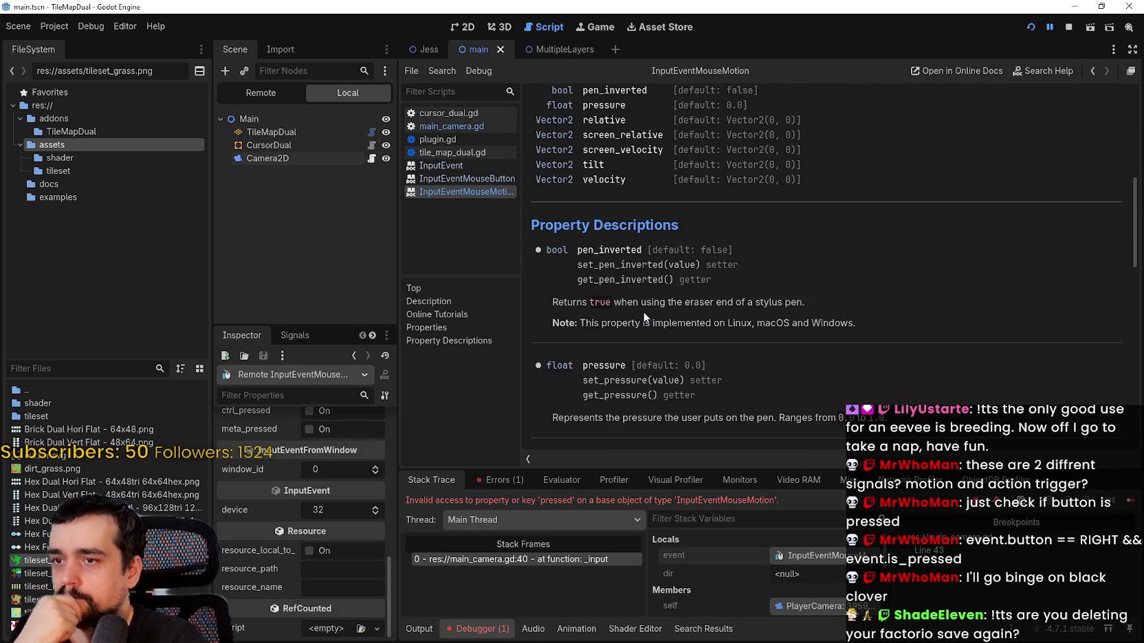
{"action": "scroll", "coordinate": [769, 350], "scroll_direction": "down", "scroll_amount": 3}
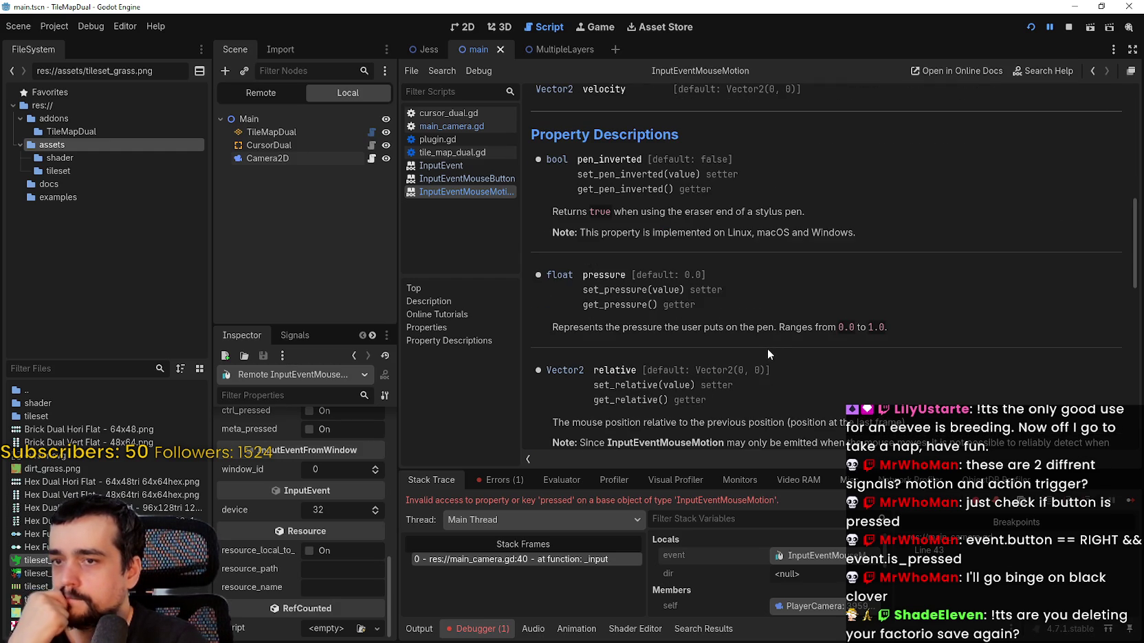
{"action": "scroll", "coordinate": [766, 349], "scroll_direction": "down", "scroll_amount": 10}
{"action": "scroll", "coordinate": [764, 351], "scroll_direction": "down", "scroll_amount": 7}
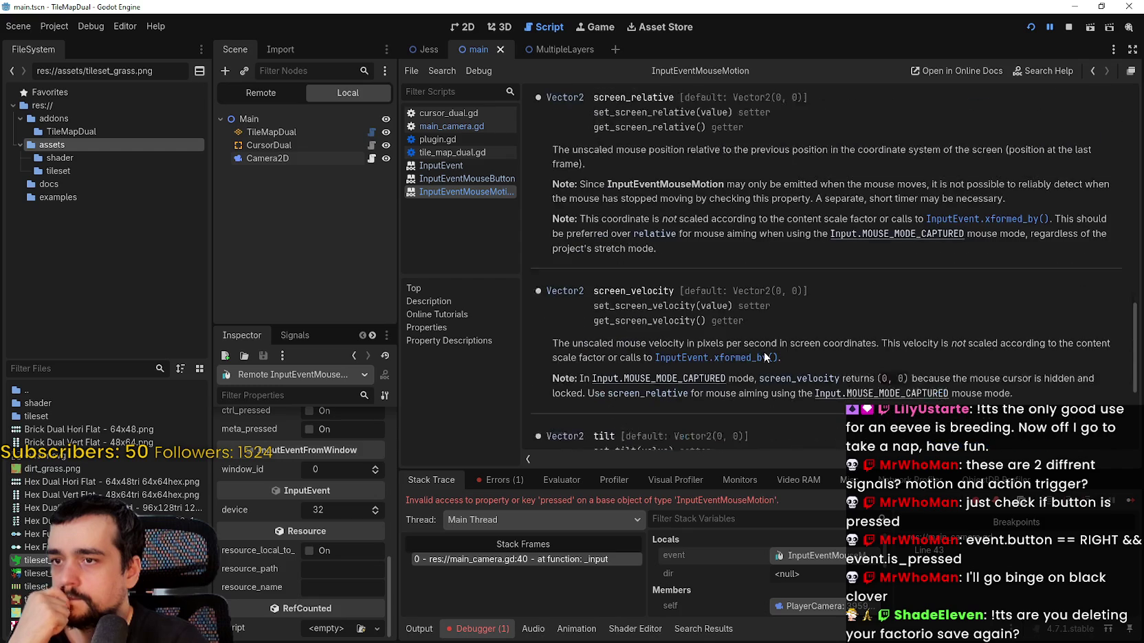
{"action": "scroll", "coordinate": [763, 352], "scroll_direction": "down", "scroll_amount": 2}
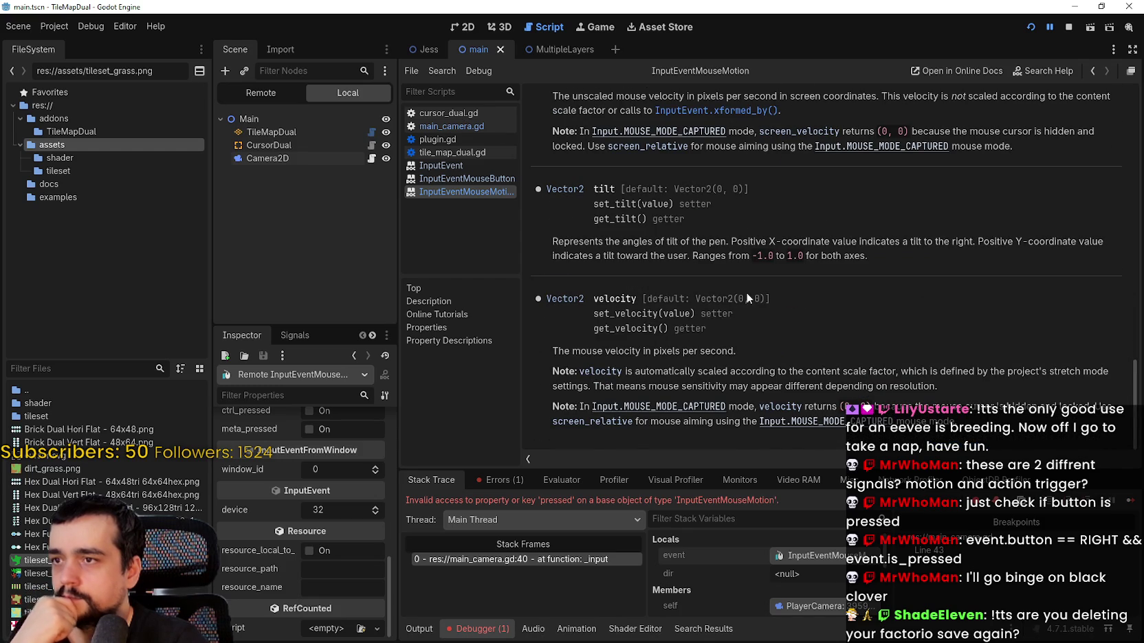
{"action": "scroll", "coordinate": [754, 291], "scroll_direction": "up", "scroll_amount": 10}
- Return to main_camera.gd, check where dragging is used, and add a blank line below the disabled print
{"action": "left_click", "coordinate": [462, 126]}
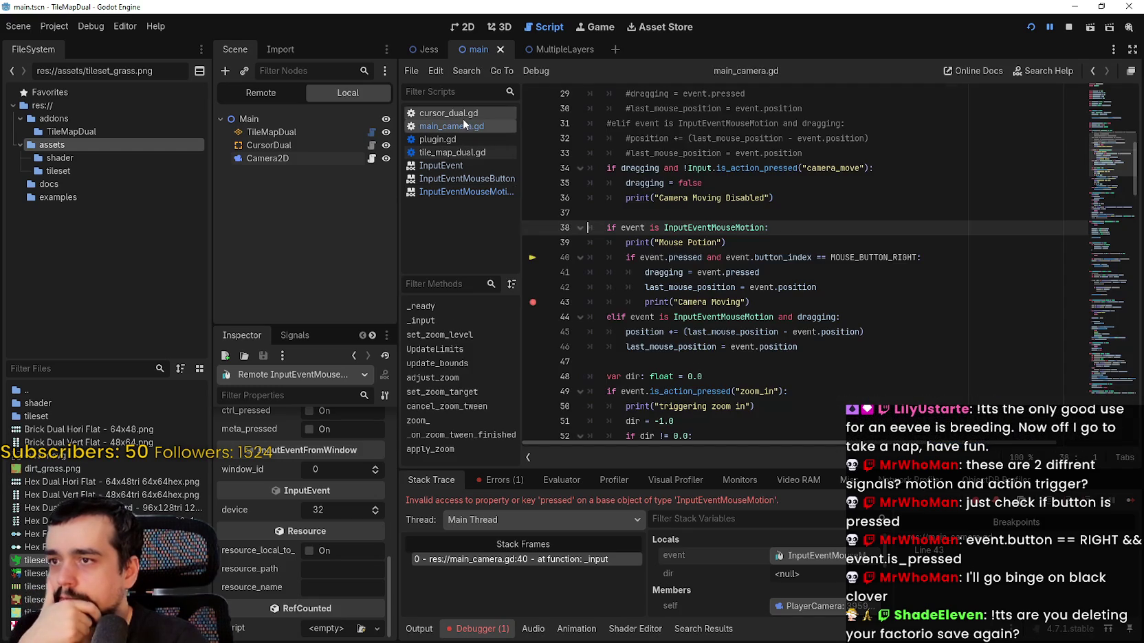
{"action": "left_click", "coordinate": [877, 274]}
{"action": "scroll", "coordinate": [840, 290], "scroll_direction": "up", "scroll_amount": 3}
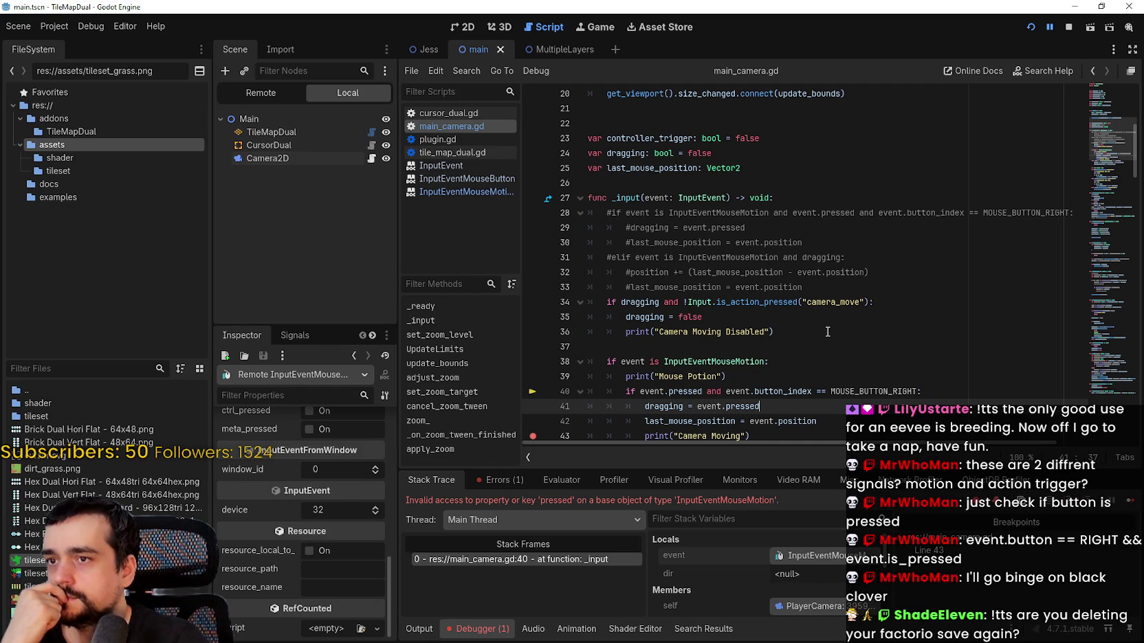
{"action": "scroll", "coordinate": [827, 332], "scroll_direction": "down", "scroll_amount": 2}
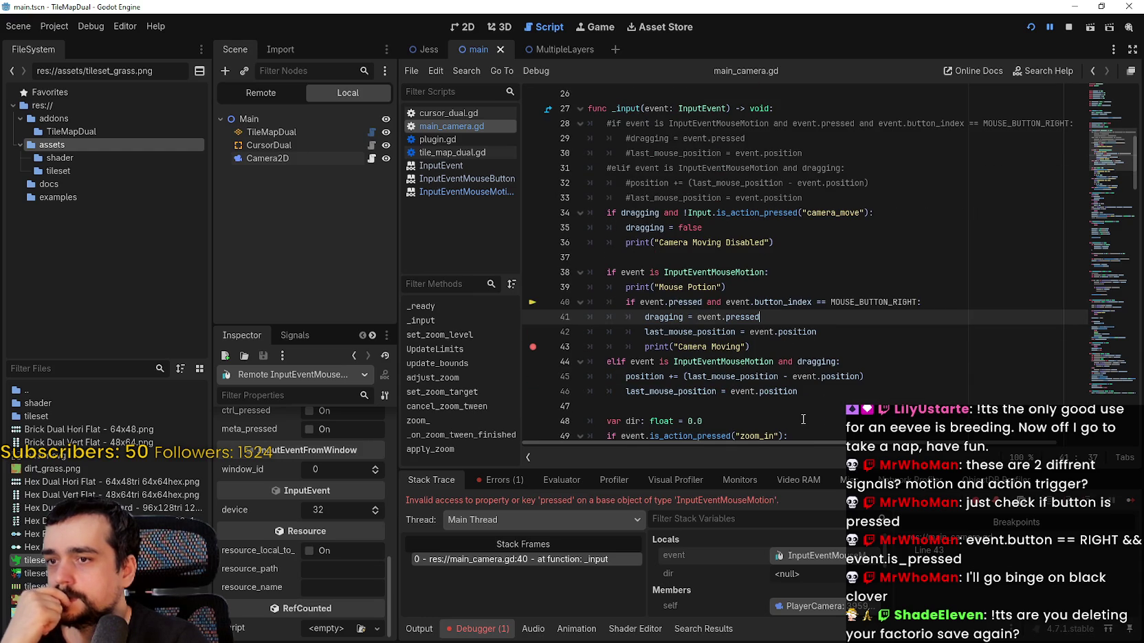
{"action": "double_click", "coordinate": [814, 361]}
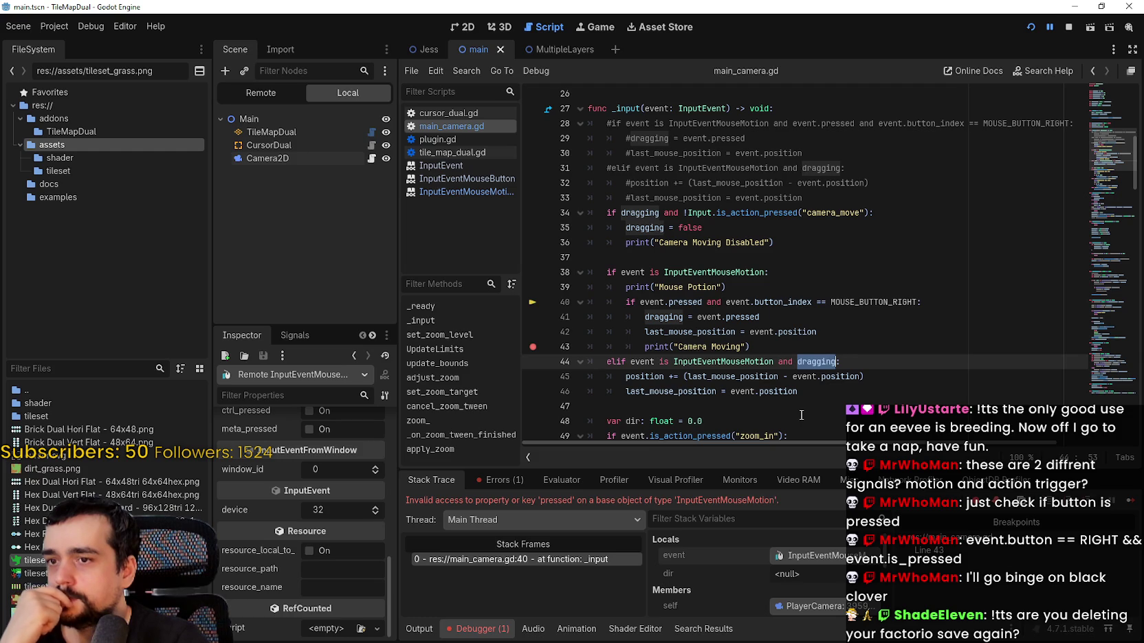
{"action": "left_click", "coordinate": [736, 226]}
{"action": "left_click", "coordinate": [814, 243]}
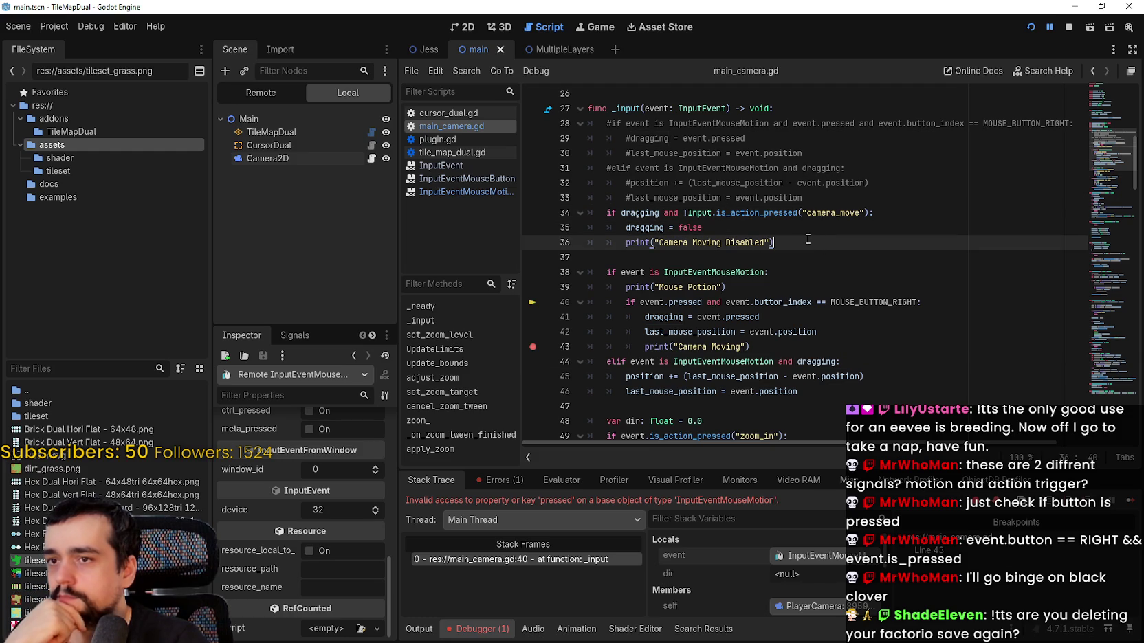
{"action": "key", "text": "Return"}
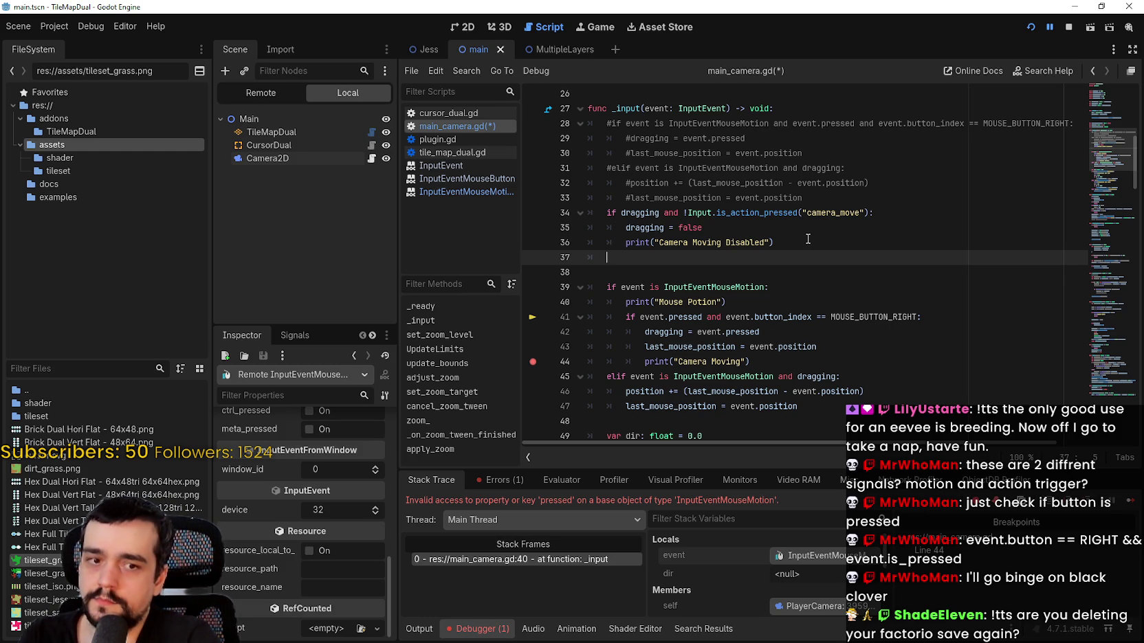
- Insert a blank line above the dragging check and change its if to elif
{"action": "left_click", "coordinate": [803, 193]}
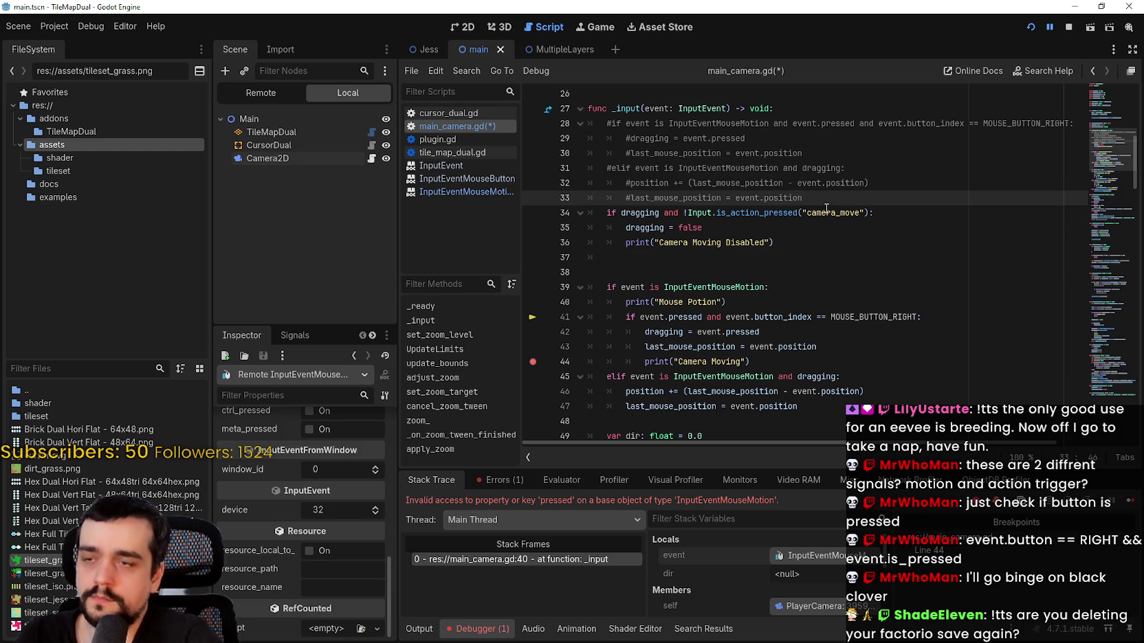
{"action": "key", "text": "Return"}
{"action": "double_click", "coordinate": [611, 228]}
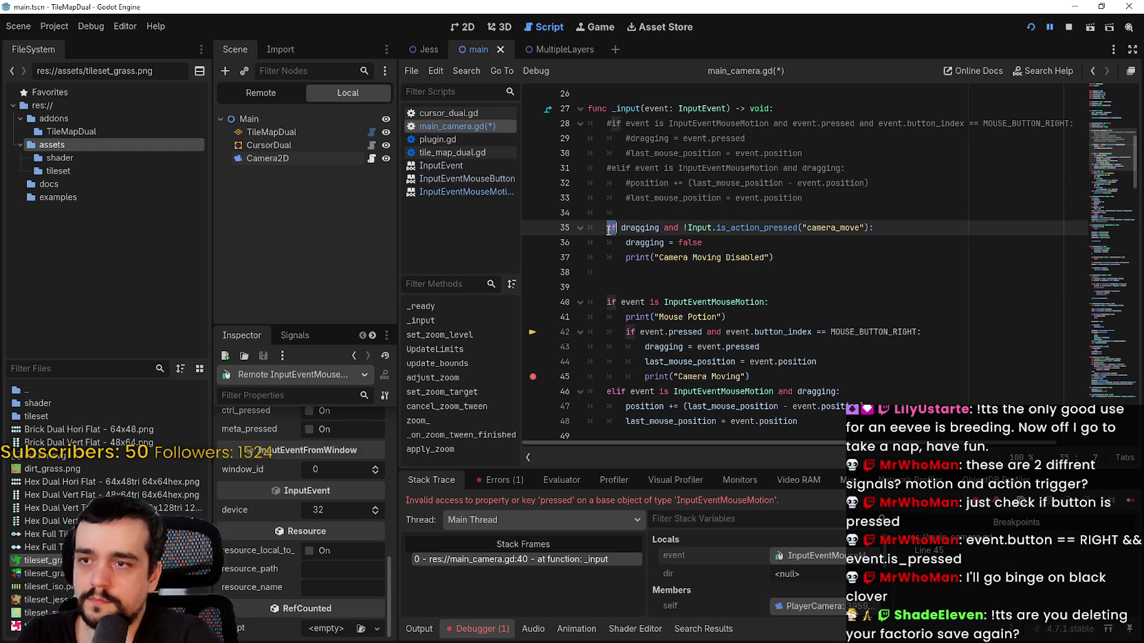
{"action": "type", "text": "eli"}
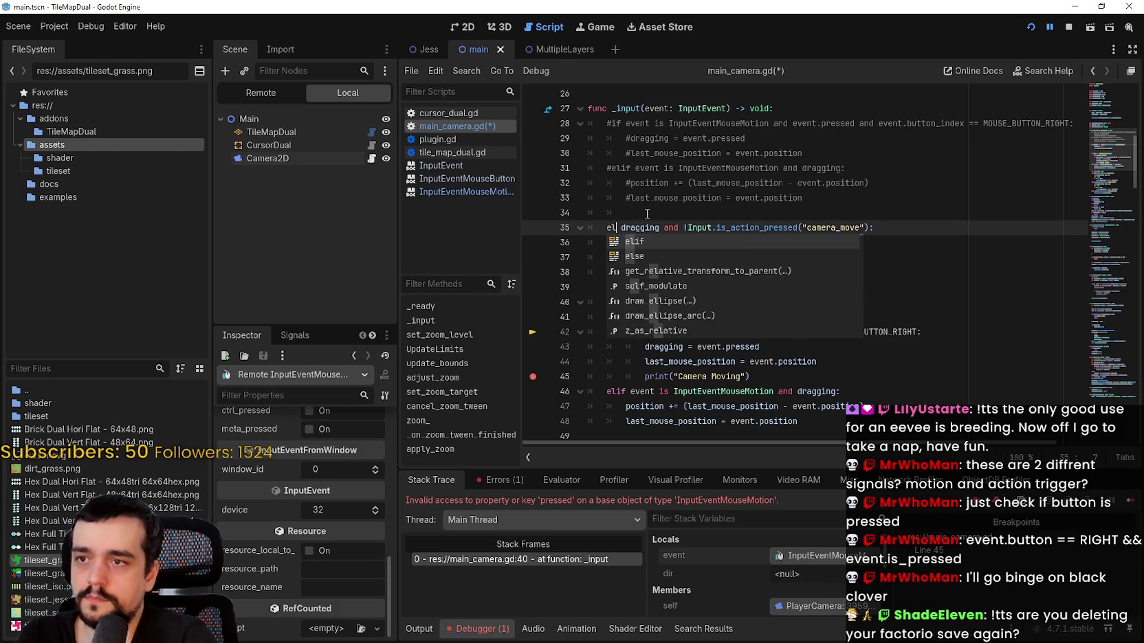
{"action": "type", "text": "f"}
{"action": "left_click", "coordinate": [678, 207]}
- Copy the elif dragging line onto the blank line as an indented if
{"action": "mouse_move", "coordinate": [932, 223]}
{"action": "left_mouse_down"}
{"action": "mouse_move", "coordinate": [599, 227]}
{"action": "mouse_move", "coordinate": [588, 212]}
{"action": "left_mouse_up"}
{"action": "key", "text": "ctrl+c"}
{"action": "key", "text": "ctrl+v"}
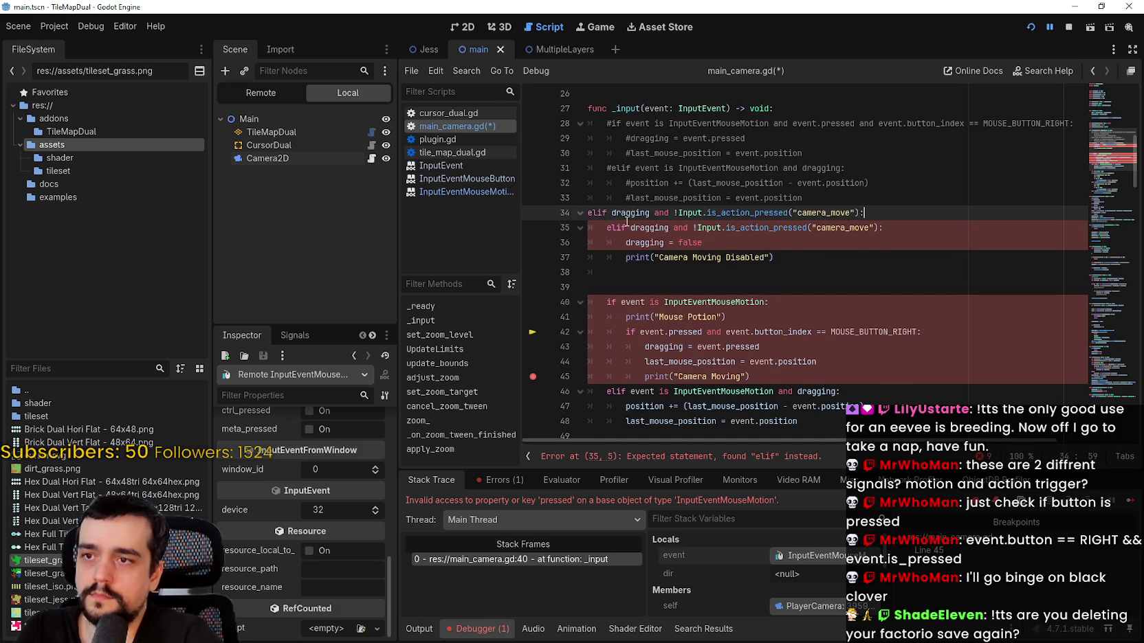
{"action": "key", "text": "BackSpace"}
{"action": "key", "text": "Delete"}
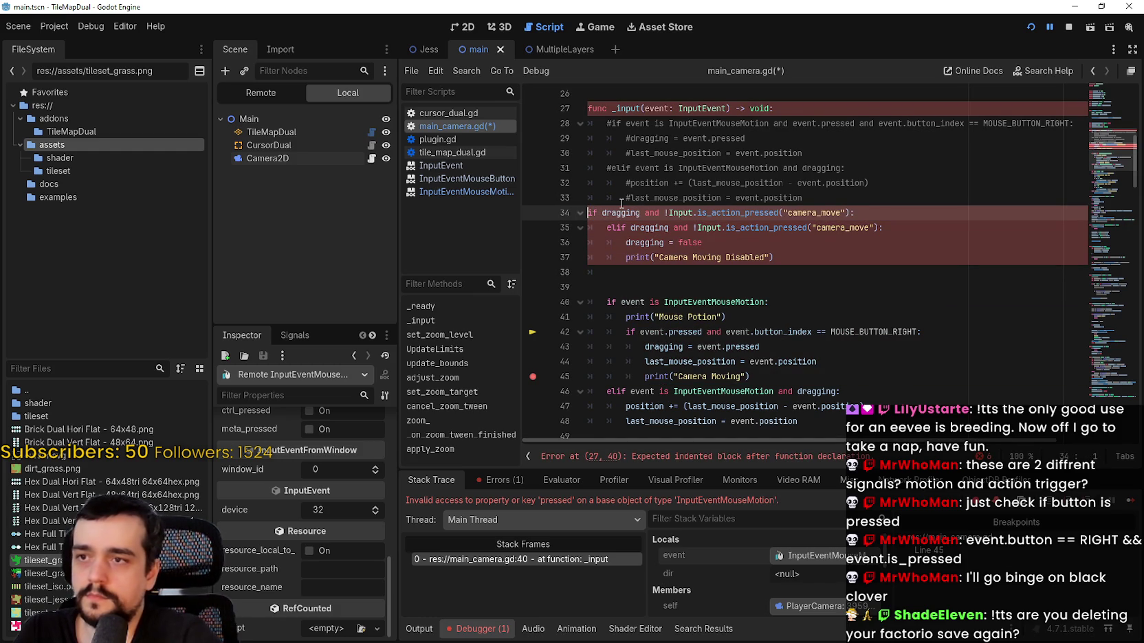
{"action": "key", "text": "Tab"}
- Comment out the old mouse-button block with Ctrl+K and turn the motion elif into if
{"action": "left_click_drag", "start_coordinate": [820, 377], "coordinate": [564, 300]}
{"action": "key", "text": "ctrl+k"}
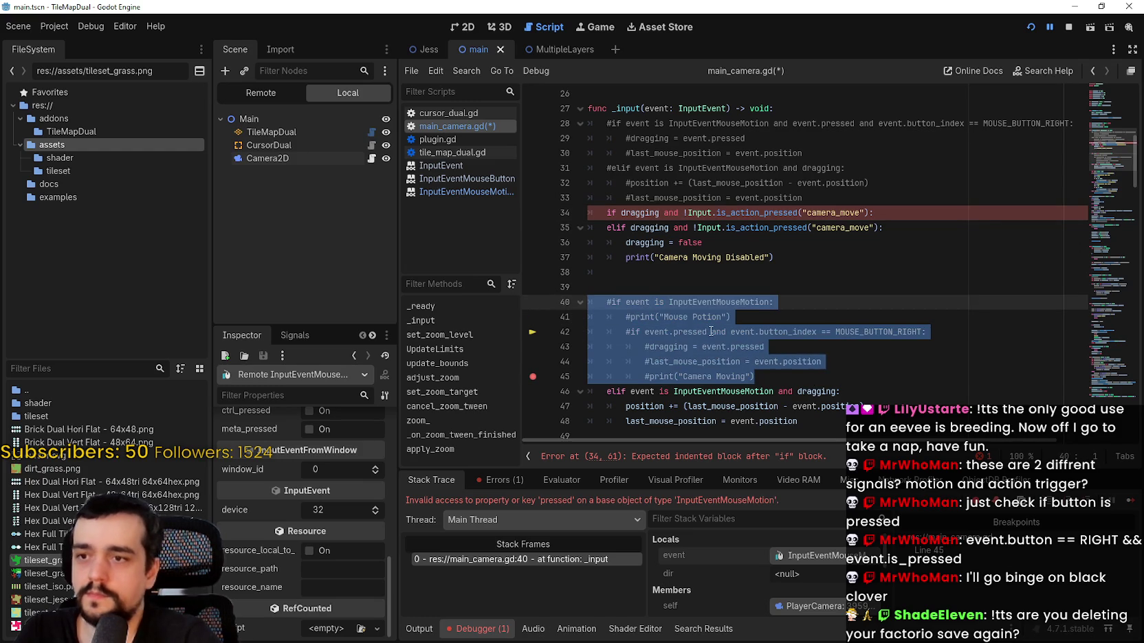
{"action": "left_click", "coordinate": [711, 332]}
{"action": "left_click", "coordinate": [618, 392]}
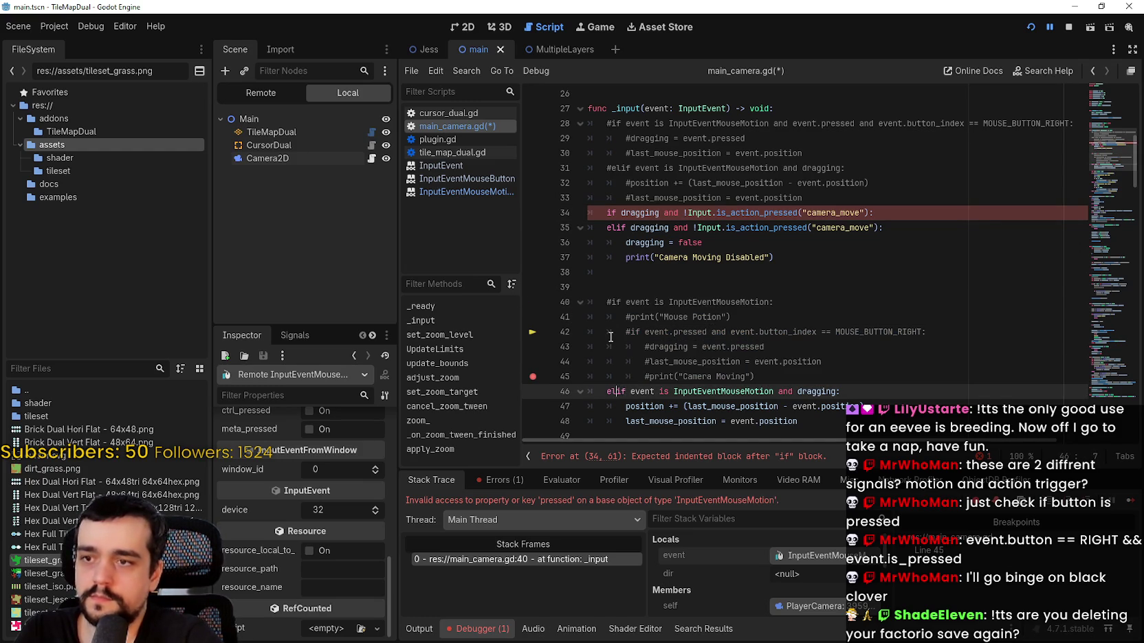
{"action": "key", "text": "BackSpace"}
{"action": "key", "text": "BackSpace"}
- Make the new if test that camera_move is held, with a dragging line in its body
{"action": "left_click", "coordinate": [883, 212]}
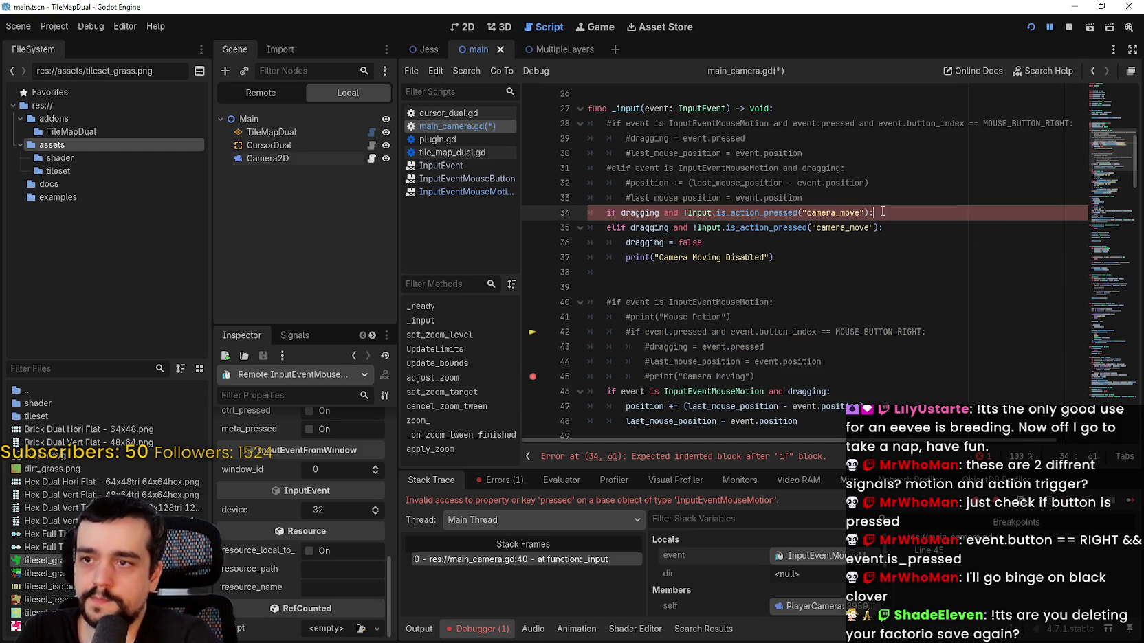
{"action": "key", "text": "Return"}
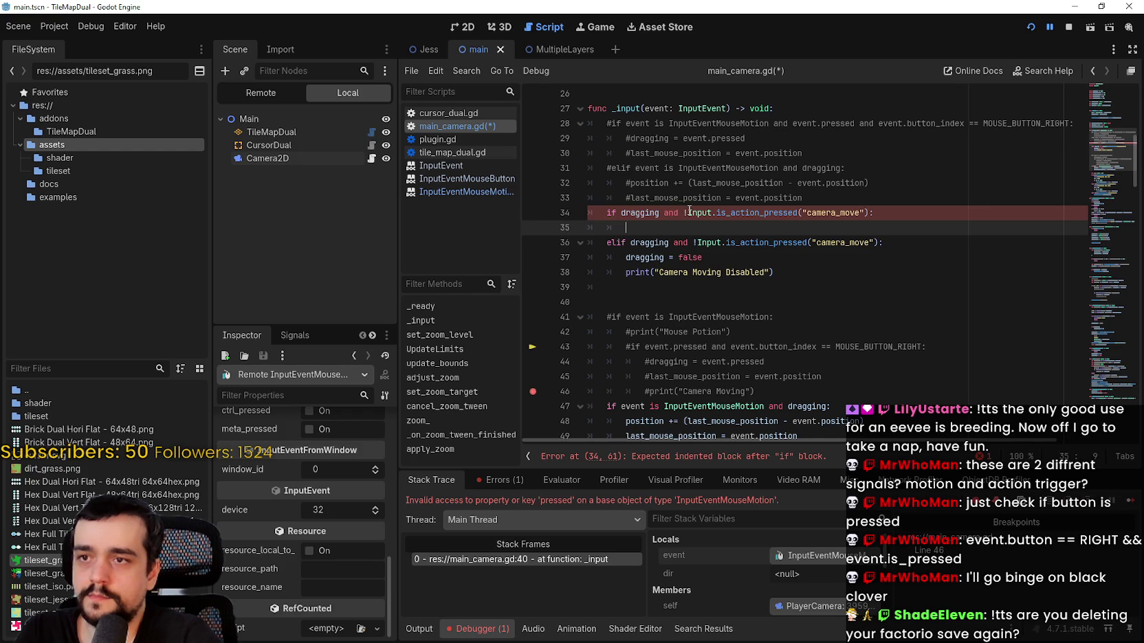
{"action": "left_click", "coordinate": [689, 212]}
{"action": "key", "text": "BackSpace"}
{"action": "left_click", "coordinate": [688, 241]}
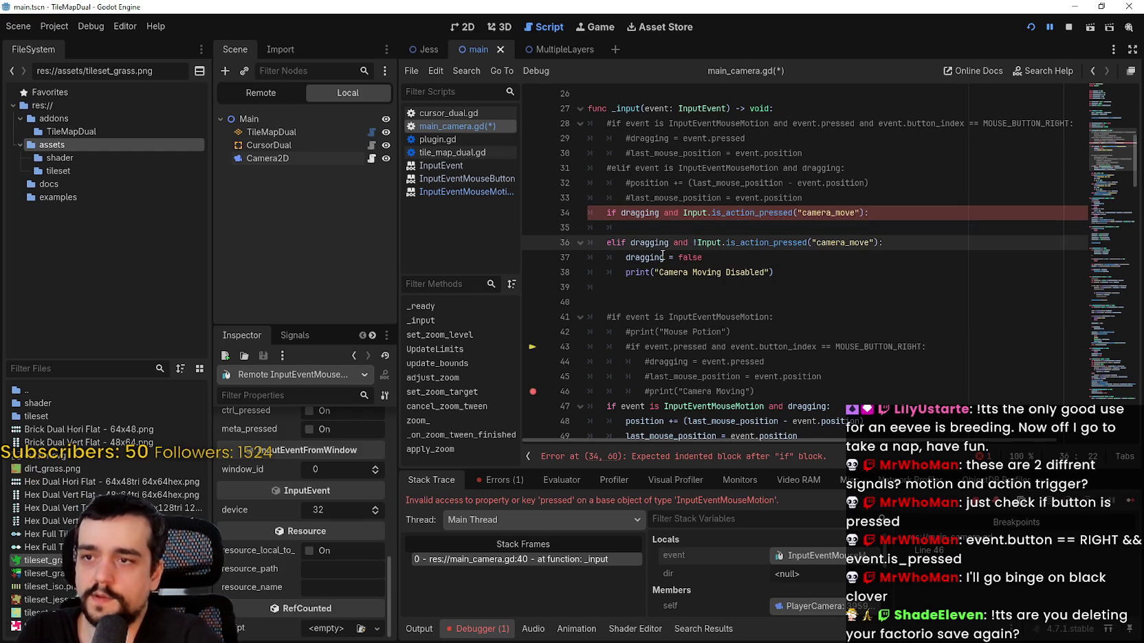
{"action": "double_click", "coordinate": [662, 257]}
{"action": "key", "text": "ctrl+c"}
{"action": "left_click", "coordinate": [653, 229]}
{"action": "key", "text": "ctrl+v"}
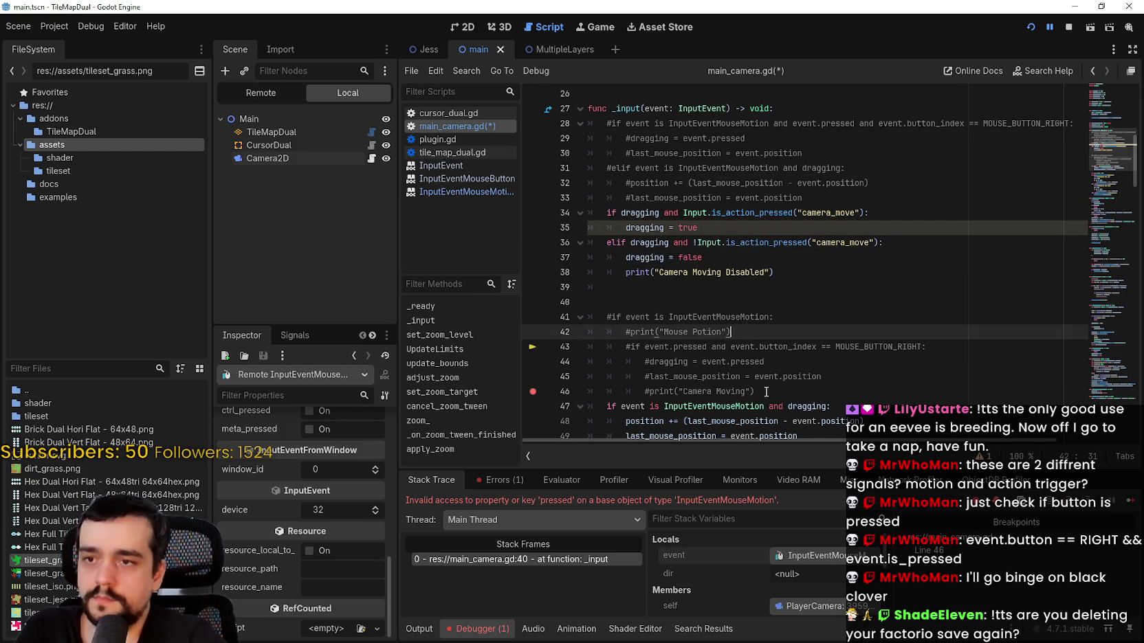
- Add last_mouse_position = event.position after dragging = true and save
{"action": "left_click", "coordinate": [780, 421]}
{"action": "left_click", "coordinate": [752, 378]}
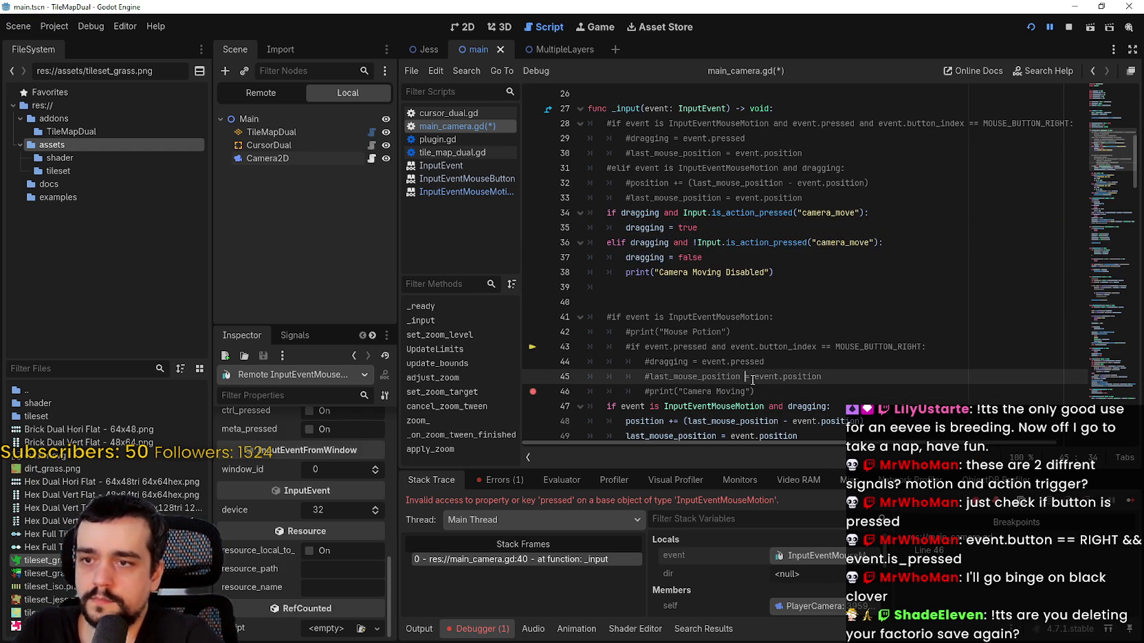
{"action": "left_click_drag", "start_coordinate": [865, 382], "coordinate": [684, 380]}
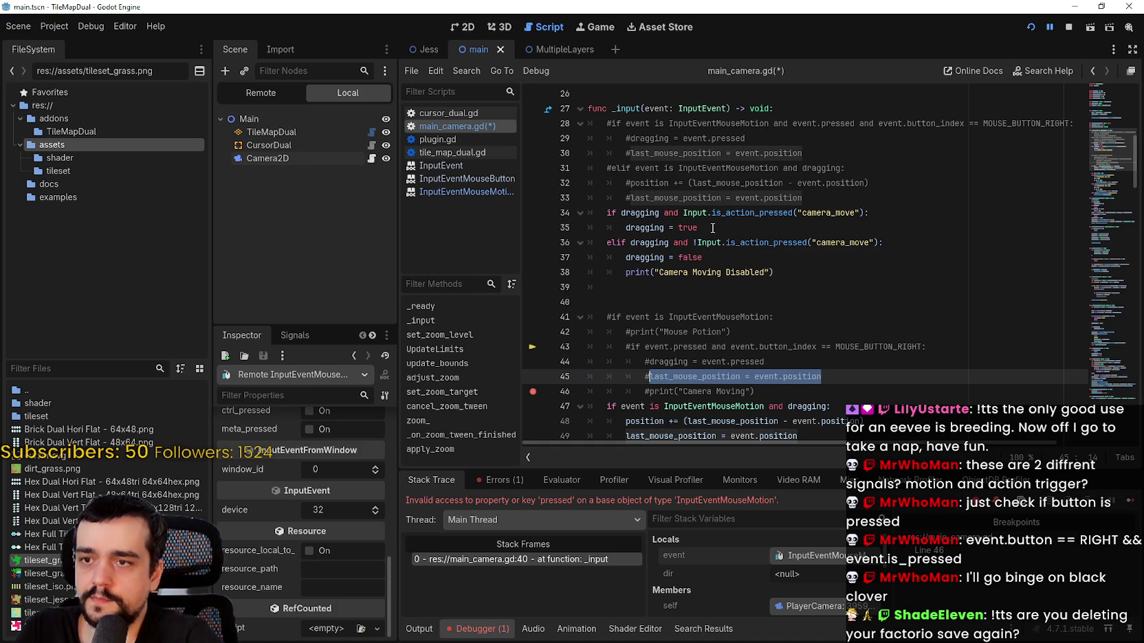
{"action": "left_click", "coordinate": [744, 224]}
{"action": "key", "text": "Return"}
{"action": "key", "text": "ctrl+v"}
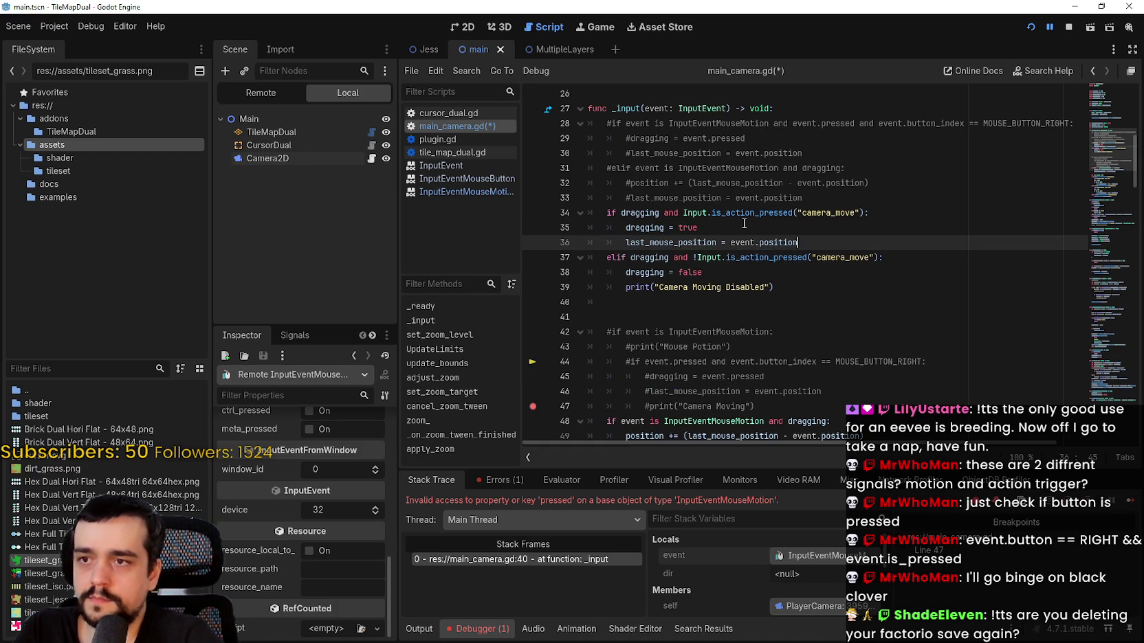
{"action": "key", "text": "ctrl+s"}
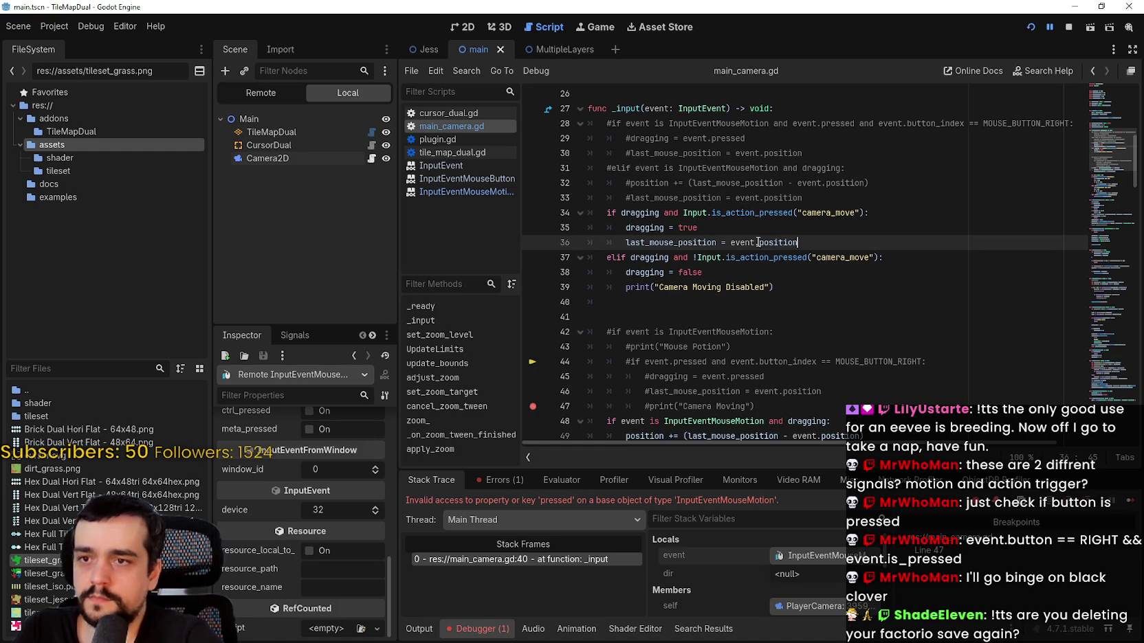
- Add the same assignment after dragging = false, remove the extra blank line, and stop the game
{"action": "key", "text": "Down"}
{"action": "key", "text": "Down"}
{"action": "key", "text": "Return"}
{"action": "key", "text": "ctrl+v"}
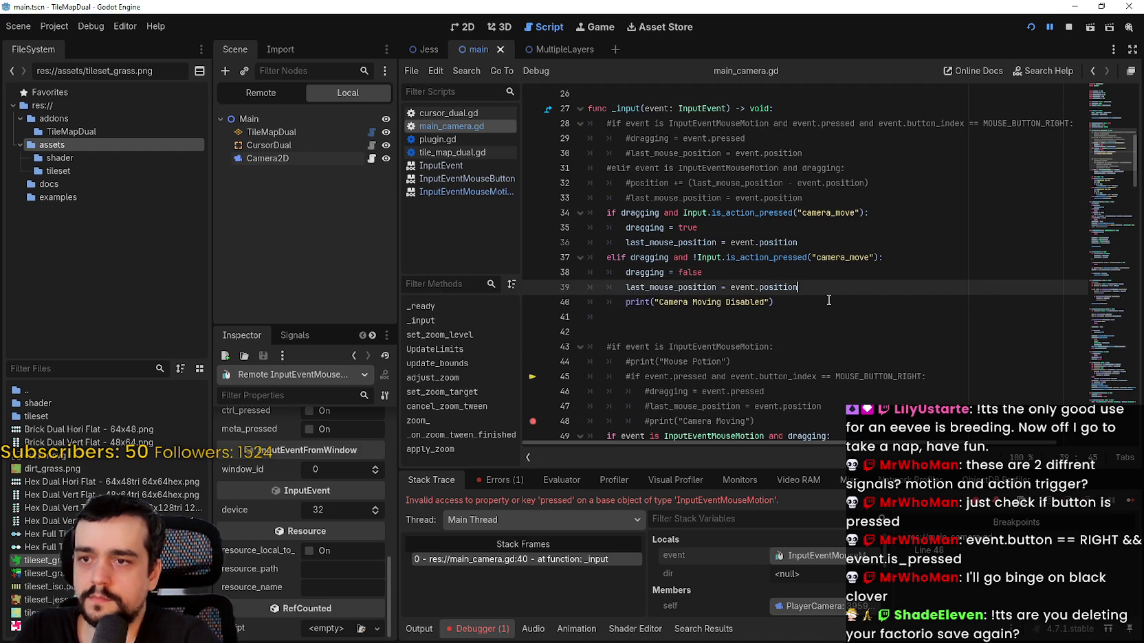
{"action": "scroll", "coordinate": [828, 300], "scroll_direction": "down", "scroll_amount": 2}
{"action": "key", "text": "Down"}
{"action": "key", "text": "Down"}
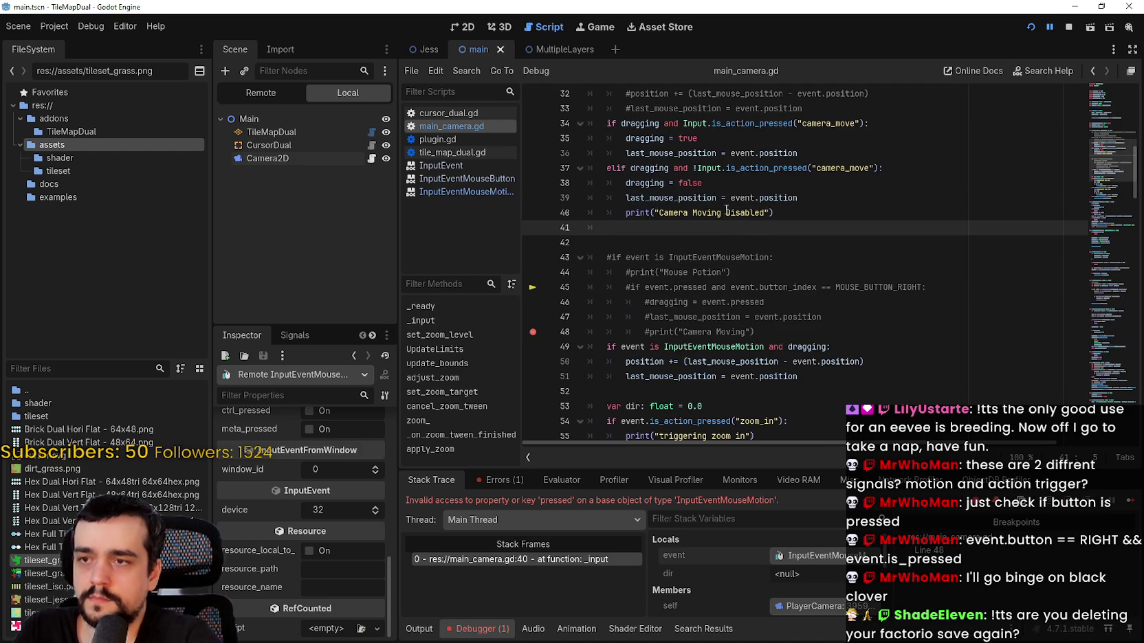
{"action": "key", "text": "BackSpace"}
{"action": "scroll", "coordinate": [726, 208], "scroll_direction": "up", "scroll_amount": 3}
{"action": "left_click", "coordinate": [875, 219]}
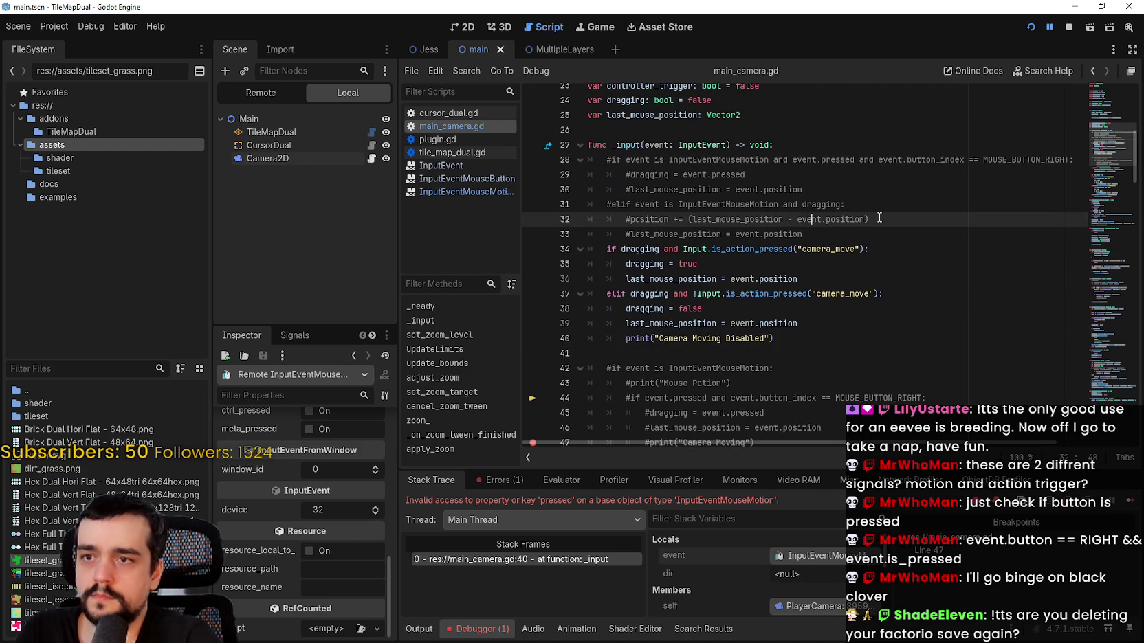
{"action": "left_click", "coordinate": [1068, 27]}
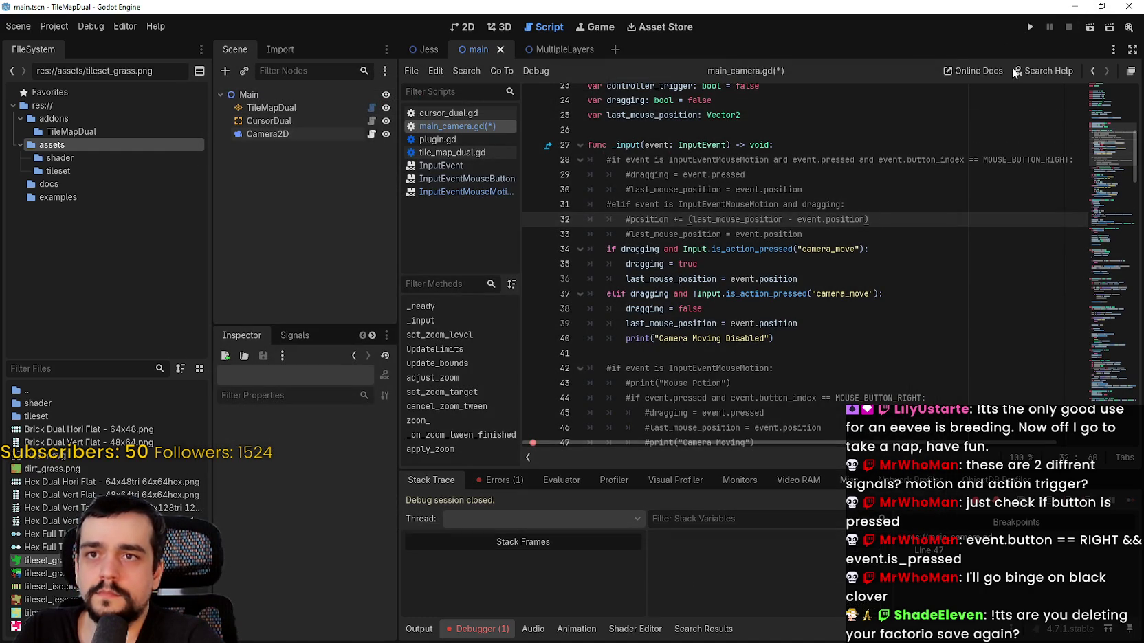
- Run the game, paint grass loops and strokes on the map, then close it with F8
{"action": "left_click", "coordinate": [1031, 28]}
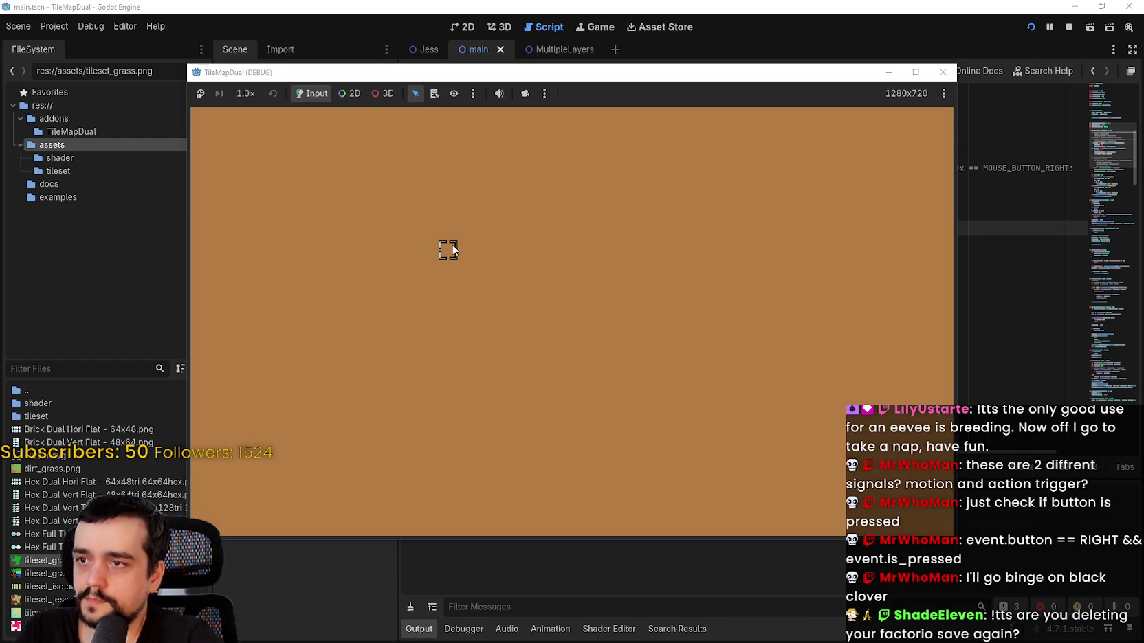
{"action": "mouse_move", "coordinate": [453, 251]}
{"action": "left_mouse_down"}
{"action": "mouse_move", "coordinate": [577, 250]}
{"action": "mouse_move", "coordinate": [664, 372]}
{"action": "left_mouse_up"}
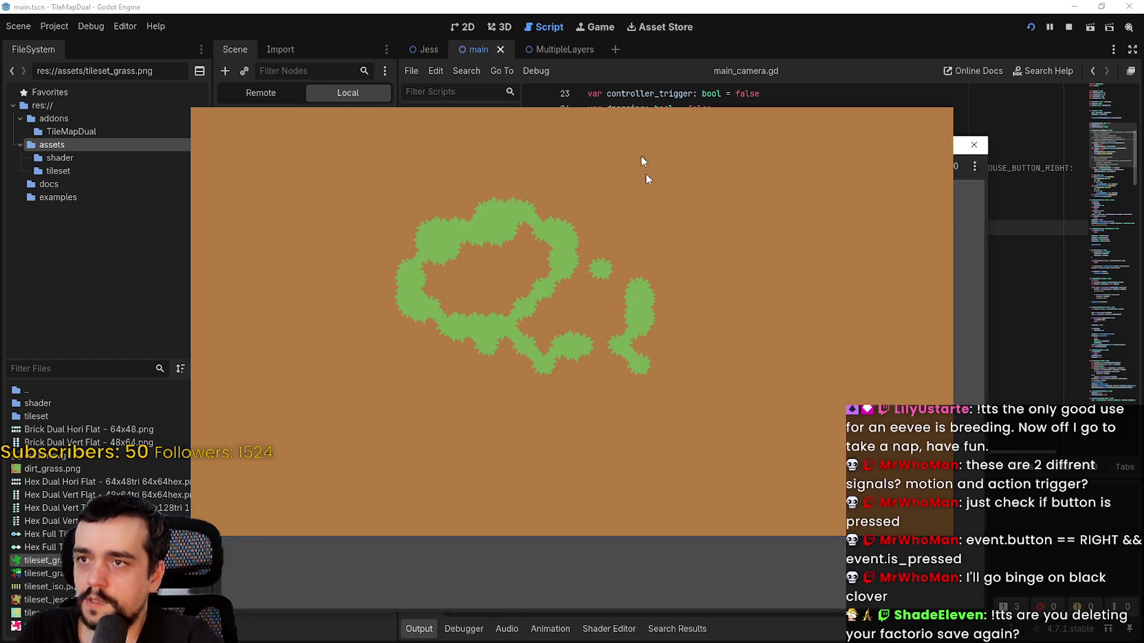
{"action": "left_click_drag", "start_coordinate": [610, 67], "coordinate": [585, 79]}
{"action": "left_click_drag", "start_coordinate": [776, 264], "coordinate": [623, 244]}
{"action": "key", "text": "F8"}
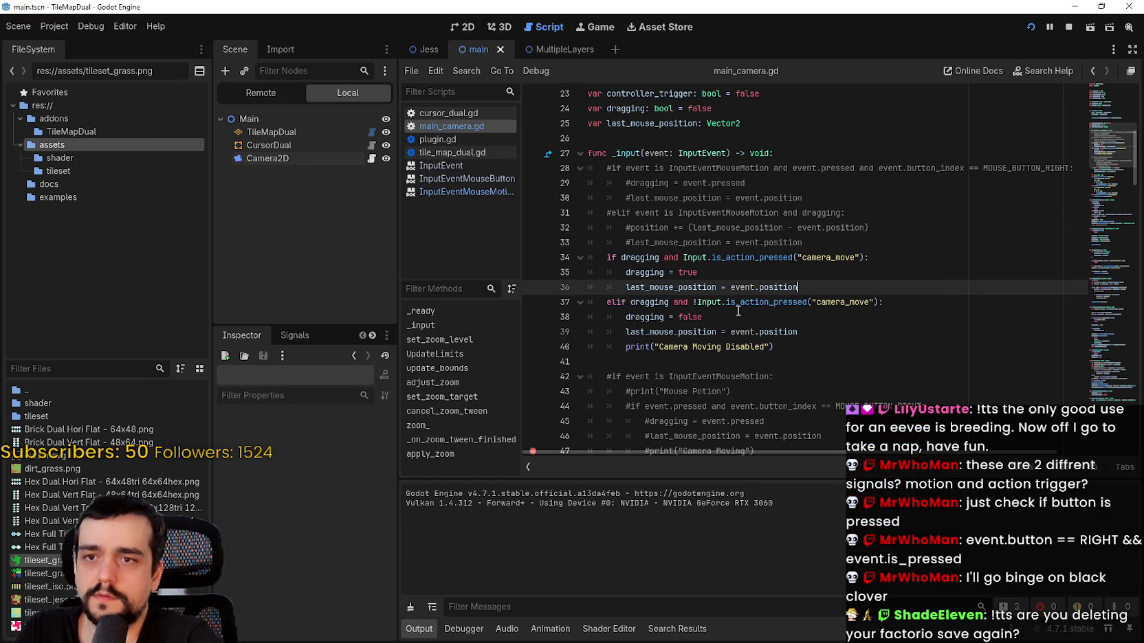
- Change line 34 to check !dragging before camera_move, and run again
{"action": "left_click", "coordinate": [622, 257]}
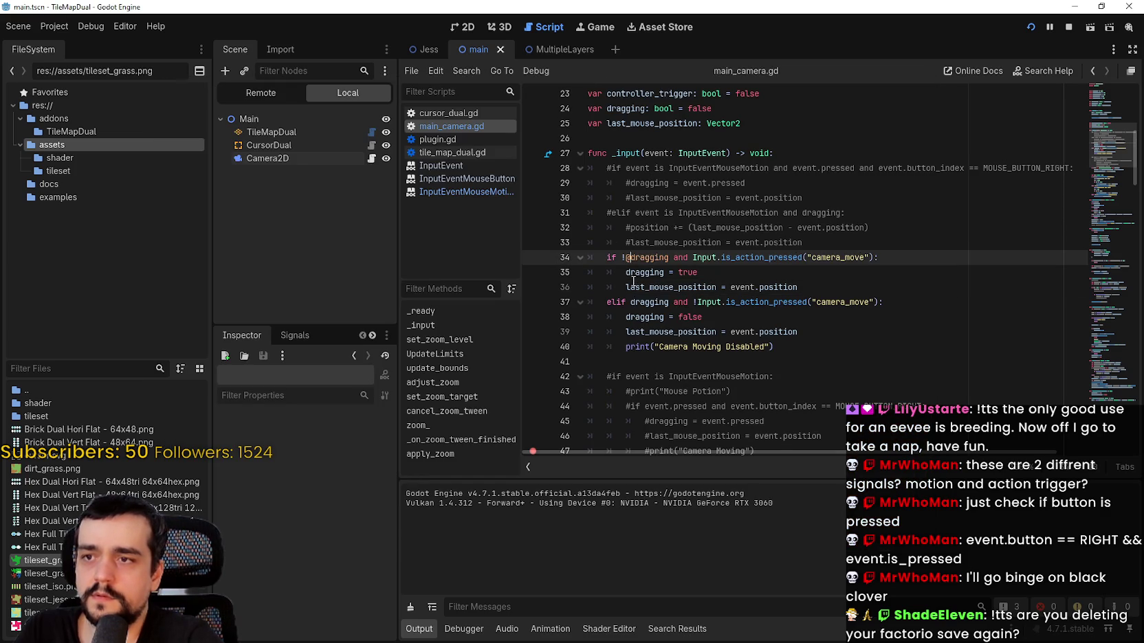
{"action": "type", "text": "!"}
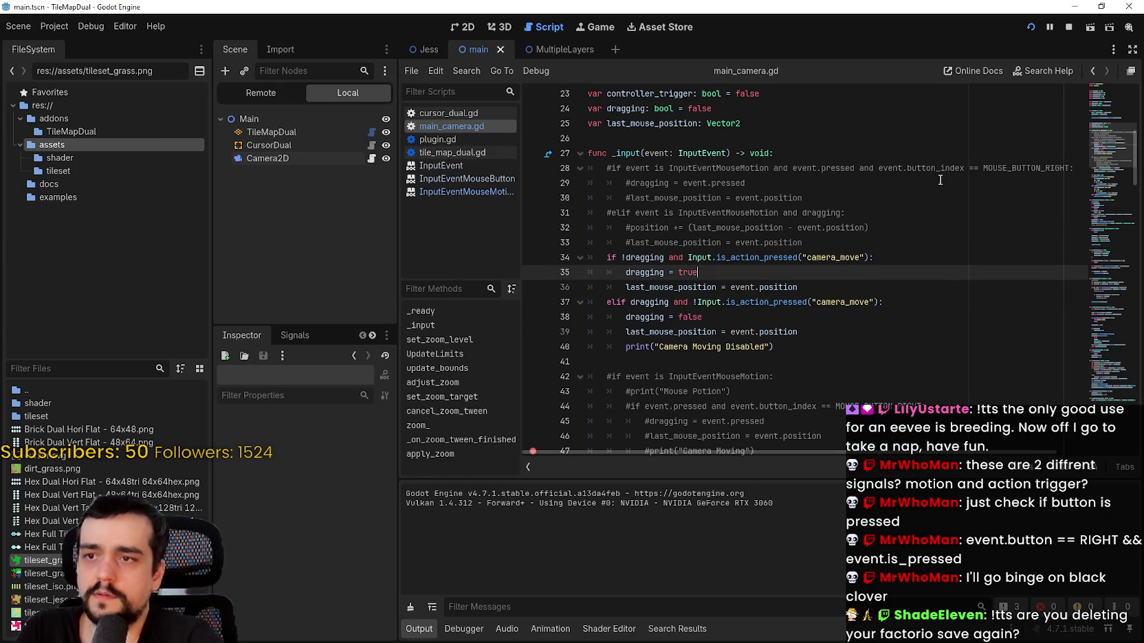
{"action": "left_click", "coordinate": [1031, 27]}
- Restart the game, paint grass strips and loops, and zoom and pan the camera between them
{"action": "left_click", "coordinate": [1067, 27]}
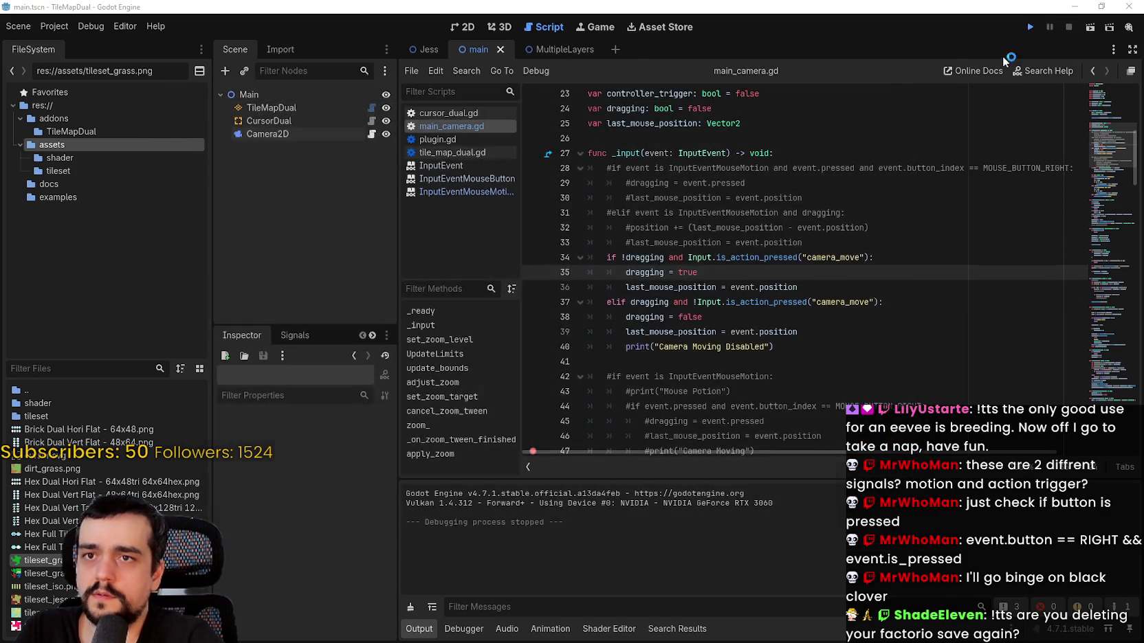
{"action": "left_click", "coordinate": [1030, 27]}
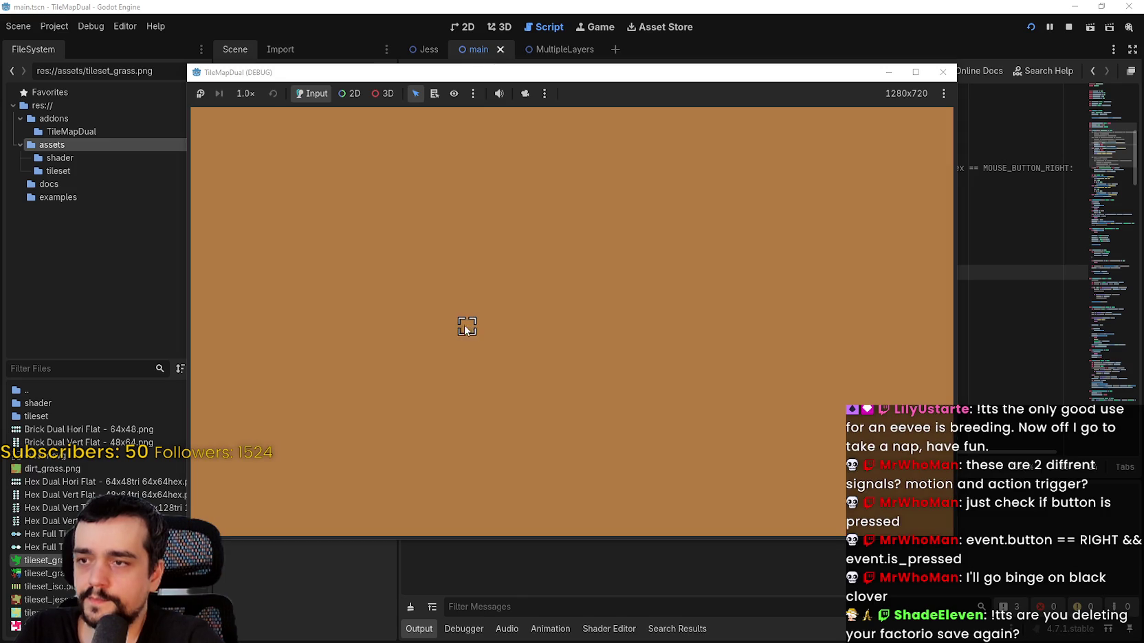
{"action": "mouse_move", "coordinate": [465, 324]}
{"action": "left_mouse_down"}
{"action": "mouse_move", "coordinate": [578, 339]}
{"action": "mouse_move", "coordinate": [485, 343]}
{"action": "mouse_move", "coordinate": [677, 367]}
{"action": "mouse_move", "coordinate": [611, 302]}
{"action": "mouse_move", "coordinate": [772, 401]}
{"action": "left_mouse_up"}
{"action": "scroll", "coordinate": [574, 291], "scroll_direction": "down", "scroll_amount": 3}
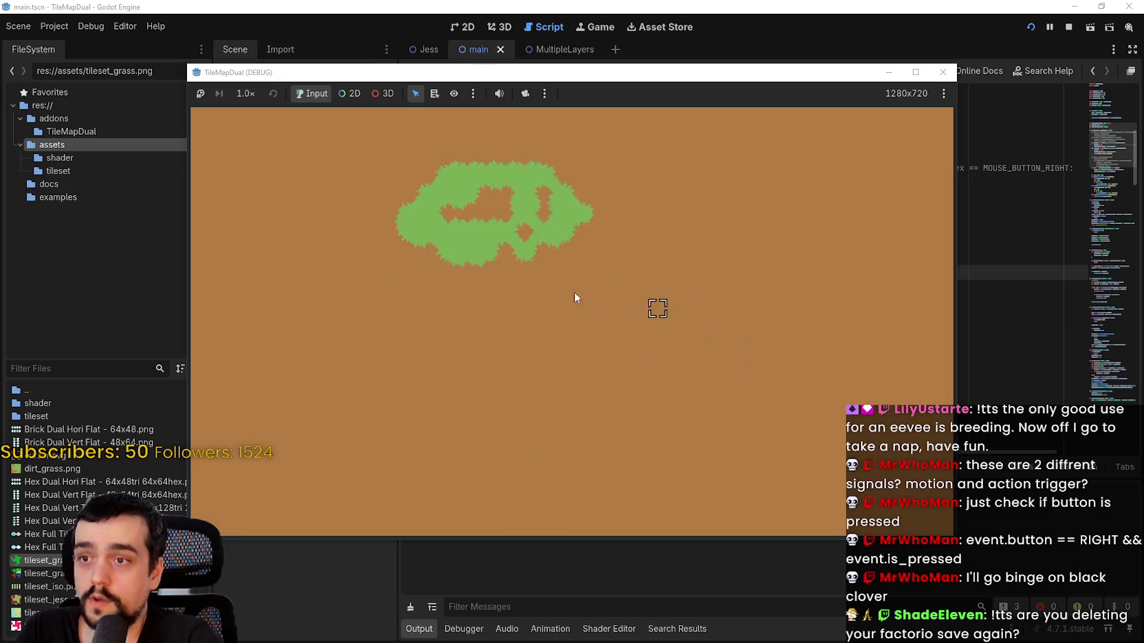
{"action": "left_click_drag", "start_coordinate": [364, 238], "coordinate": [639, 354]}
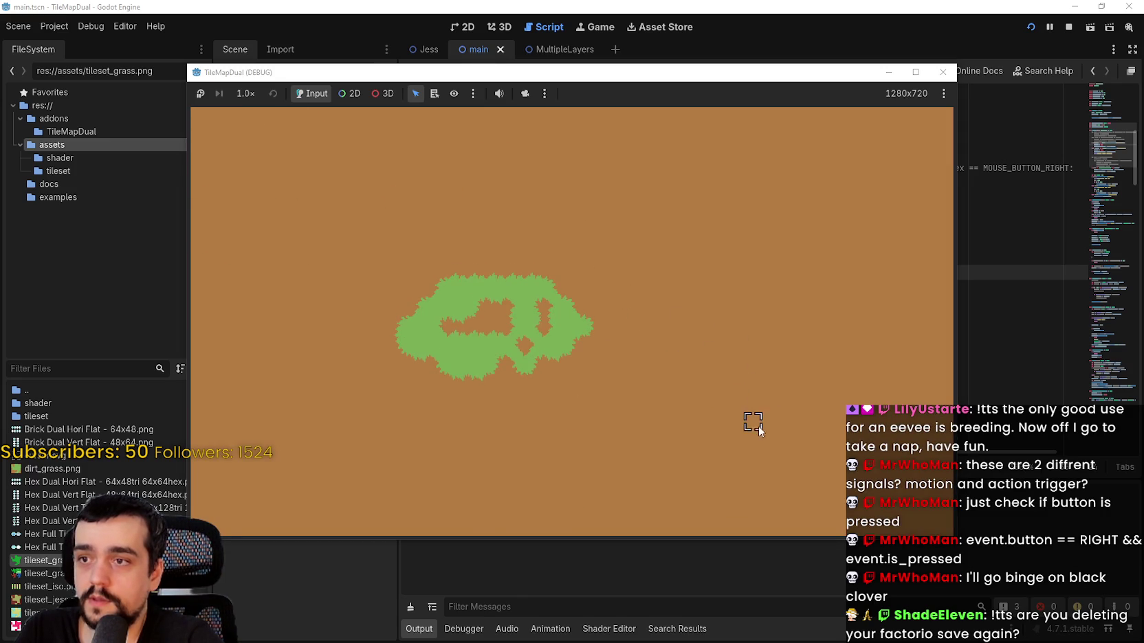
{"action": "left_click_drag", "start_coordinate": [754, 422], "coordinate": [467, 297]}
{"action": "mouse_move", "coordinate": [580, 310]}
{"action": "left_mouse_down"}
{"action": "mouse_move", "coordinate": [592, 289]}
{"action": "mouse_move", "coordinate": [718, 400]}
{"action": "mouse_move", "coordinate": [612, 316]}
{"action": "mouse_move", "coordinate": [579, 436]}
{"action": "left_mouse_up"}
{"action": "scroll", "coordinate": [577, 435], "scroll_direction": "down", "scroll_amount": 4}
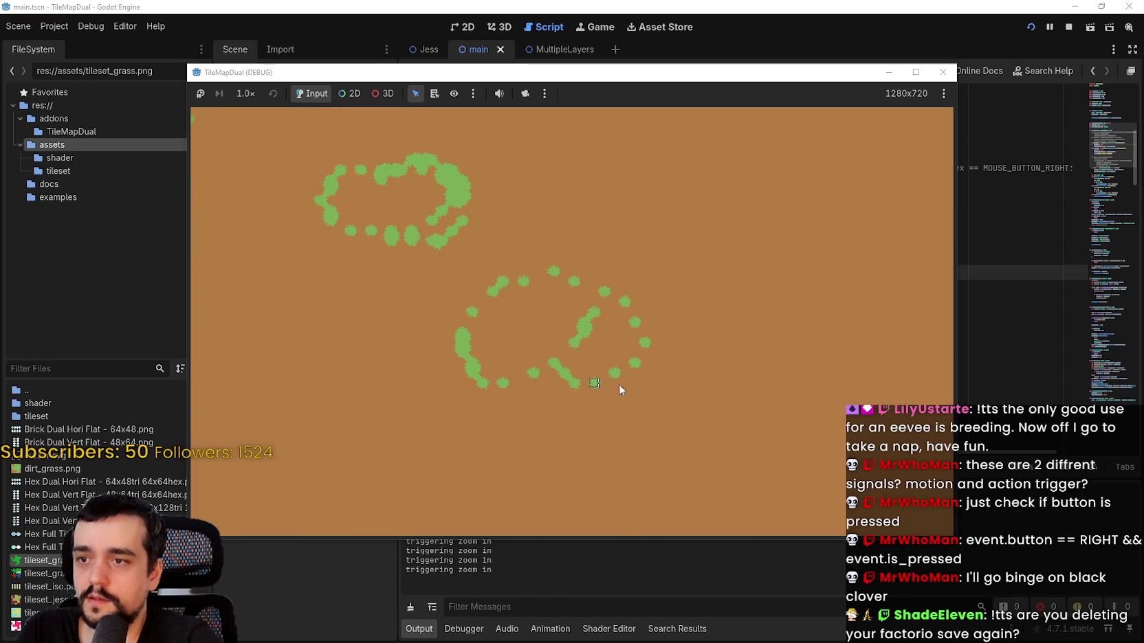
{"action": "left_click_drag", "start_coordinate": [618, 385], "coordinate": [550, 308]}
{"action": "mouse_move", "coordinate": [619, 305]}
{"action": "left_mouse_down"}
{"action": "mouse_move", "coordinate": [664, 472]}
{"action": "mouse_move", "coordinate": [825, 519]}
{"action": "mouse_move", "coordinate": [633, 332]}
{"action": "mouse_move", "coordinate": [537, 263]}
{"action": "mouse_move", "coordinate": [472, 255]}
{"action": "mouse_move", "coordinate": [587, 210]}
{"action": "mouse_move", "coordinate": [634, 303]}
{"action": "mouse_move", "coordinate": [625, 289]}
{"action": "mouse_move", "coordinate": [563, 284]}
{"action": "mouse_move", "coordinate": [646, 354]}
{"action": "mouse_move", "coordinate": [314, 259]}
{"action": "left_mouse_up"}
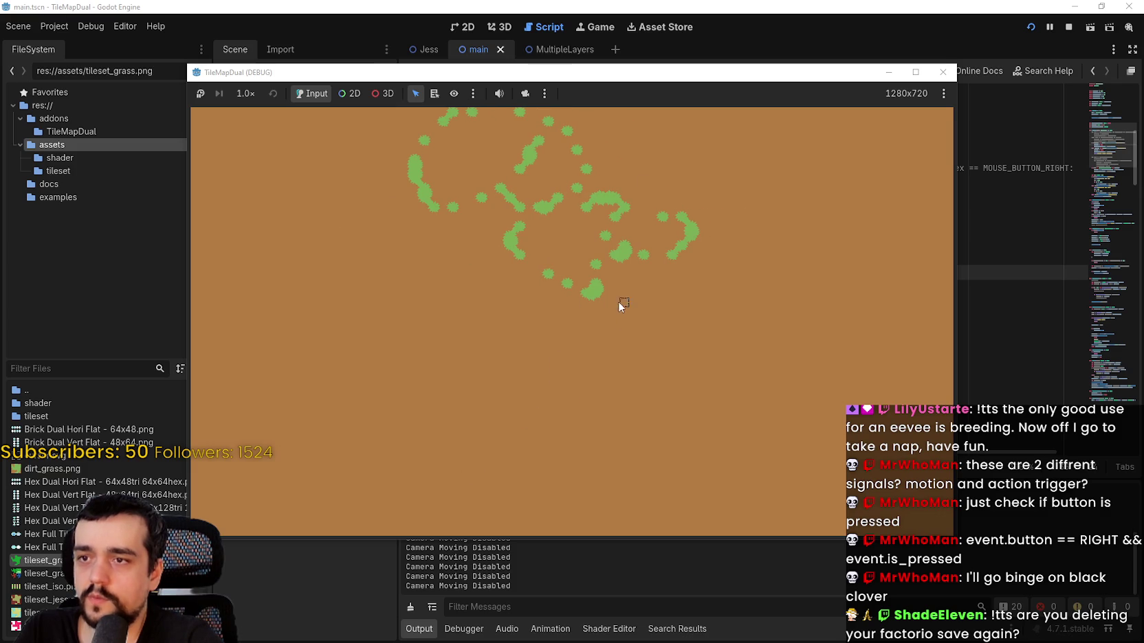
- Zoom in and pan the camera around the tile map, then stop the game
{"action": "scroll", "coordinate": [621, 286], "scroll_direction": "down", "scroll_amount": 3}
{"action": "left_click_drag", "start_coordinate": [620, 286], "coordinate": [525, 436]}
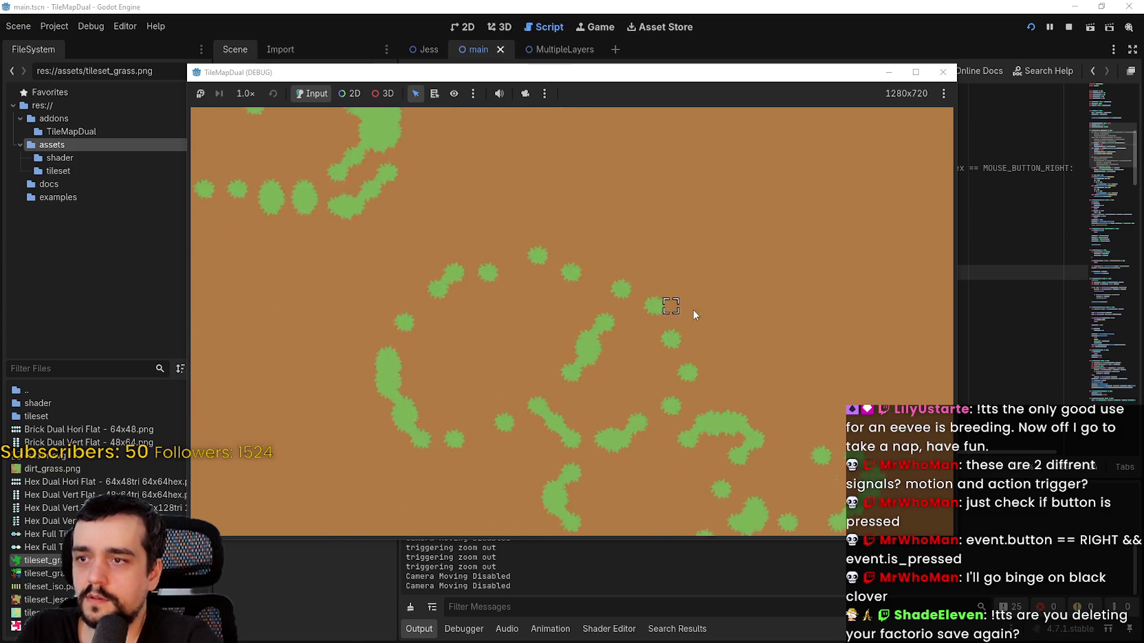
{"action": "mouse_move", "coordinate": [693, 315]}
{"action": "left_mouse_down"}
{"action": "mouse_move", "coordinate": [697, 323]}
{"action": "mouse_move", "coordinate": [623, 253]}
{"action": "mouse_move", "coordinate": [651, 332]}
{"action": "mouse_move", "coordinate": [568, 245]}
{"action": "mouse_move", "coordinate": [705, 404]}
{"action": "mouse_move", "coordinate": [602, 308]}
{"action": "mouse_move", "coordinate": [549, 372]}
{"action": "left_mouse_up"}
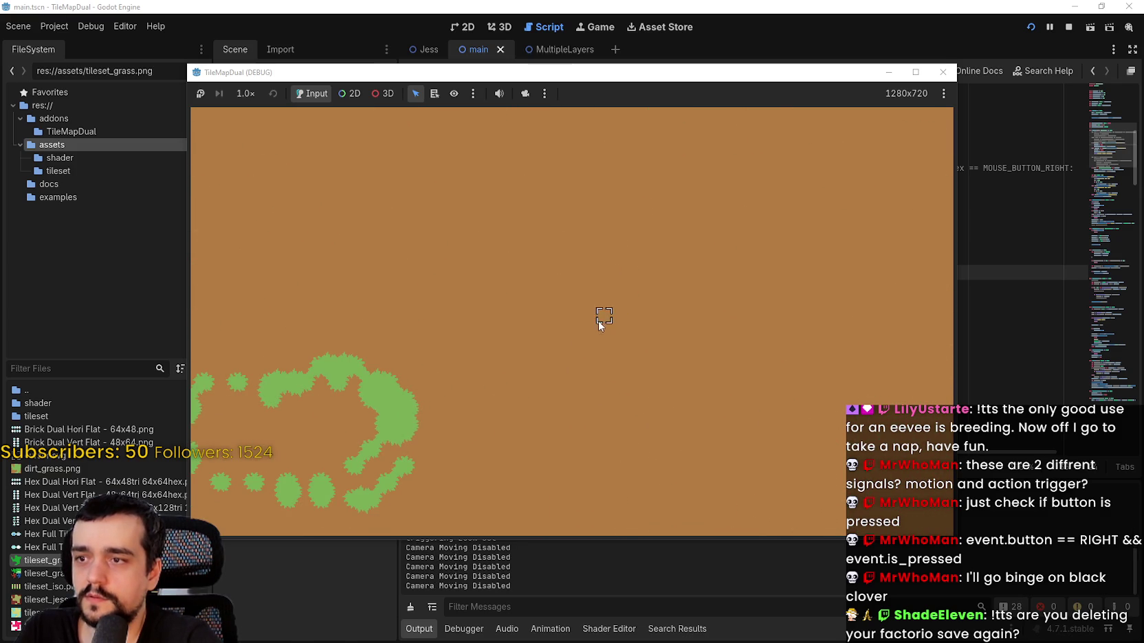
{"action": "mouse_move", "coordinate": [599, 325]}
{"action": "left_mouse_down"}
{"action": "mouse_move", "coordinate": [396, 250]}
{"action": "mouse_move", "coordinate": [451, 378]}
{"action": "mouse_move", "coordinate": [689, 398]}
{"action": "mouse_move", "coordinate": [563, 286]}
{"action": "mouse_move", "coordinate": [663, 369]}
{"action": "mouse_move", "coordinate": [682, 327]}
{"action": "mouse_move", "coordinate": [730, 330]}
{"action": "mouse_move", "coordinate": [689, 319]}
{"action": "mouse_move", "coordinate": [740, 296]}
{"action": "mouse_move", "coordinate": [378, 365]}
{"action": "mouse_move", "coordinate": [686, 263]}
{"action": "mouse_move", "coordinate": [559, 335]}
{"action": "mouse_move", "coordinate": [444, 358]}
{"action": "mouse_move", "coordinate": [531, 316]}
{"action": "mouse_move", "coordinate": [628, 346]}
{"action": "mouse_move", "coordinate": [503, 399]}
{"action": "mouse_move", "coordinate": [512, 374]}
{"action": "mouse_move", "coordinate": [593, 319]}
{"action": "mouse_move", "coordinate": [391, 231]}
{"action": "mouse_move", "coordinate": [579, 360]}
{"action": "mouse_move", "coordinate": [718, 263]}
{"action": "mouse_move", "coordinate": [692, 275]}
{"action": "mouse_move", "coordinate": [797, 276]}
{"action": "mouse_move", "coordinate": [795, 228]}
{"action": "mouse_move", "coordinate": [835, 224]}
{"action": "mouse_move", "coordinate": [689, 159]}
{"action": "mouse_move", "coordinate": [339, 238]}
{"action": "mouse_move", "coordinate": [761, 192]}
{"action": "mouse_move", "coordinate": [461, 127]}
{"action": "mouse_move", "coordinate": [656, 199]}
{"action": "mouse_move", "coordinate": [708, 297]}
{"action": "mouse_move", "coordinate": [592, 210]}
{"action": "mouse_move", "coordinate": [536, 260]}
{"action": "mouse_move", "coordinate": [608, 336]}
{"action": "mouse_move", "coordinate": [559, 356]}
{"action": "mouse_move", "coordinate": [697, 385]}
{"action": "mouse_move", "coordinate": [451, 369]}
{"action": "mouse_move", "coordinate": [640, 365]}
{"action": "mouse_move", "coordinate": [590, 360]}
{"action": "mouse_move", "coordinate": [654, 345]}
{"action": "mouse_move", "coordinate": [720, 360]}
{"action": "mouse_move", "coordinate": [593, 407]}
{"action": "mouse_move", "coordinate": [583, 235]}
{"action": "mouse_move", "coordinate": [641, 286]}
{"action": "mouse_move", "coordinate": [561, 250]}
{"action": "left_mouse_up"}
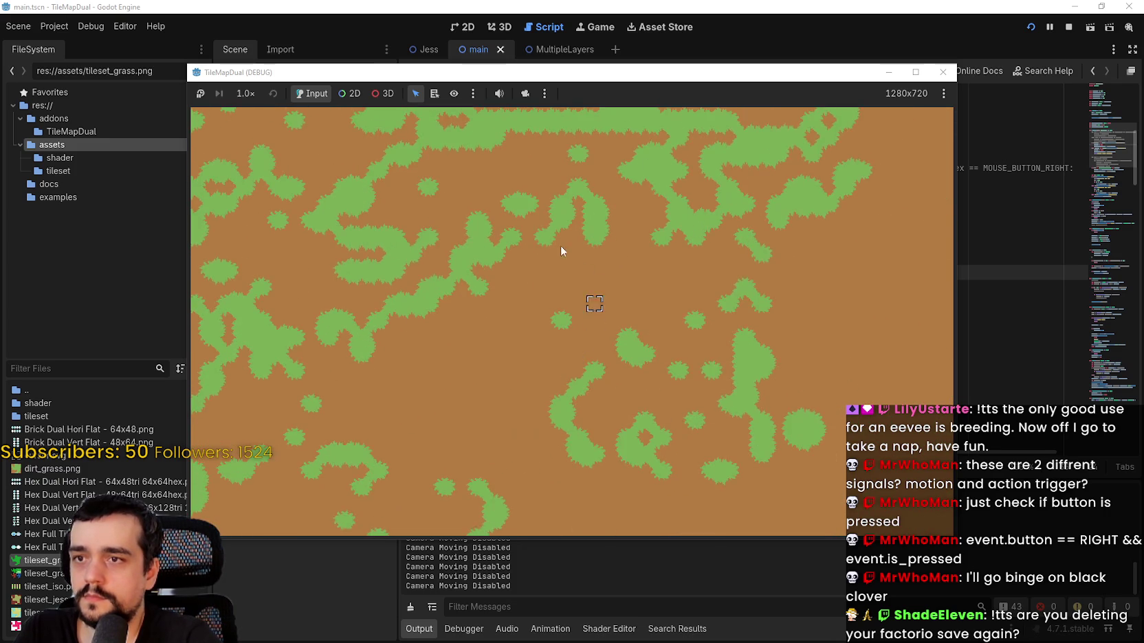
{"action": "scroll", "coordinate": [525, 268], "scroll_direction": "down", "scroll_amount": 1}
{"action": "scroll", "coordinate": [489, 284], "scroll_direction": "up", "scroll_amount": 1}
{"action": "scroll", "coordinate": [454, 275], "scroll_direction": "down", "scroll_amount": 1}
{"action": "mouse_move", "coordinate": [425, 292]}
{"action": "left_mouse_down"}
{"action": "mouse_move", "coordinate": [587, 314]}
{"action": "mouse_move", "coordinate": [730, 408]}
{"action": "mouse_move", "coordinate": [497, 224]}
{"action": "mouse_move", "coordinate": [716, 410]}
{"action": "mouse_move", "coordinate": [587, 294]}
{"action": "mouse_move", "coordinate": [720, 132]}
{"action": "mouse_move", "coordinate": [526, 365]}
{"action": "mouse_move", "coordinate": [551, 256]}
{"action": "mouse_move", "coordinate": [526, 330]}
{"action": "mouse_move", "coordinate": [622, 355]}
{"action": "mouse_move", "coordinate": [444, 298]}
{"action": "mouse_move", "coordinate": [602, 378]}
{"action": "mouse_move", "coordinate": [429, 289]}
{"action": "mouse_move", "coordinate": [776, 445]}
{"action": "mouse_move", "coordinate": [612, 384]}
{"action": "mouse_move", "coordinate": [525, 372]}
{"action": "mouse_move", "coordinate": [620, 373]}
{"action": "left_mouse_up"}
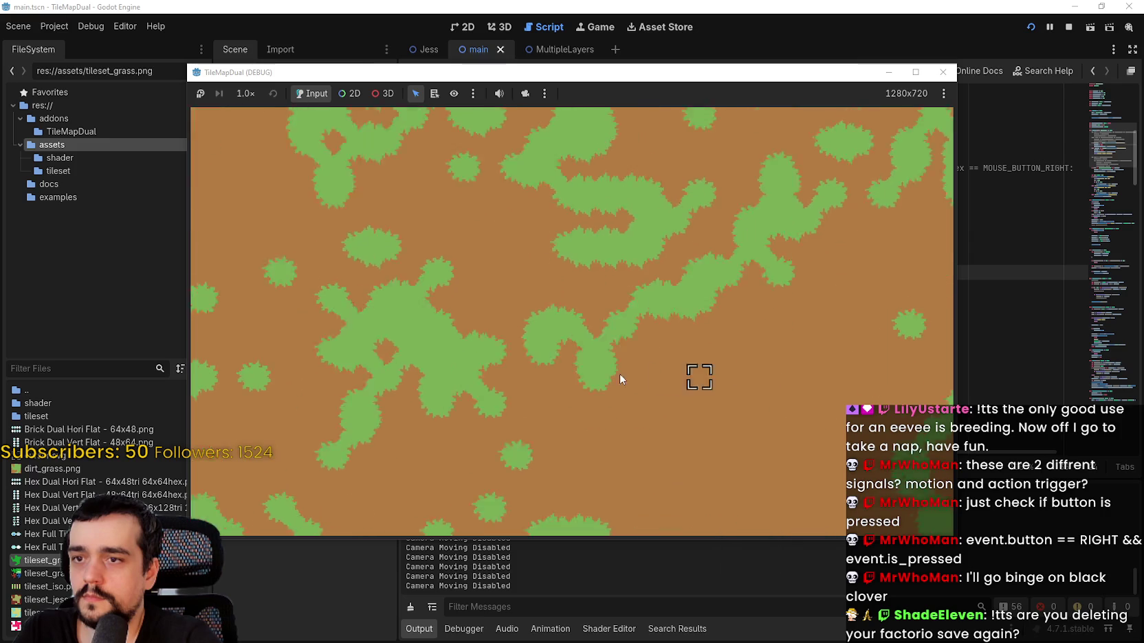
{"action": "left_click", "coordinate": [1067, 28]}
- Review the dragging branches on lines 34–41 of main_camera.gd
{"action": "left_click", "coordinate": [790, 241]}
{"action": "left_click", "coordinate": [768, 288]}
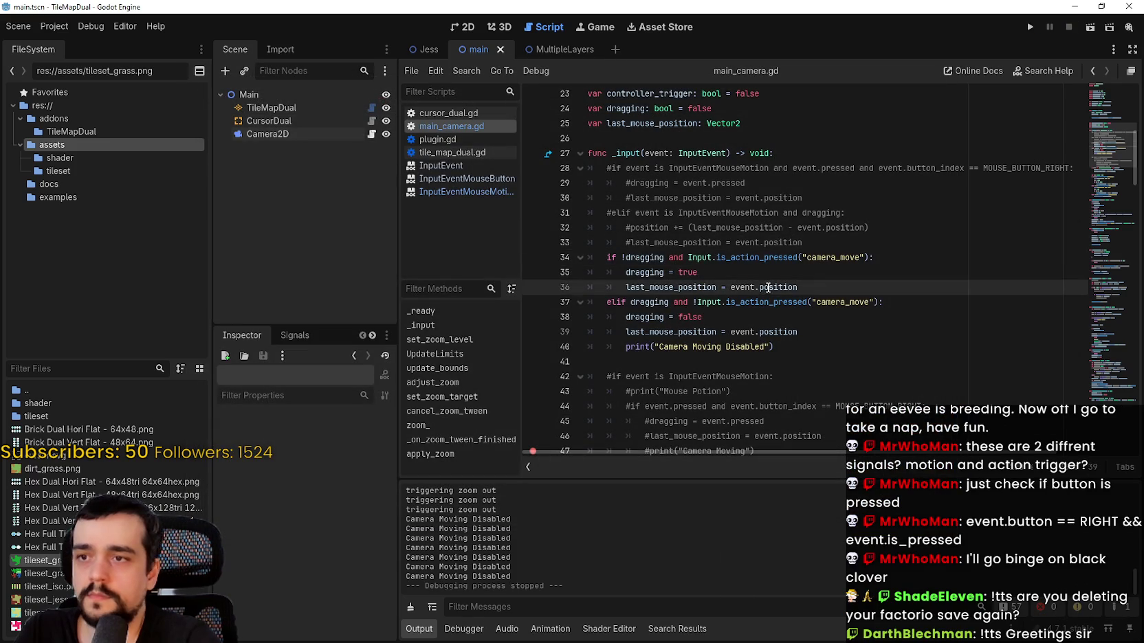
{"action": "left_click", "coordinate": [761, 277]}
{"action": "scroll", "coordinate": [763, 275], "scroll_direction": "down", "scroll_amount": 1}
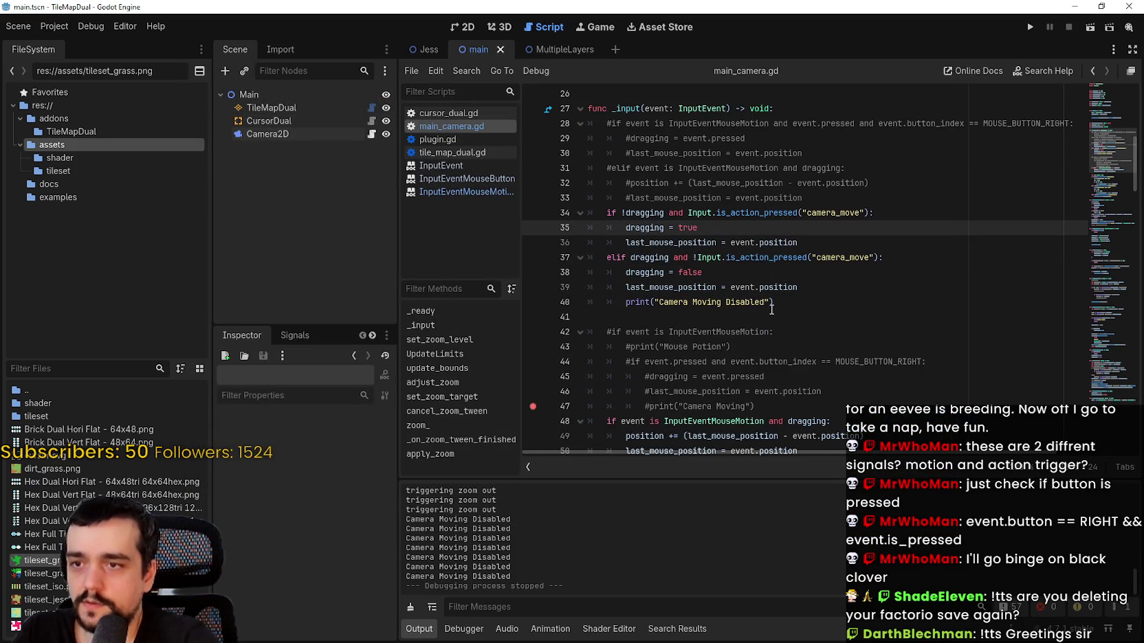
{"action": "left_click", "coordinate": [787, 272]}
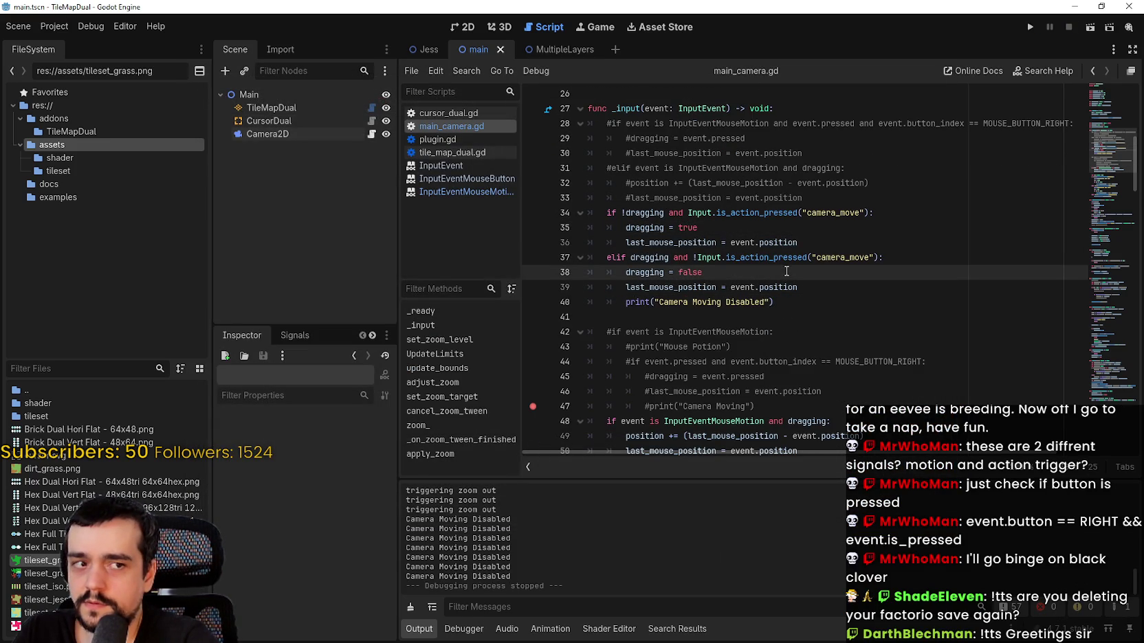
{"action": "scroll", "coordinate": [786, 272], "scroll_direction": "down", "scroll_amount": 1}
{"action": "left_click", "coordinate": [785, 272]}
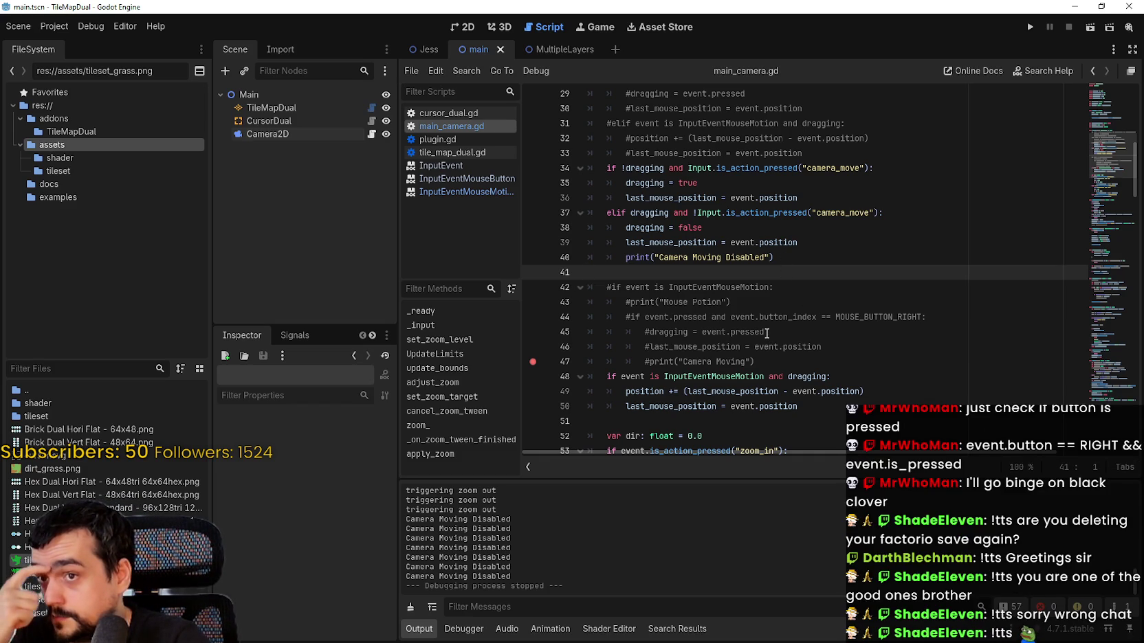
{"action": "double_click", "coordinate": [756, 183]}
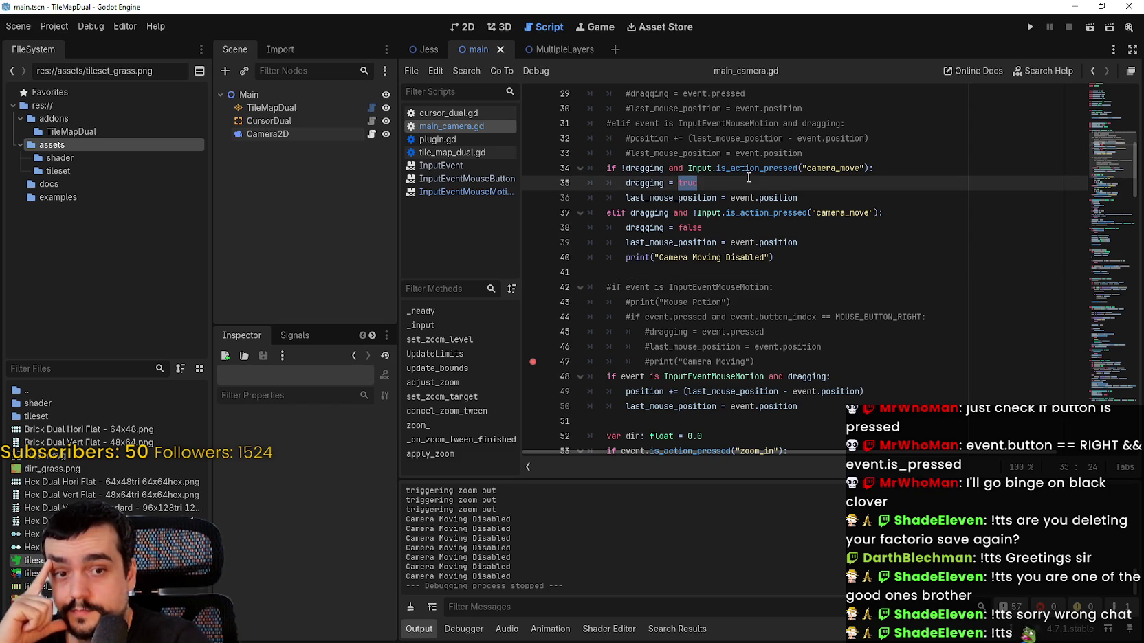
{"action": "scroll", "coordinate": [741, 187], "scroll_direction": "up", "scroll_amount": 2}
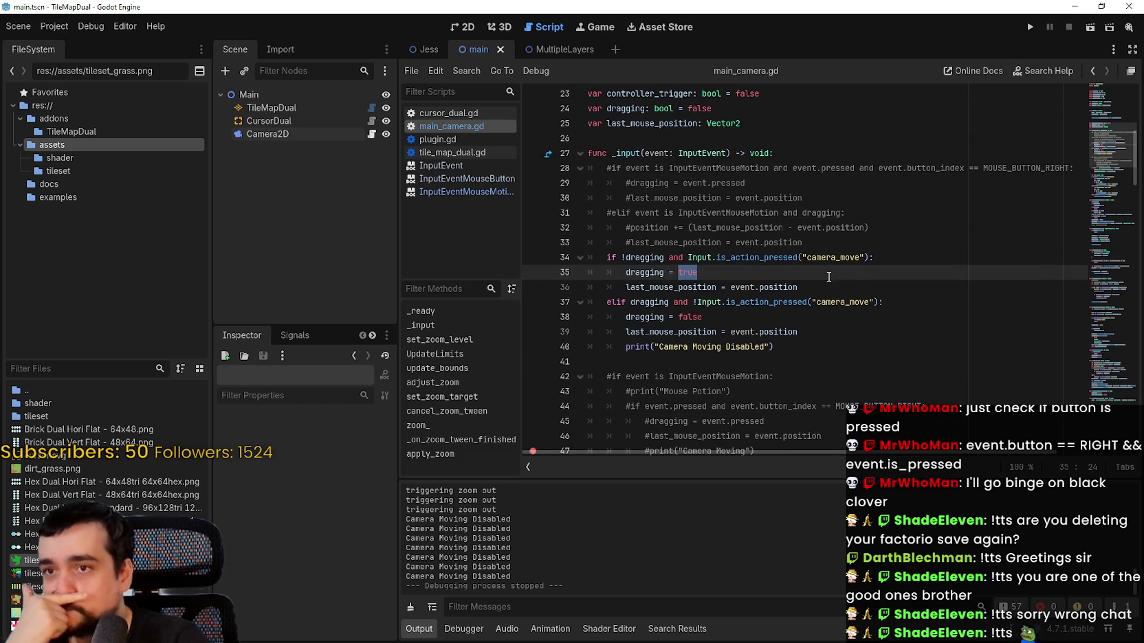
{"action": "left_click", "coordinate": [837, 326]}
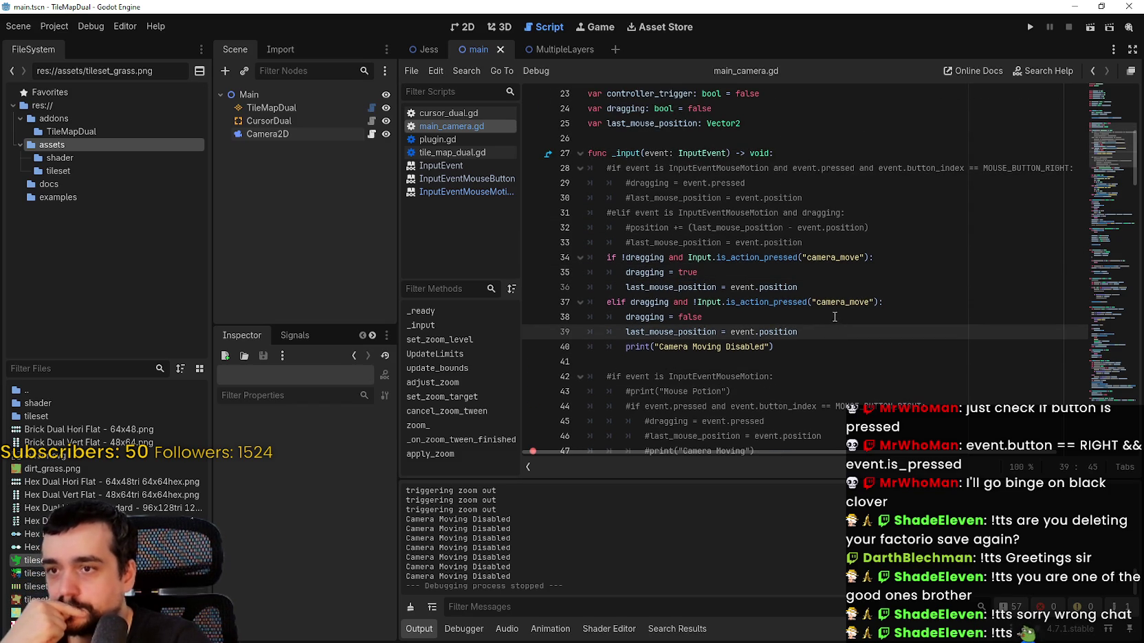
{"action": "scroll", "coordinate": [825, 294], "scroll_direction": "down", "scroll_amount": 1}
{"action": "left_click", "coordinate": [639, 247]}
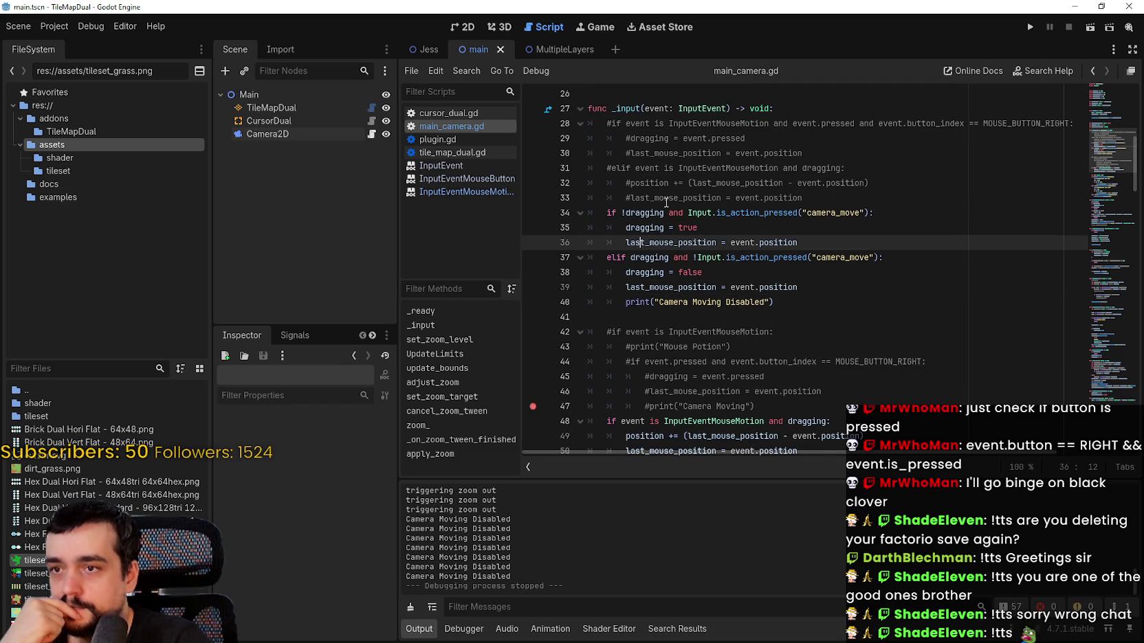
{"action": "left_click_drag", "start_coordinate": [626, 212], "coordinate": [687, 209]}
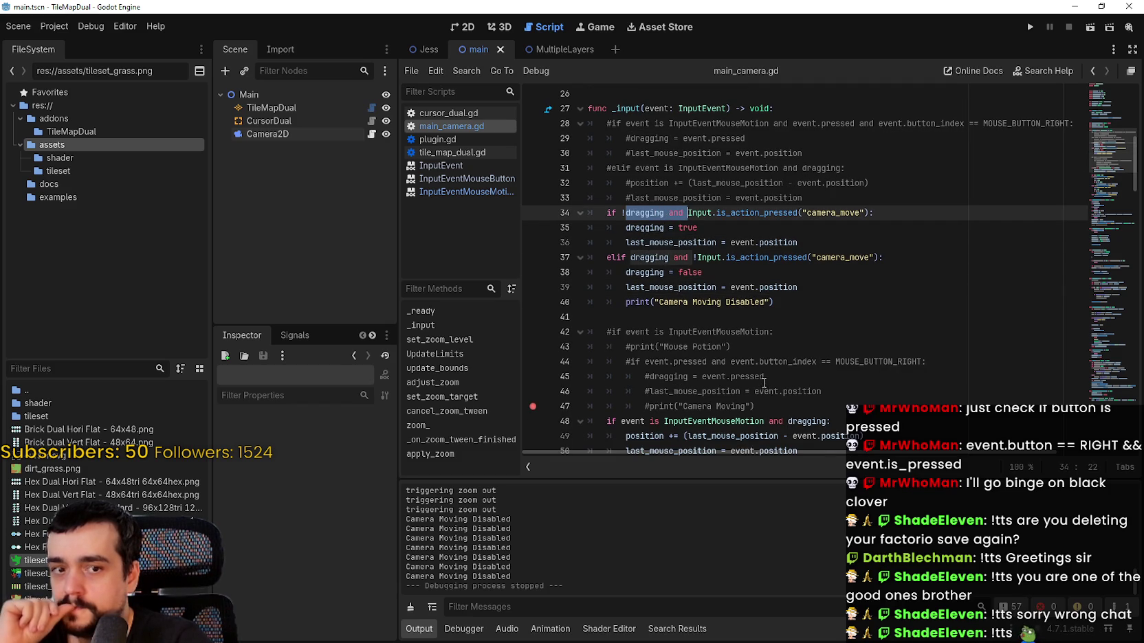
- Change the camera_move checks on lines 34 and 37 to is_action_just_pressed and save
{"action": "double_click", "coordinate": [761, 215]}
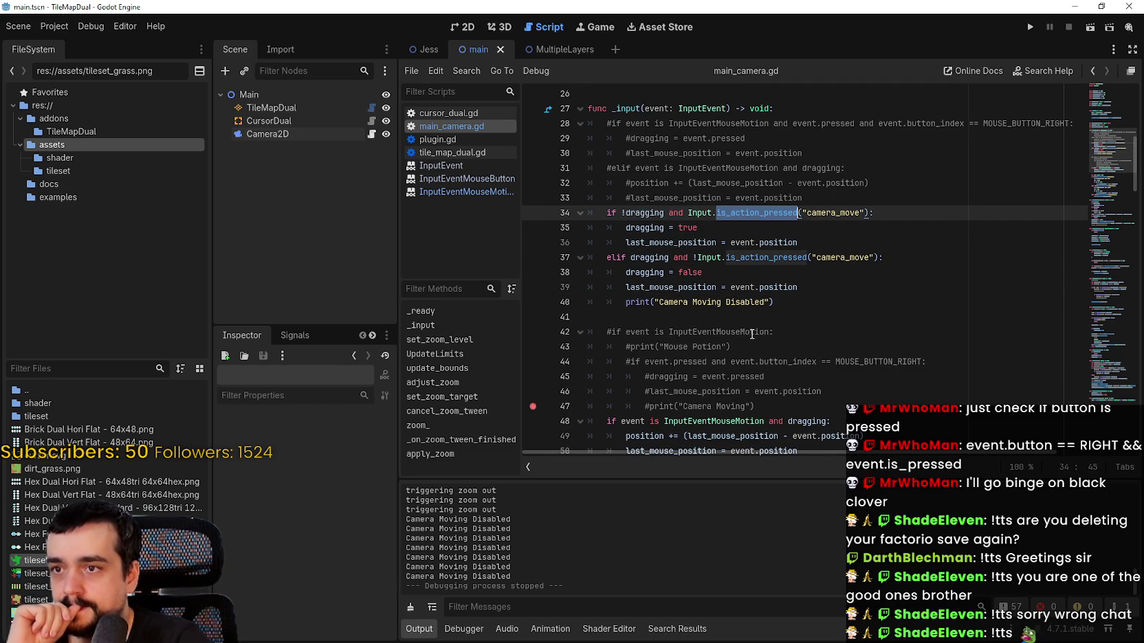
{"action": "type", "text": "is_ac"}
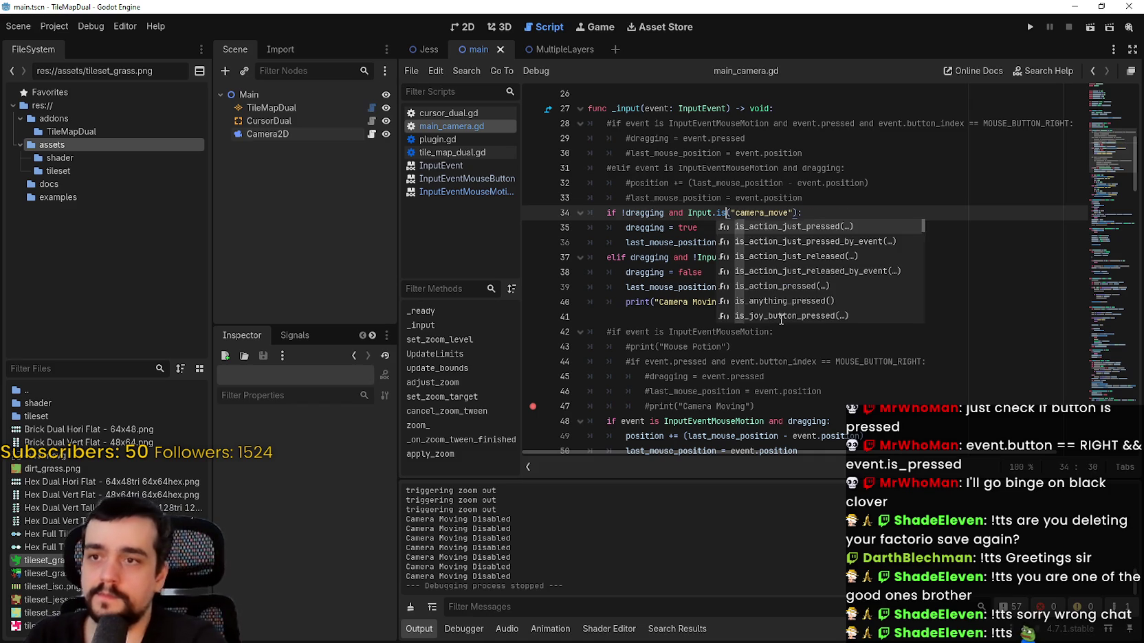
{"action": "type", "text": "tion_j"}
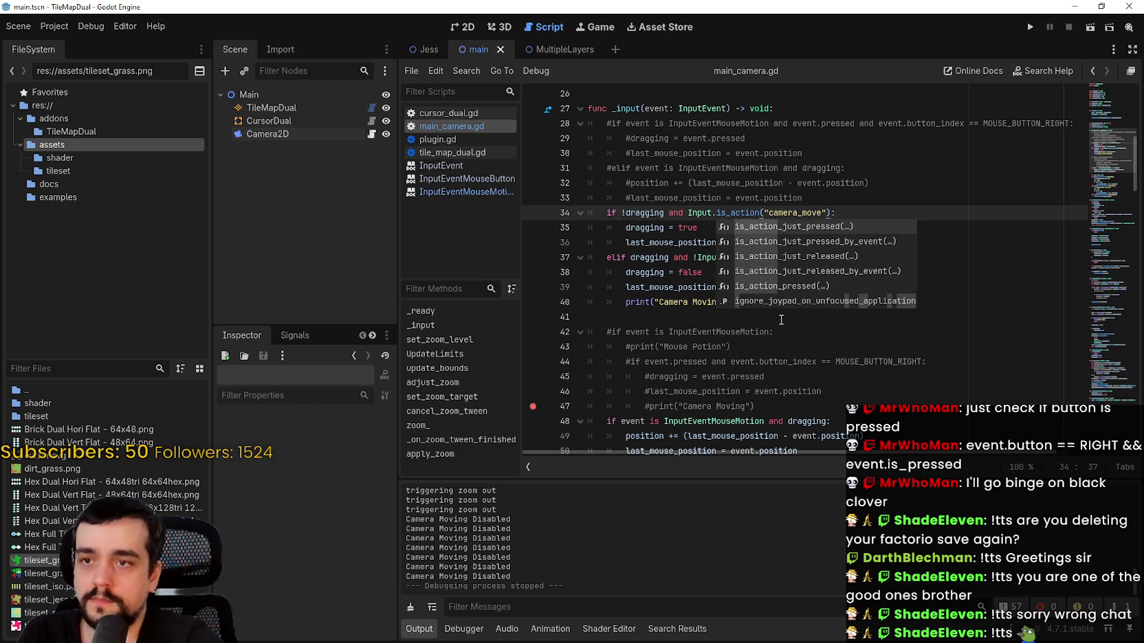
{"action": "key", "text": "Return"}
{"action": "double_click", "coordinate": [793, 212]}
{"action": "key", "text": "ctrl+c"}
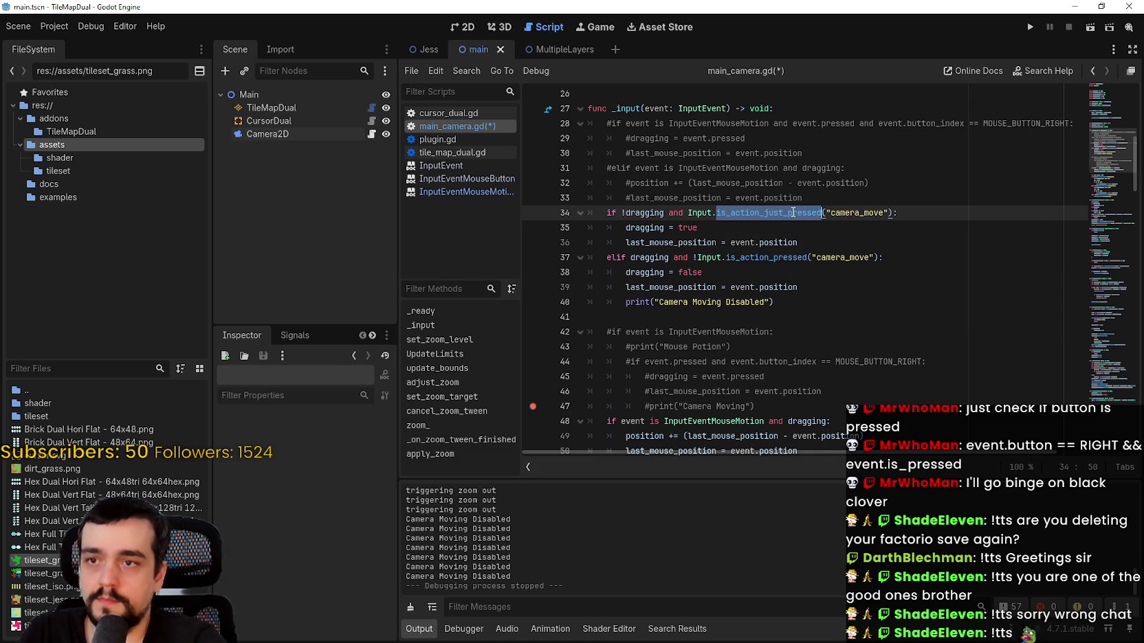
{"action": "double_click", "coordinate": [786, 254]}
{"action": "key", "text": "ctrl+v"}
{"action": "left_click", "coordinate": [791, 288]}
{"action": "key", "text": "ctrl+s"}
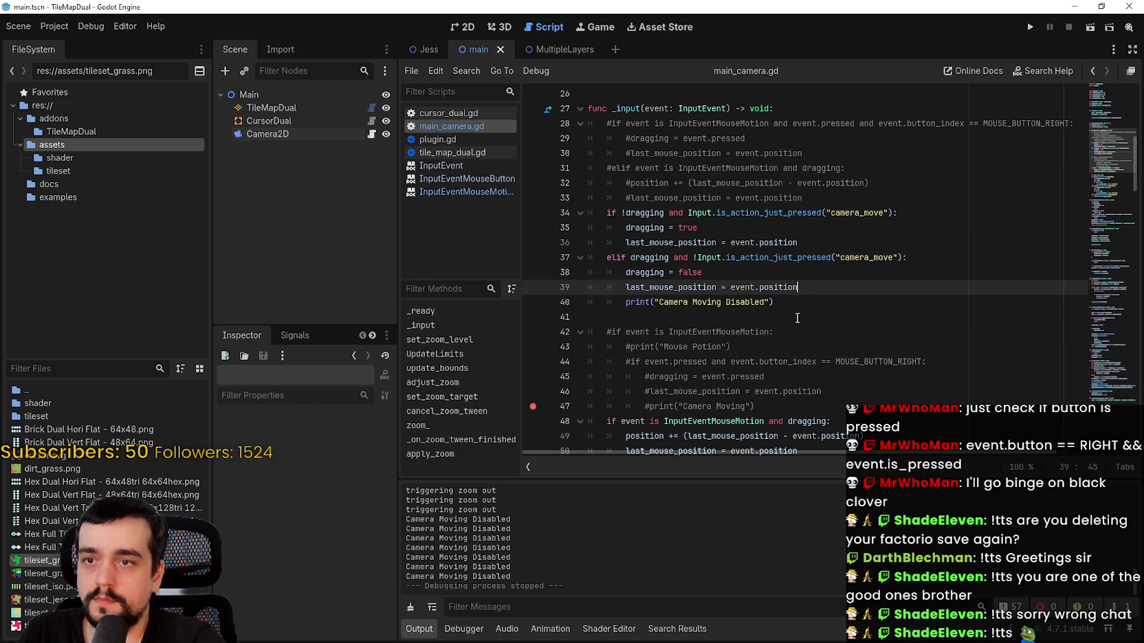
- Review the script down to the last_mouse_position update on line 50
{"action": "left_click", "coordinate": [794, 330]}
{"action": "scroll", "coordinate": [794, 331], "scroll_direction": "down", "scroll_amount": 2}
{"action": "left_click", "coordinate": [800, 338]}
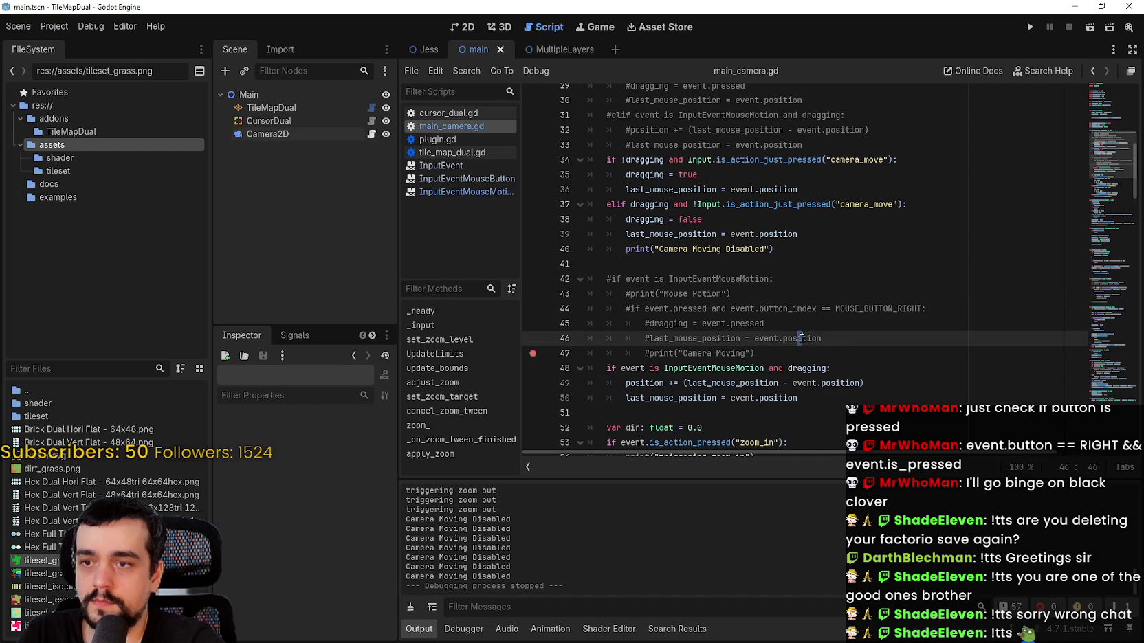
{"action": "key", "text": "Down"}
{"action": "scroll", "coordinate": [867, 365], "scroll_direction": "down", "scroll_amount": 1}
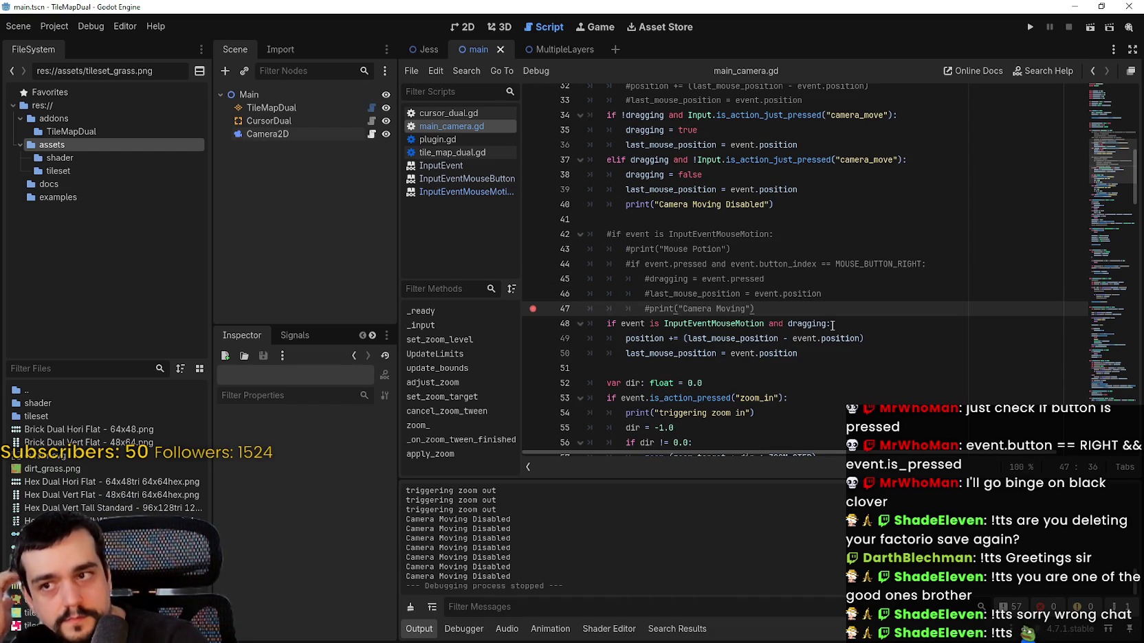
{"action": "left_click", "coordinate": [675, 354]}
{"action": "left_click_drag", "start_coordinate": [675, 355], "coordinate": [770, 351]}
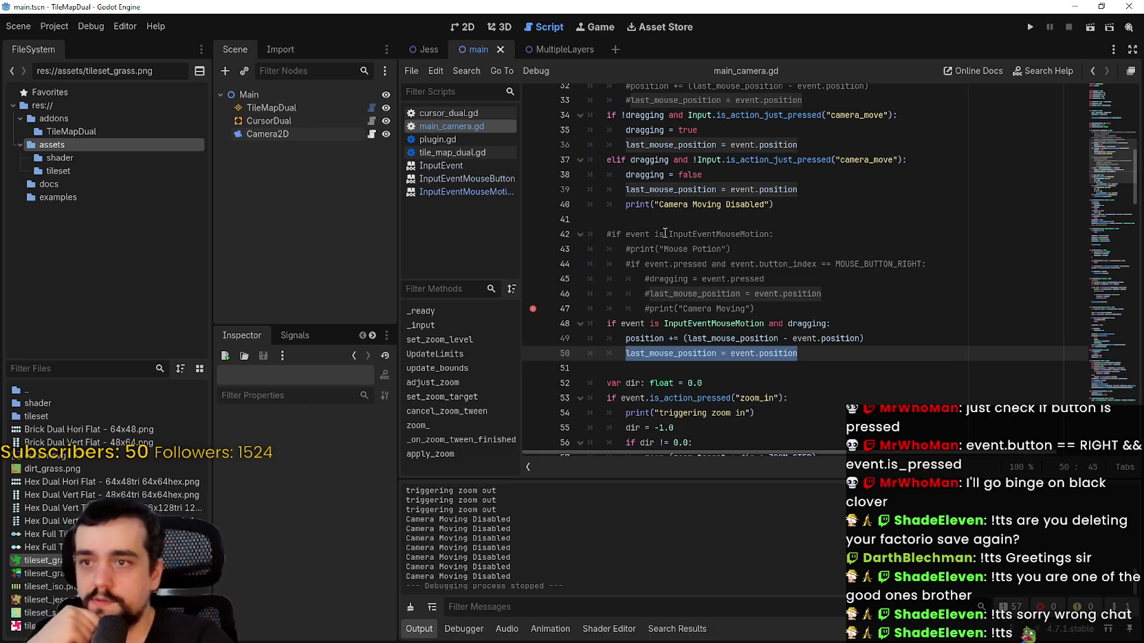
{"action": "scroll", "coordinate": [666, 237], "scroll_direction": "up", "scroll_amount": 1}
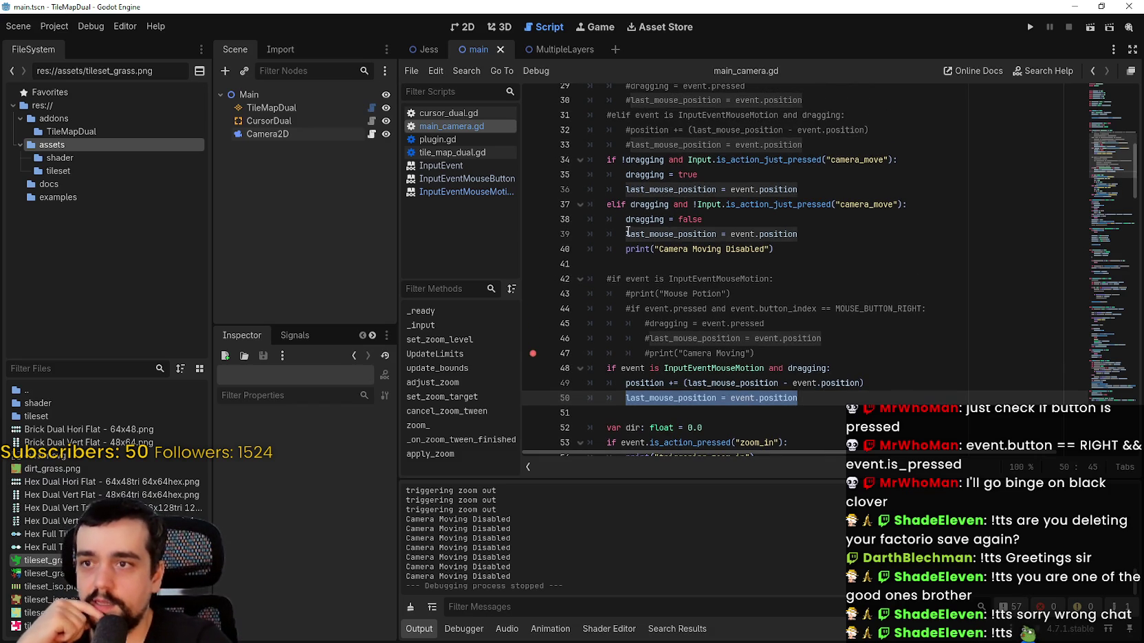
{"action": "left_click", "coordinate": [832, 234]}
- Comment out line 36's last_mouse_position = event.position with #
{"action": "left_click", "coordinate": [625, 190]}
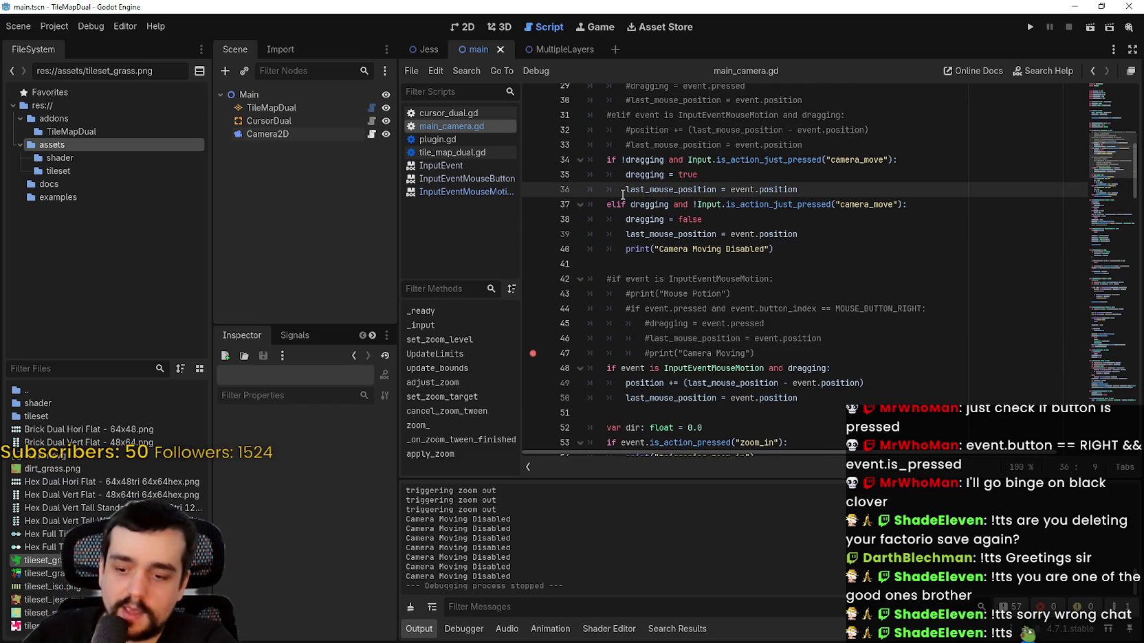
{"action": "type", "text": "#"}
{"action": "left_click", "coordinate": [814, 262]}
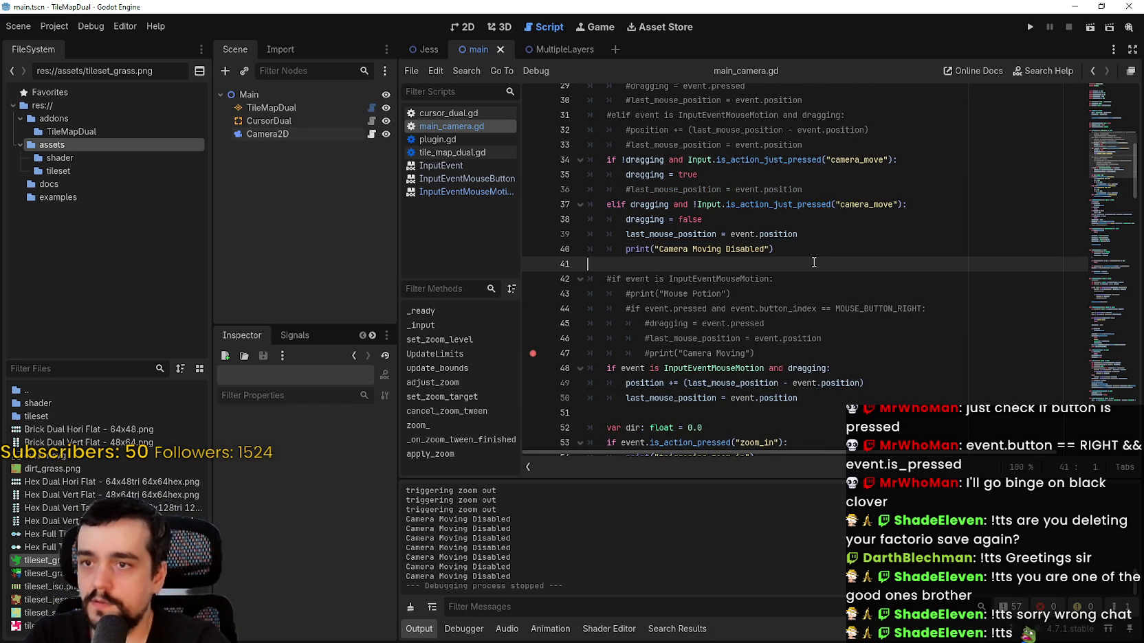
{"action": "mouse_move", "coordinate": [796, 234]}
{"action": "left_mouse_down"}
{"action": "mouse_move", "coordinate": [653, 227]}
{"action": "mouse_move", "coordinate": [627, 237]}
{"action": "left_mouse_up"}
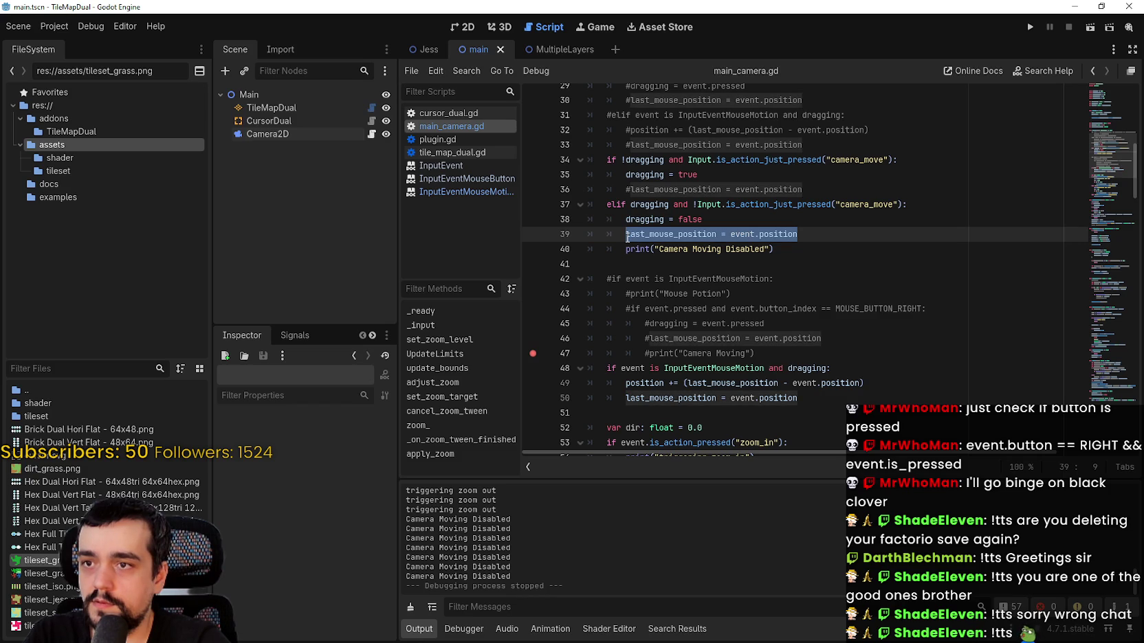
- Test-run the game with painted grass and right-click panning, then stop and return to main_camera.gd
{"action": "left_click", "coordinate": [1030, 26]}
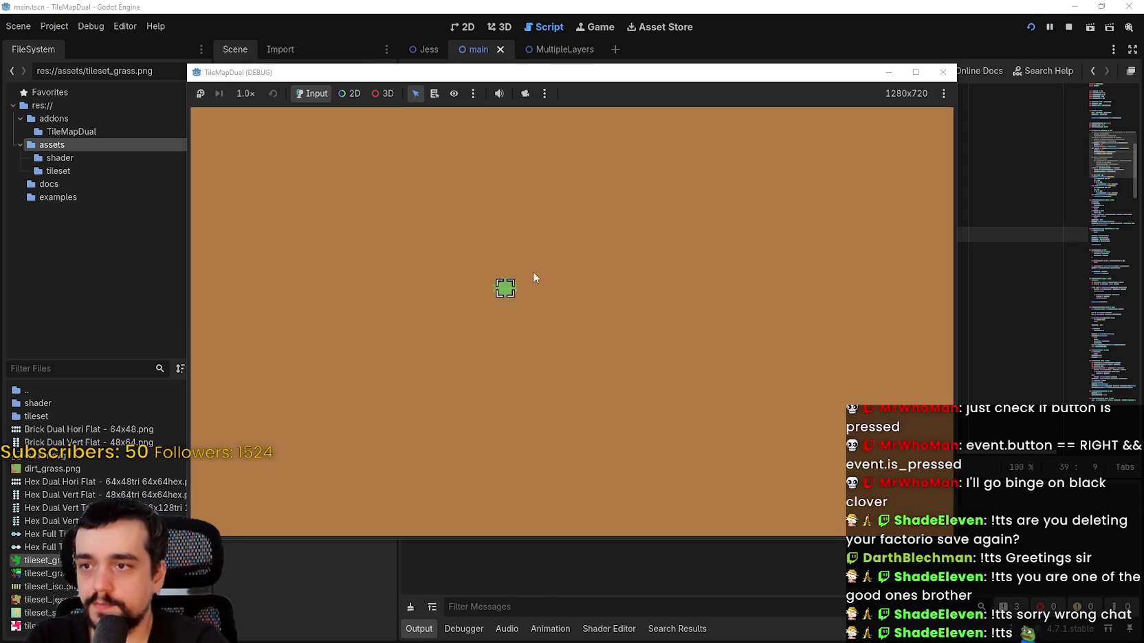
{"action": "mouse_move", "coordinate": [532, 277]}
{"action": "left_mouse_down"}
{"action": "mouse_move", "coordinate": [502, 263]}
{"action": "mouse_move", "coordinate": [628, 390]}
{"action": "left_mouse_up"}
{"action": "mouse_move", "coordinate": [543, 323]}
{"action": "left_mouse_down"}
{"action": "mouse_move", "coordinate": [732, 329]}
{"action": "mouse_move", "coordinate": [679, 347]}
{"action": "left_mouse_up"}
{"action": "right_click", "coordinate": [828, 444]}
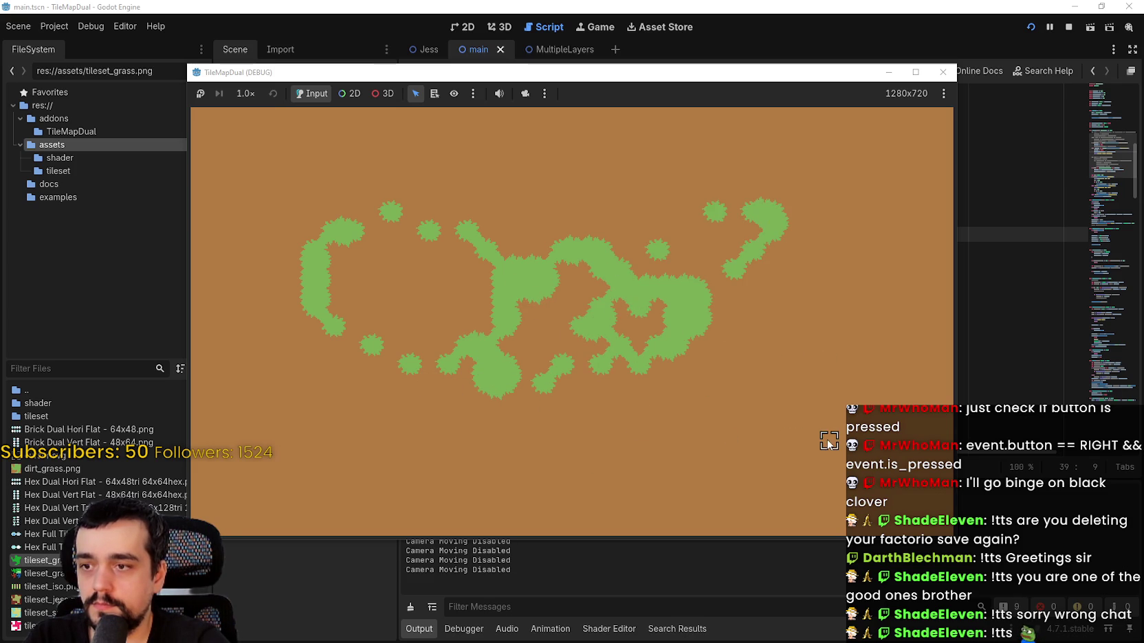
{"action": "right_click", "coordinate": [827, 440]}
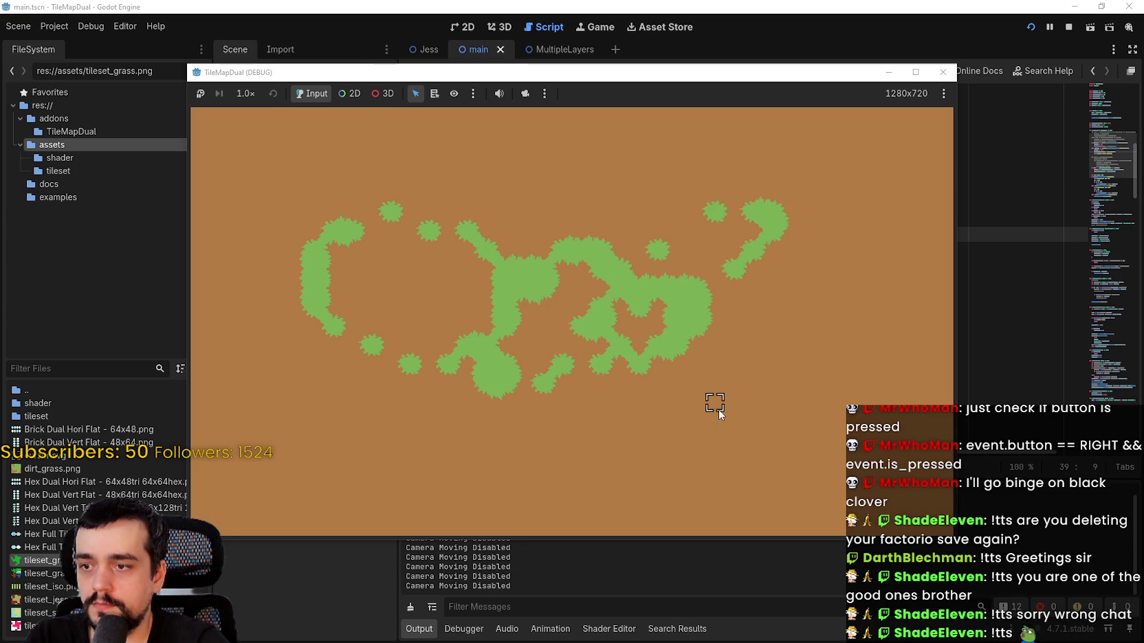
{"action": "left_click_drag", "start_coordinate": [538, 439], "coordinate": [447, 375]}
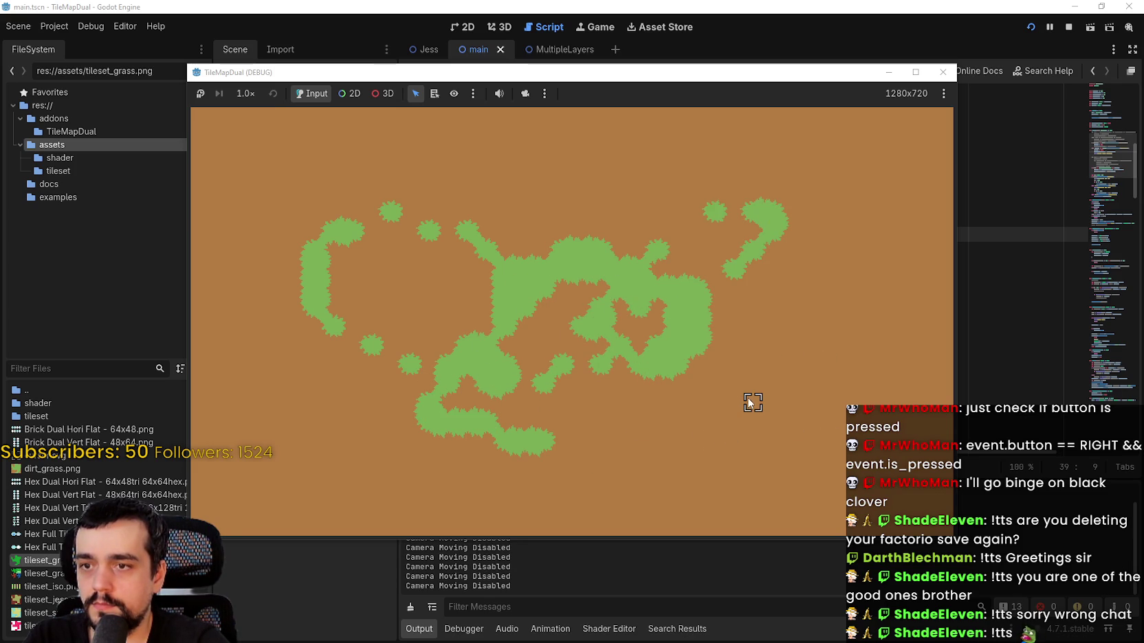
{"action": "left_click", "coordinate": [1069, 28]}
{"action": "left_click", "coordinate": [760, 263]}
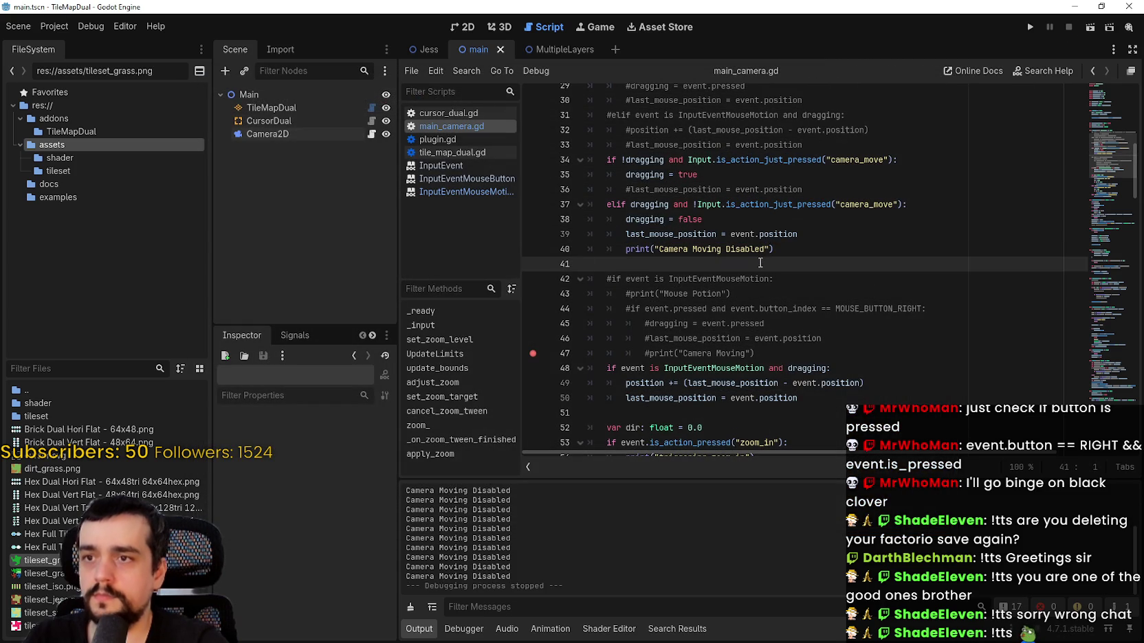
- Change line 37's camera_move check to is_action_just_released
{"action": "double_click", "coordinate": [808, 369]}
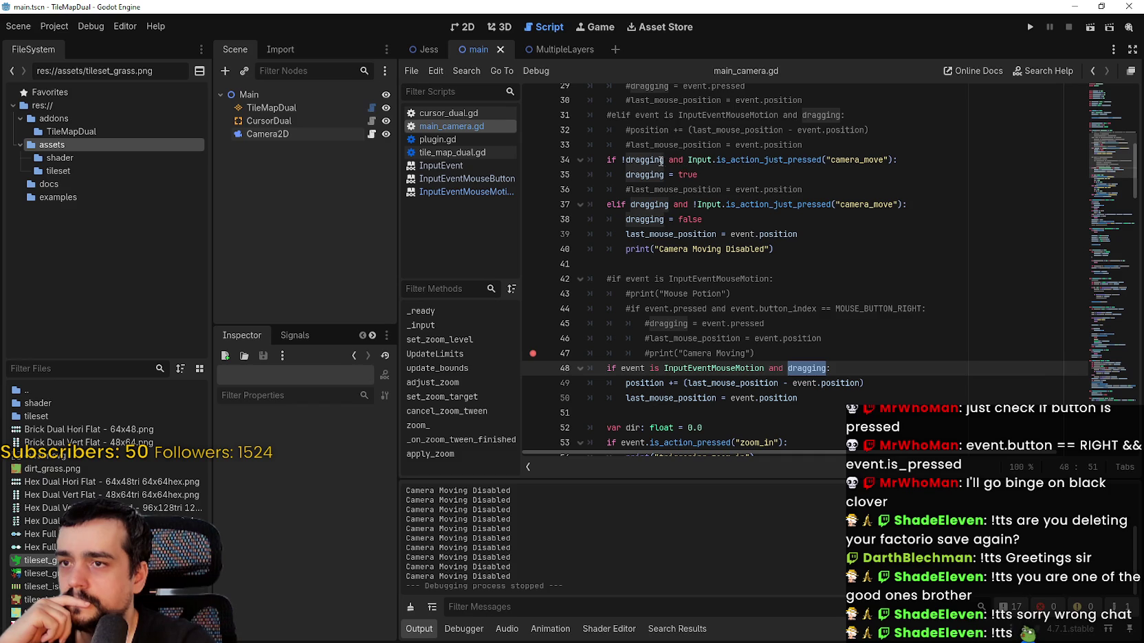
{"action": "left_click_drag", "start_coordinate": [680, 160], "coordinate": [646, 158]}
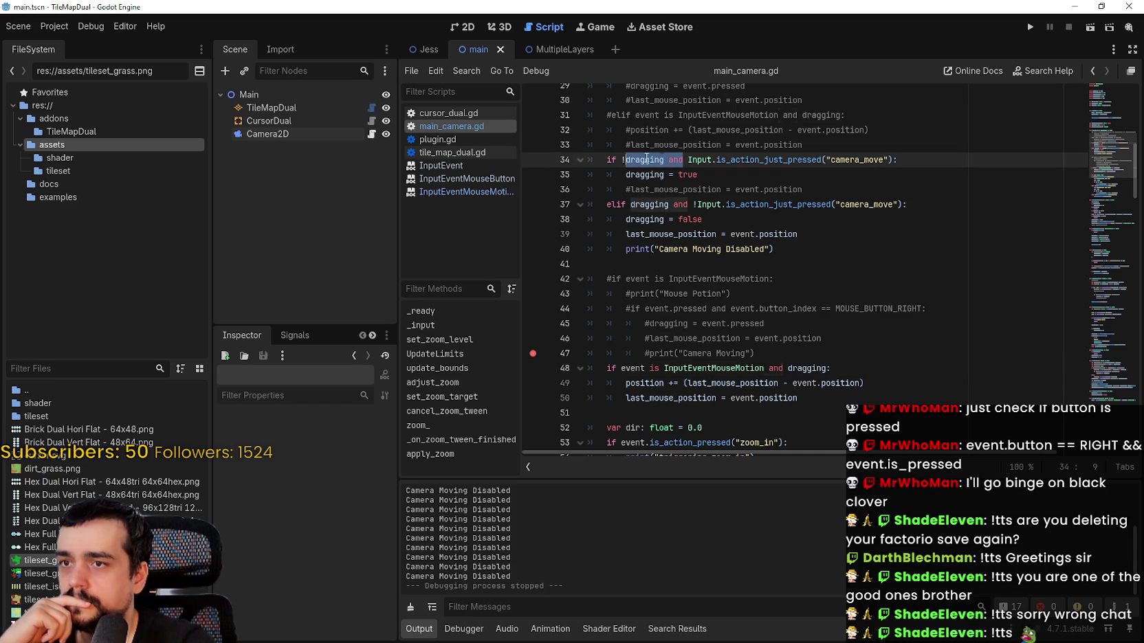
{"action": "left_click", "coordinate": [692, 160]}
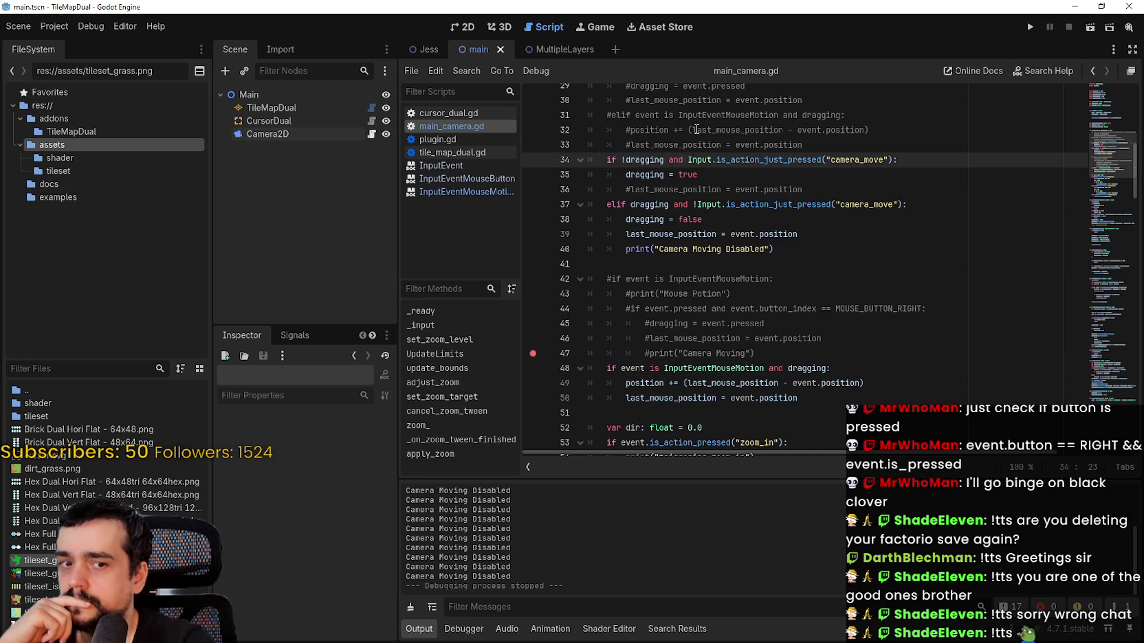
{"action": "double_click", "coordinate": [807, 205]}
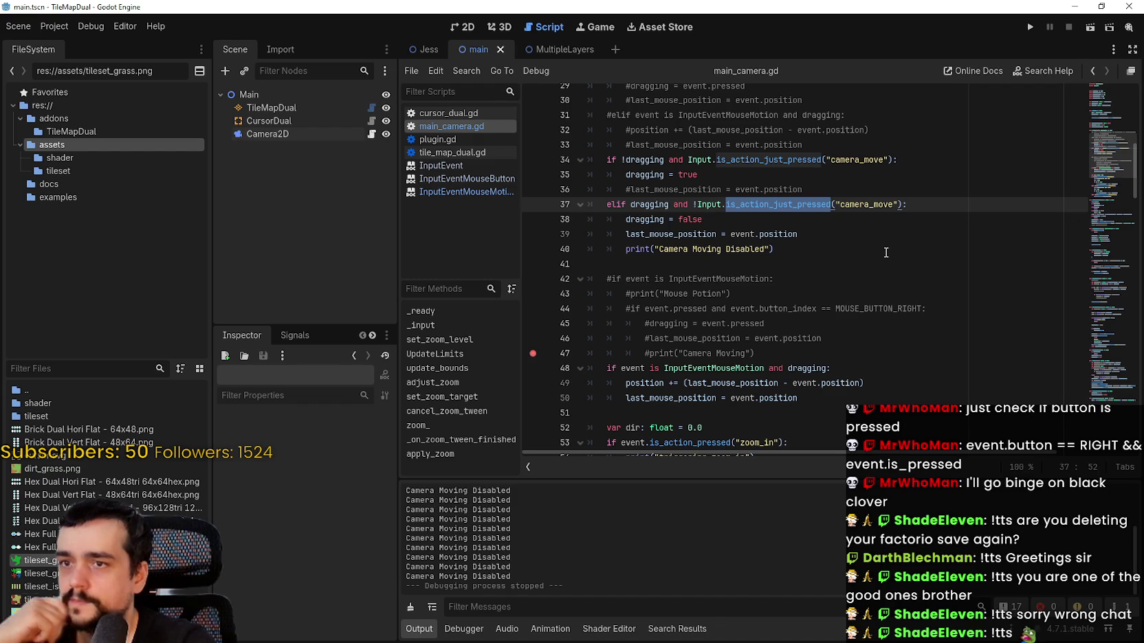
{"action": "type", "text": "i"}
{"action": "type", "text": "s_action"}
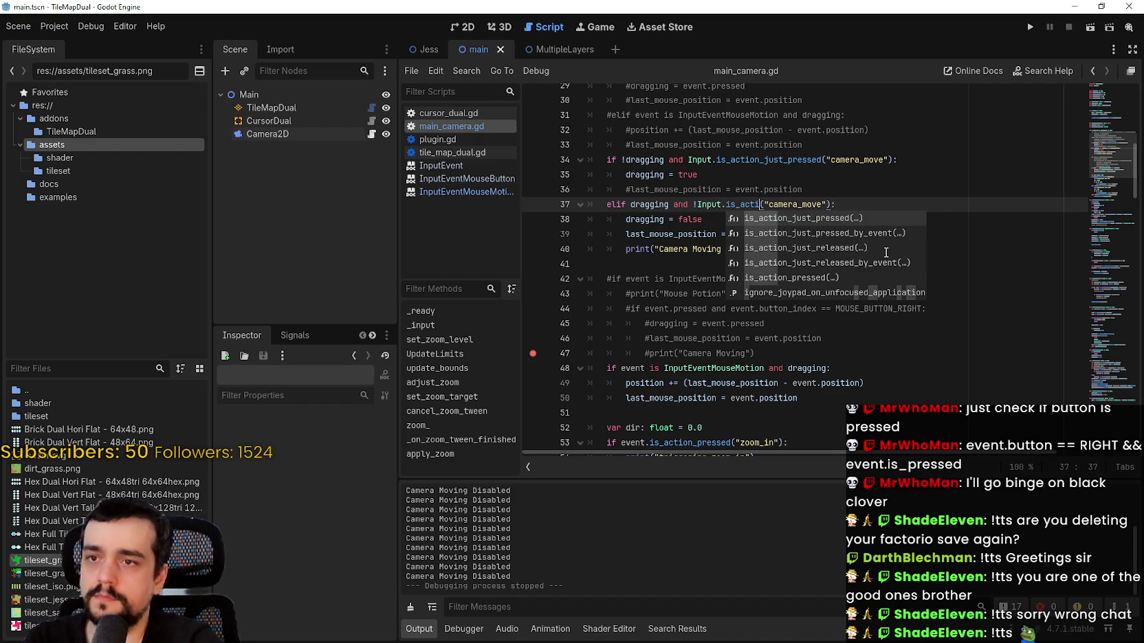
{"action": "key", "text": "Down"}
{"action": "key", "text": "Down"}
{"action": "key", "text": "Return"}
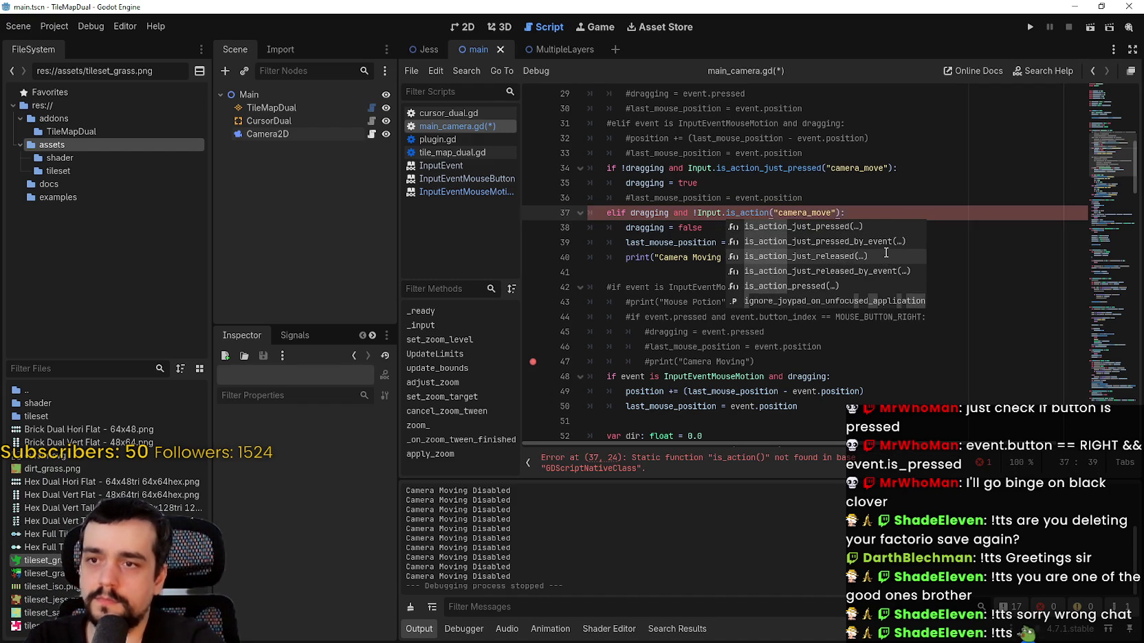
{"action": "left_click", "coordinate": [823, 204]}
{"action": "left_click", "coordinate": [754, 242]}
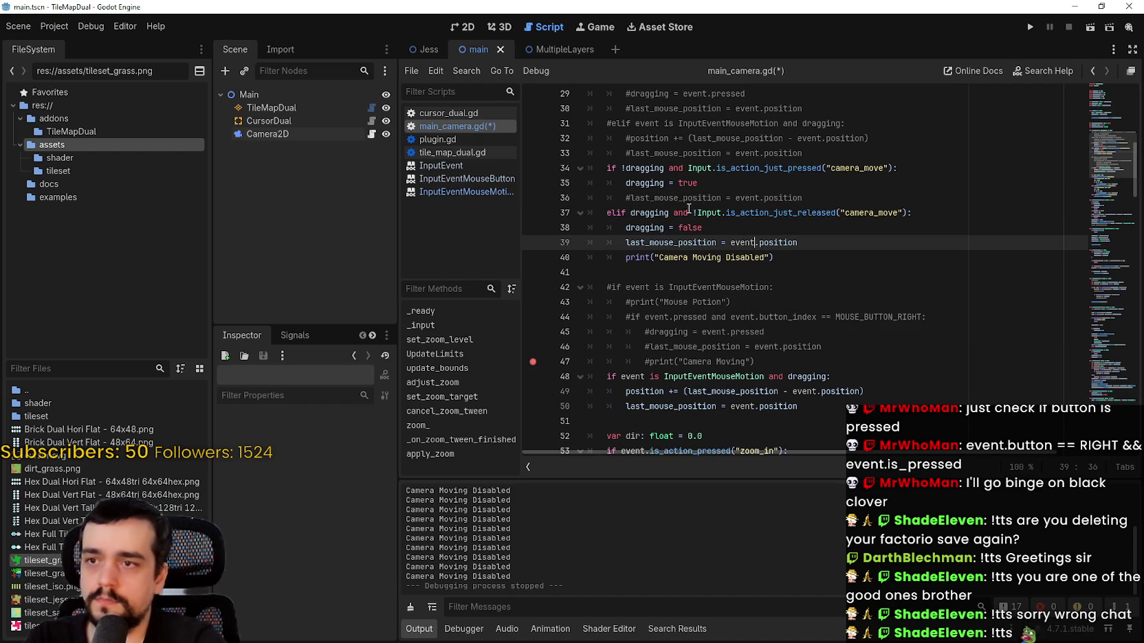
- Delete the dragging conditions from lines 37 and 34 and save the script
{"action": "left_click_drag", "start_coordinate": [696, 213], "coordinate": [630, 213]}
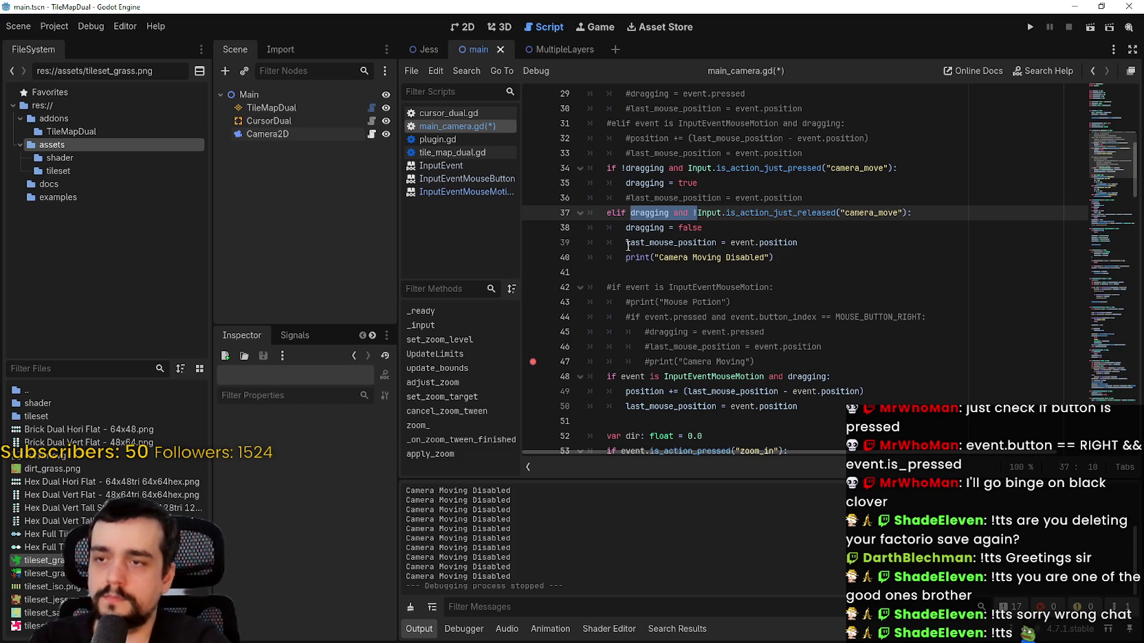
{"action": "key", "text": "BackSpace"}
{"action": "left_click_drag", "start_coordinate": [689, 168], "coordinate": [618, 168]}
{"action": "key", "text": "BackSpace"}
{"action": "left_click", "coordinate": [674, 183]}
{"action": "key", "text": "ctrl+s"}
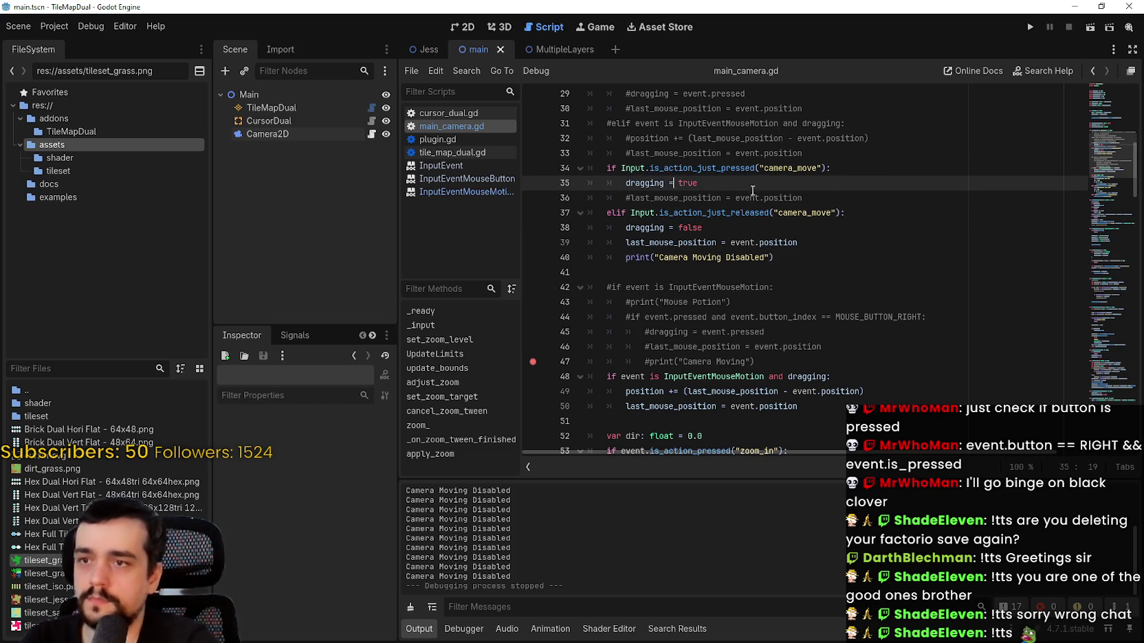
- Launch the game and paint grass patches across the dirt map
{"action": "left_click", "coordinate": [916, 211]}
{"action": "left_click", "coordinate": [1029, 30]}
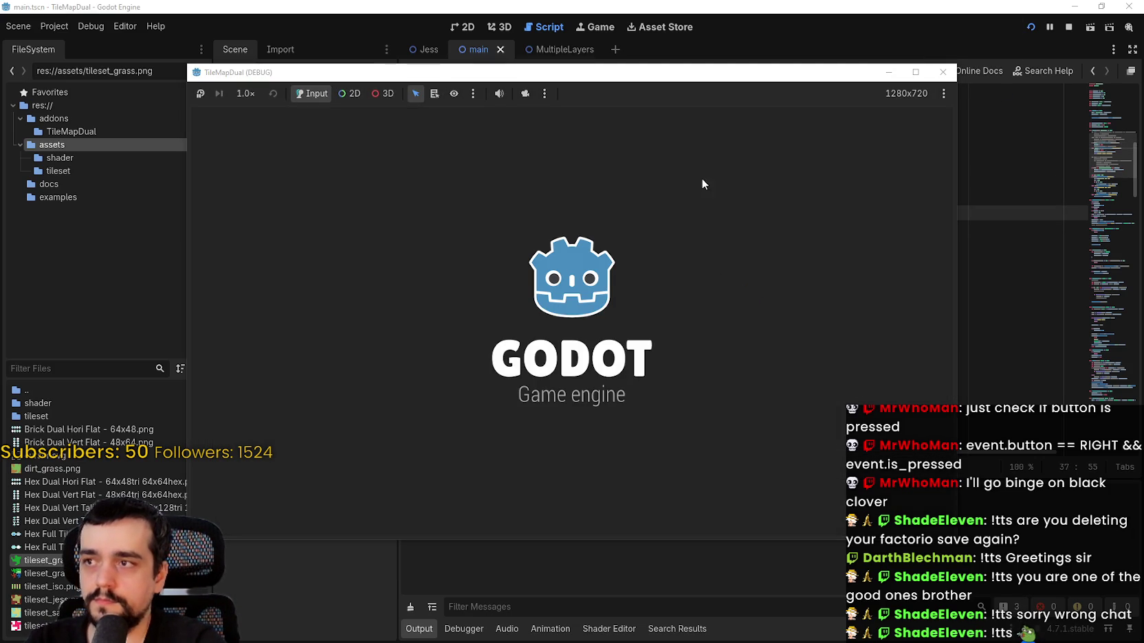
{"action": "left_click", "coordinate": [696, 174]}
{"action": "mouse_move", "coordinate": [525, 270]}
{"action": "left_mouse_down"}
{"action": "mouse_move", "coordinate": [524, 250]}
{"action": "mouse_move", "coordinate": [543, 326]}
{"action": "left_mouse_up"}
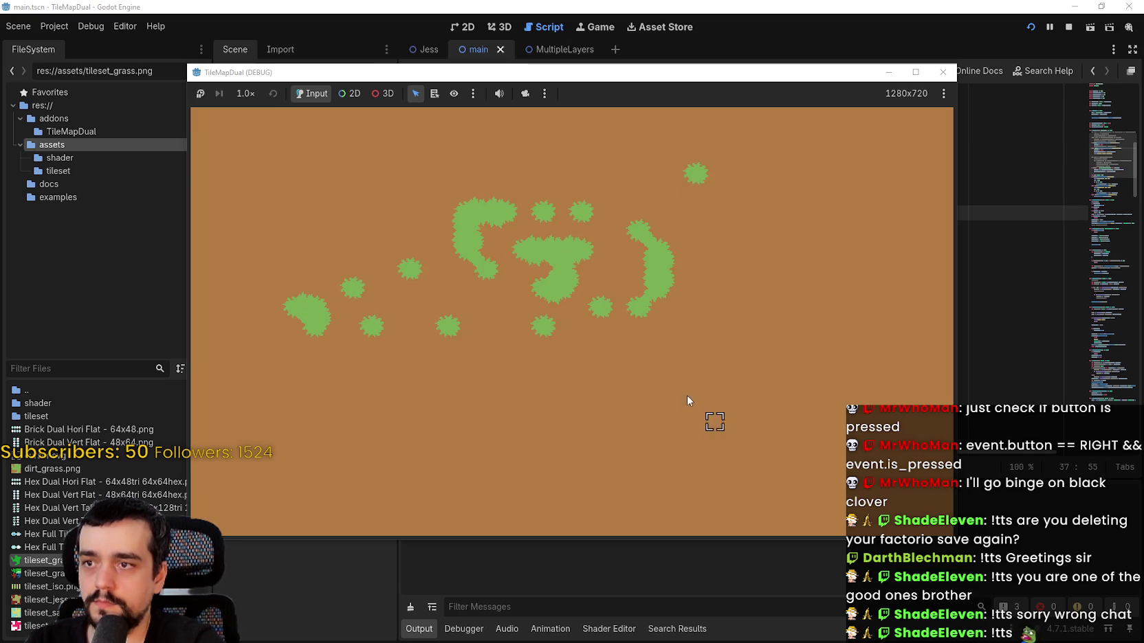
- Duplicate line 40's print below line 36 as "Camera Moving Enabled" and save
{"action": "key", "text": "alt+Tab"}
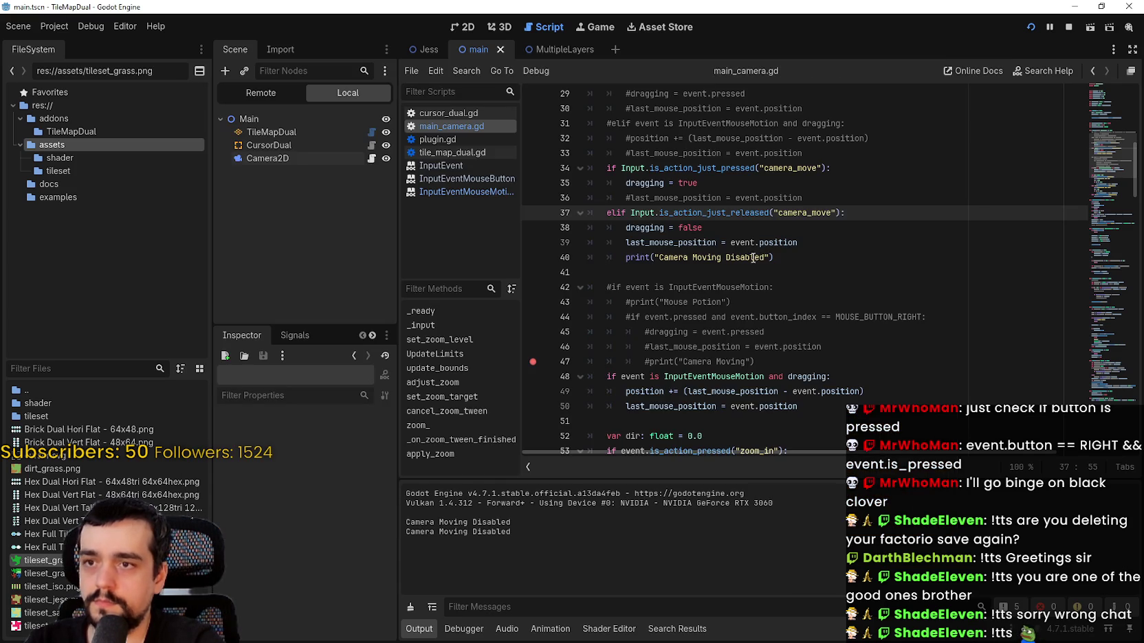
{"action": "left_click", "coordinate": [790, 255]}
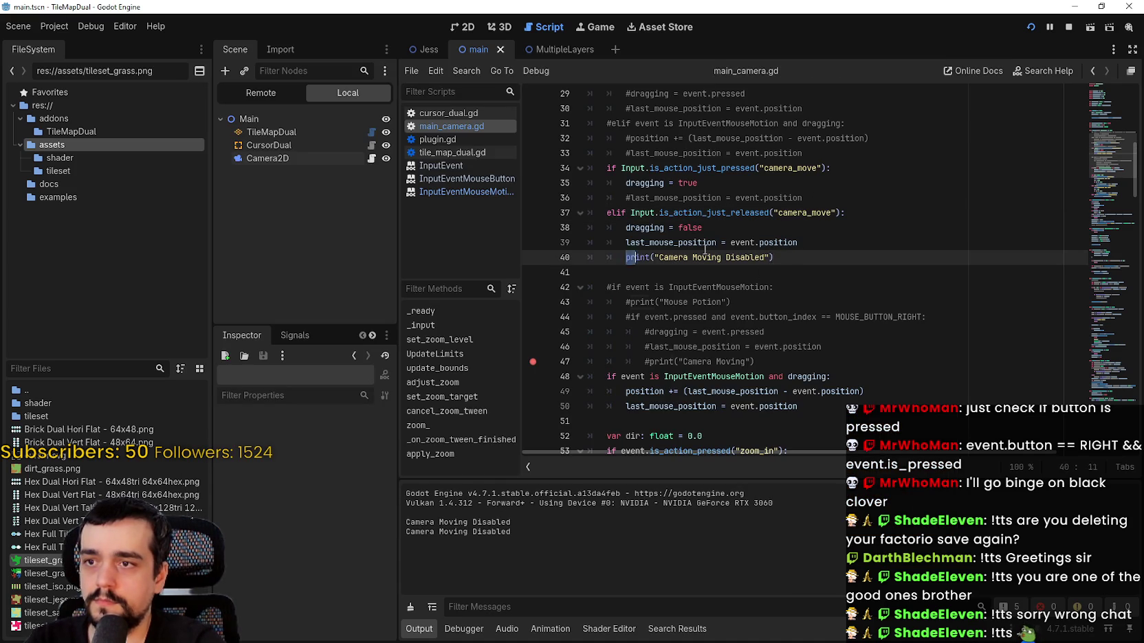
{"action": "left_click_drag", "start_coordinate": [626, 257], "coordinate": [828, 257]}
{"action": "key", "text": "ctrl+c"}
{"action": "left_click", "coordinate": [814, 192]}
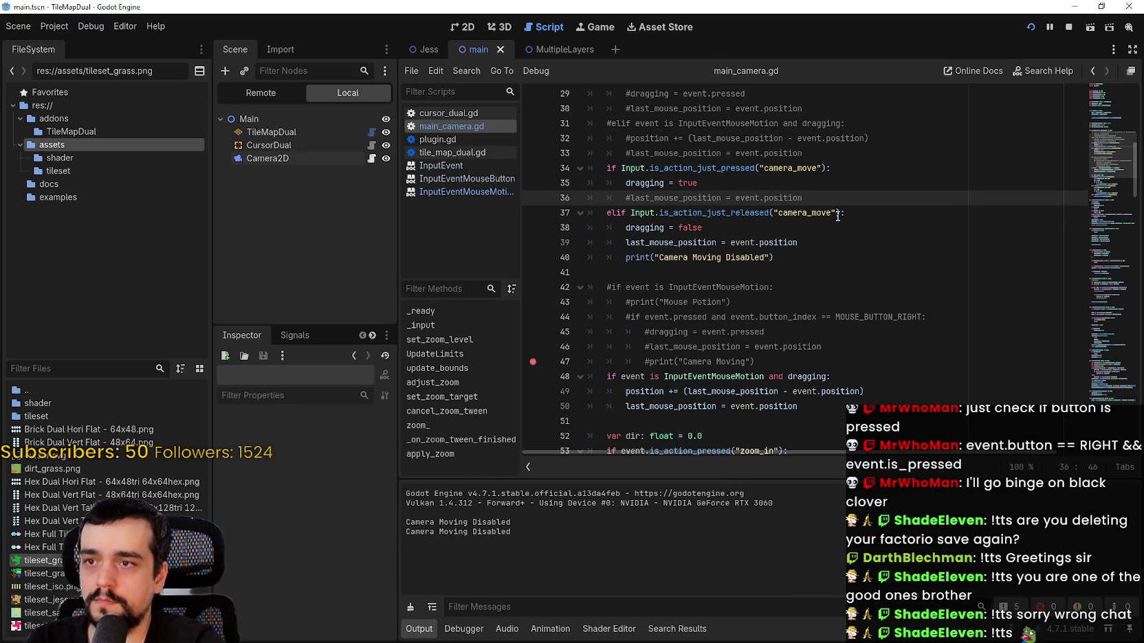
{"action": "key", "text": "Return"}
{"action": "key", "text": "ctrl+v"}
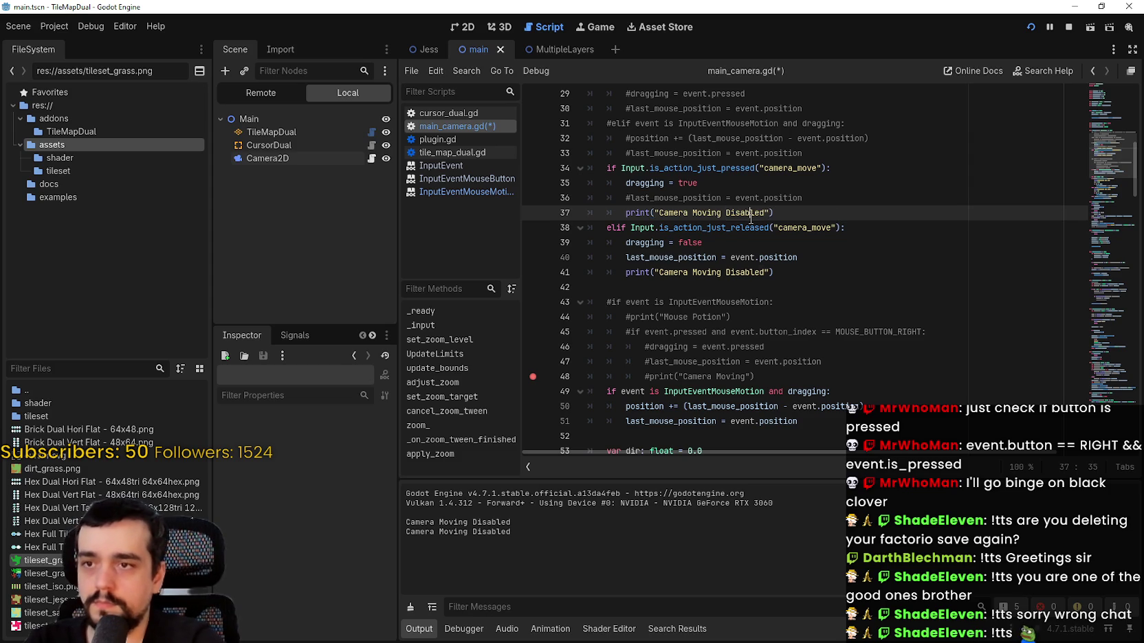
{"action": "double_click", "coordinate": [752, 215]}
{"action": "type", "text": "Enable"}
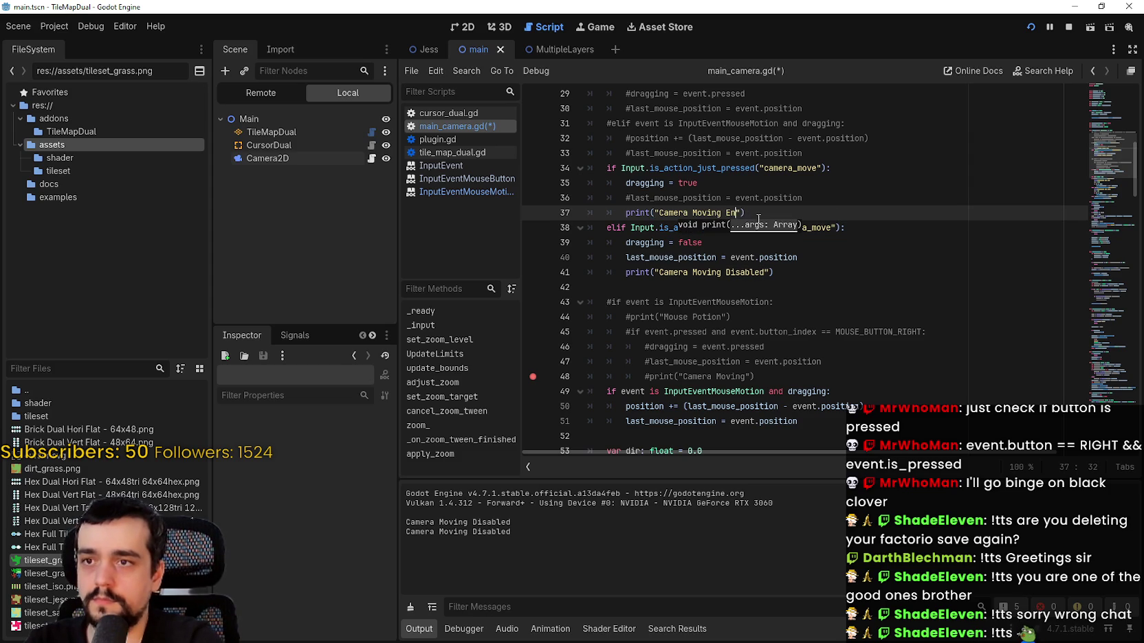
{"action": "type", "text": "d"}
{"action": "key", "text": "ctrl+s"}
{"action": "left_click", "coordinate": [801, 300]}
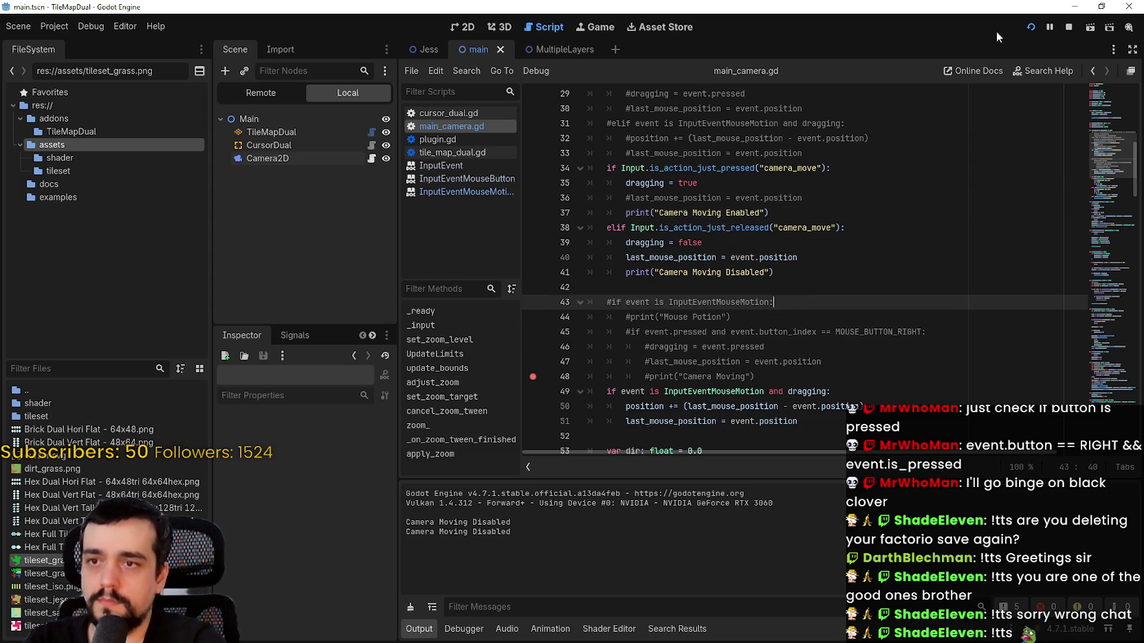
- Run the game, paint a grass strip, and right-click repeatedly to check the Enabled/Disabled logs
{"action": "left_click", "coordinate": [1031, 27]}
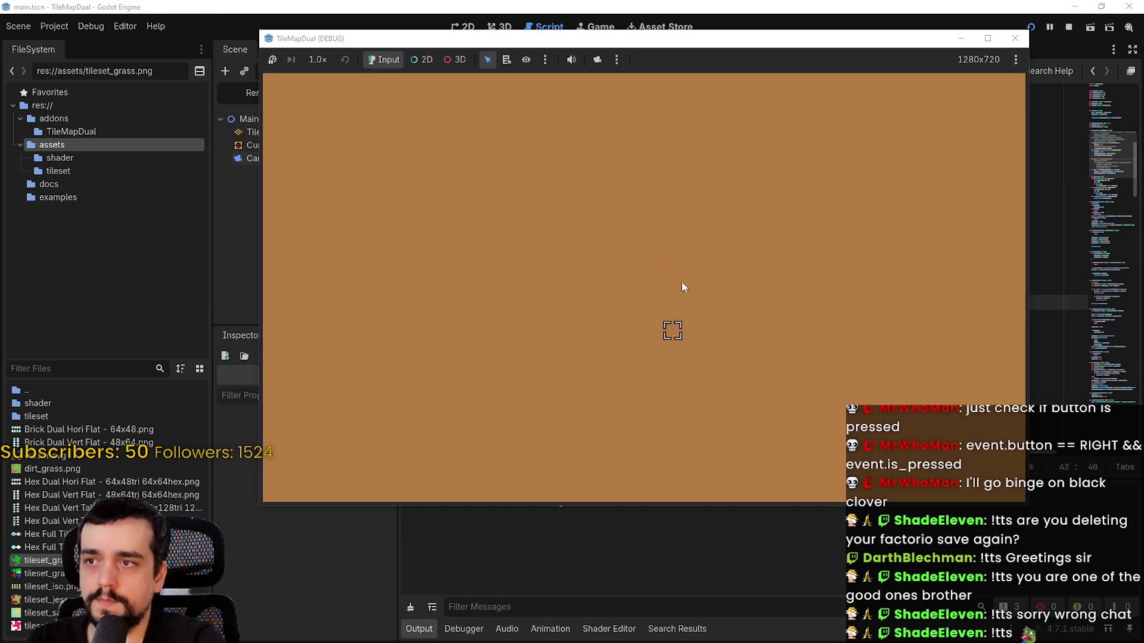
{"action": "mouse_move", "coordinate": [677, 258]}
{"action": "left_mouse_down"}
{"action": "mouse_move", "coordinate": [602, 258]}
{"action": "mouse_move", "coordinate": [532, 327]}
{"action": "mouse_move", "coordinate": [742, 299]}
{"action": "left_mouse_up"}
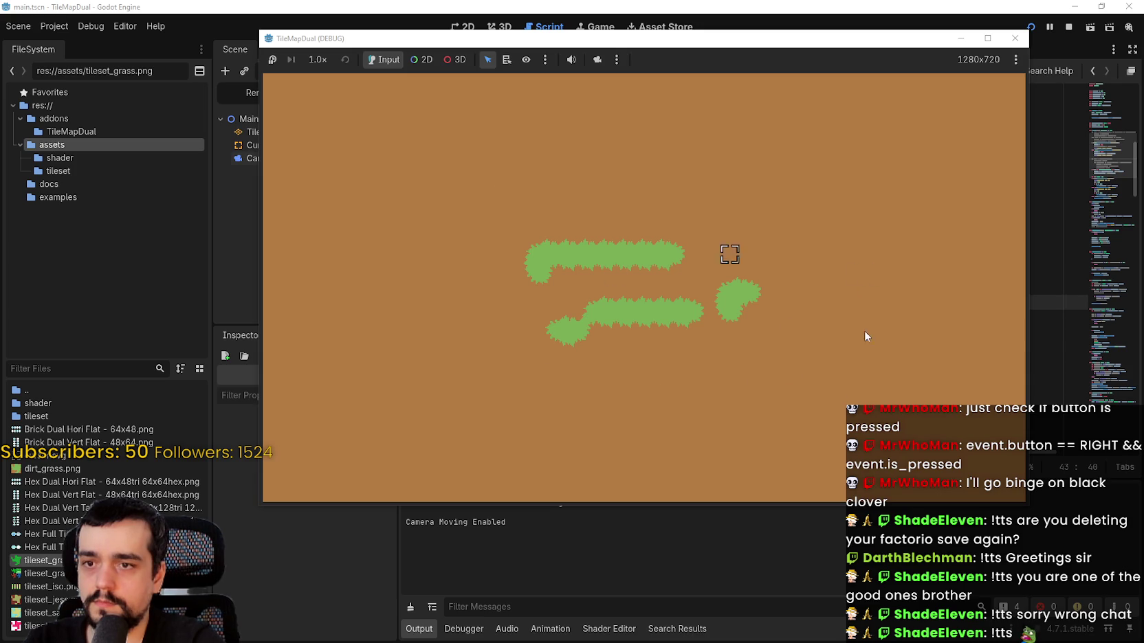
{"action": "right_click", "coordinate": [914, 303]}
{"action": "right_click", "coordinate": [863, 312]}
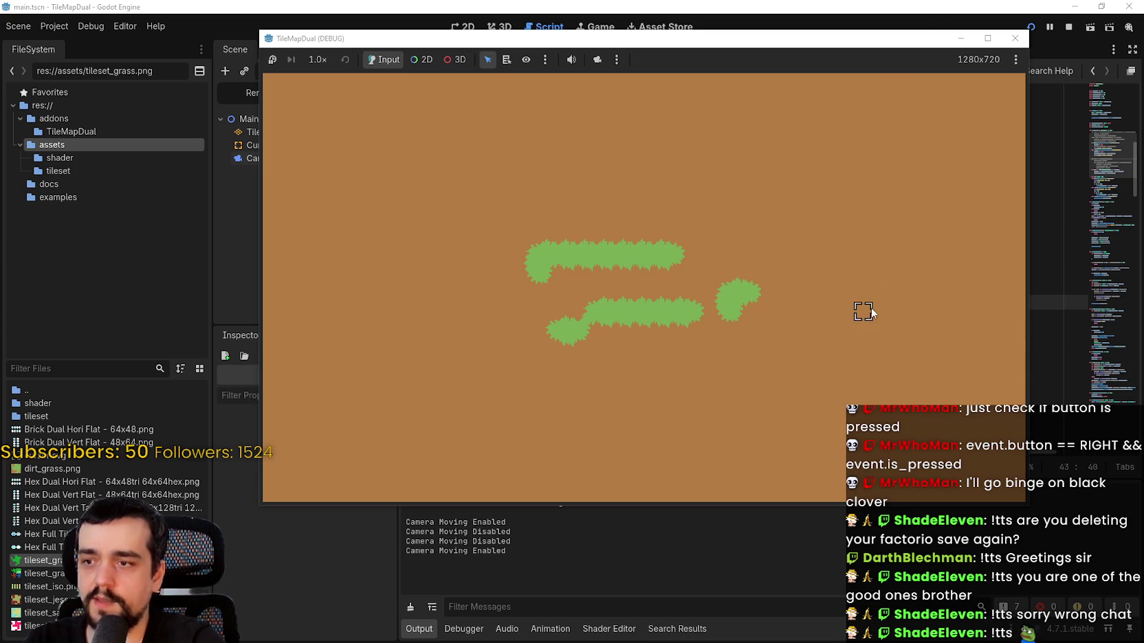
{"action": "right_click", "coordinate": [863, 312]}
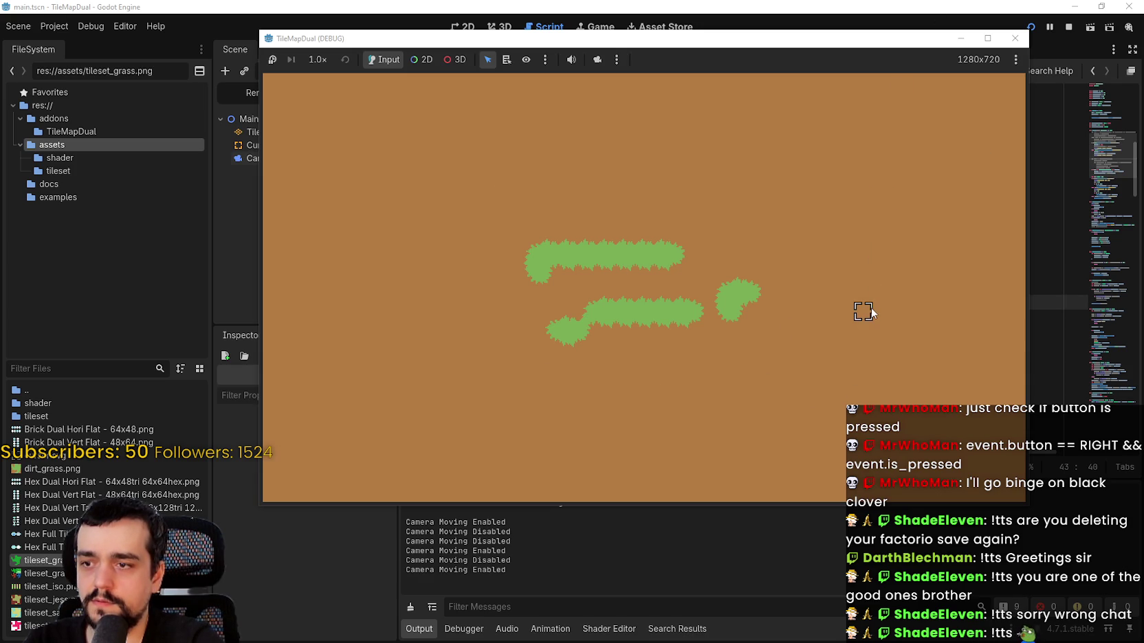
{"action": "right_click", "coordinate": [727, 365]}
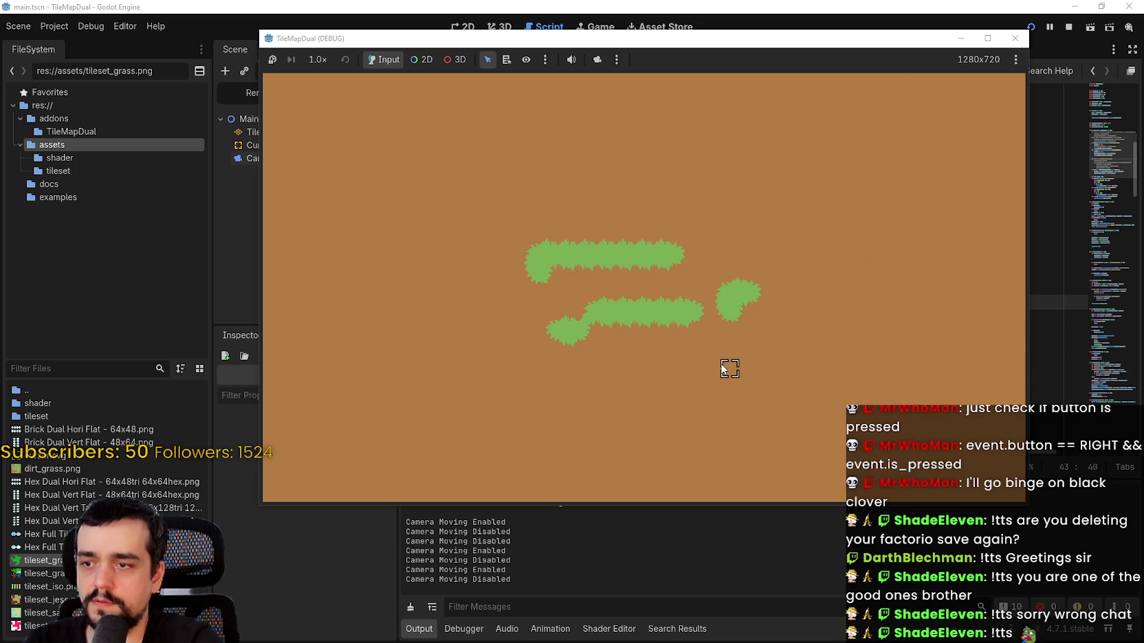
{"action": "right_click", "coordinate": [727, 364]}
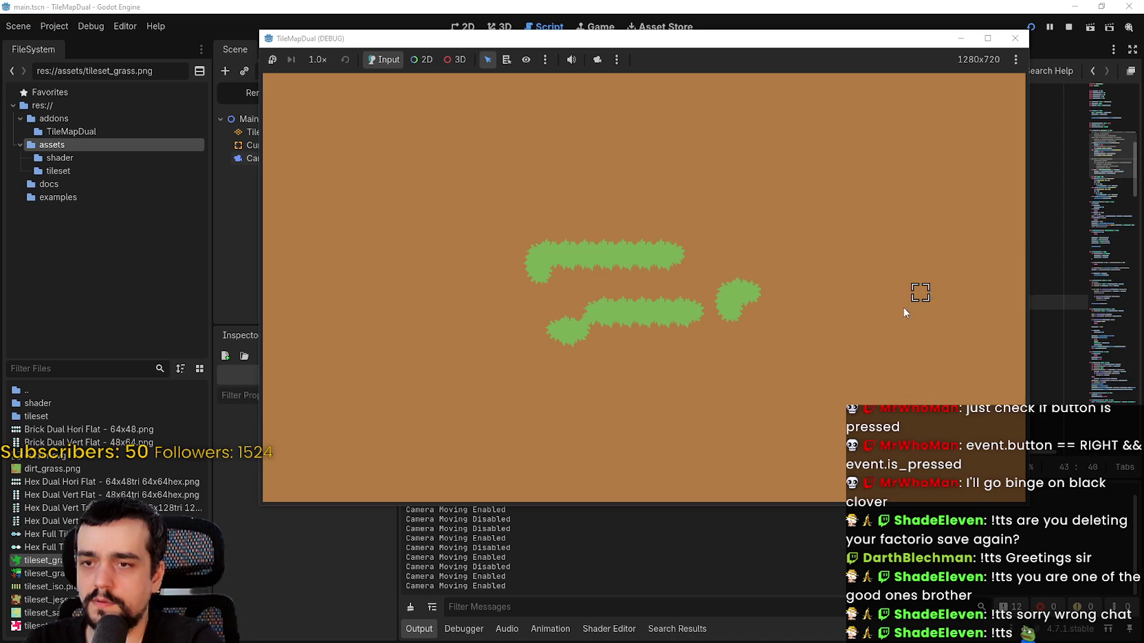
{"action": "right_click", "coordinate": [733, 389]}
{"action": "right_click", "coordinate": [730, 413]}
{"action": "right_click", "coordinate": [727, 424]}
- Close the game with F8 and revert the recent edits to the dragging branches
{"action": "key", "text": "F8"}
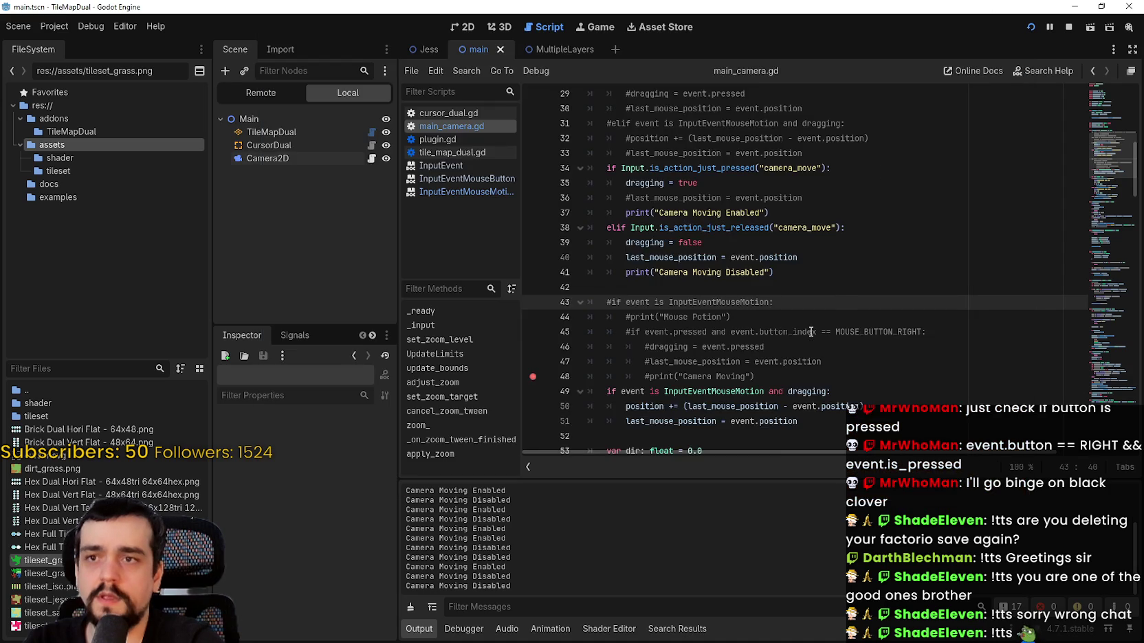
{"action": "scroll", "coordinate": [811, 332], "scroll_direction": "down", "scroll_amount": 2}
{"action": "left_click", "coordinate": [815, 302]}
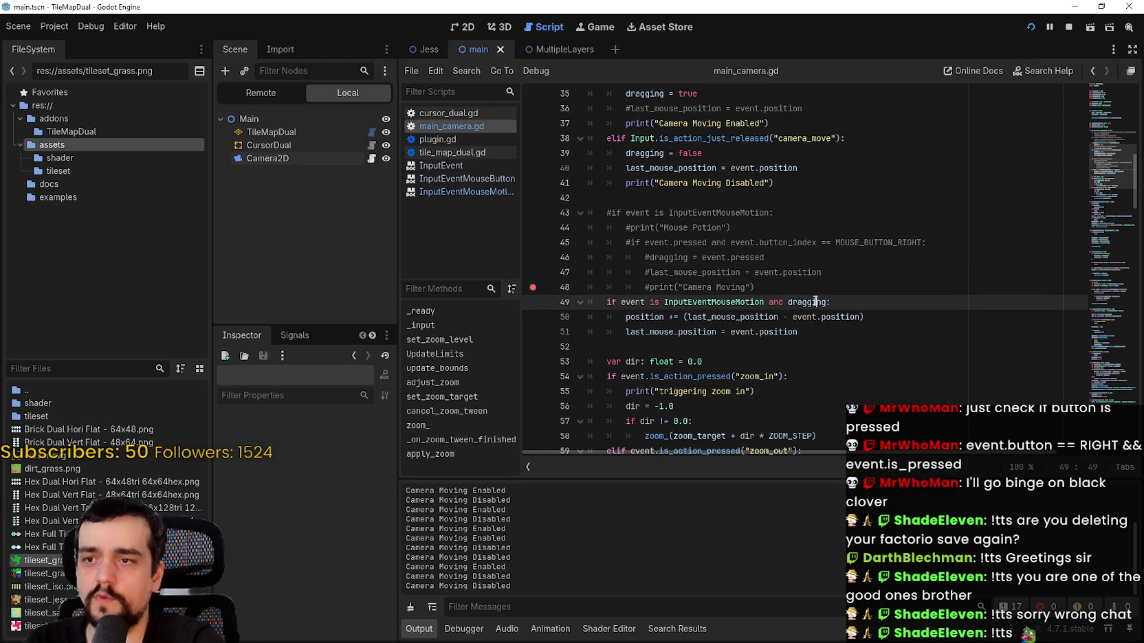
{"action": "scroll", "coordinate": [815, 310], "scroll_direction": "up", "scroll_amount": 2}
{"action": "left_click", "coordinate": [684, 287]}
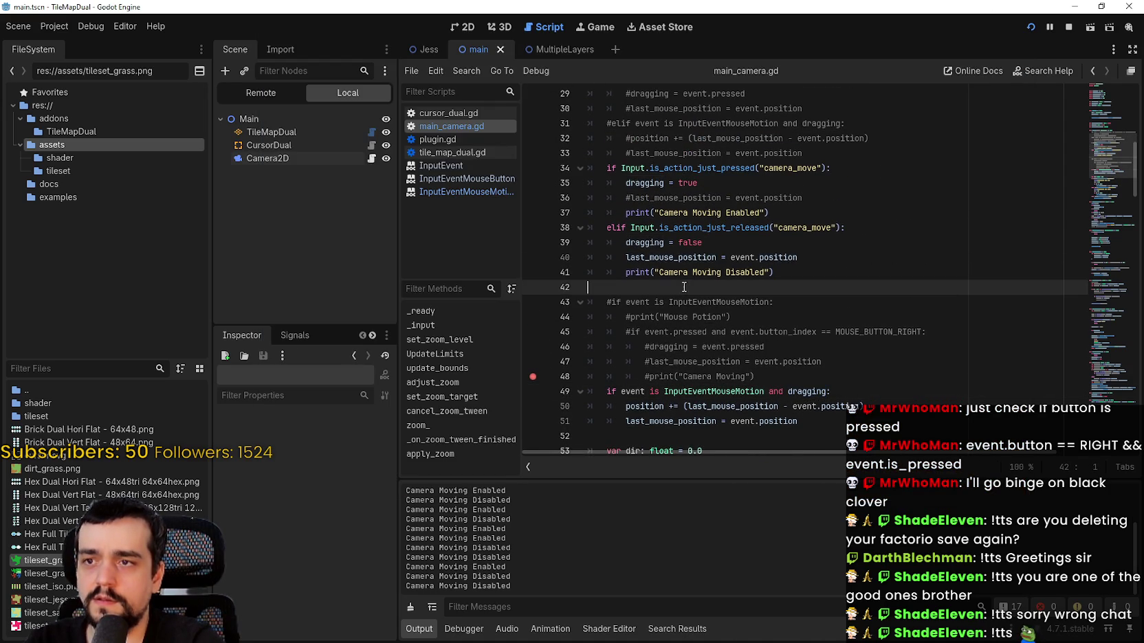
{"action": "left_click", "coordinate": [643, 185]}
{"action": "key", "text": "Down"}
{"action": "key", "text": "Down"}
{"action": "key", "text": "End"}
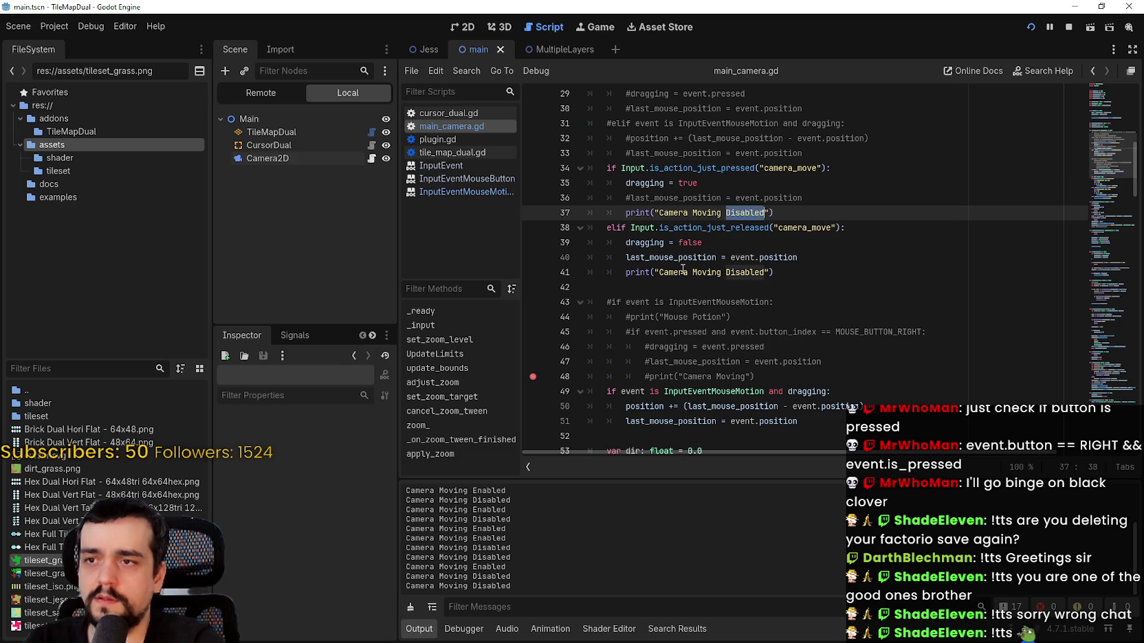
{"action": "key", "text": "shift+Home"}
{"action": "key", "text": "BackSpace"}
{"action": "key", "text": "ctrl+z"}
{"action": "key", "text": "ctrl+z"}
{"action": "key", "text": "ctrl+z"}
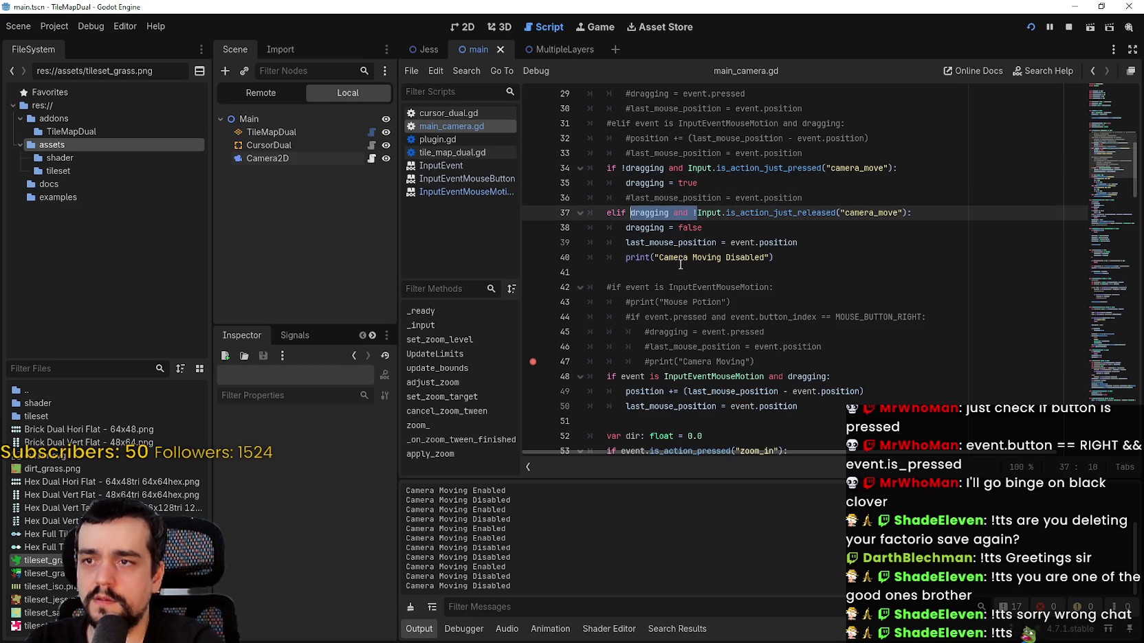
- Uncomment line 36's last_mouse_position assignment and save the script
{"action": "left_click", "coordinate": [926, 252]}
{"action": "double_click", "coordinate": [752, 214]}
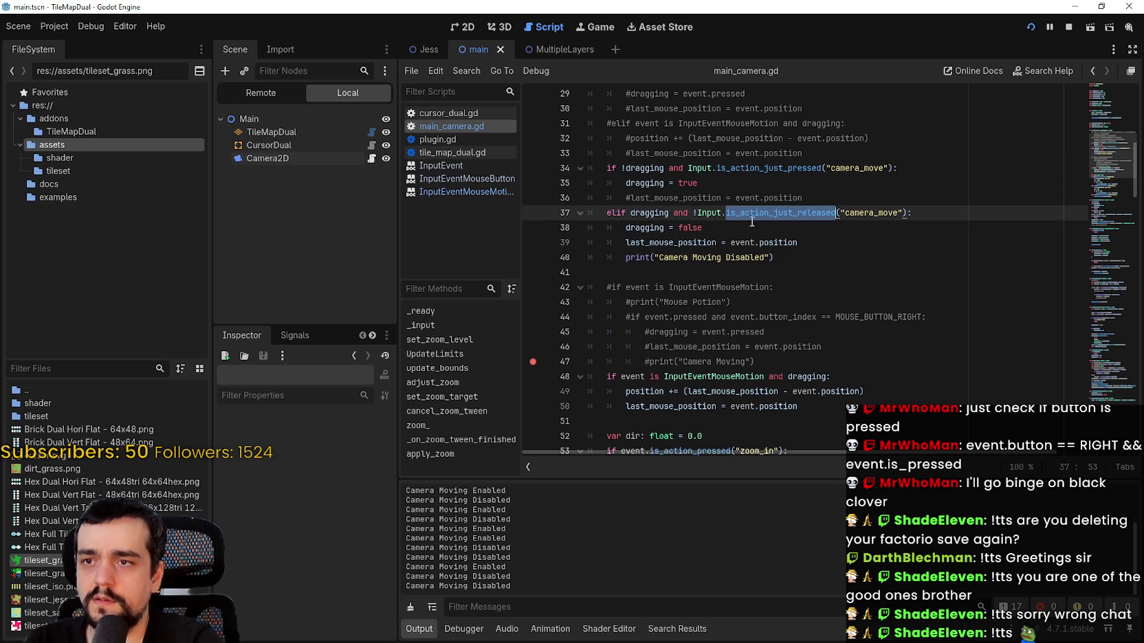
{"action": "left_click", "coordinate": [823, 263]}
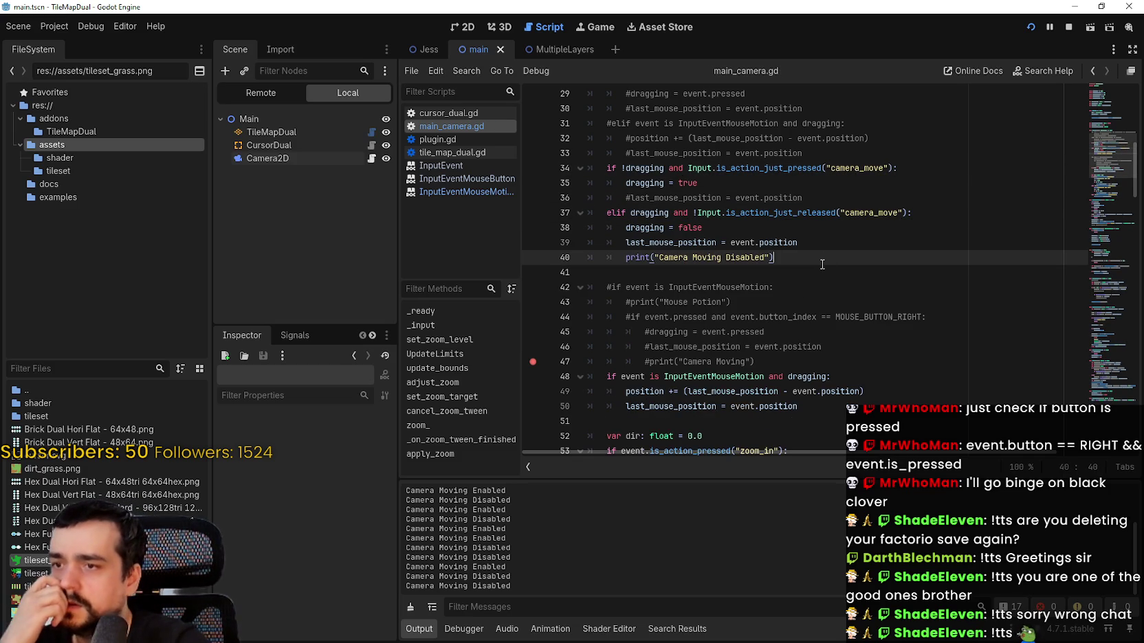
{"action": "left_click", "coordinate": [803, 376]}
{"action": "left_click", "coordinate": [869, 422]}
{"action": "scroll", "coordinate": [825, 372], "scroll_direction": "down", "scroll_amount": 1}
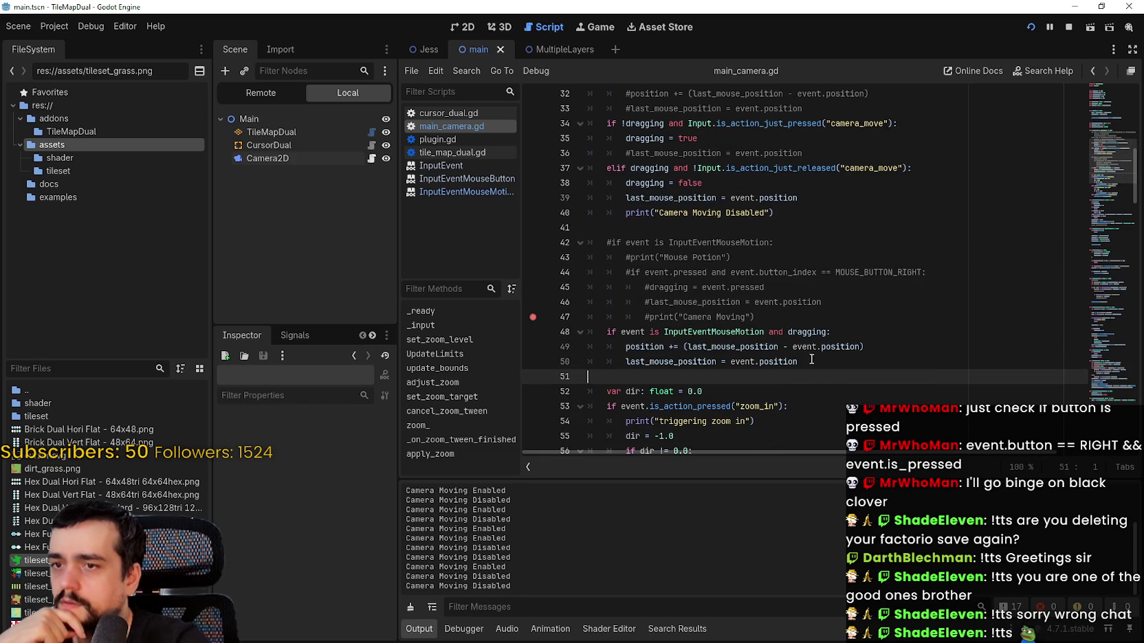
{"action": "left_click_drag", "start_coordinate": [798, 362], "coordinate": [626, 362]}
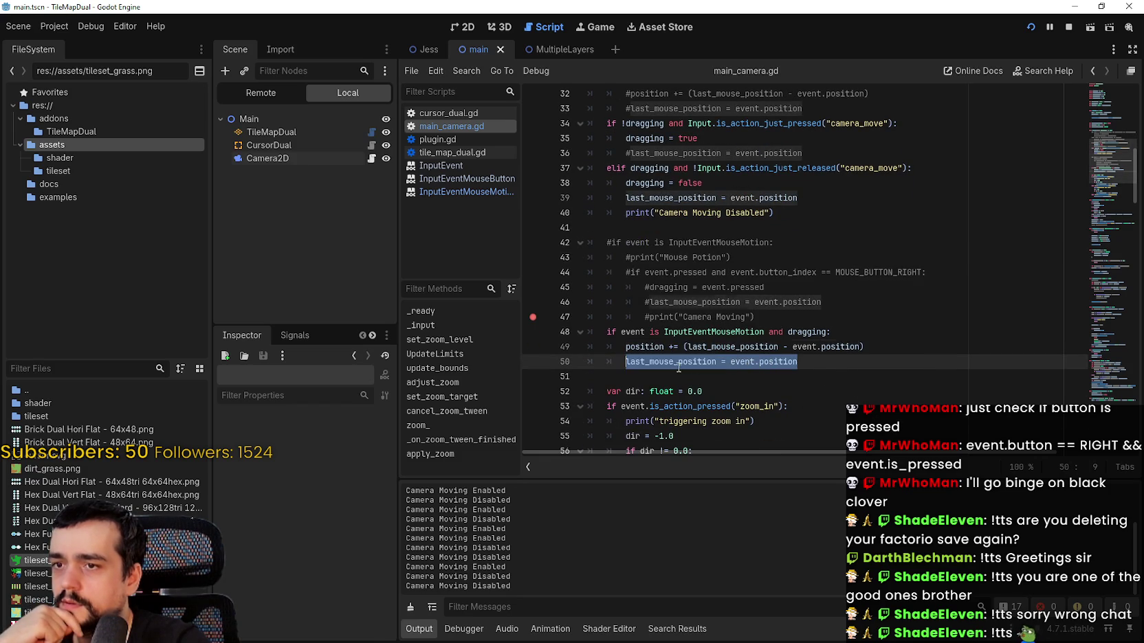
{"action": "left_click", "coordinate": [631, 153]}
{"action": "key", "text": "BackSpace"}
{"action": "key", "text": "ctrl+s"}
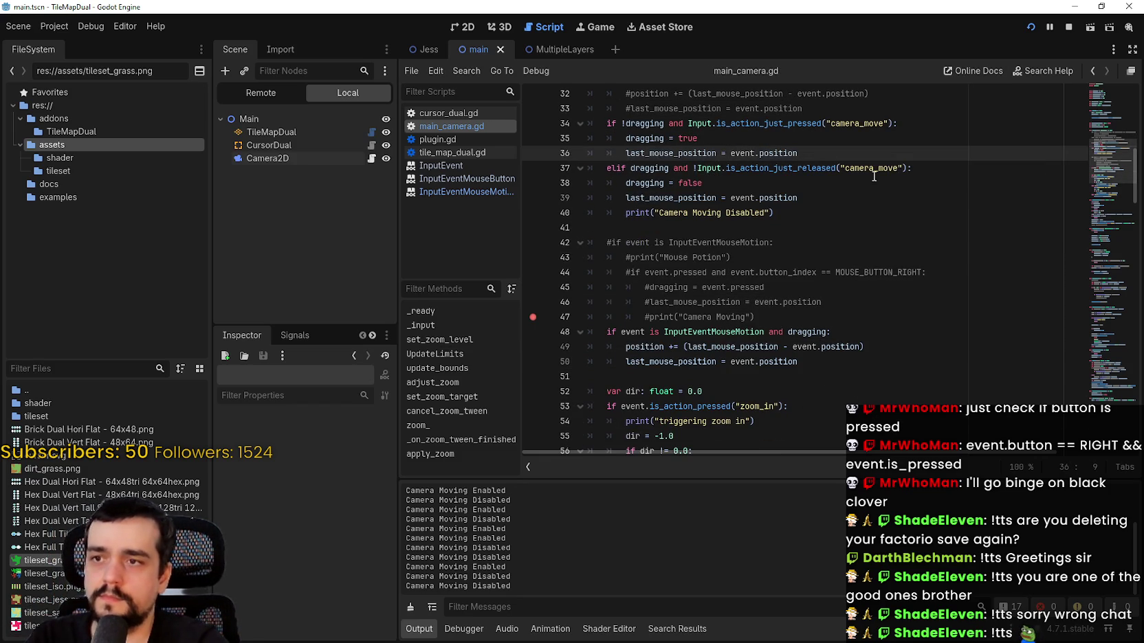
{"action": "left_click", "coordinate": [615, 199]}
- Comment out the release branch's last_mouse_position line, then rerun the game and paint grass
{"action": "type", "text": "#"}
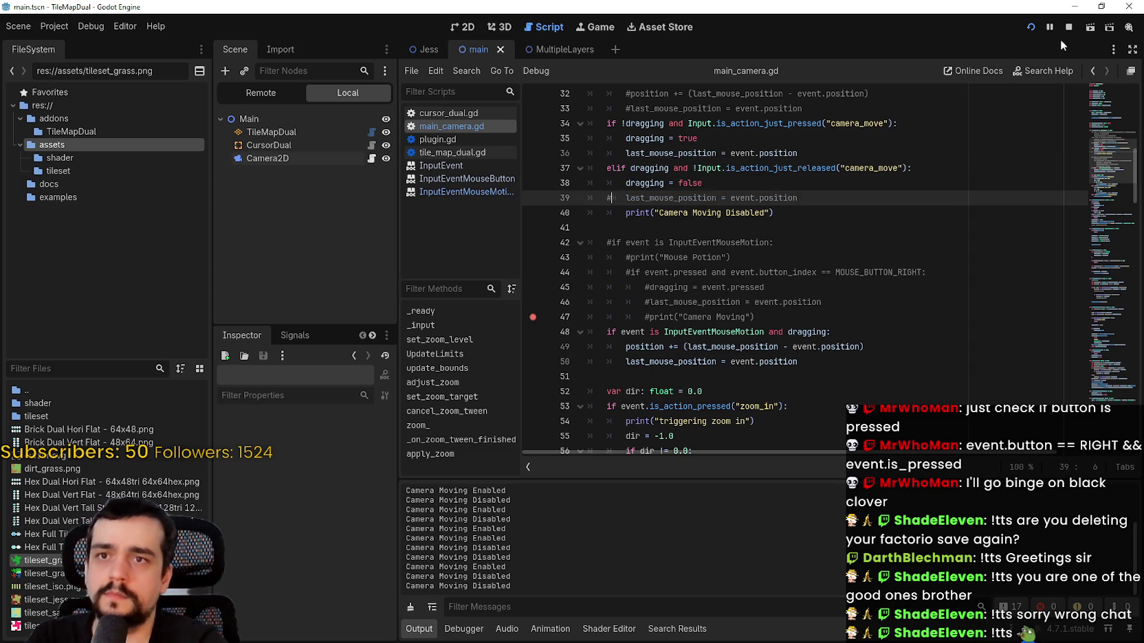
{"action": "left_click", "coordinate": [1071, 25]}
{"action": "left_click", "coordinate": [1030, 27]}
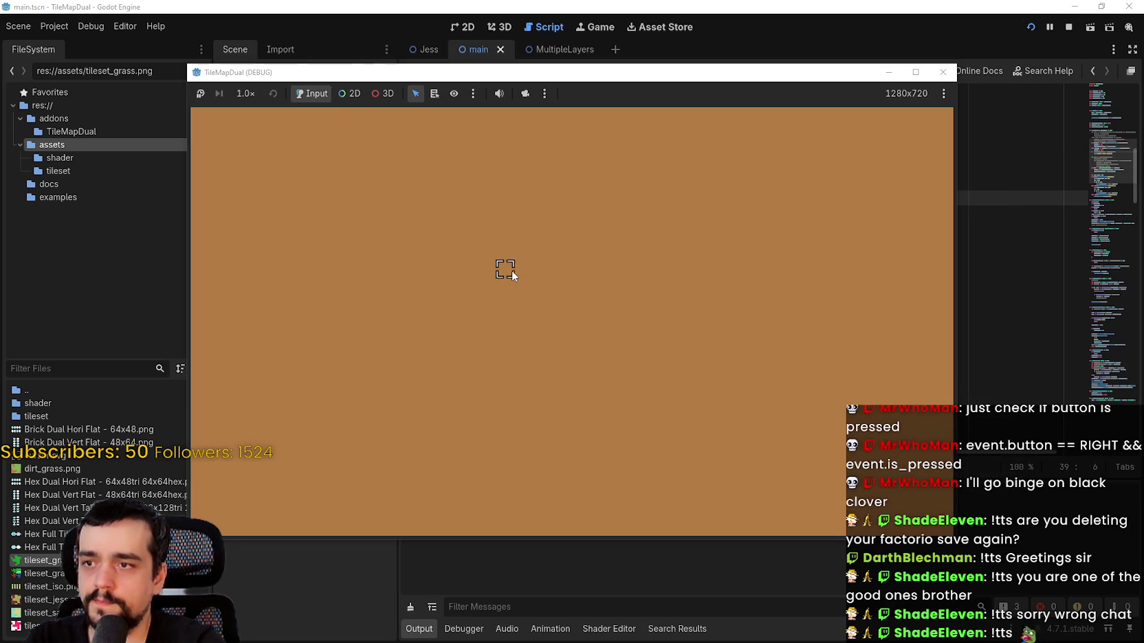
{"action": "mouse_move", "coordinate": [408, 281]}
{"action": "left_mouse_down"}
{"action": "mouse_move", "coordinate": [658, 264]}
{"action": "mouse_move", "coordinate": [485, 365]}
{"action": "mouse_move", "coordinate": [634, 386]}
{"action": "left_mouse_up"}
{"action": "mouse_move", "coordinate": [581, 328]}
{"action": "left_mouse_down"}
{"action": "mouse_move", "coordinate": [699, 389]}
{"action": "mouse_move", "coordinate": [704, 446]}
{"action": "mouse_move", "coordinate": [837, 318]}
{"action": "mouse_move", "coordinate": [431, 424]}
{"action": "left_mouse_up"}
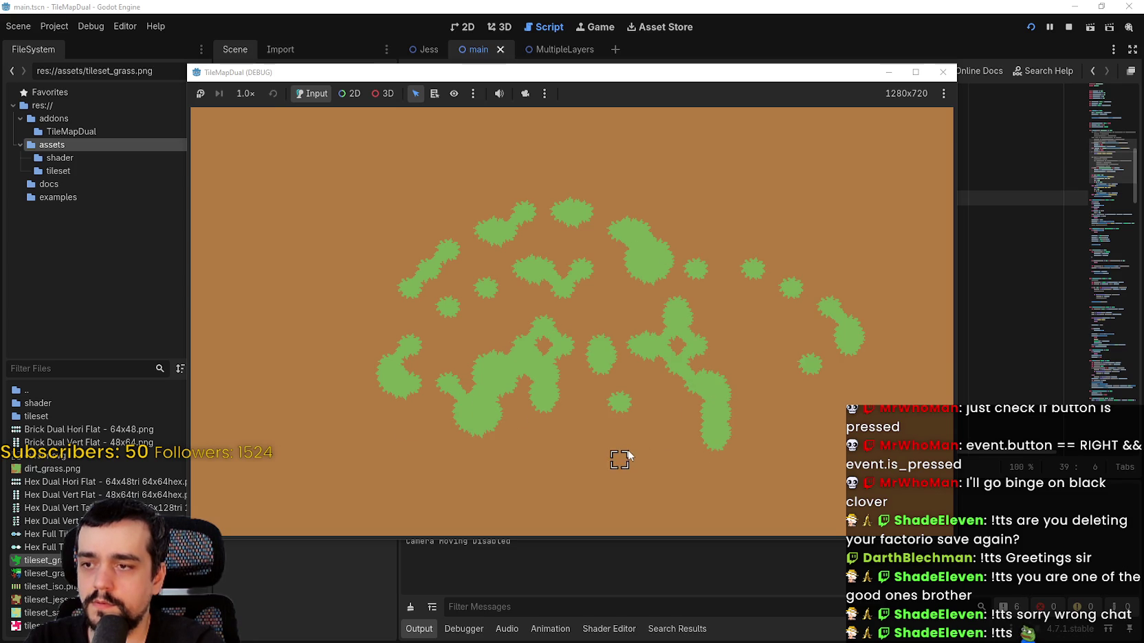
{"action": "left_click", "coordinate": [808, 5]}
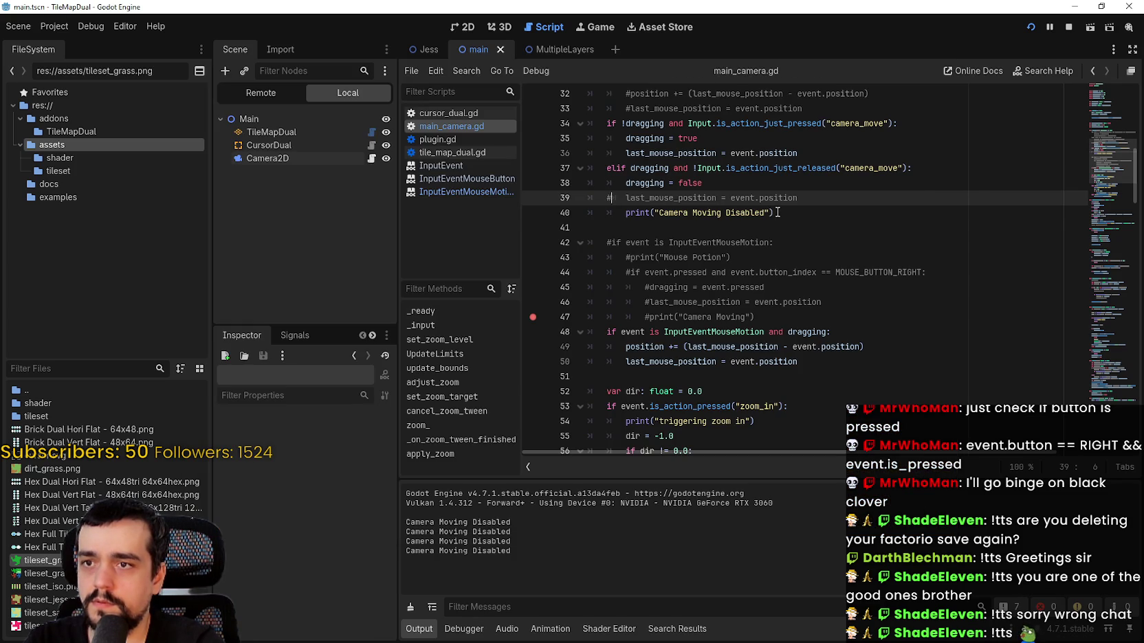
- Paste the Disabled print on a new line after line 36 and retype it as 'Enabvle'
{"action": "left_click_drag", "start_coordinate": [778, 213], "coordinate": [622, 213]}
{"action": "key", "text": "ctrl+c"}
{"action": "left_click", "coordinate": [850, 158]}
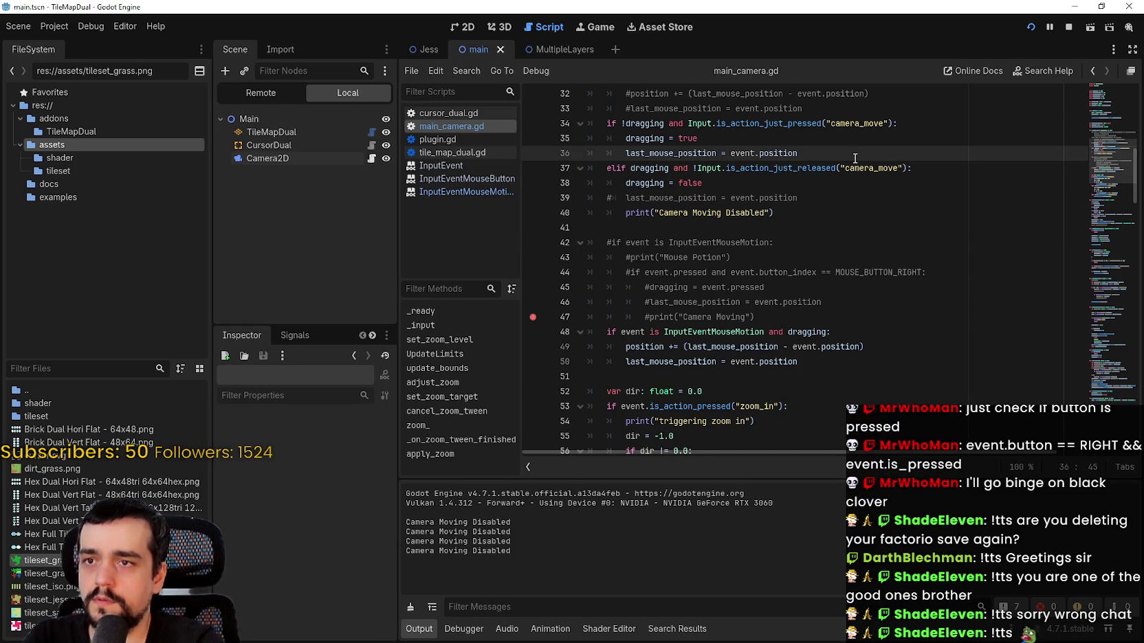
{"action": "key", "text": "Return"}
{"action": "key", "text": "ctrl+v"}
{"action": "double_click", "coordinate": [761, 169]}
{"action": "type", "text": "En"}
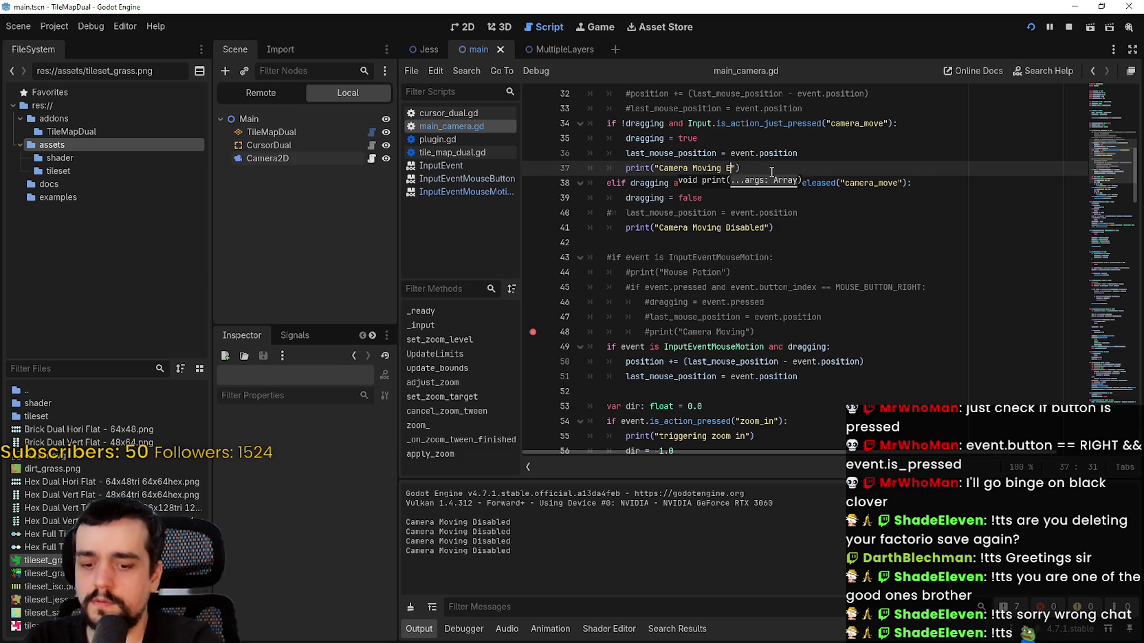
{"action": "type", "text": "abvled"}
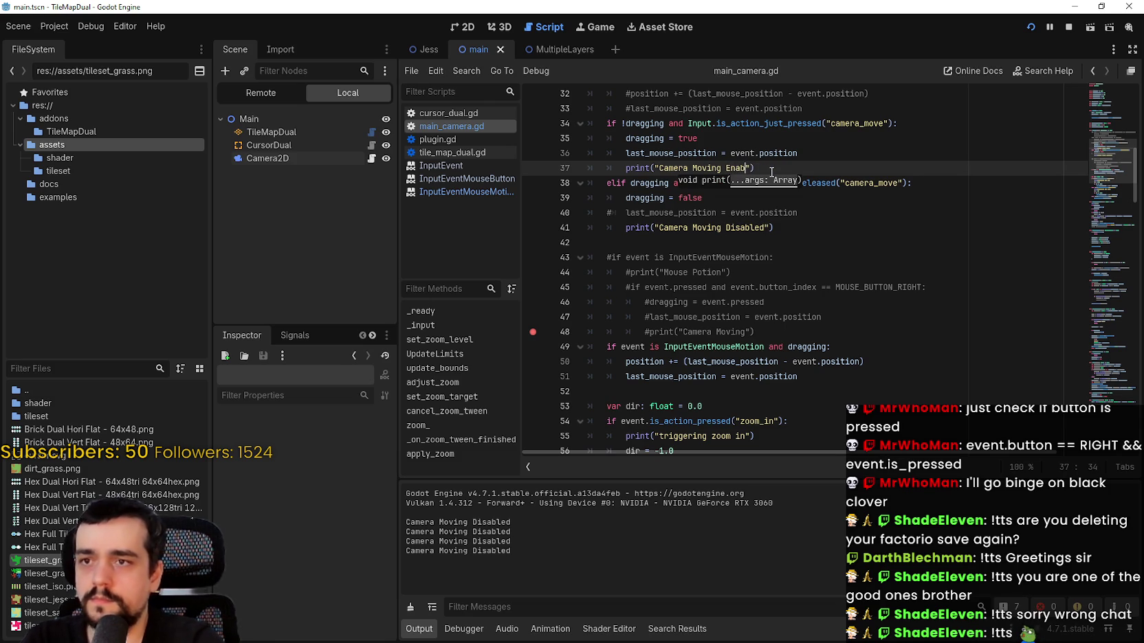
- Restore line 40's last_mouse_position update by undoing its comment, then stop the game
{"action": "left_click", "coordinate": [625, 212]}
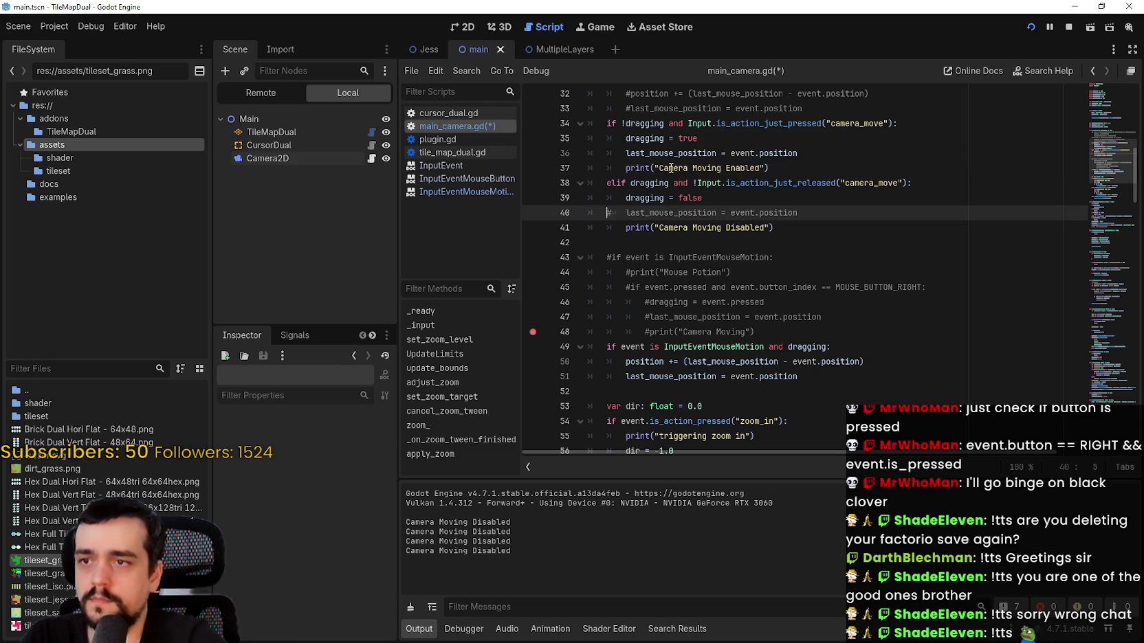
{"action": "key", "text": "ctrl+z"}
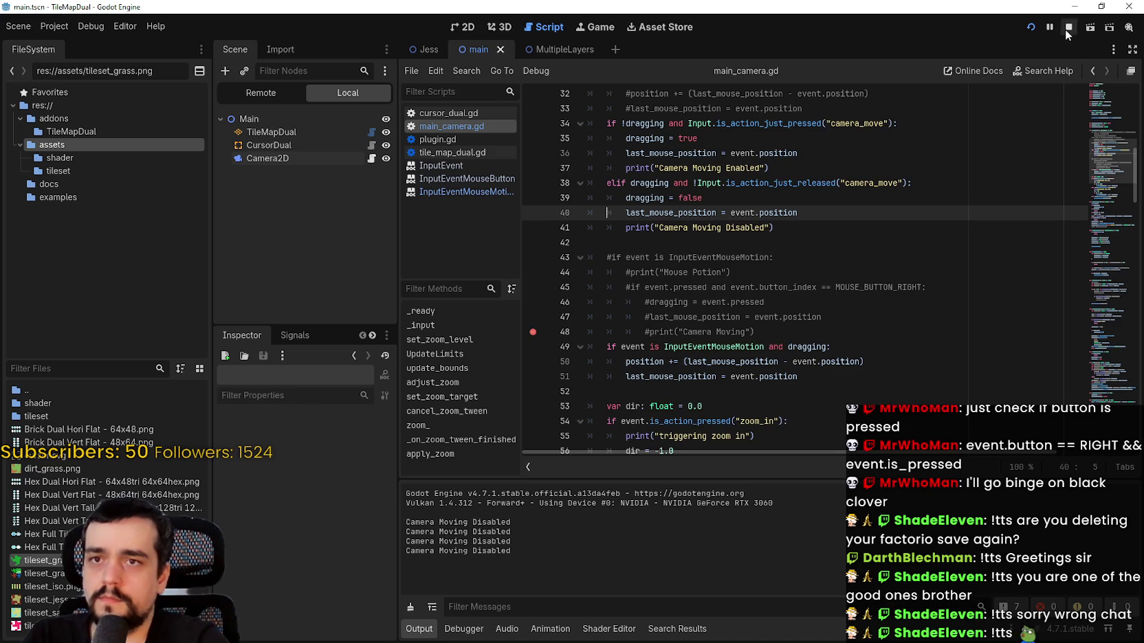
{"action": "left_click", "coordinate": [1066, 29]}
- Relaunch the game and right-click-drag on the map to test panning, then return to the script
{"action": "left_click", "coordinate": [1029, 26]}
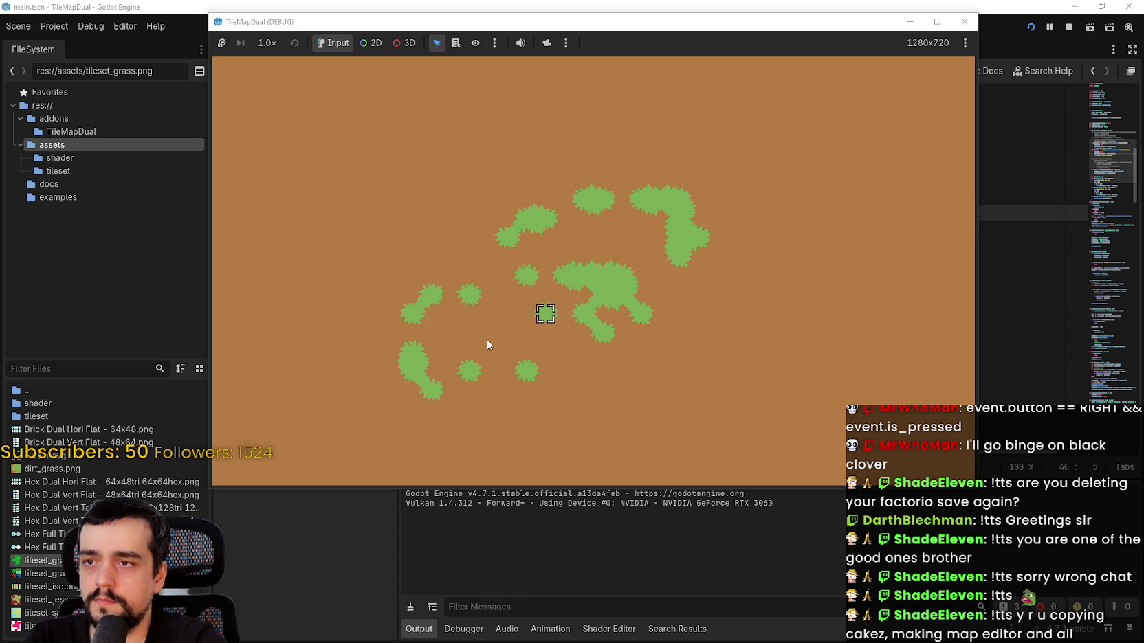
{"action": "right_click", "coordinate": [609, 339]}
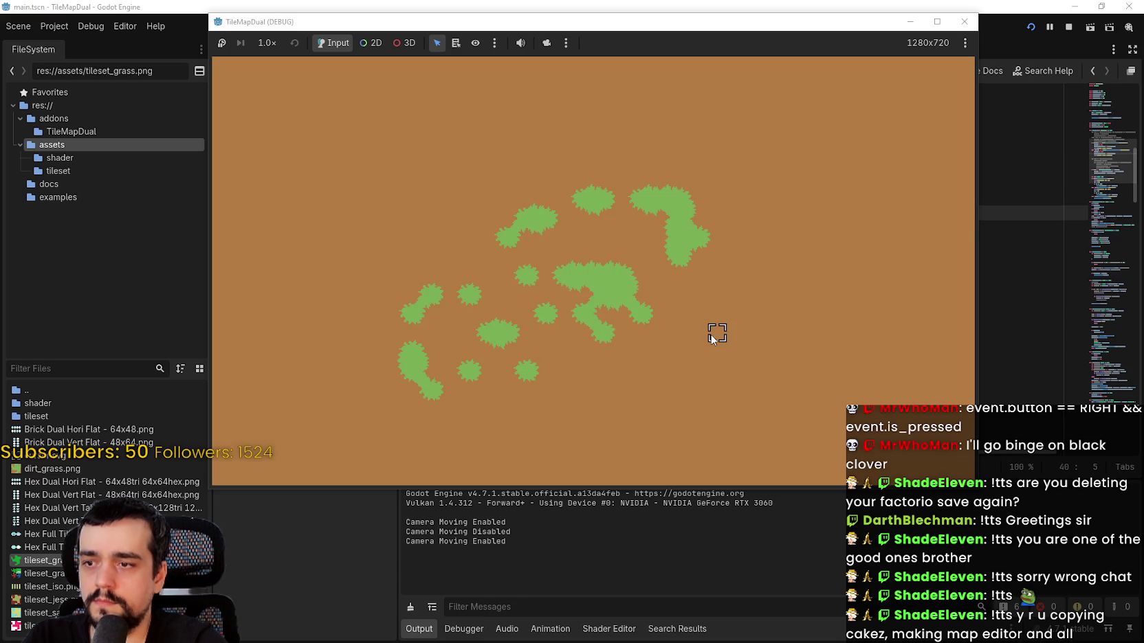
{"action": "left_click_drag", "start_coordinate": [712, 336], "coordinate": [603, 316]}
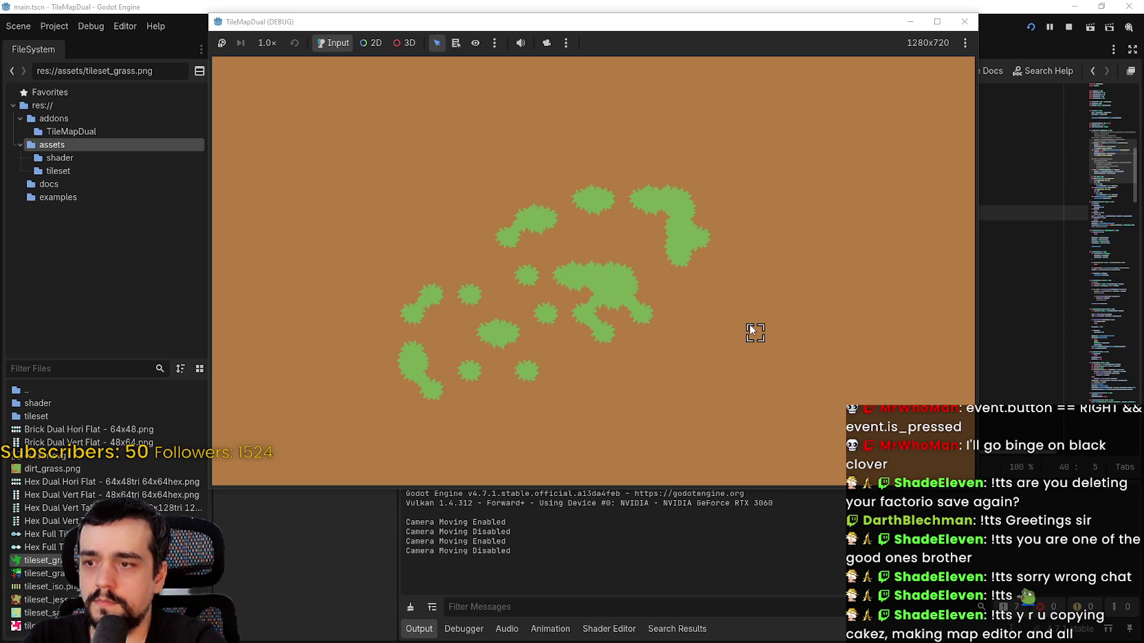
{"action": "right_click", "coordinate": [734, 347]}
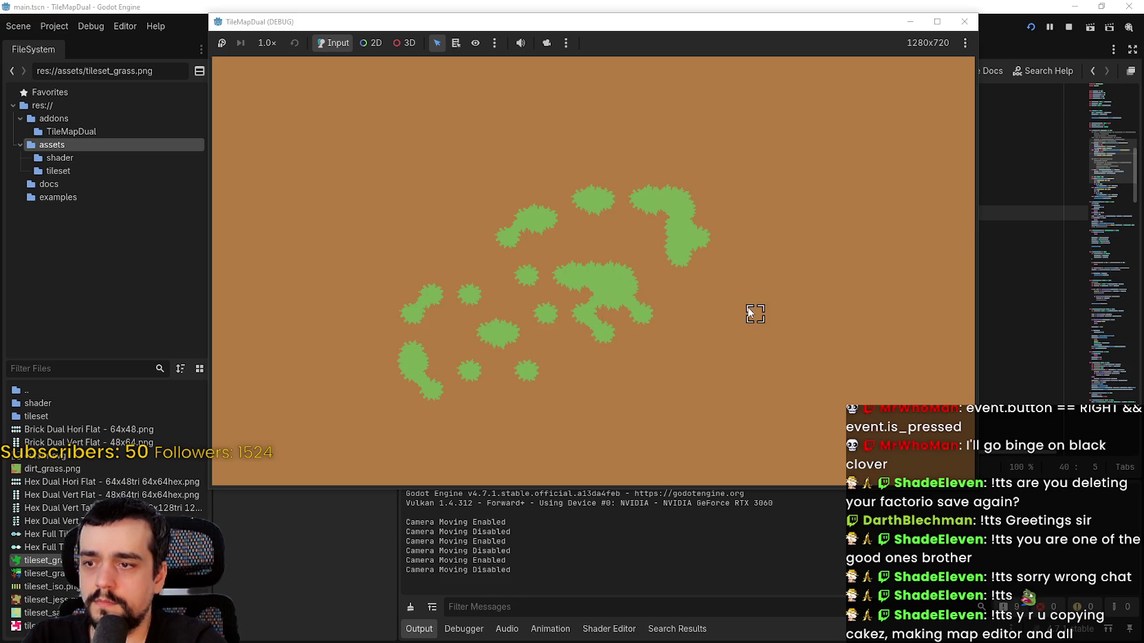
{"action": "left_click_drag", "start_coordinate": [771, 297], "coordinate": [798, 304]}
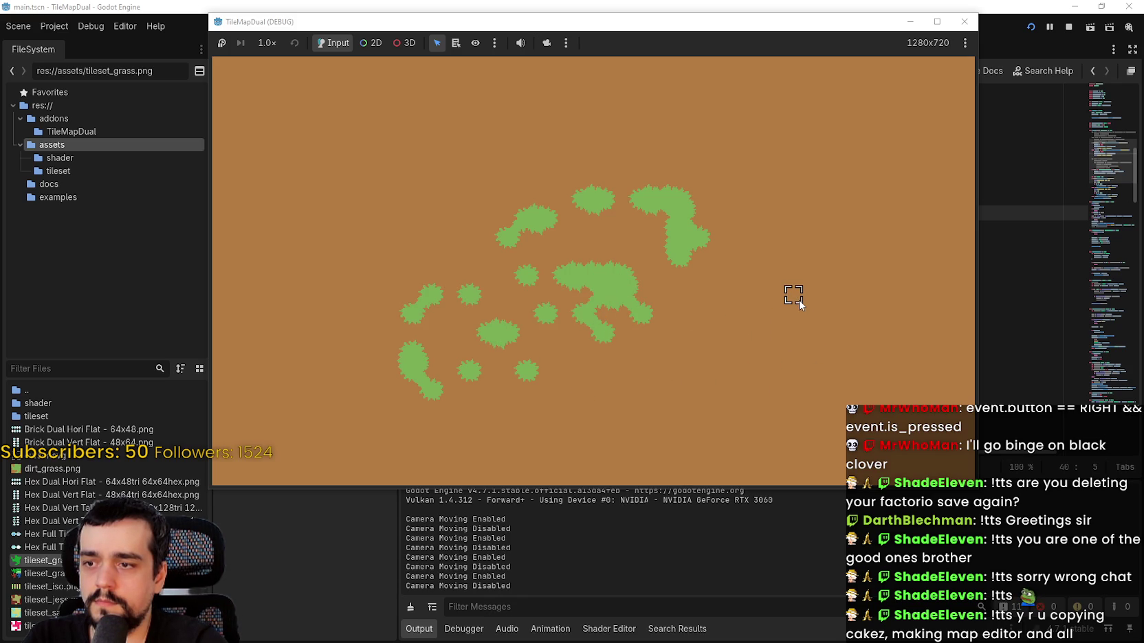
{"action": "right_click", "coordinate": [784, 361]}
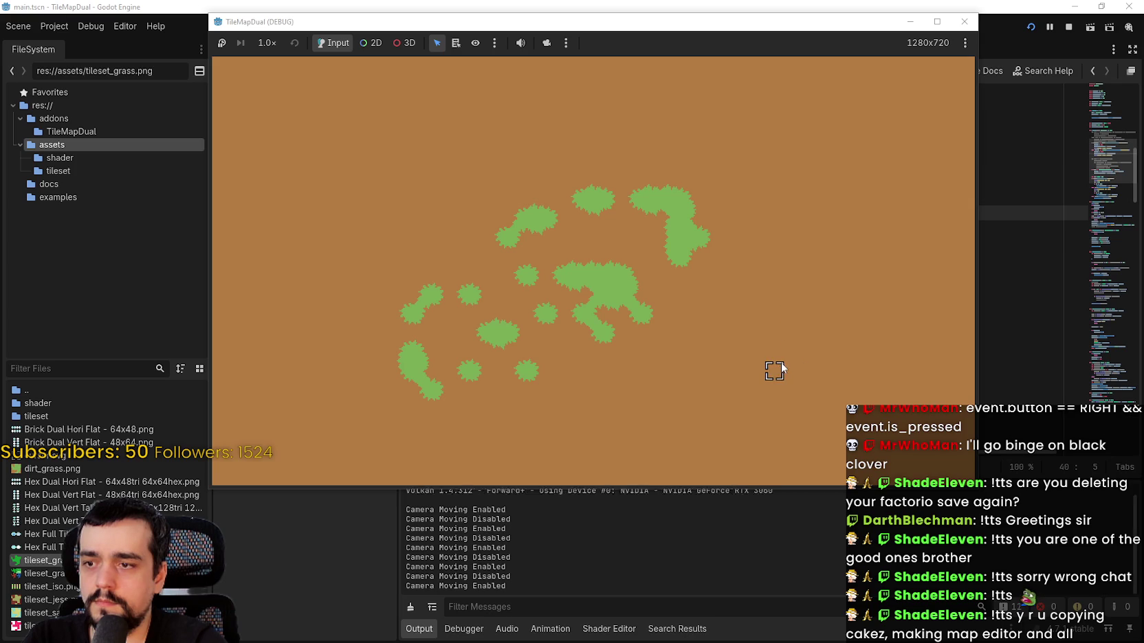
{"action": "left_click", "coordinate": [1005, 264]}
{"action": "scroll", "coordinate": [804, 328], "scroll_direction": "down", "scroll_amount": 2}
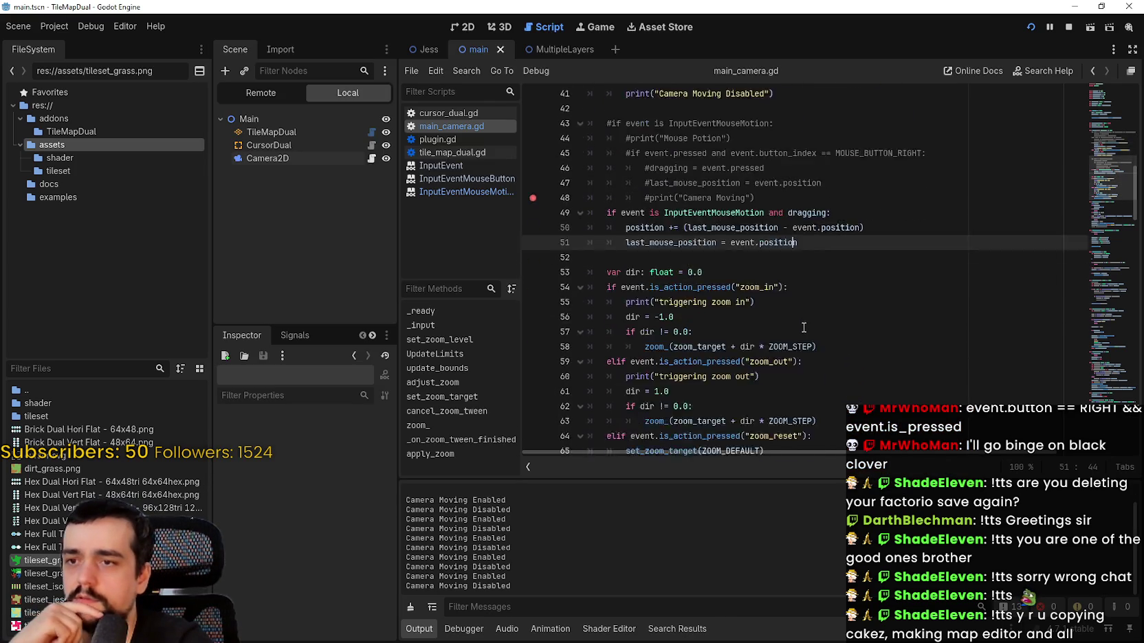
- Inspect line 38's is_action_just_released("camera_move") condition and its documentation
{"action": "scroll", "coordinate": [803, 328], "scroll_direction": "up", "scroll_amount": 4}
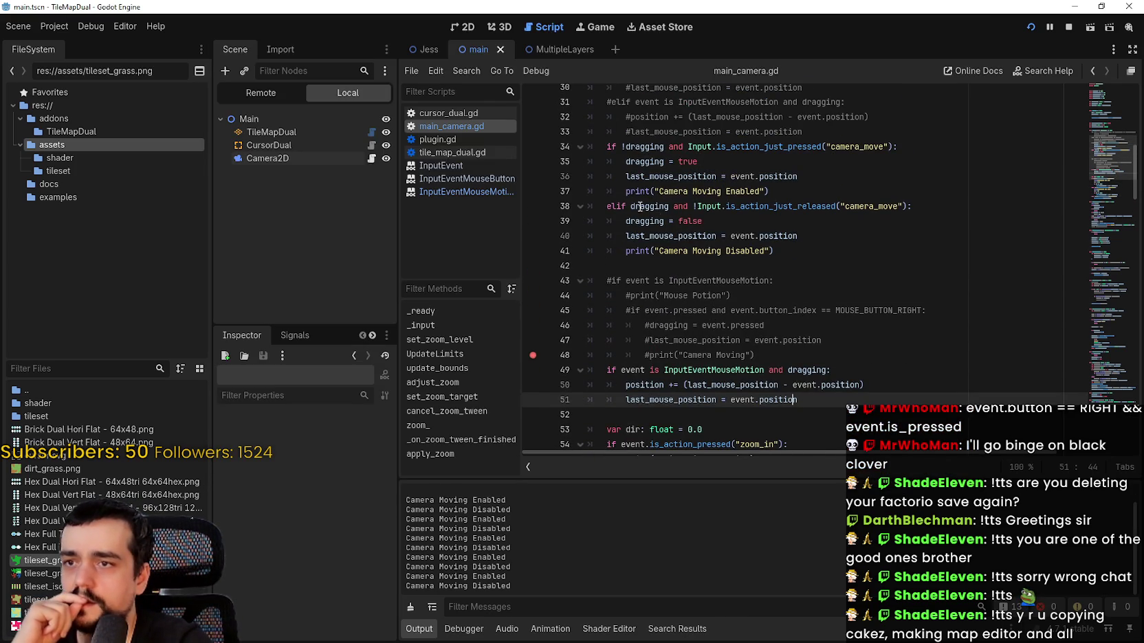
{"action": "double_click", "coordinate": [639, 206]}
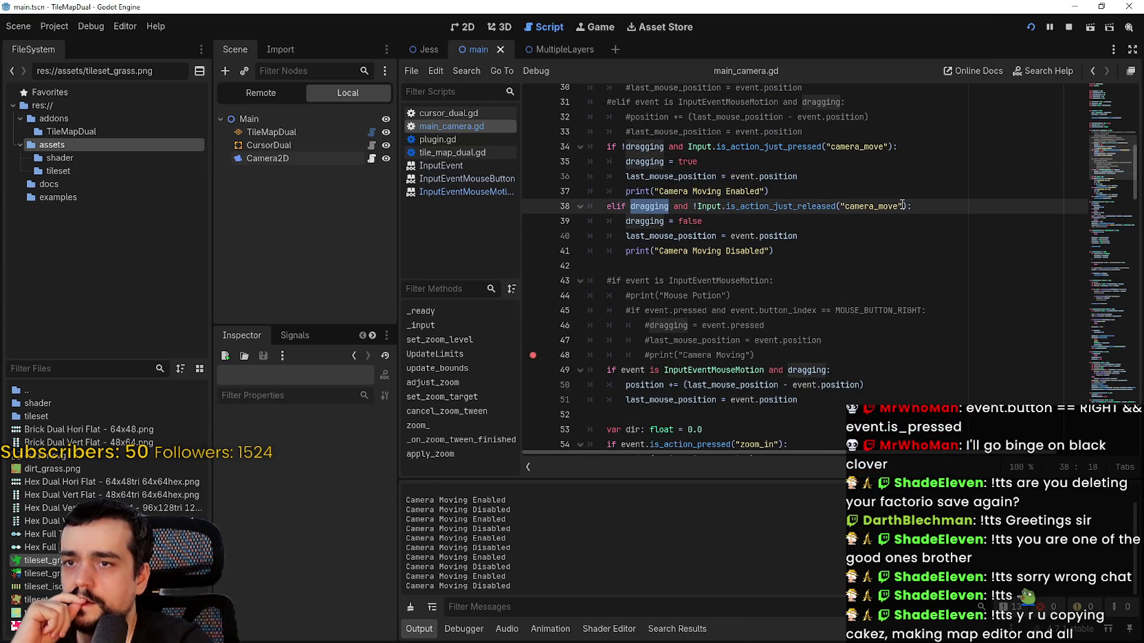
{"action": "left_click_drag", "start_coordinate": [910, 206], "coordinate": [690, 206]}
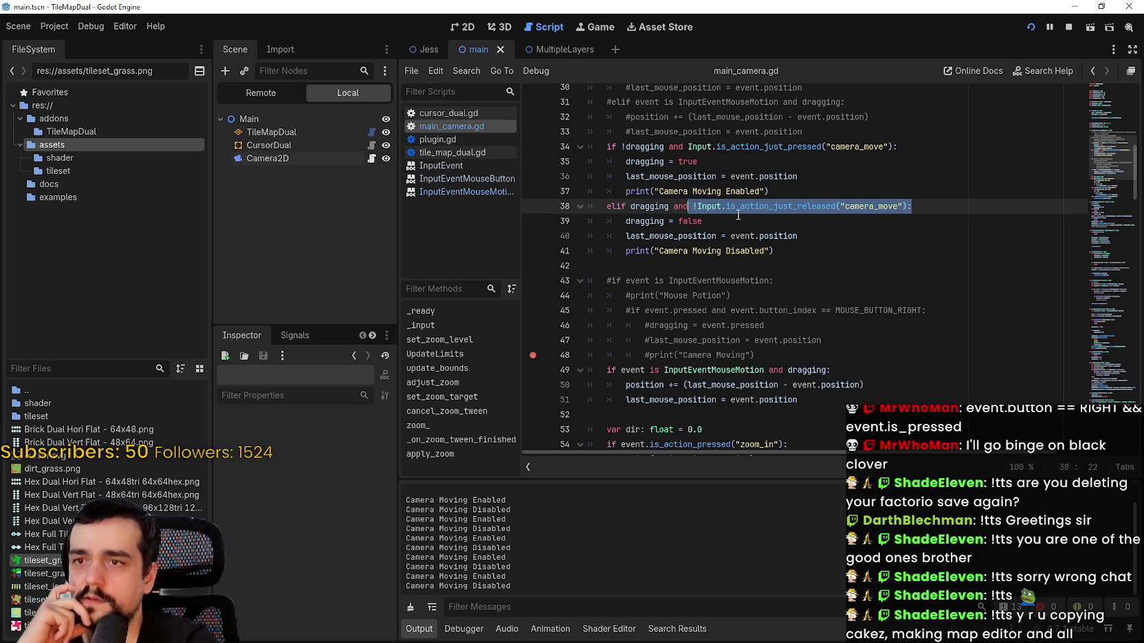
{"action": "mouse_move", "coordinate": [756, 206]}
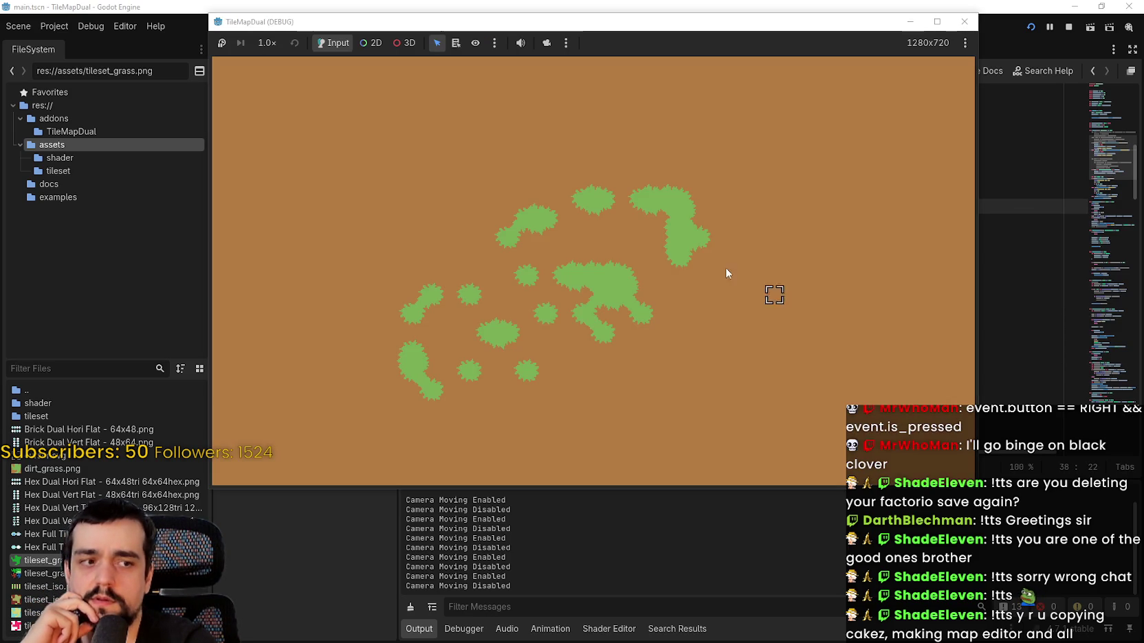
- Paint a grass patch in the running game and right-click empty ground to retest panning
{"action": "mouse_move", "coordinate": [726, 267]}
{"action": "left_mouse_down"}
{"action": "mouse_move", "coordinate": [735, 336]}
{"action": "mouse_move", "coordinate": [716, 291]}
{"action": "left_mouse_up"}
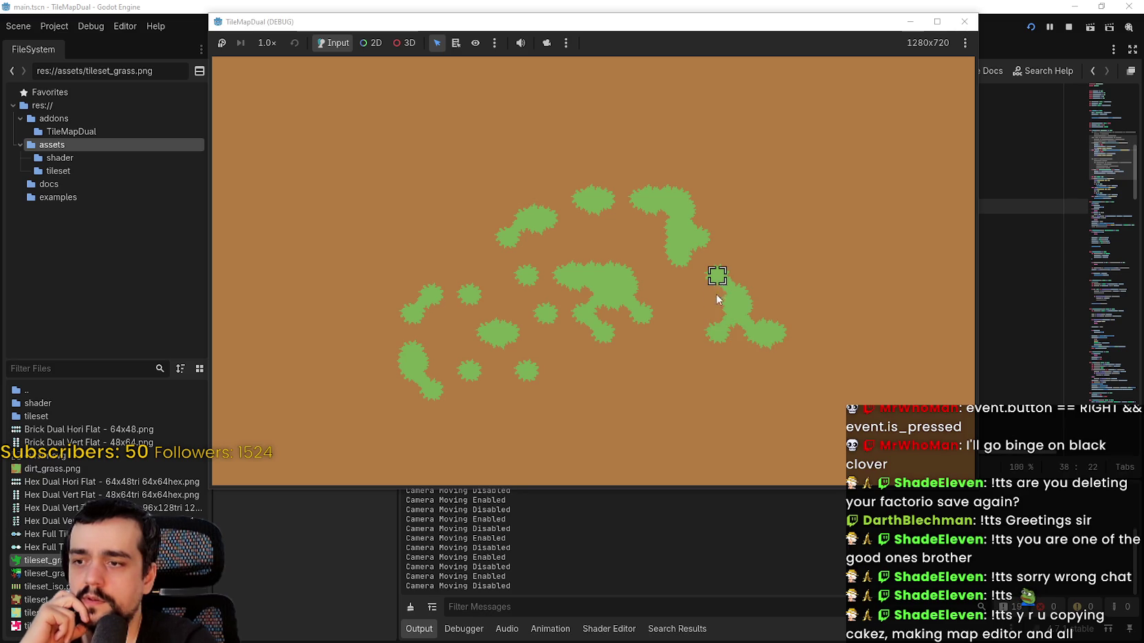
{"action": "left_click", "coordinate": [688, 341]}
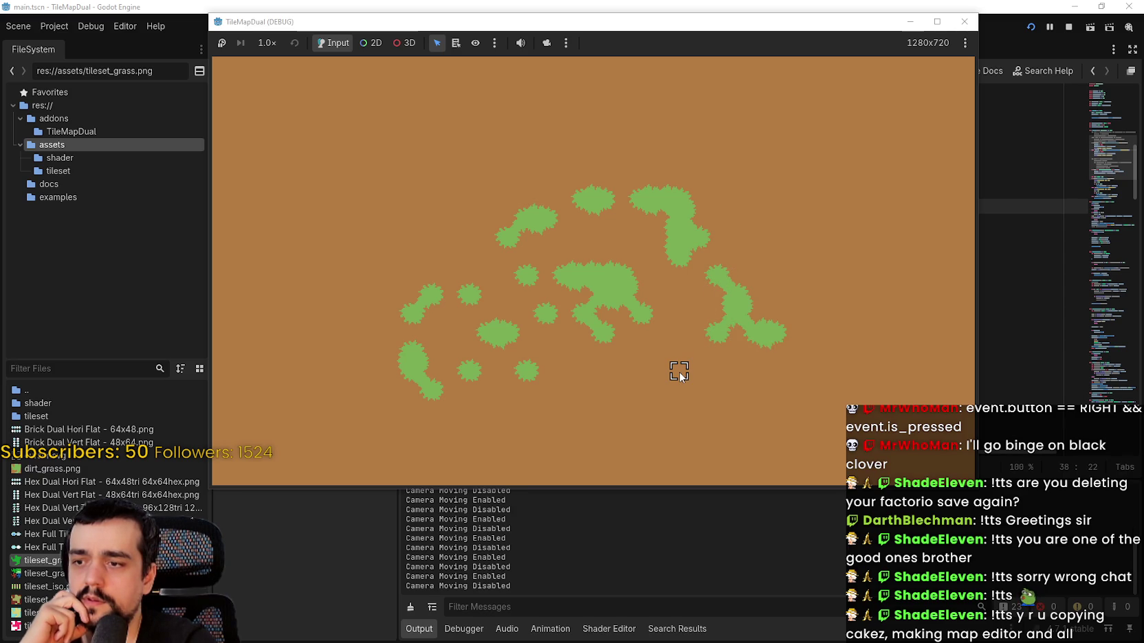
{"action": "right_click", "coordinate": [730, 372]}
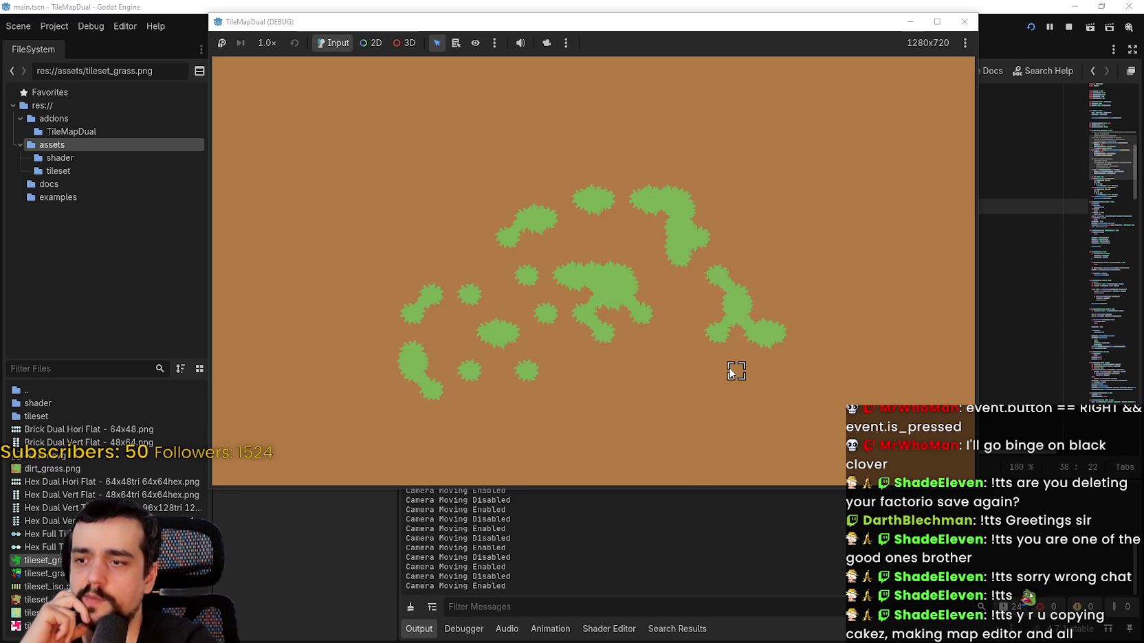
{"action": "right_click", "coordinate": [722, 371]}
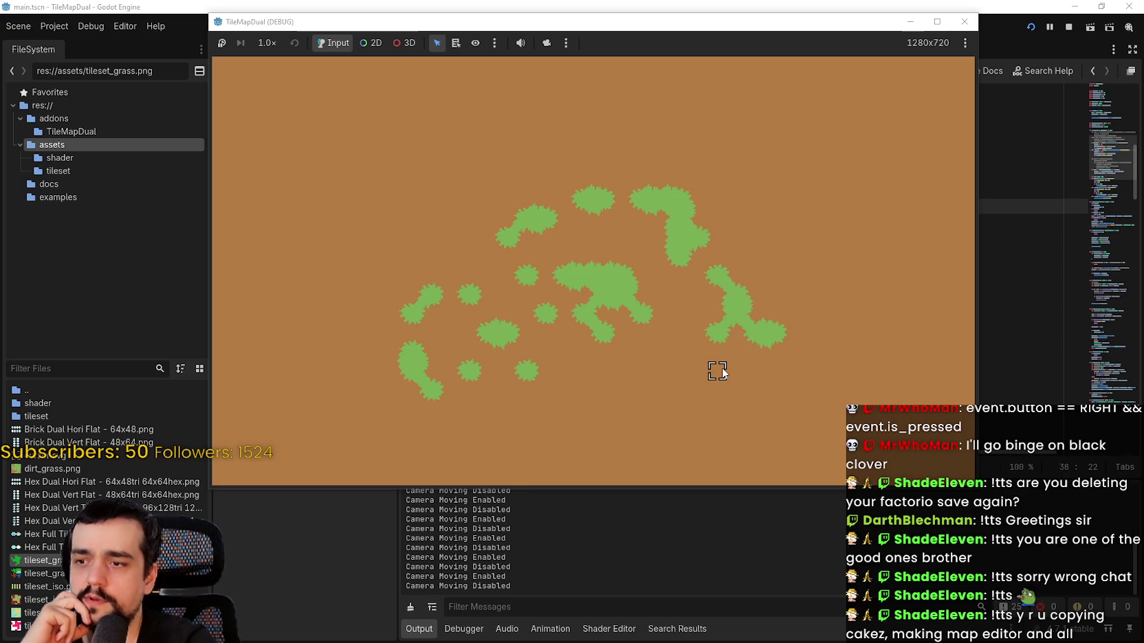
{"action": "left_click", "coordinate": [991, 244]}
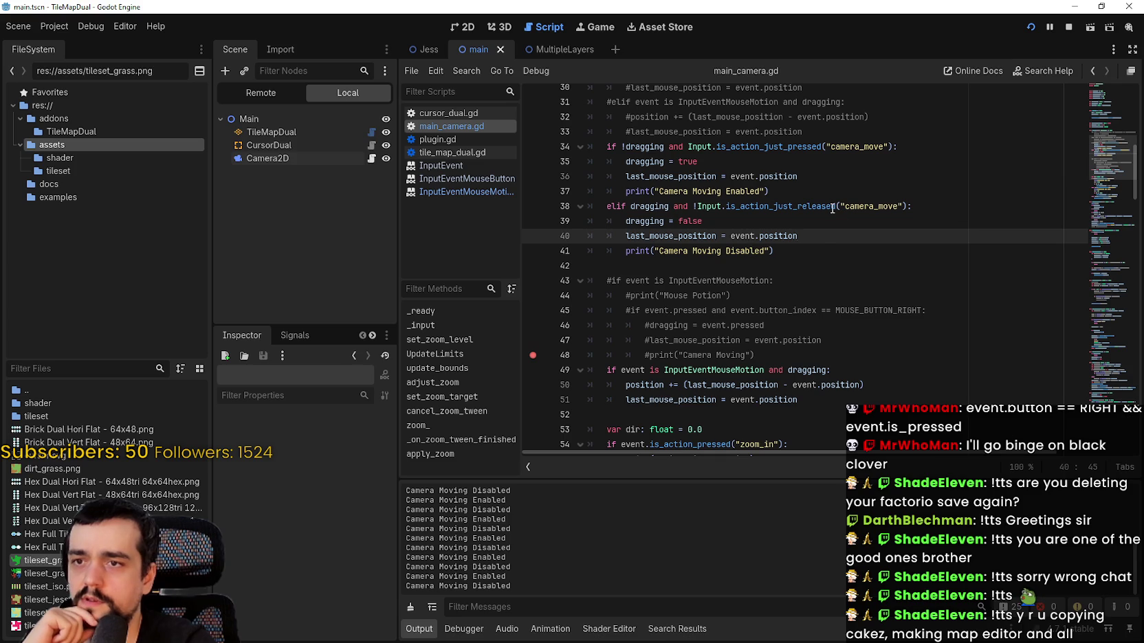
- Change line 34's camera_move check from is_action_just_pressed to is_action_pressed
{"action": "scroll", "coordinate": [853, 315], "scroll_direction": "down", "scroll_amount": 7}
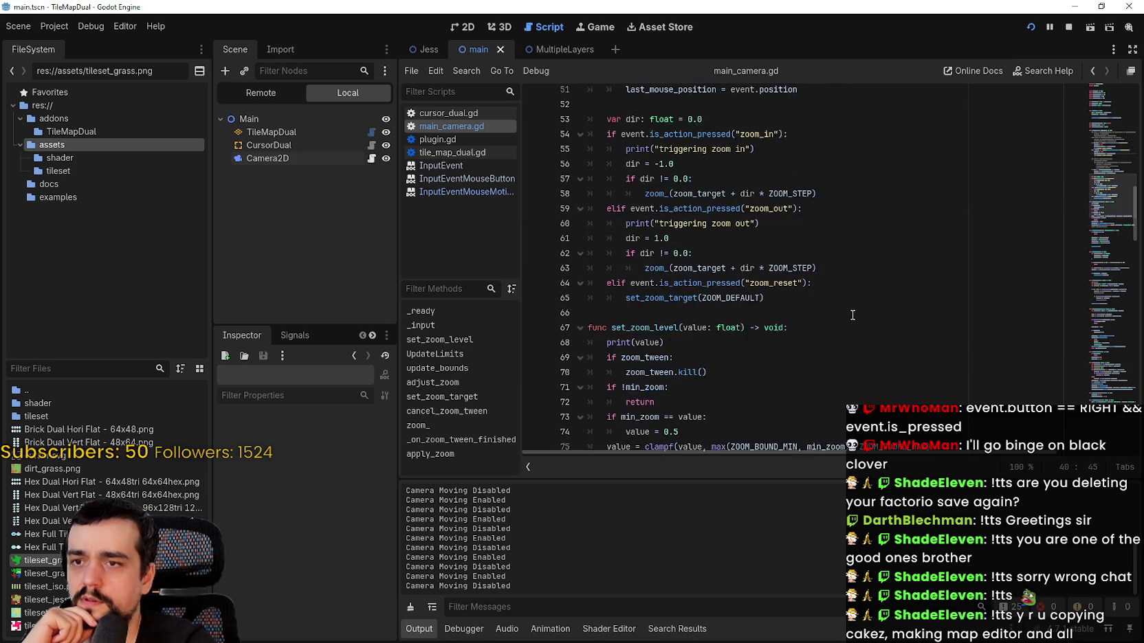
{"action": "scroll", "coordinate": [852, 315], "scroll_direction": "up", "scroll_amount": 3}
{"action": "scroll", "coordinate": [852, 314], "scroll_direction": "up", "scroll_amount": 4}
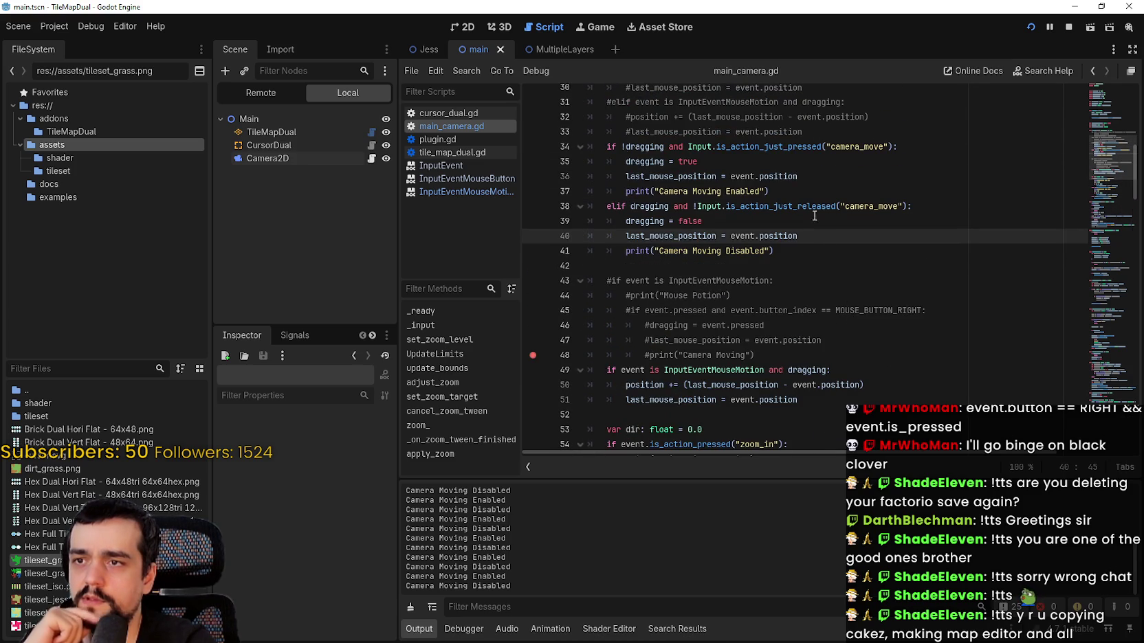
{"action": "left_click", "coordinate": [800, 146]}
{"action": "double_click", "coordinate": [800, 145]}
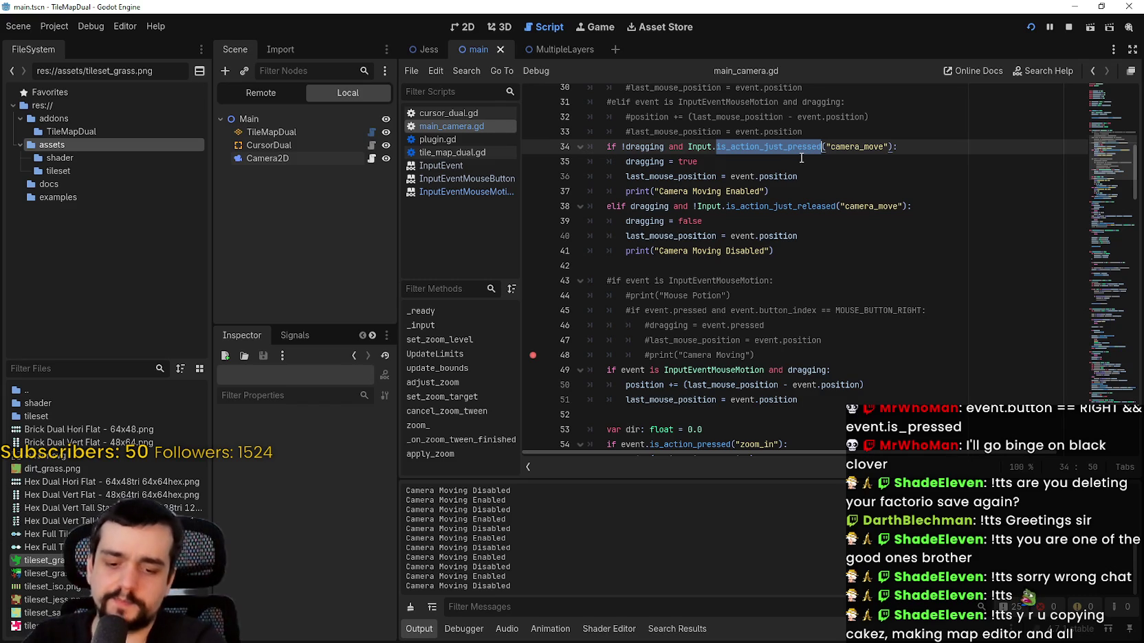
{"action": "type", "text": "is_action"}
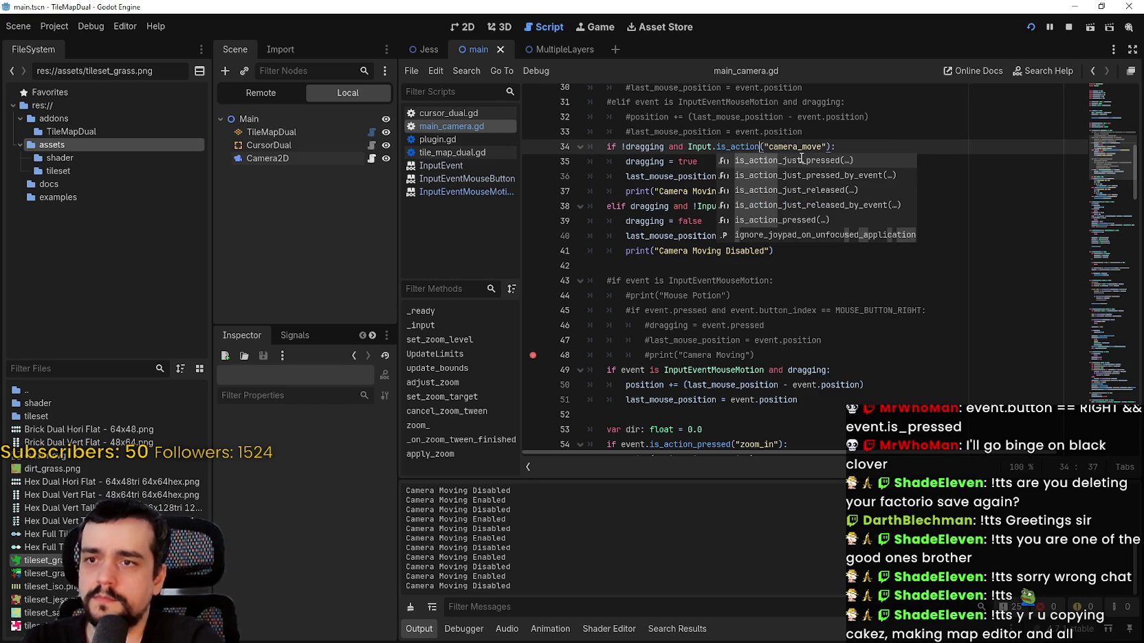
{"action": "key", "text": "Down"}
{"action": "key", "text": "Down"}
{"action": "key", "text": "Down"}
{"action": "key", "text": "Return"}
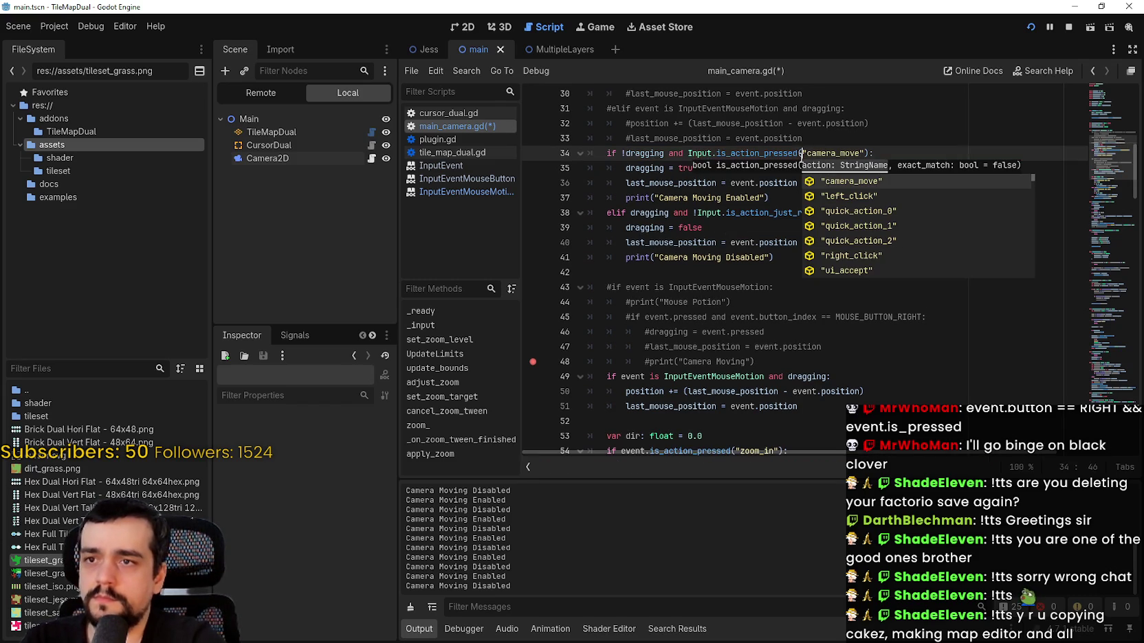
{"action": "double_click", "coordinate": [780, 154]}
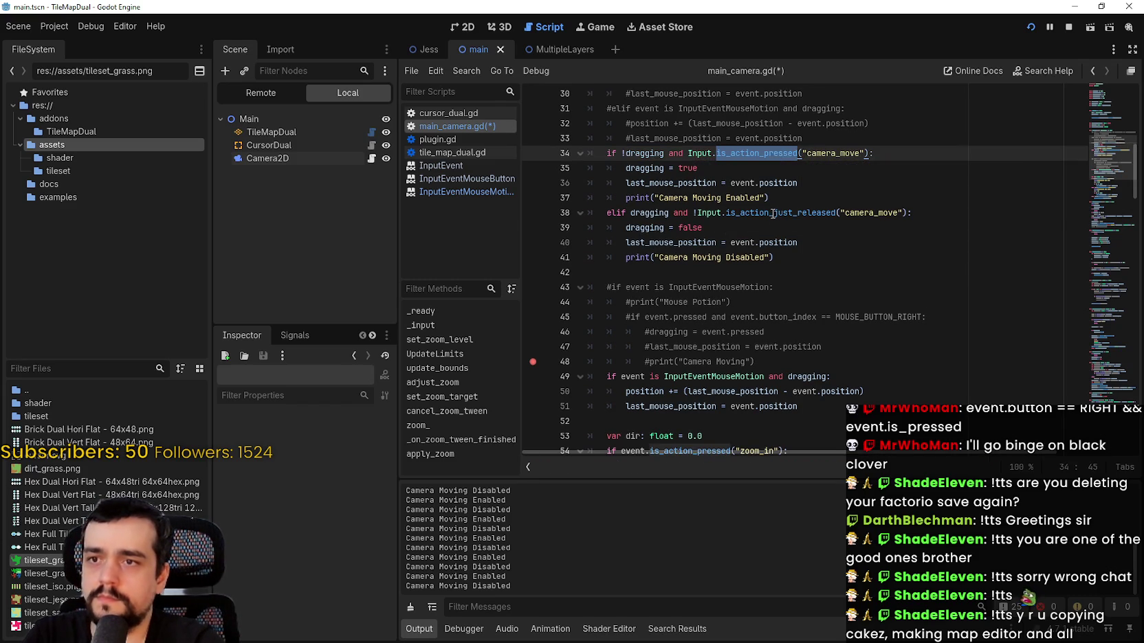
- Retype line 38's call as is_action_just_released and save main_camera.gd
{"action": "double_click", "coordinate": [778, 213]}
{"action": "type", "text": "is_action_just_"}
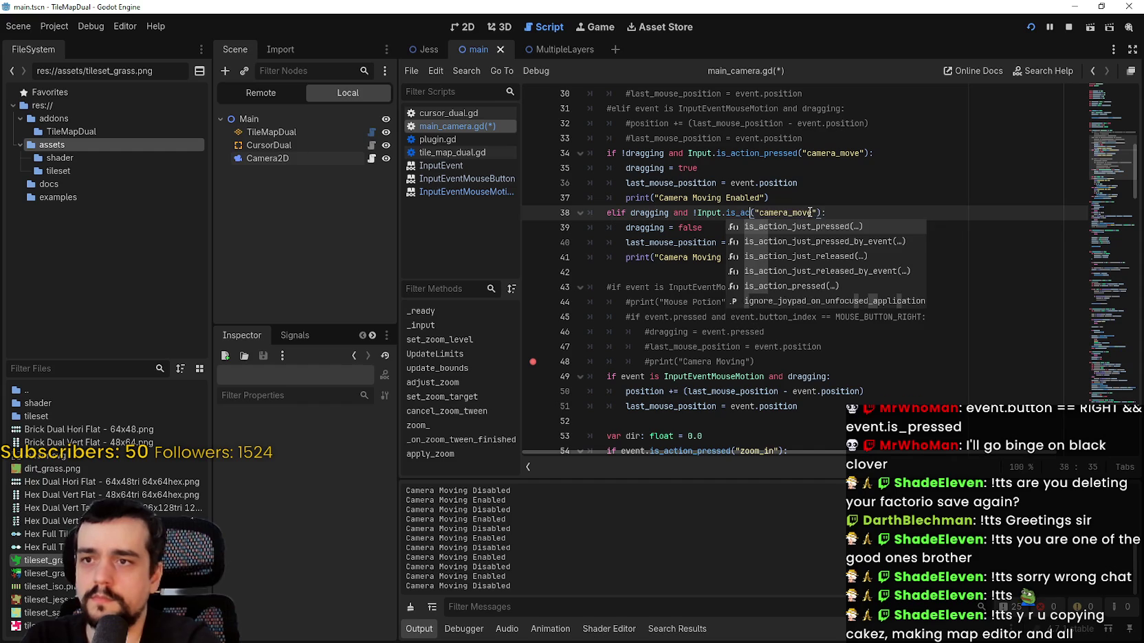
{"action": "type", "text": "rel"}
{"action": "key", "text": "Return"}
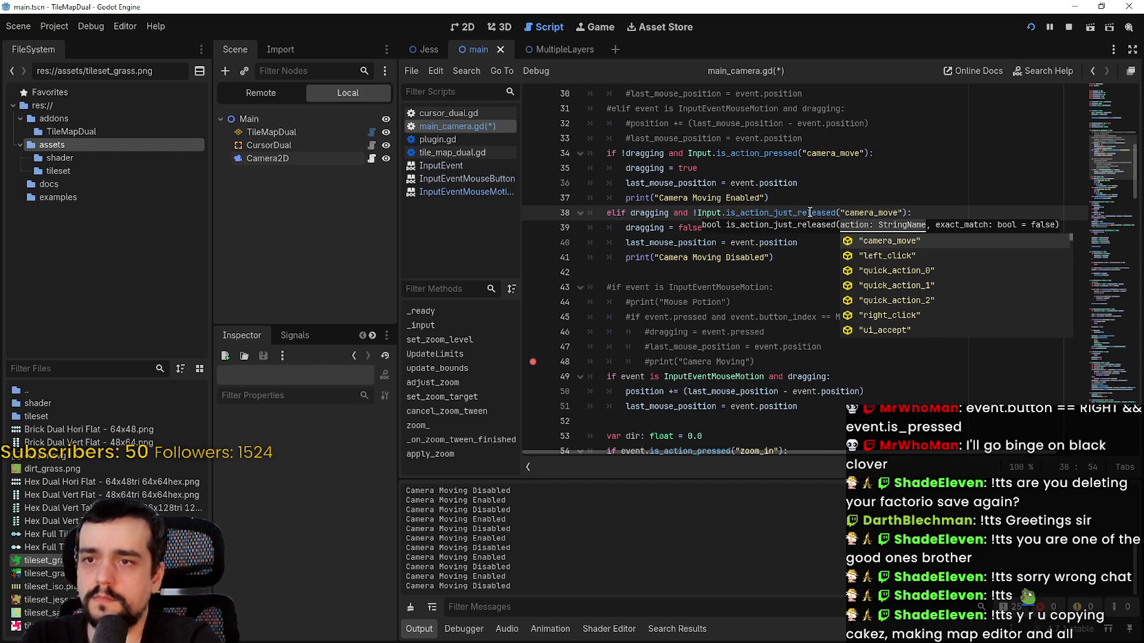
{"action": "left_click", "coordinate": [809, 198]}
{"action": "key", "text": "ctrl+s"}
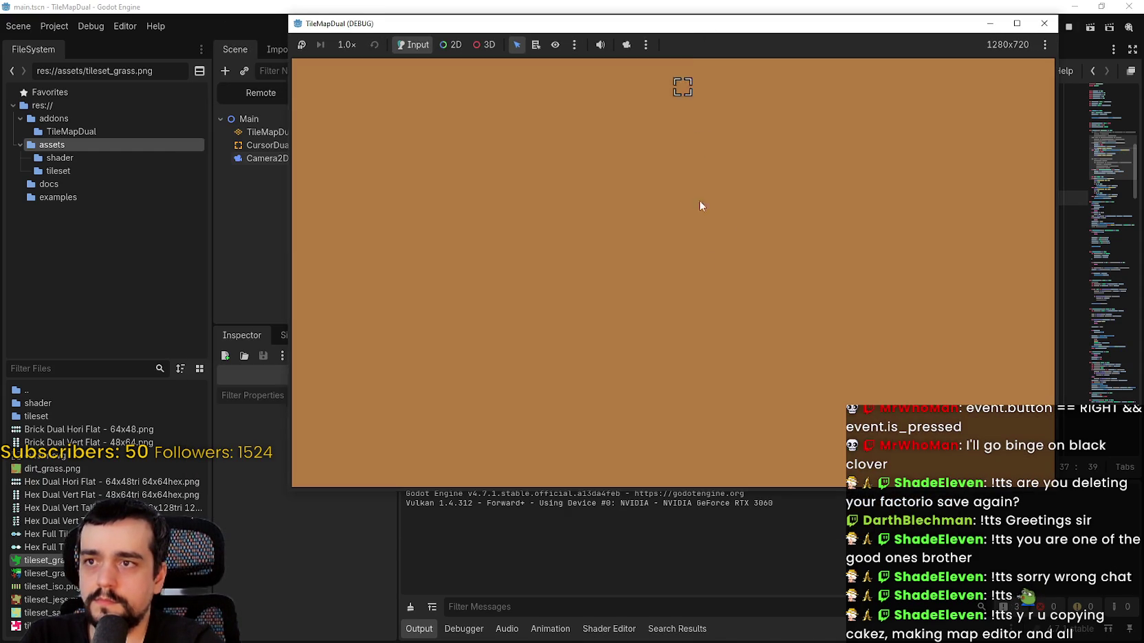
- Toggle camera moving in the running game and paint a strip of grass onto the dirt
{"action": "right_click", "coordinate": [661, 239]}
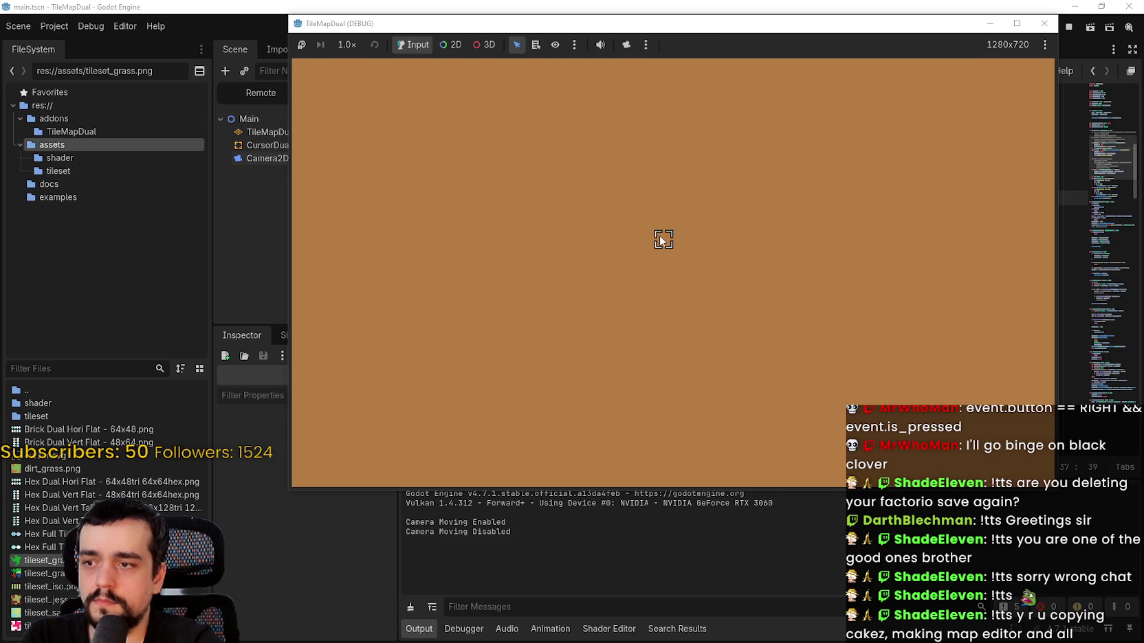
{"action": "right_click", "coordinate": [660, 238]}
{"action": "right_click", "coordinate": [660, 238]}
{"action": "right_click", "coordinate": [658, 237]}
{"action": "right_click", "coordinate": [659, 237]}
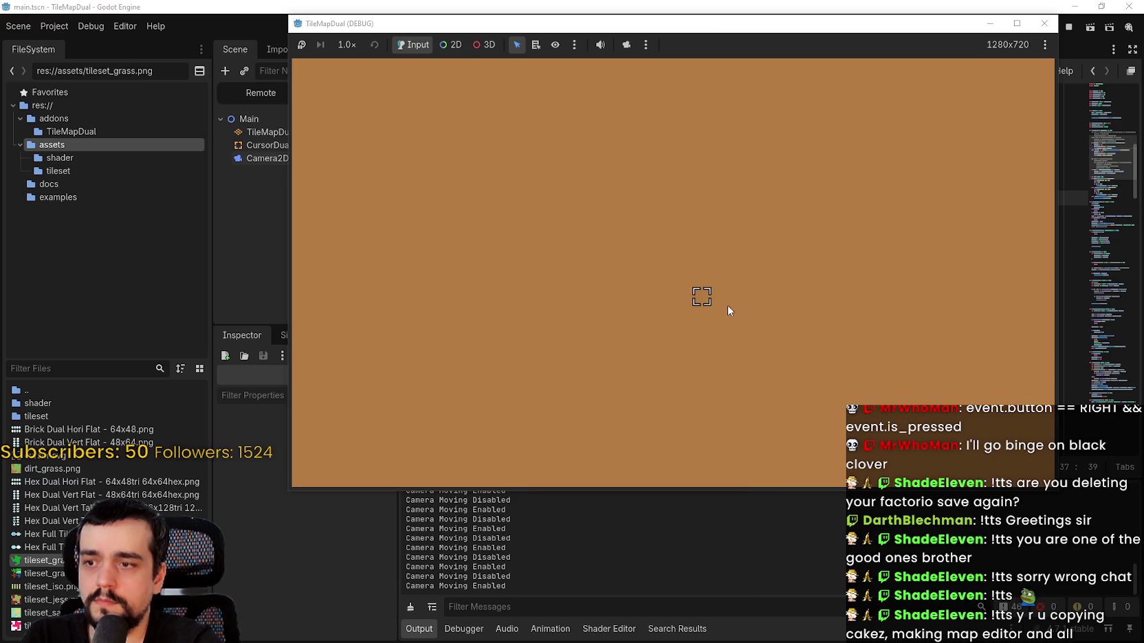
{"action": "mouse_move", "coordinate": [758, 315]}
{"action": "left_mouse_down"}
{"action": "mouse_move", "coordinate": [731, 263]}
{"action": "mouse_move", "coordinate": [640, 334]}
{"action": "left_mouse_up"}
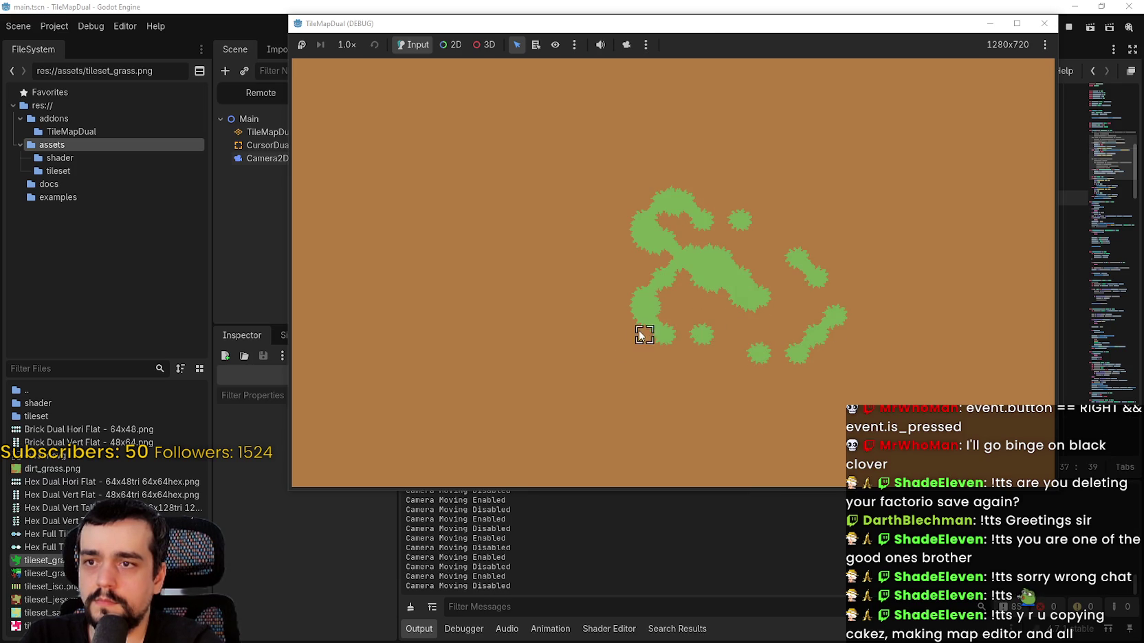
- Toggle camera_move a few more times, then return to main_camera.gd in the editor
{"action": "right_click", "coordinate": [554, 375]}
{"action": "right_click", "coordinate": [569, 378]}
{"action": "right_click", "coordinate": [585, 380]}
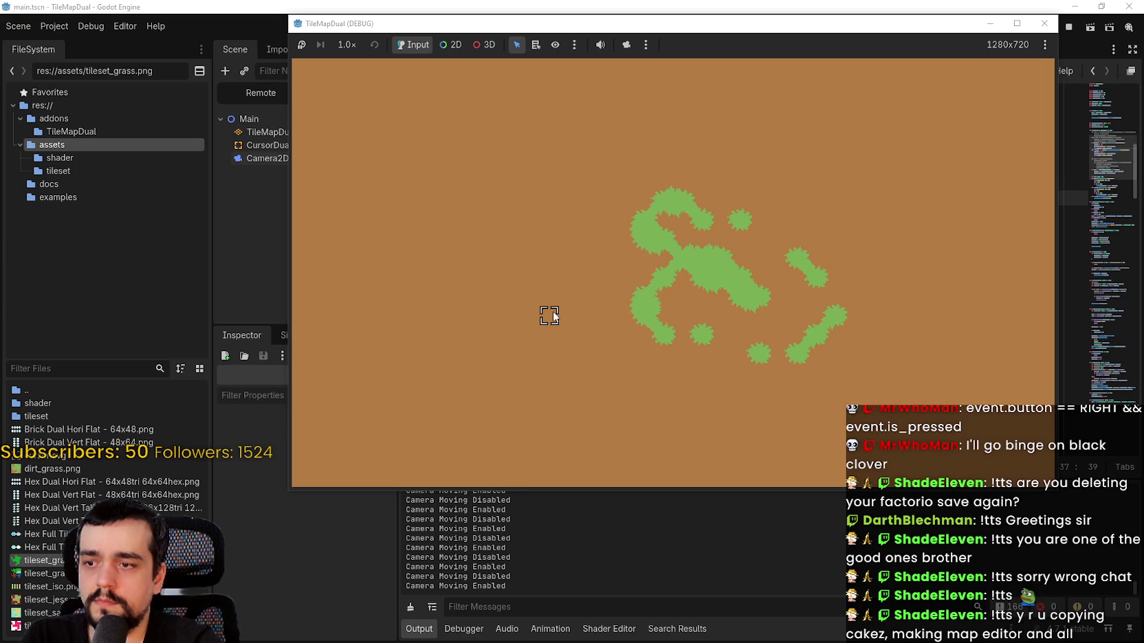
{"action": "left_click", "coordinate": [813, 601]}
{"action": "left_click", "coordinate": [751, 240]}
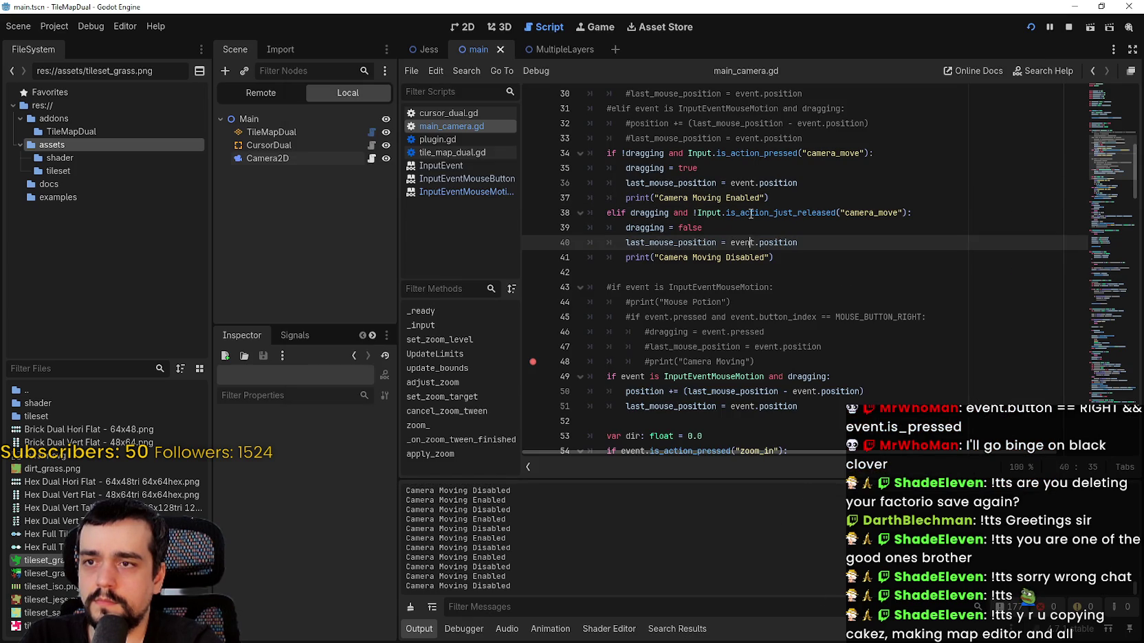
- Remove the ! negation before Input on line 38 and save the script
{"action": "left_click", "coordinate": [696, 213]}
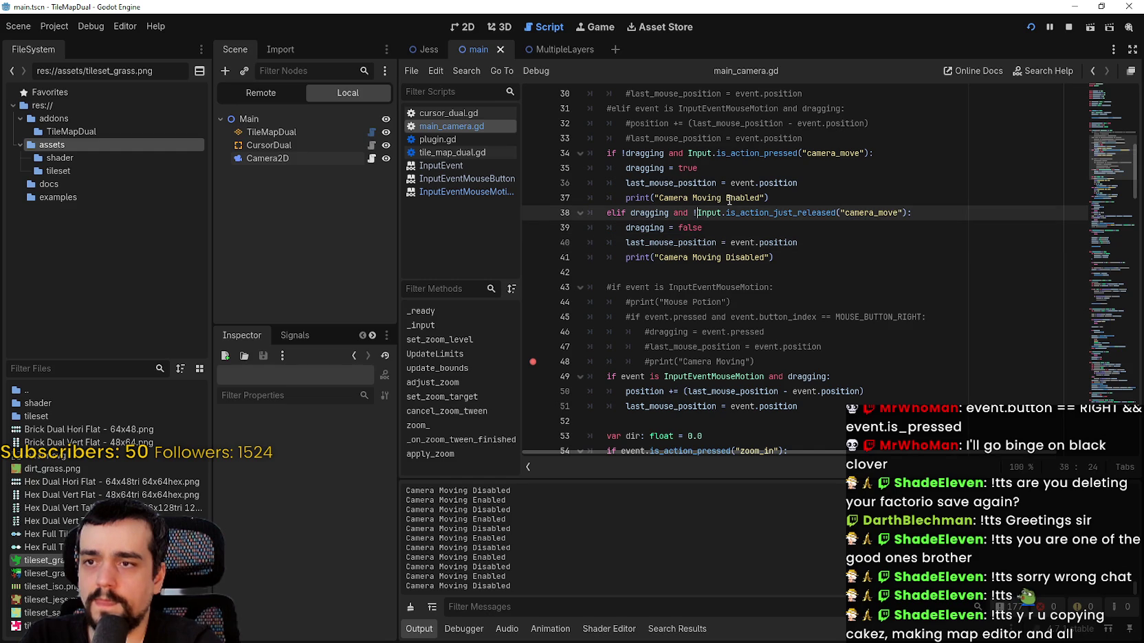
{"action": "key", "text": "BackSpace"}
{"action": "key", "text": "ctrl+s"}
{"action": "left_click", "coordinate": [751, 234]}
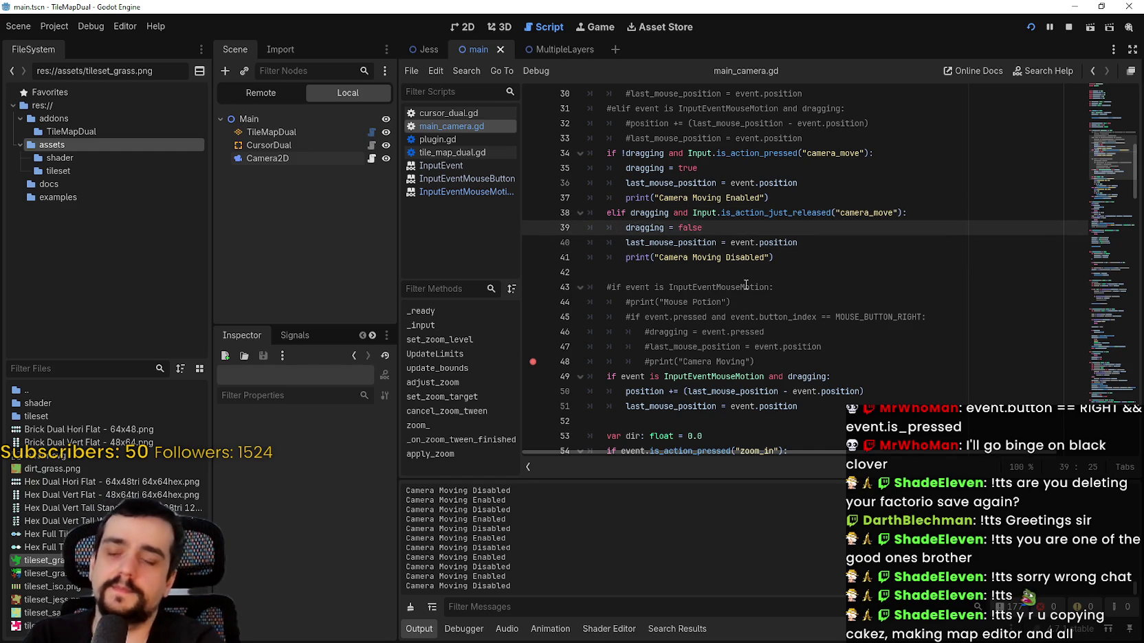
{"action": "left_click", "coordinate": [759, 317]}
{"action": "left_click", "coordinate": [668, 212]}
{"action": "key", "text": "ctrl+s"}
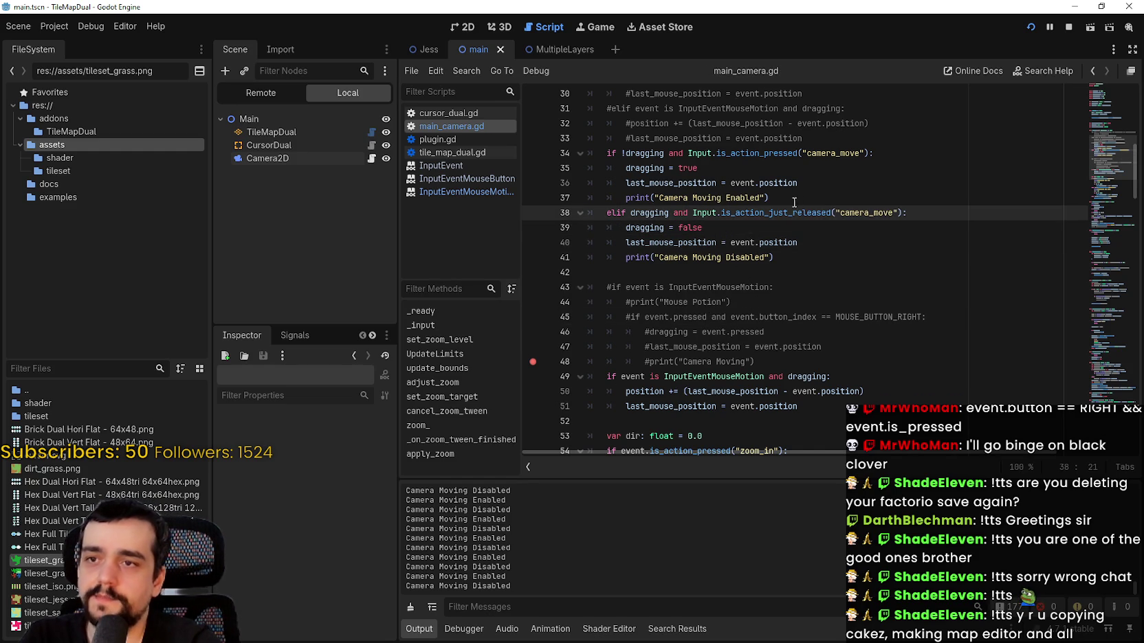
- Switch lines 34 and 38 to is_action_just_pressed, save, and run the game again
{"action": "double_click", "coordinate": [756, 153]}
{"action": "type", "text": "is_action"}
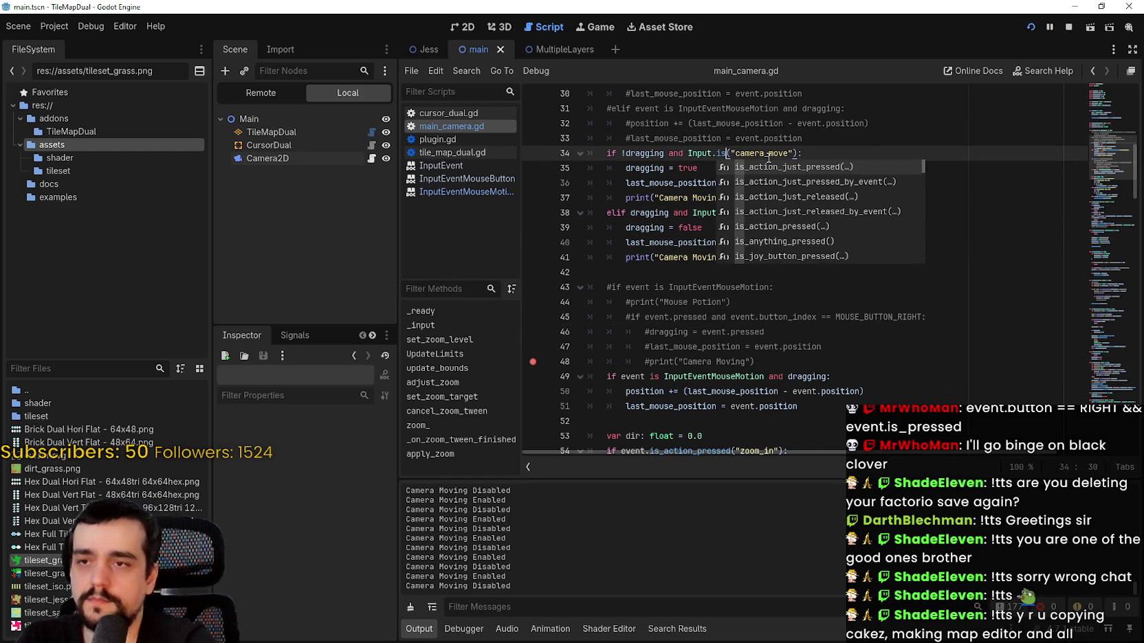
{"action": "key", "text": "Return"}
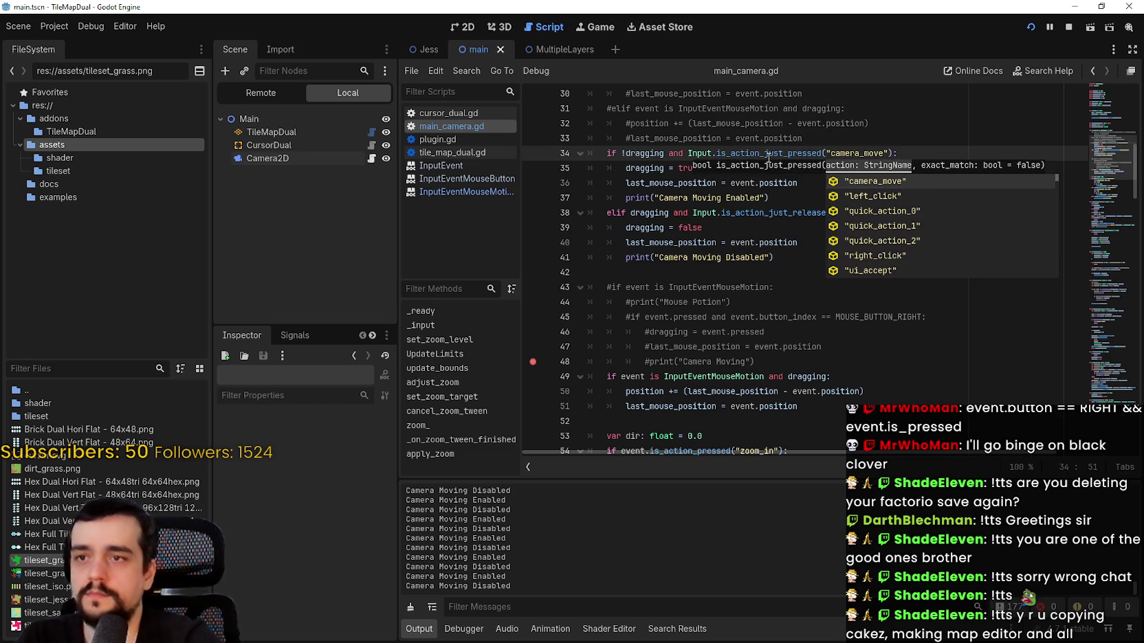
{"action": "double_click", "coordinate": [793, 151]}
{"action": "key", "text": "ctrl+c"}
{"action": "left_click", "coordinate": [758, 213]}
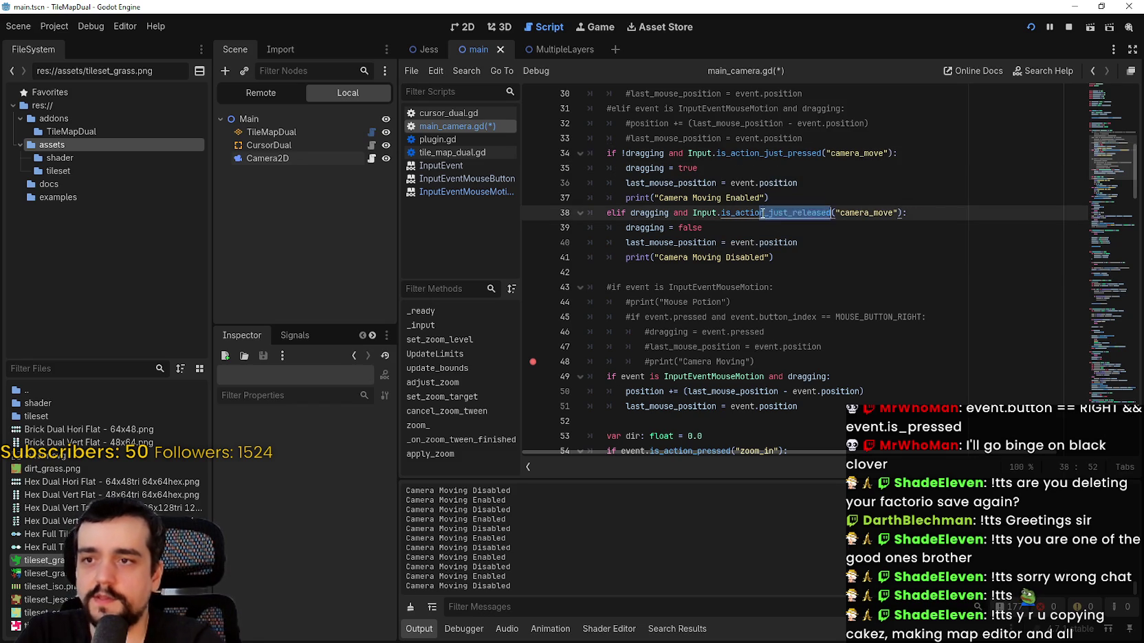
{"action": "double_click", "coordinate": [761, 212]}
{"action": "key", "text": "ctrl+v"}
{"action": "key", "text": "ctrl+s"}
{"action": "key", "text": "Up"}
{"action": "key", "text": "Up"}
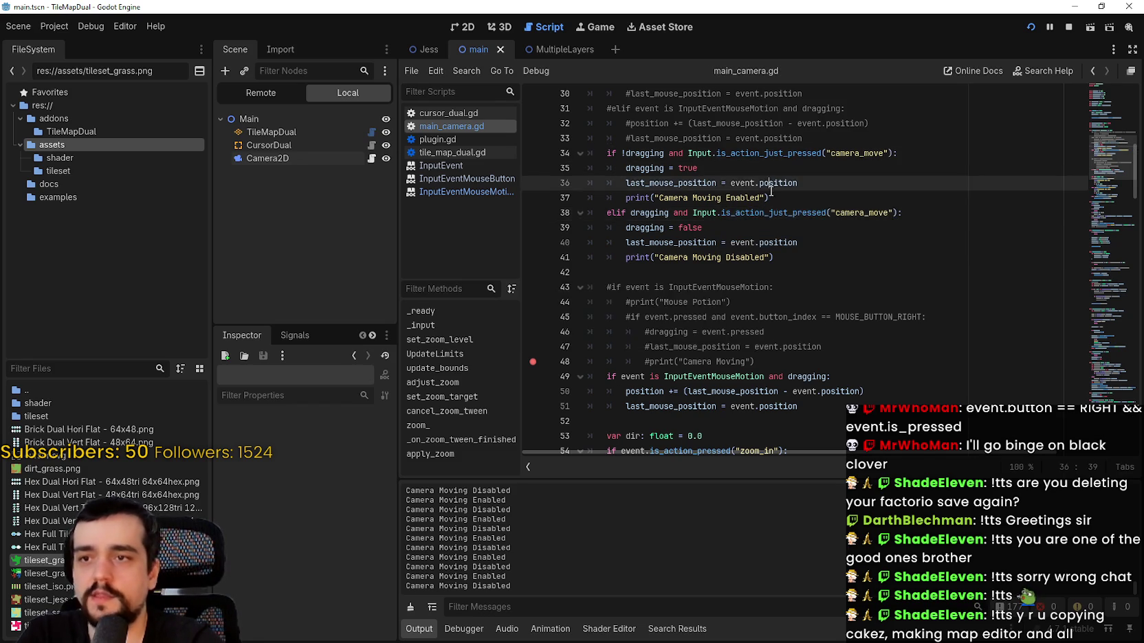
{"action": "scroll", "coordinate": [908, 111], "scroll_direction": "up", "scroll_amount": 3}
{"action": "left_click", "coordinate": [1030, 27]}
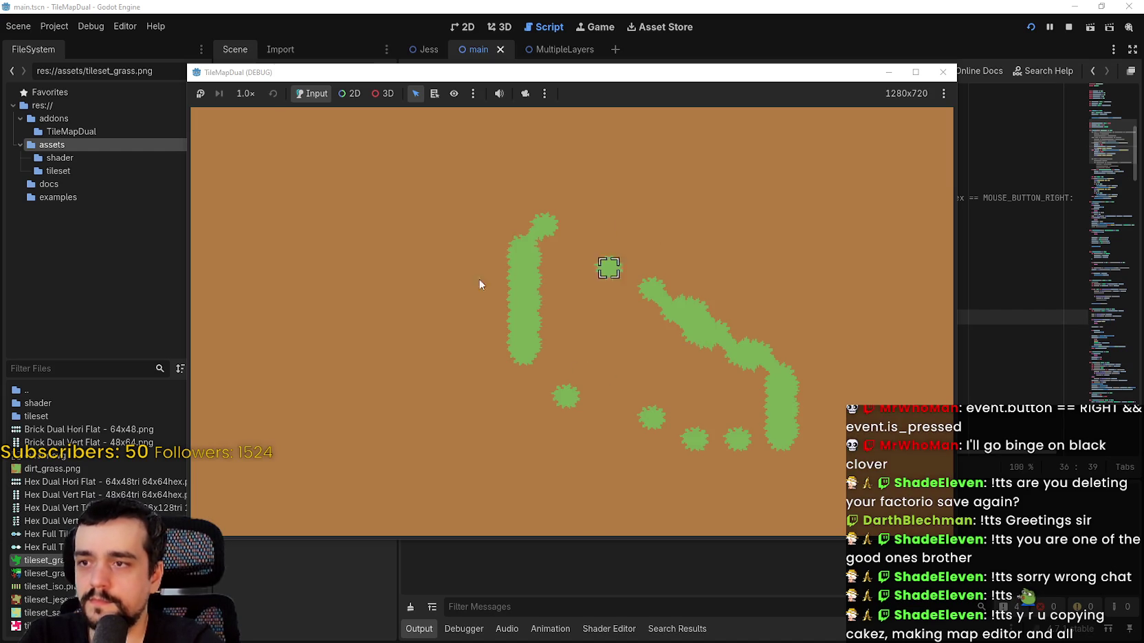
- Move the game window higher and drag to pan the grass and dirt map in several directions
{"action": "mouse_move", "coordinate": [638, 81]}
{"action": "left_mouse_down"}
{"action": "mouse_move", "coordinate": [710, 20]}
{"action": "mouse_move", "coordinate": [694, 20]}
{"action": "left_mouse_up"}
{"action": "mouse_move", "coordinate": [692, 202]}
{"action": "left_mouse_down"}
{"action": "mouse_move", "coordinate": [590, 205]}
{"action": "mouse_move", "coordinate": [543, 222]}
{"action": "mouse_move", "coordinate": [664, 242]}
{"action": "mouse_move", "coordinate": [705, 294]}
{"action": "mouse_move", "coordinate": [565, 210]}
{"action": "mouse_move", "coordinate": [580, 229]}
{"action": "mouse_move", "coordinate": [752, 318]}
{"action": "mouse_move", "coordinate": [638, 211]}
{"action": "mouse_move", "coordinate": [626, 268]}
{"action": "mouse_move", "coordinate": [716, 243]}
{"action": "mouse_move", "coordinate": [657, 206]}
{"action": "left_mouse_up"}
{"action": "left_click", "coordinate": [684, 265]}
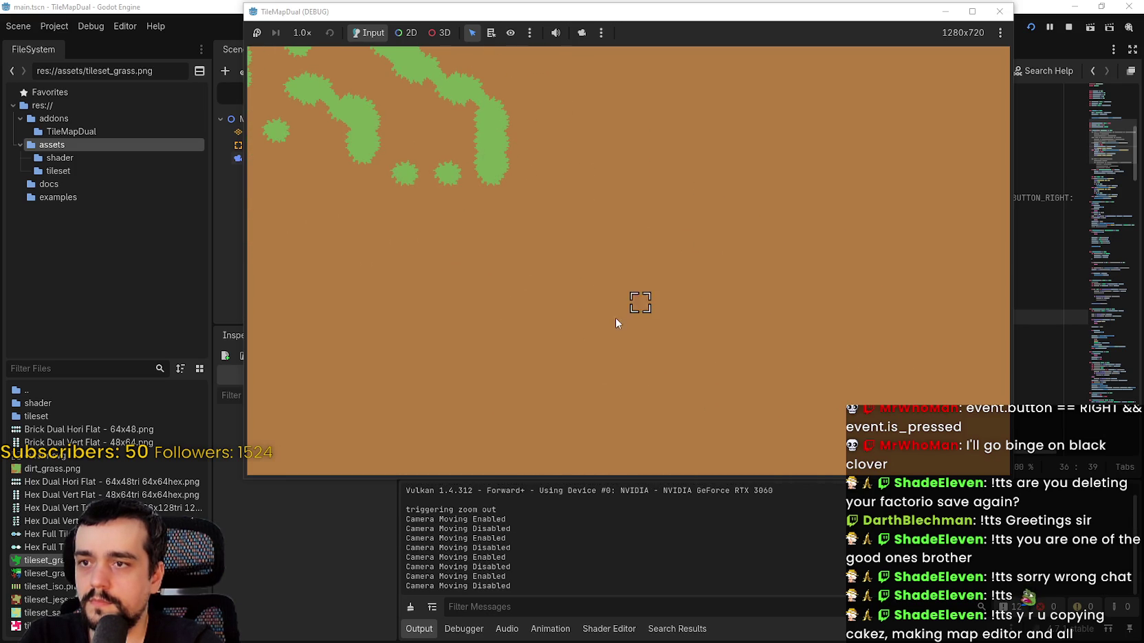
{"action": "mouse_move", "coordinate": [615, 317]}
{"action": "left_mouse_down"}
{"action": "mouse_move", "coordinate": [474, 317]}
{"action": "mouse_move", "coordinate": [741, 294]}
{"action": "mouse_move", "coordinate": [765, 359]}
{"action": "left_mouse_up"}
{"action": "mouse_move", "coordinate": [679, 318]}
{"action": "left_mouse_down"}
{"action": "mouse_move", "coordinate": [492, 333]}
{"action": "mouse_move", "coordinate": [543, 372]}
{"action": "mouse_move", "coordinate": [728, 235]}
{"action": "mouse_move", "coordinate": [775, 168]}
{"action": "mouse_move", "coordinate": [735, 225]}
{"action": "mouse_move", "coordinate": [536, 360]}
{"action": "mouse_move", "coordinate": [748, 255]}
{"action": "mouse_move", "coordinate": [664, 315]}
{"action": "left_mouse_up"}
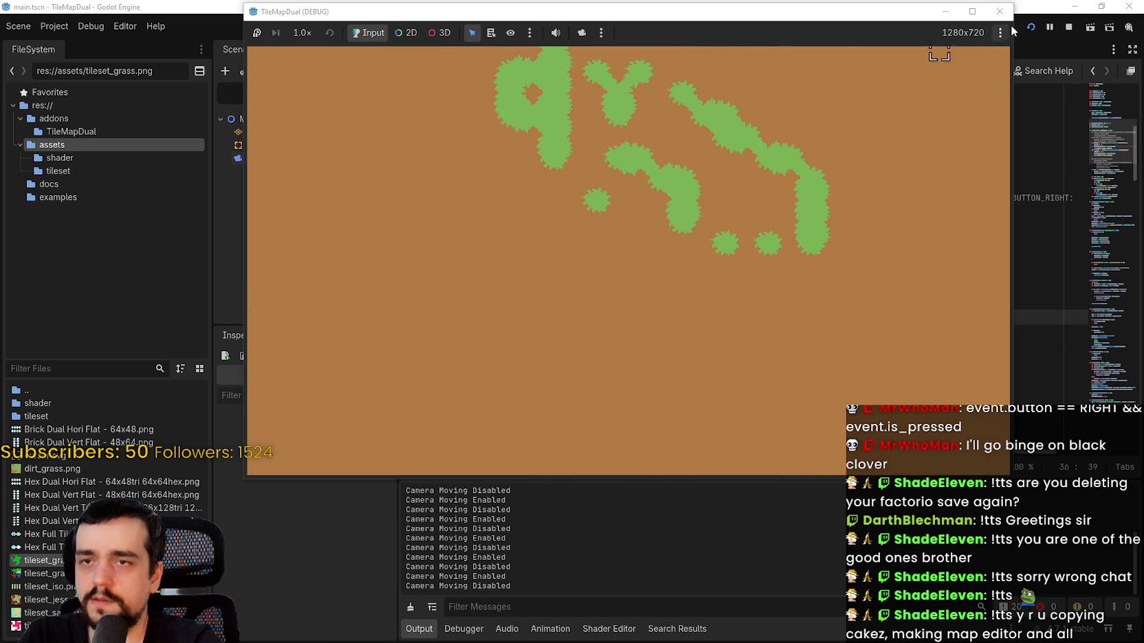
- Stop the game, change line 38 to is_action_just_released, save, and run it again
{"action": "left_click", "coordinate": [1064, 27]}
{"action": "left_click", "coordinate": [849, 315]}
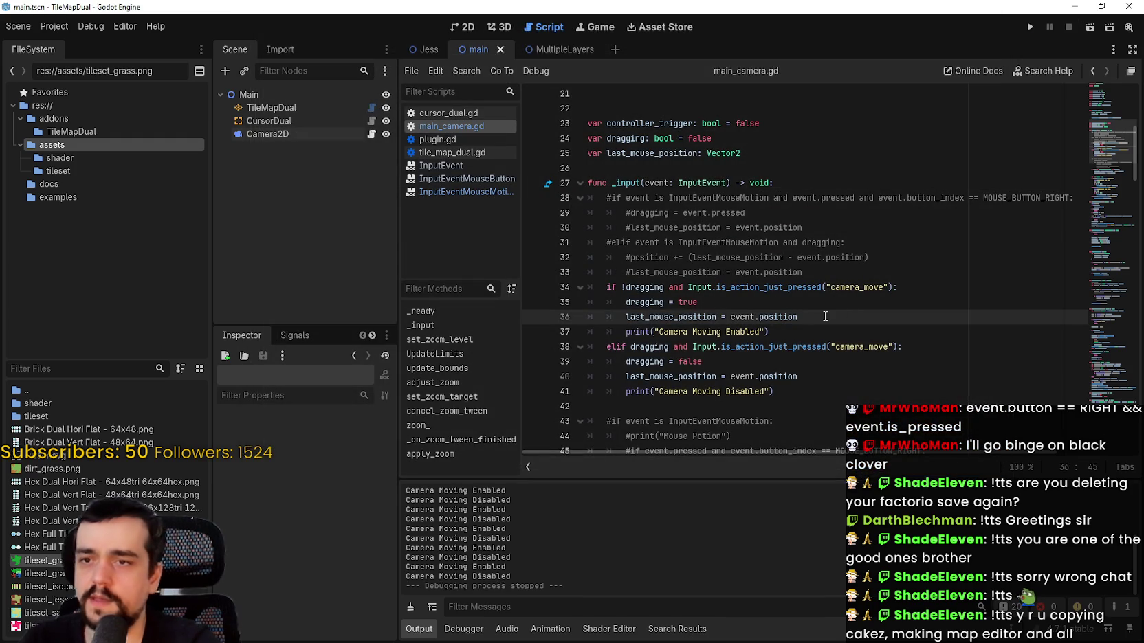
{"action": "scroll", "coordinate": [793, 338], "scroll_direction": "down", "scroll_amount": 1}
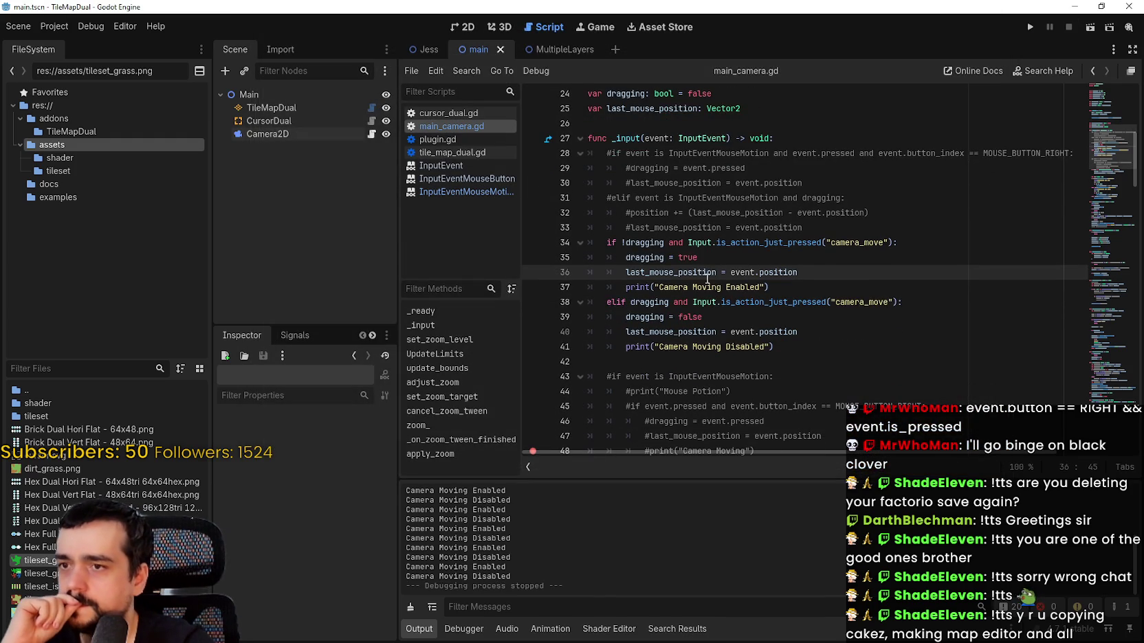
{"action": "double_click", "coordinate": [787, 302]}
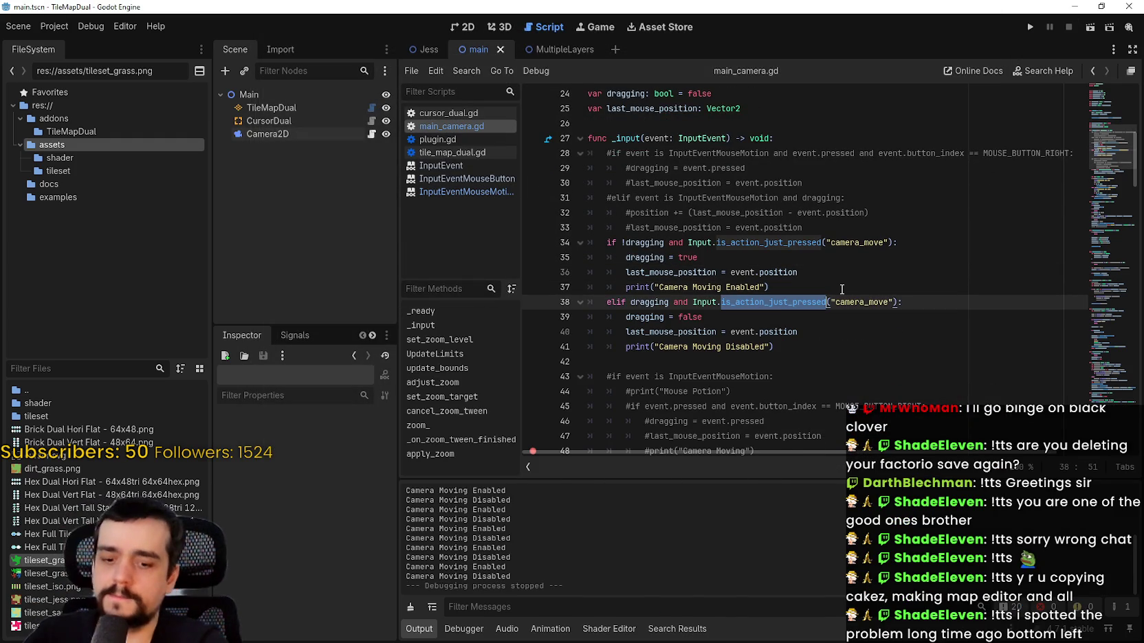
{"action": "type", "text": "is_actio"}
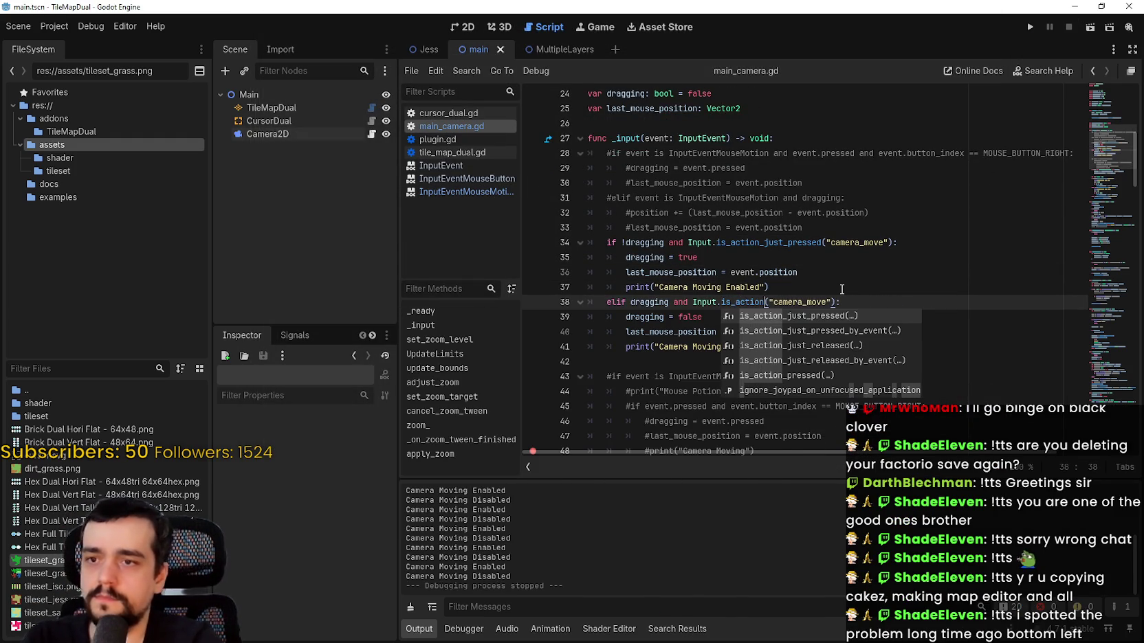
{"action": "key", "text": "Down"}
{"action": "key", "text": "Down"}
{"action": "key", "text": "Return"}
{"action": "key", "text": "ctrl+s"}
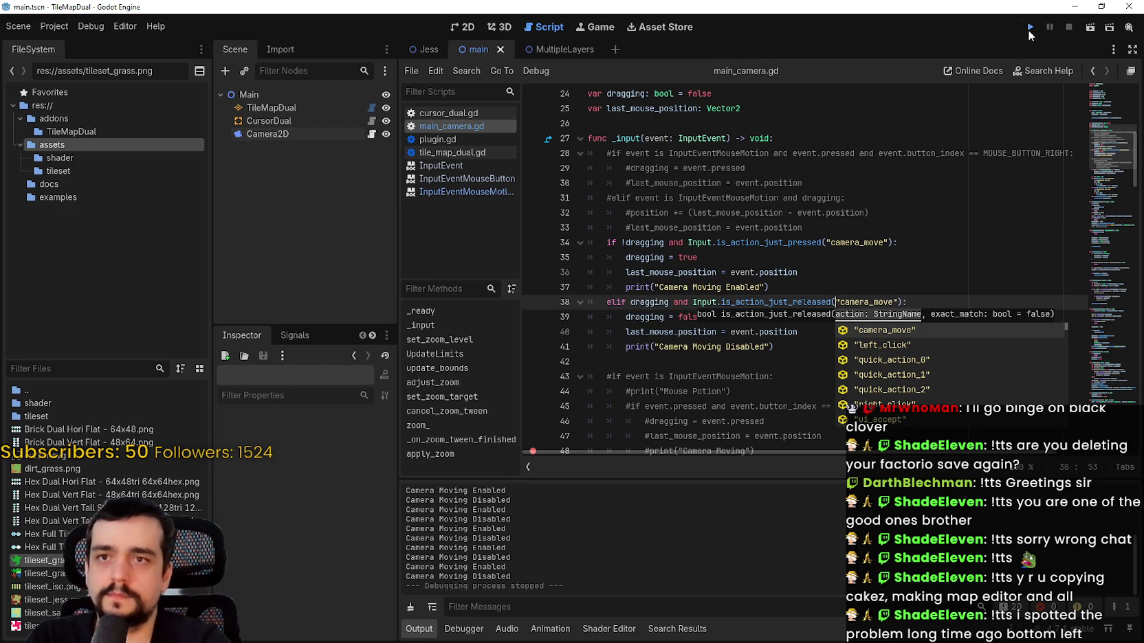
{"action": "left_click", "coordinate": [1029, 29]}
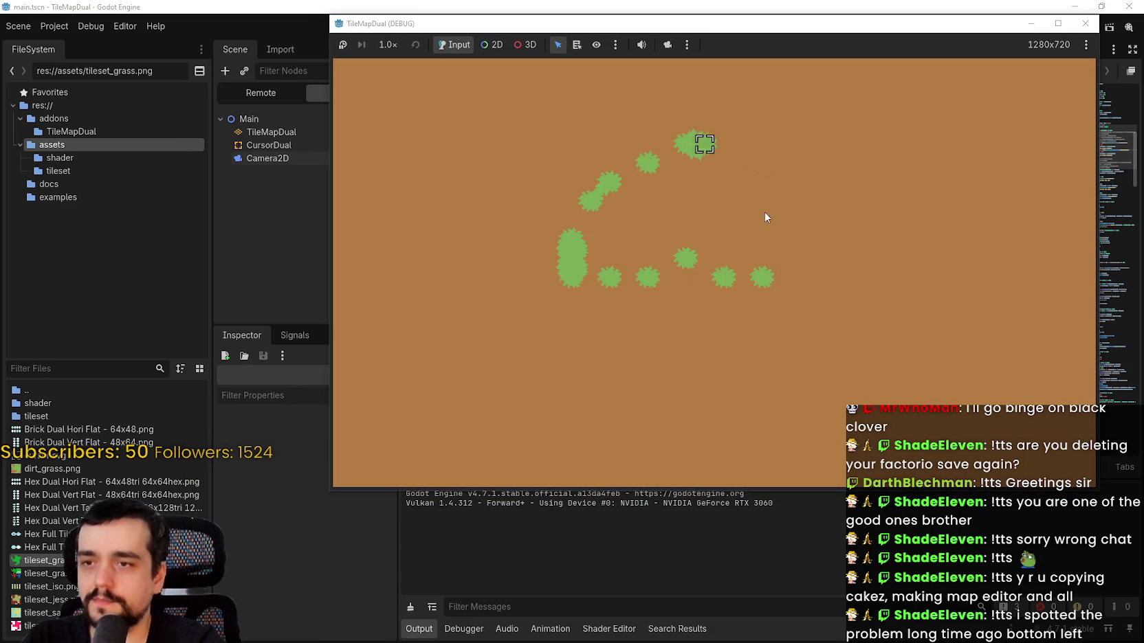
- Drag repeatedly in the running game to pan the camera around the grass and dirt map
{"action": "mouse_move", "coordinate": [735, 314]}
{"action": "left_mouse_down"}
{"action": "mouse_move", "coordinate": [751, 333]}
{"action": "mouse_move", "coordinate": [727, 344]}
{"action": "mouse_move", "coordinate": [708, 334]}
{"action": "left_mouse_up"}
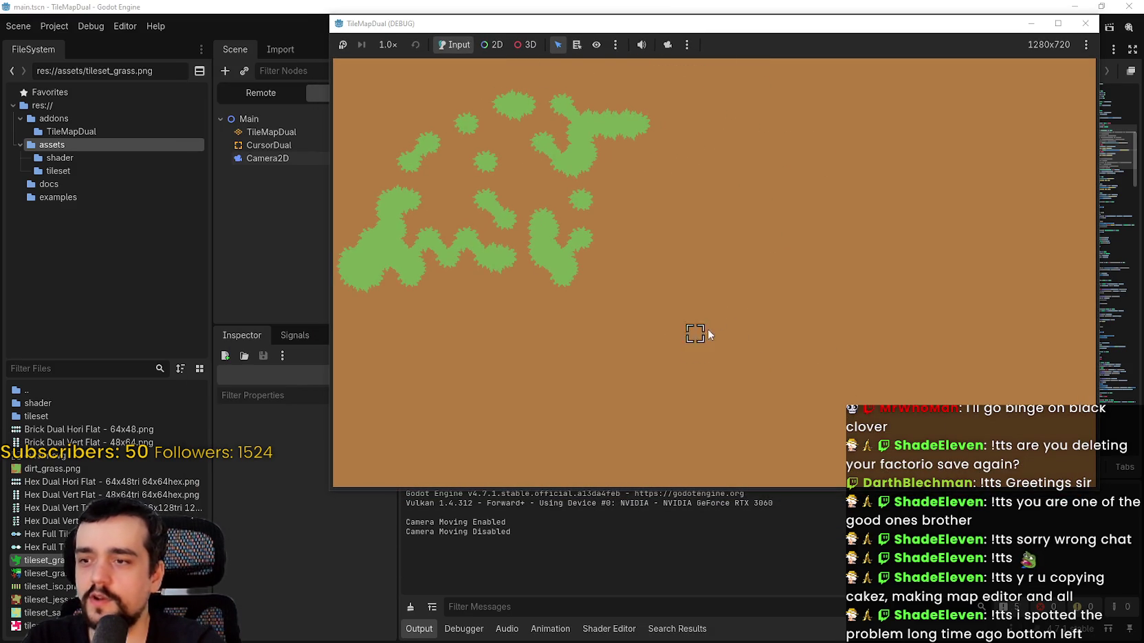
{"action": "left_click_drag", "start_coordinate": [803, 265], "coordinate": [770, 275]}
{"action": "mouse_move", "coordinate": [702, 280]}
{"action": "left_mouse_down"}
{"action": "mouse_move", "coordinate": [687, 330]}
{"action": "mouse_move", "coordinate": [697, 350]}
{"action": "left_mouse_up"}
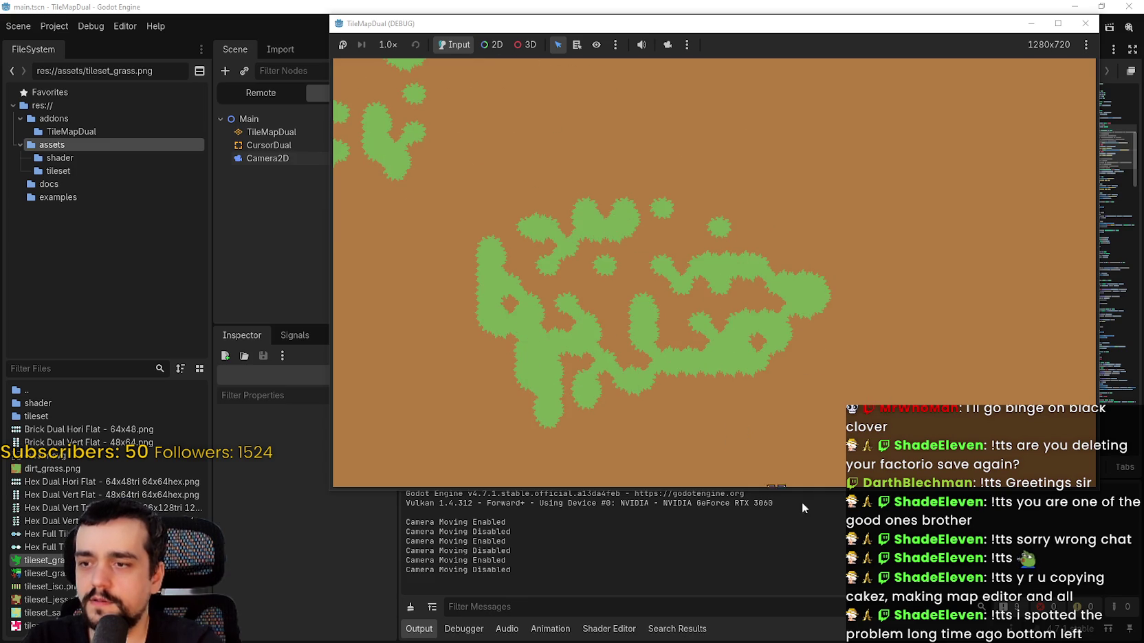
{"action": "left_click_drag", "start_coordinate": [782, 440], "coordinate": [703, 340]}
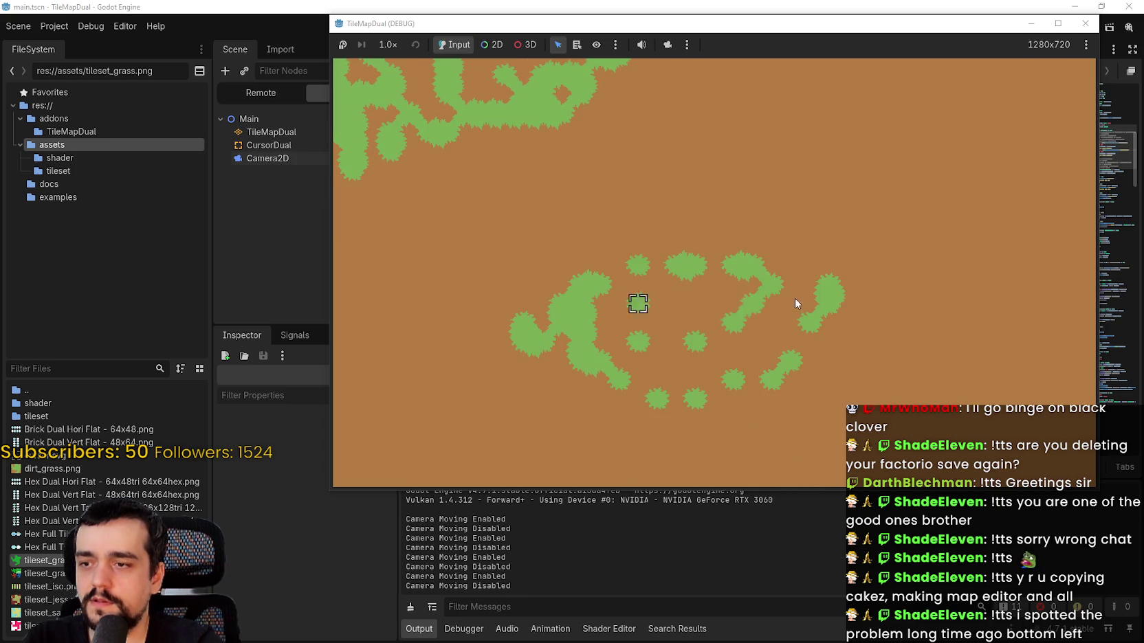
{"action": "left_click", "coordinate": [717, 237]}
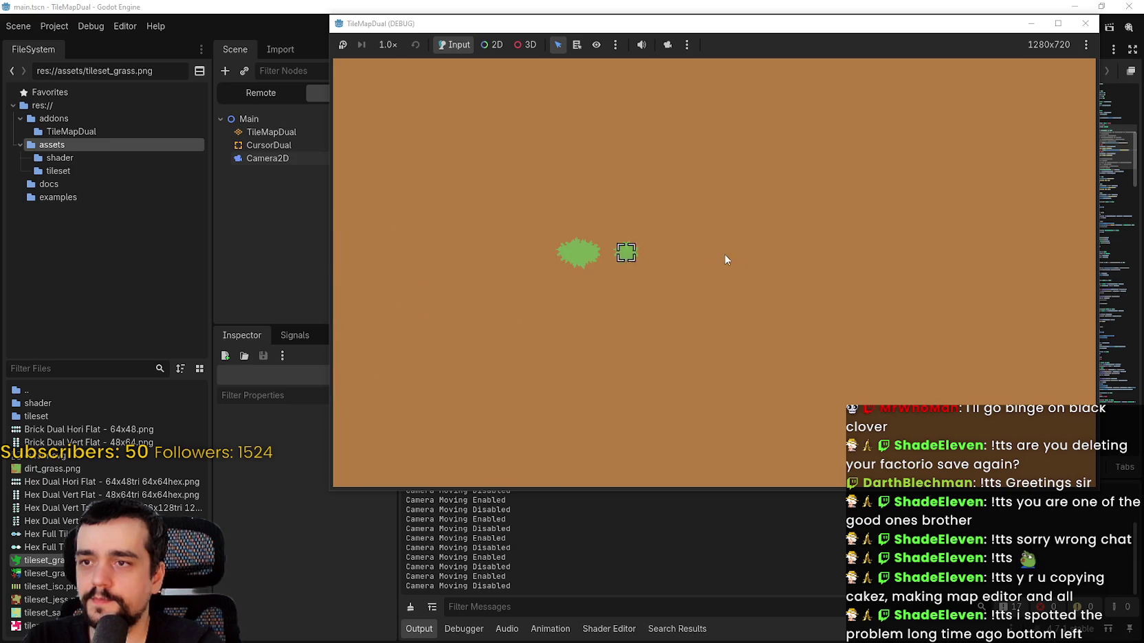
{"action": "left_click_drag", "start_coordinate": [724, 258], "coordinate": [617, 352]}
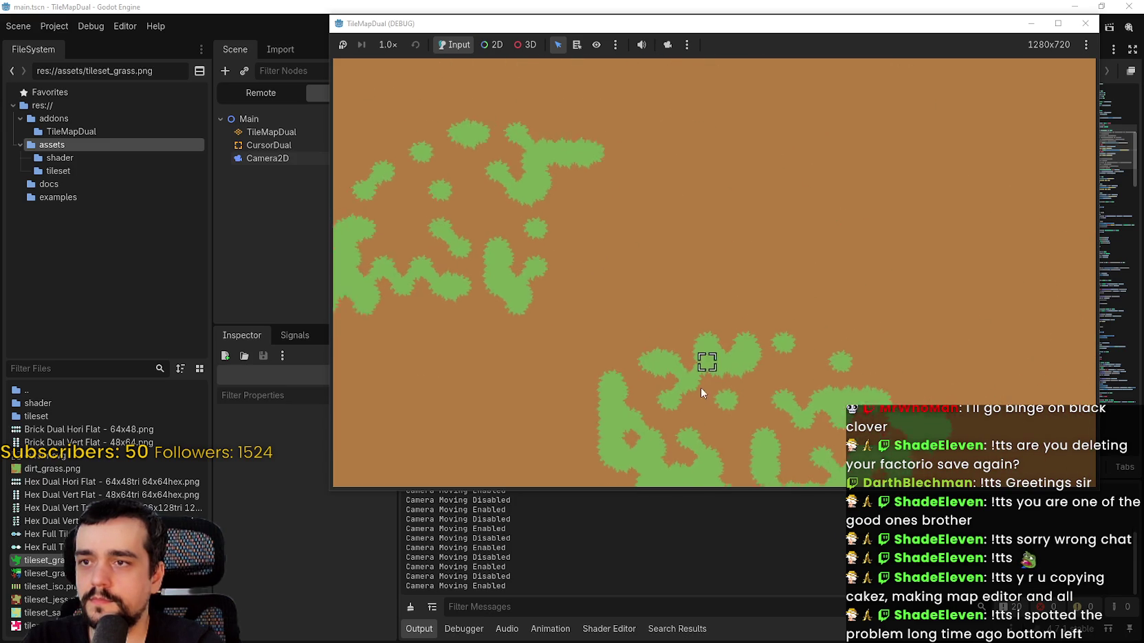
{"action": "mouse_move", "coordinate": [701, 387]}
{"action": "left_mouse_down"}
{"action": "mouse_move", "coordinate": [552, 231]}
{"action": "mouse_move", "coordinate": [685, 281]}
{"action": "mouse_move", "coordinate": [670, 99]}
{"action": "mouse_move", "coordinate": [649, 348]}
{"action": "mouse_move", "coordinate": [674, 212]}
{"action": "mouse_move", "coordinate": [551, 361]}
{"action": "mouse_move", "coordinate": [684, 255]}
{"action": "mouse_move", "coordinate": [567, 390]}
{"action": "mouse_move", "coordinate": [818, 391]}
{"action": "mouse_move", "coordinate": [675, 326]}
{"action": "mouse_move", "coordinate": [955, 393]}
{"action": "mouse_move", "coordinate": [539, 314]}
{"action": "left_mouse_up"}
- Zoom the game view in and out with the mouse wheel, shifting the view between zoom steps
{"action": "scroll", "coordinate": [620, 312], "scroll_direction": "up", "scroll_amount": 5}
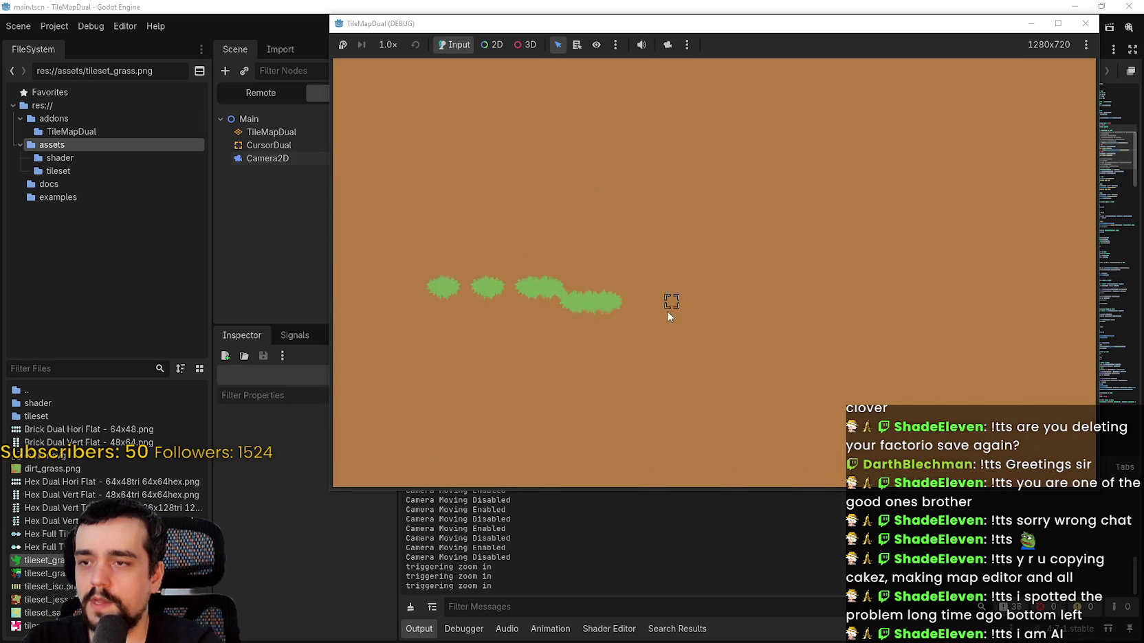
{"action": "scroll", "coordinate": [906, 313], "scroll_direction": "up", "scroll_amount": 1}
{"action": "scroll", "coordinate": [906, 312], "scroll_direction": "down", "scroll_amount": 1}
{"action": "left_click", "coordinate": [953, 277]}
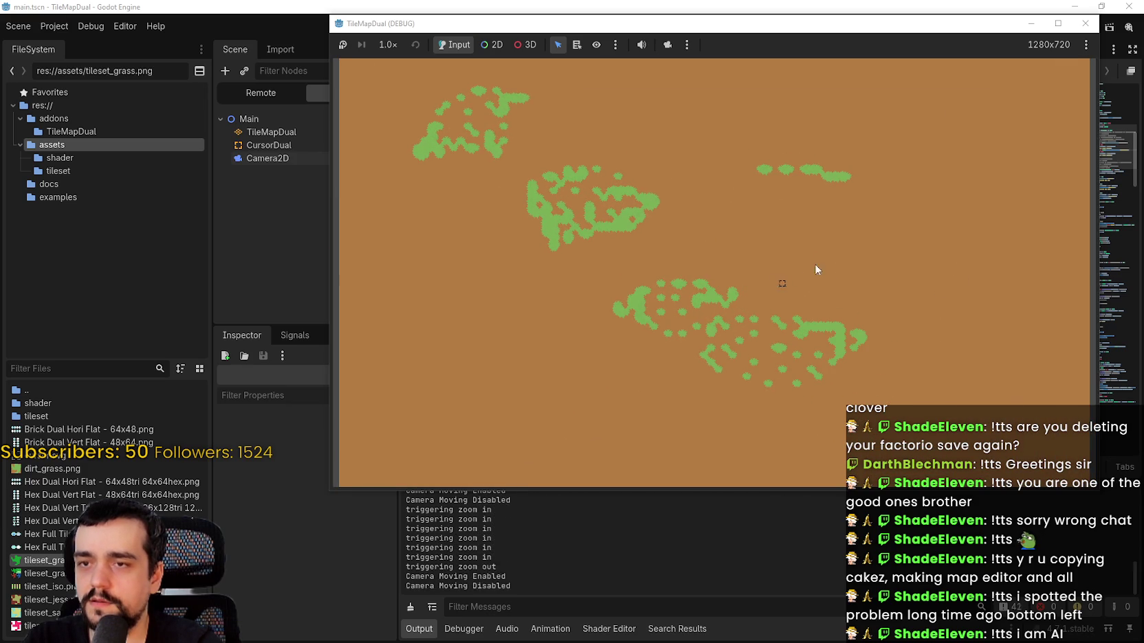
{"action": "scroll", "coordinate": [880, 236], "scroll_direction": "down", "scroll_amount": 1}
{"action": "left_click", "coordinate": [848, 254]}
{"action": "scroll", "coordinate": [852, 253], "scroll_direction": "down", "scroll_amount": 1}
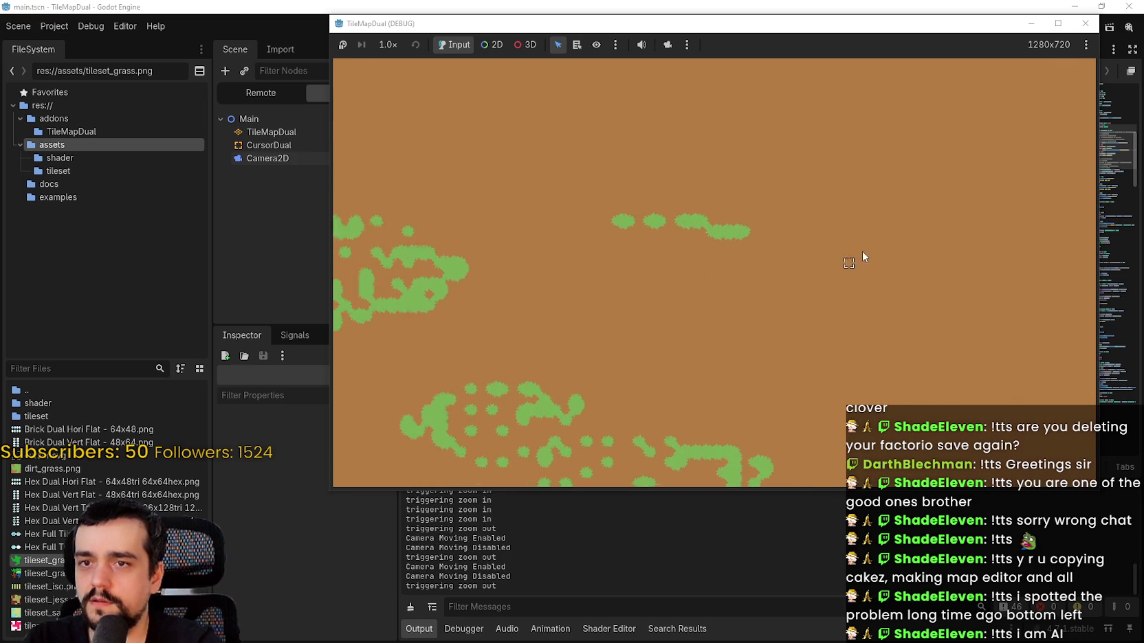
{"action": "left_click", "coordinate": [942, 245]}
{"action": "scroll", "coordinate": [864, 255], "scroll_direction": "down", "scroll_amount": 1}
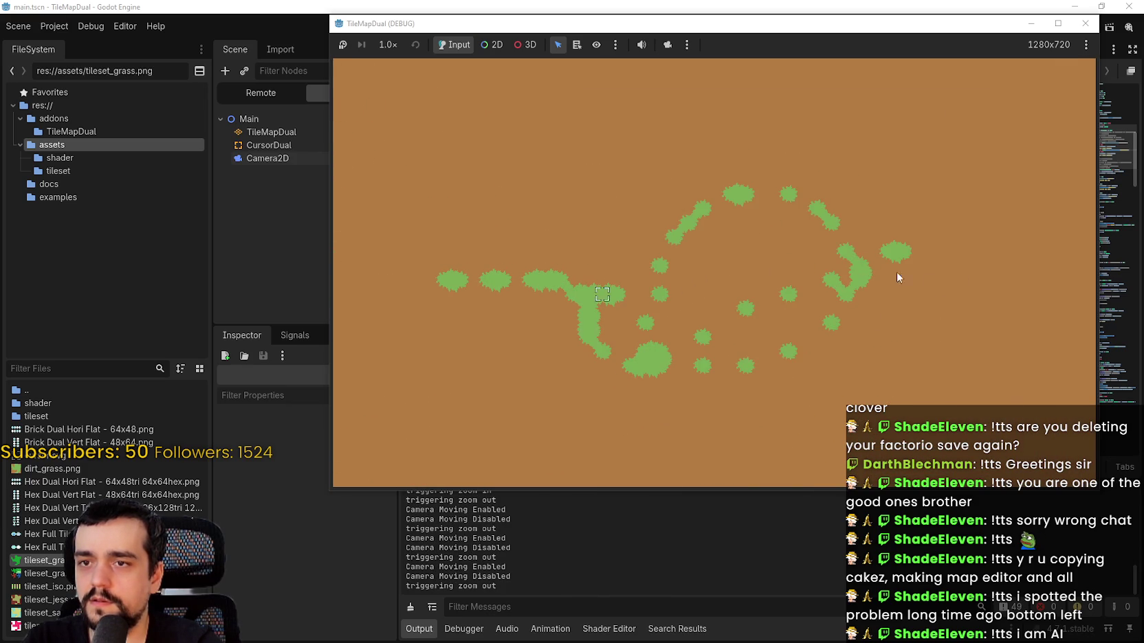
{"action": "scroll", "coordinate": [690, 262], "scroll_direction": "down", "scroll_amount": 1}
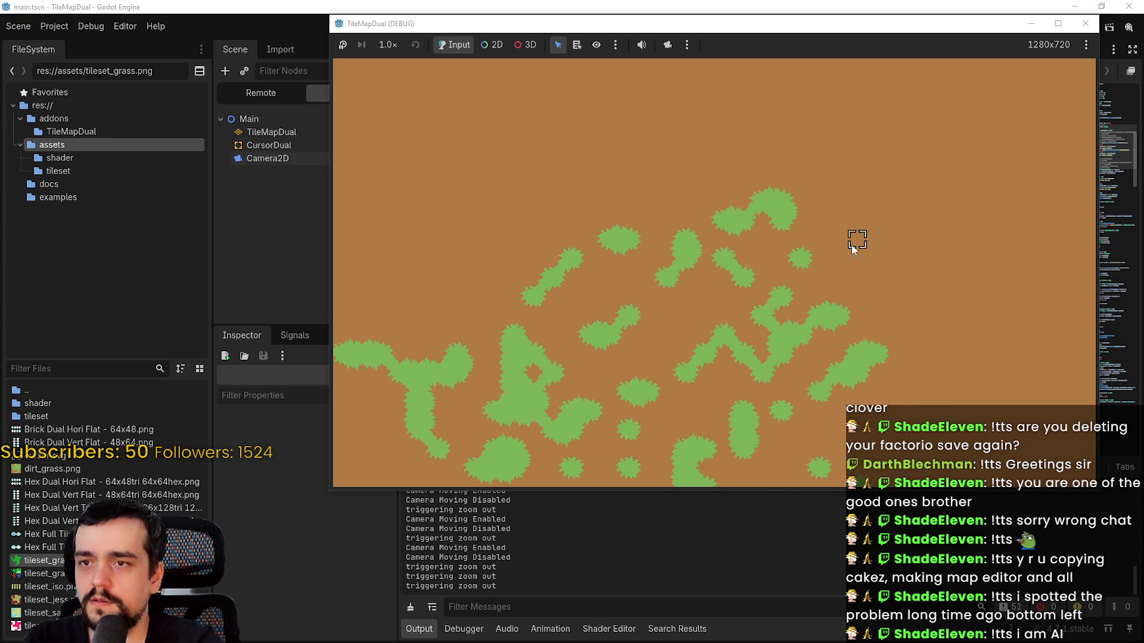
{"action": "left_click", "coordinate": [693, 246]}
{"action": "scroll", "coordinate": [715, 207], "scroll_direction": "down", "scroll_amount": 1}
{"action": "scroll", "coordinate": [738, 172], "scroll_direction": "up", "scroll_amount": 1}
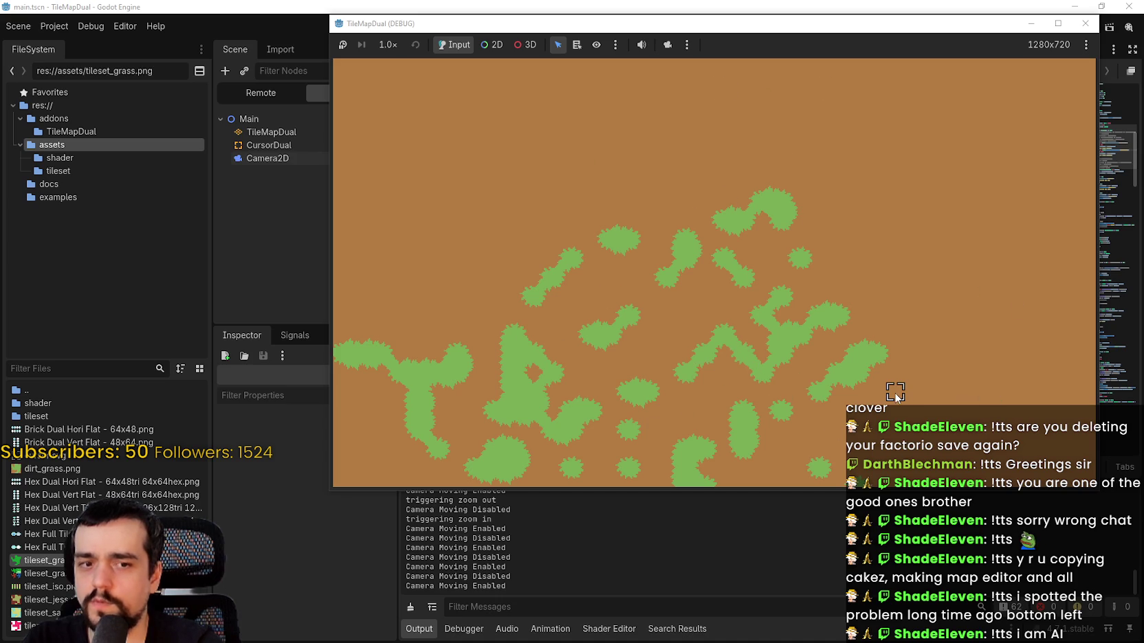
- Pan across the map in several directions, then bring main_camera.gd back in front
{"action": "mouse_move", "coordinate": [671, 352]}
{"action": "left_mouse_down"}
{"action": "mouse_move", "coordinate": [796, 257]}
{"action": "mouse_move", "coordinate": [703, 141]}
{"action": "mouse_move", "coordinate": [608, 375]}
{"action": "mouse_move", "coordinate": [735, 171]}
{"action": "left_mouse_up"}
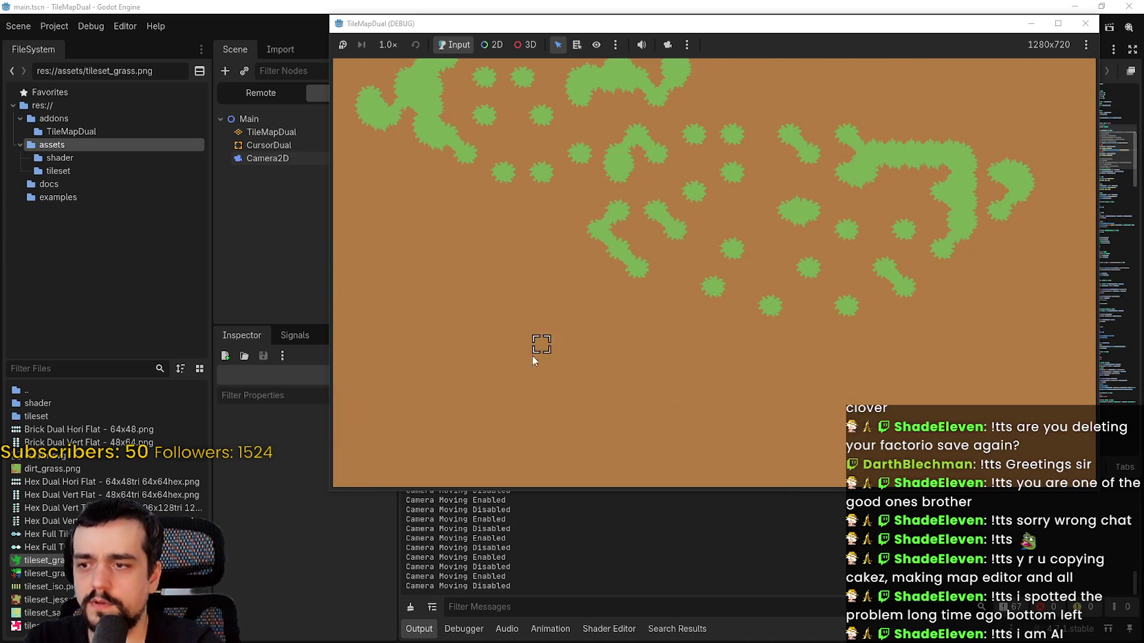
{"action": "mouse_move", "coordinate": [576, 321]}
{"action": "left_mouse_down"}
{"action": "mouse_move", "coordinate": [967, 354]}
{"action": "mouse_move", "coordinate": [673, 426]}
{"action": "mouse_move", "coordinate": [862, 212]}
{"action": "mouse_move", "coordinate": [756, 385]}
{"action": "mouse_move", "coordinate": [602, 493]}
{"action": "mouse_move", "coordinate": [741, 375]}
{"action": "mouse_move", "coordinate": [746, 222]}
{"action": "mouse_move", "coordinate": [732, 271]}
{"action": "left_mouse_up"}
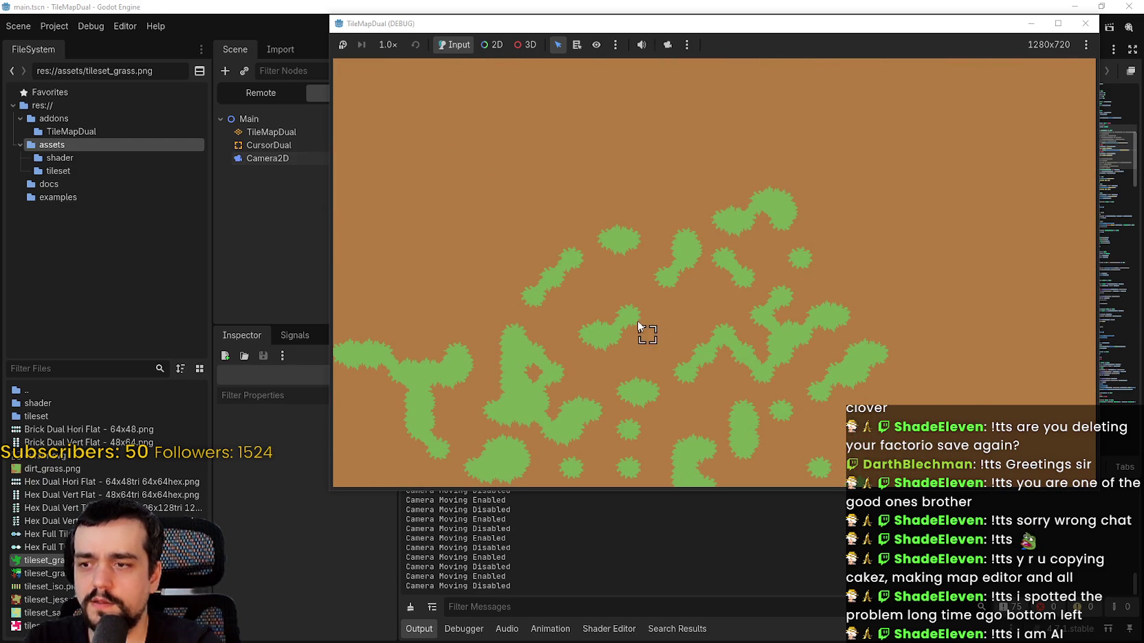
{"action": "mouse_move", "coordinate": [865, 182]}
{"action": "left_mouse_down"}
{"action": "mouse_move", "coordinate": [599, 361]}
{"action": "mouse_move", "coordinate": [941, 275]}
{"action": "mouse_move", "coordinate": [527, 304]}
{"action": "mouse_move", "coordinate": [591, 104]}
{"action": "mouse_move", "coordinate": [657, 358]}
{"action": "mouse_move", "coordinate": [1044, 225]}
{"action": "mouse_move", "coordinate": [775, 255]}
{"action": "left_mouse_up"}
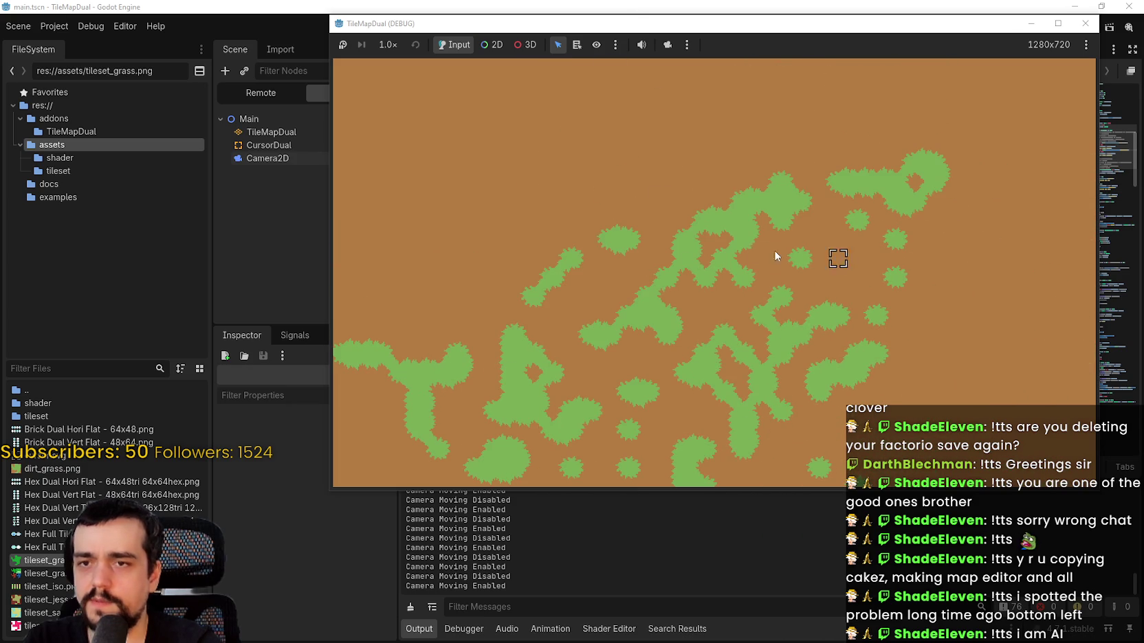
{"action": "mouse_move", "coordinate": [380, 391]}
{"action": "left_mouse_down"}
{"action": "mouse_move", "coordinate": [372, 428]}
{"action": "mouse_move", "coordinate": [912, 199]}
{"action": "mouse_move", "coordinate": [744, 287]}
{"action": "left_mouse_up"}
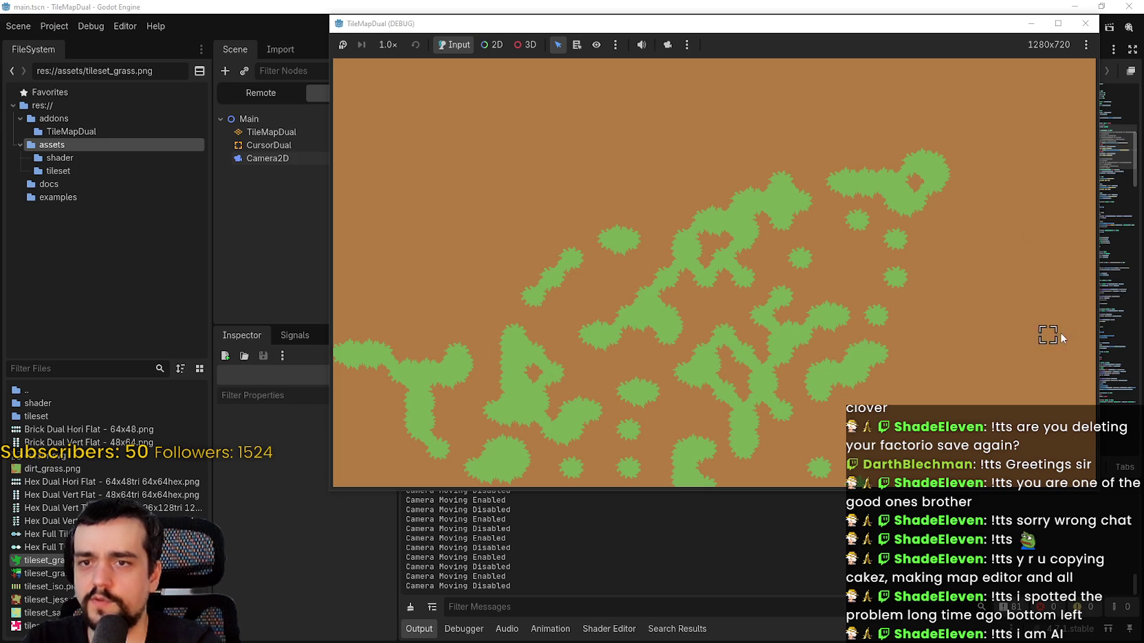
{"action": "left_click", "coordinate": [920, 5]}
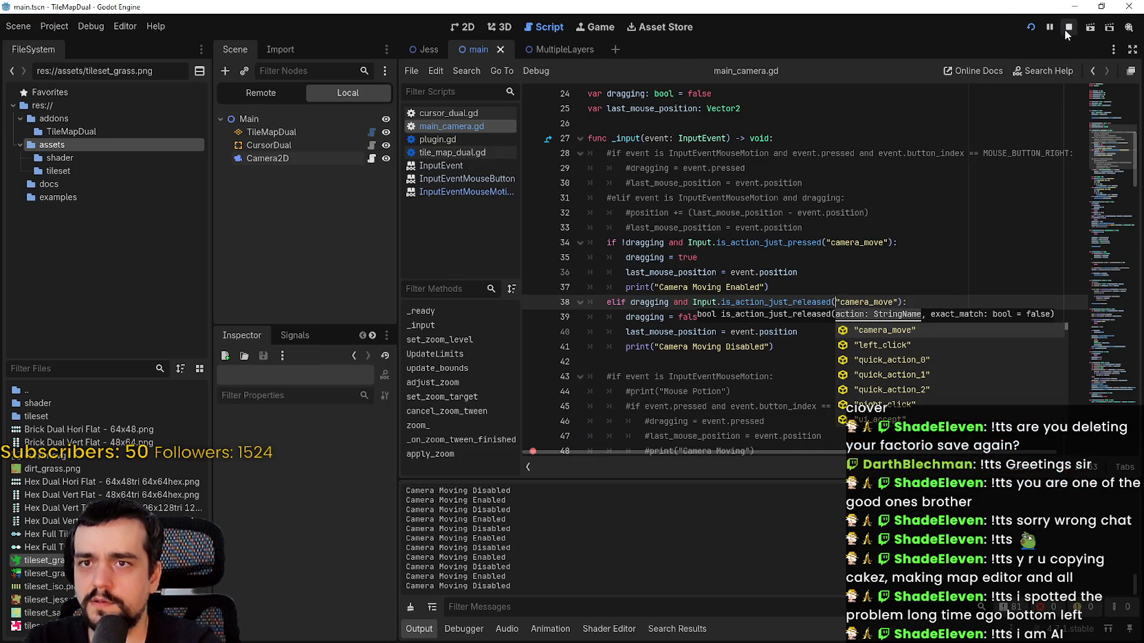
- Stop the game and comment out line 40's last_mouse_position = event.position reset with #
{"action": "left_click", "coordinate": [1068, 28]}
{"action": "left_click", "coordinate": [694, 301]}
{"action": "scroll", "coordinate": [756, 370], "scroll_direction": "down", "scroll_amount": 1}
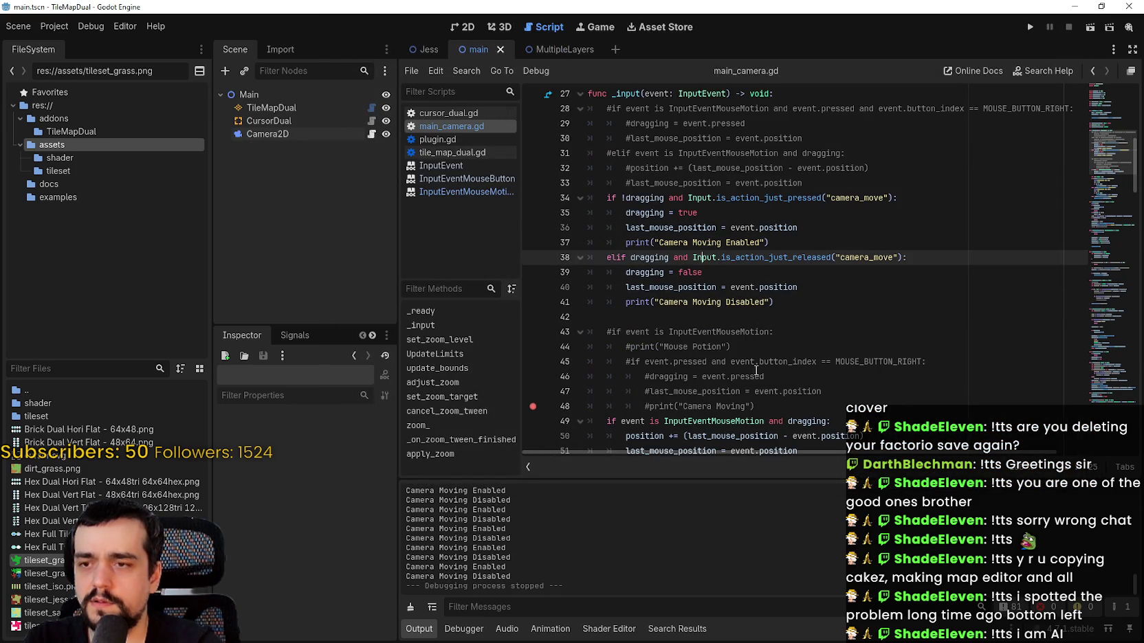
{"action": "scroll", "coordinate": [756, 370], "scroll_direction": "down", "scroll_amount": 1}
{"action": "left_click", "coordinate": [653, 390]}
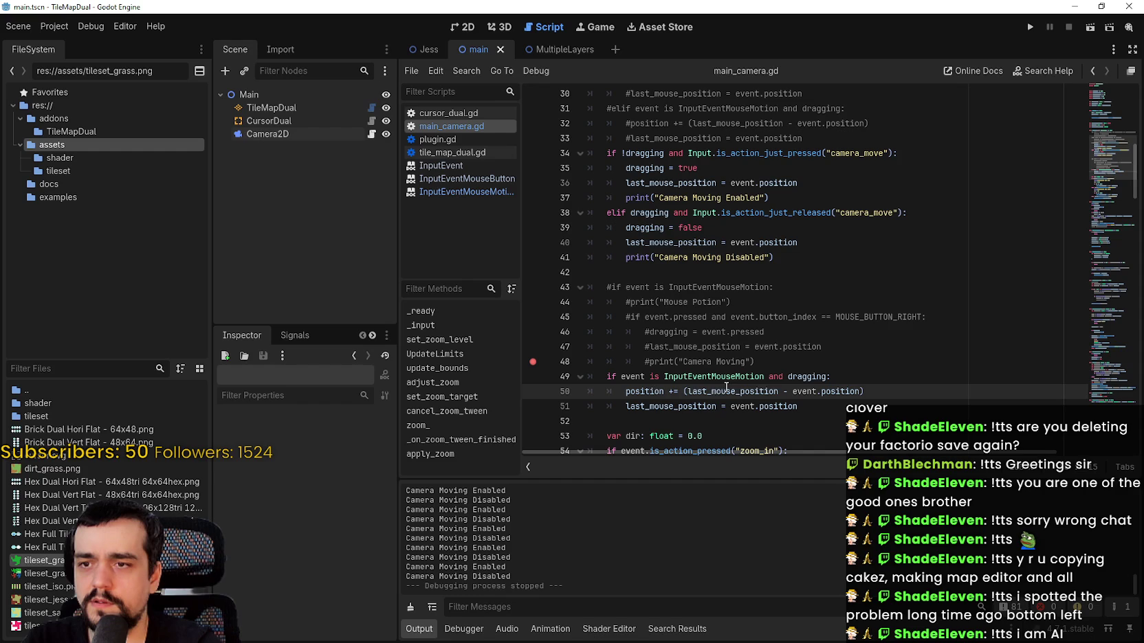
{"action": "double_click", "coordinate": [726, 389]}
{"action": "scroll", "coordinate": [733, 215], "scroll_direction": "up", "scroll_amount": 1}
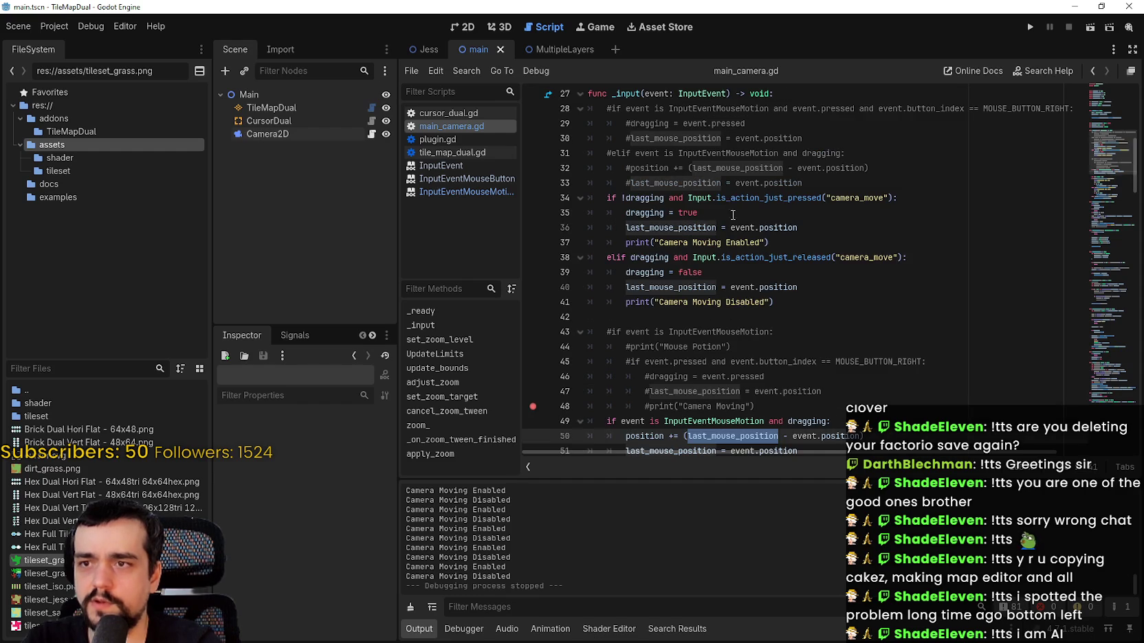
{"action": "left_click", "coordinate": [626, 287]}
{"action": "type", "text": "#"}
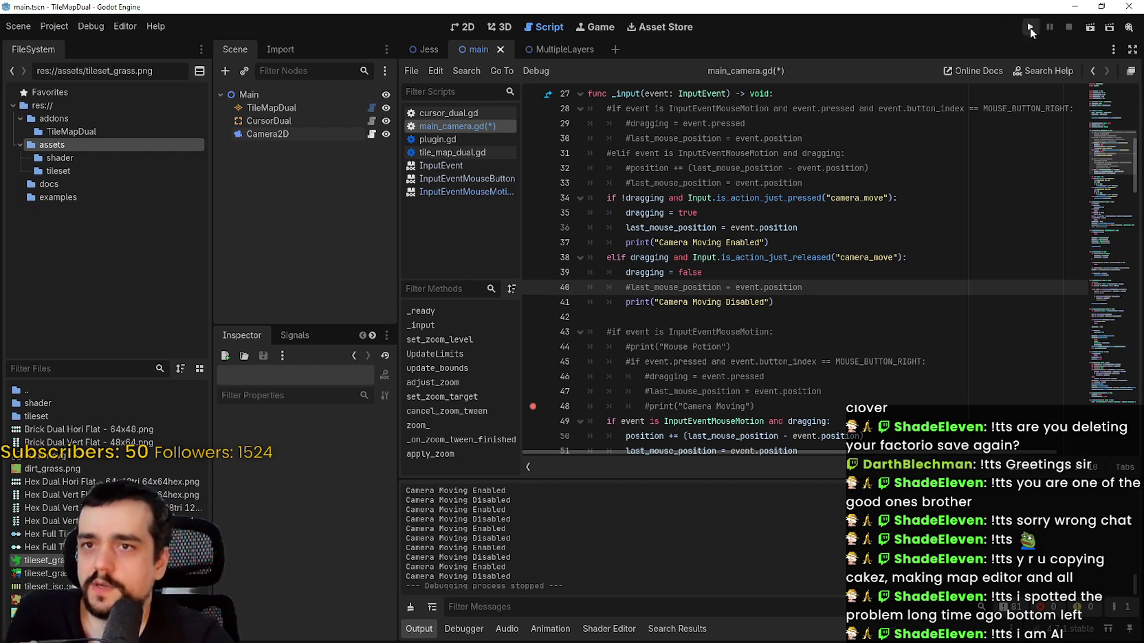
- Relaunch the game and pan the camera back and forth across the grass patches
{"action": "left_click", "coordinate": [1030, 28]}
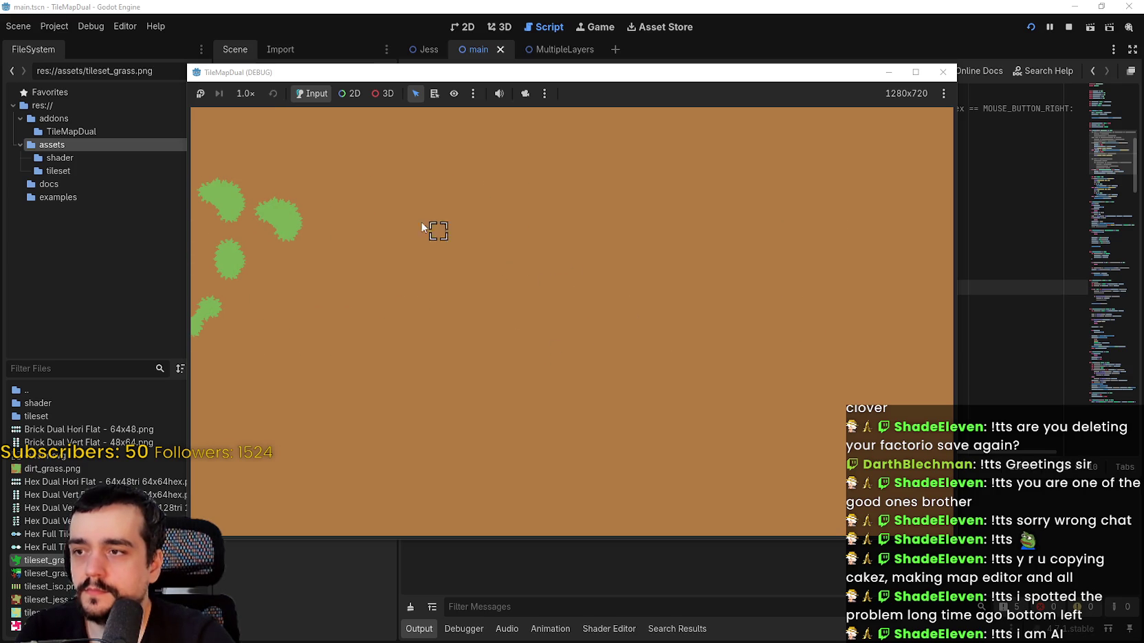
{"action": "right_click", "coordinate": [538, 438]}
{"action": "right_click", "coordinate": [640, 286]}
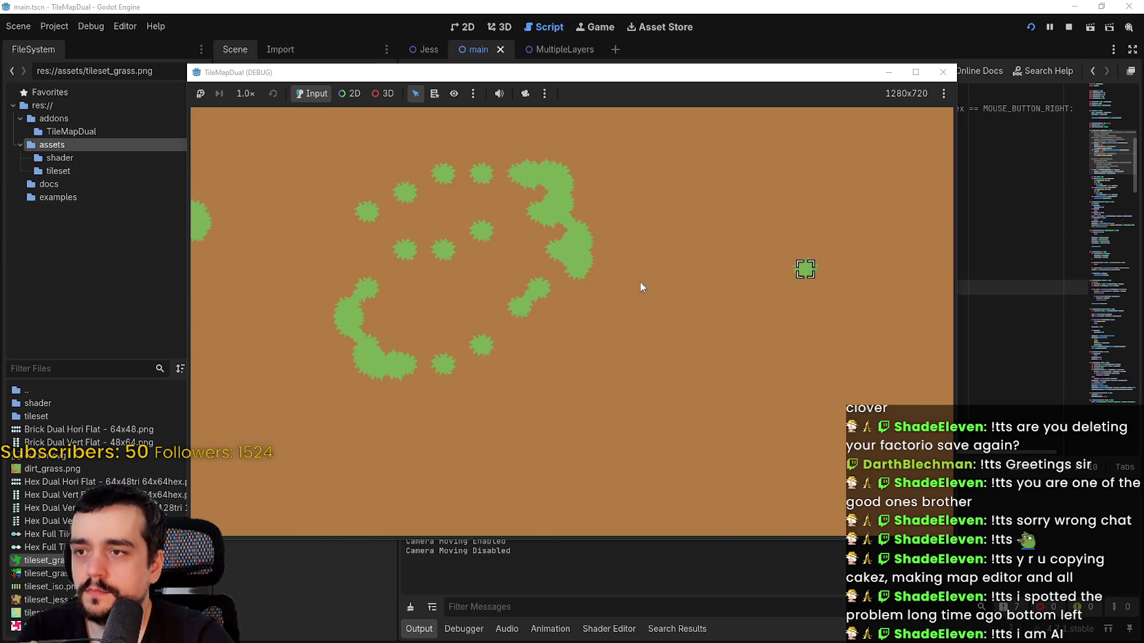
{"action": "right_click", "coordinate": [464, 321]}
{"action": "right_click", "coordinate": [464, 321]}
{"action": "right_click", "coordinate": [570, 303]}
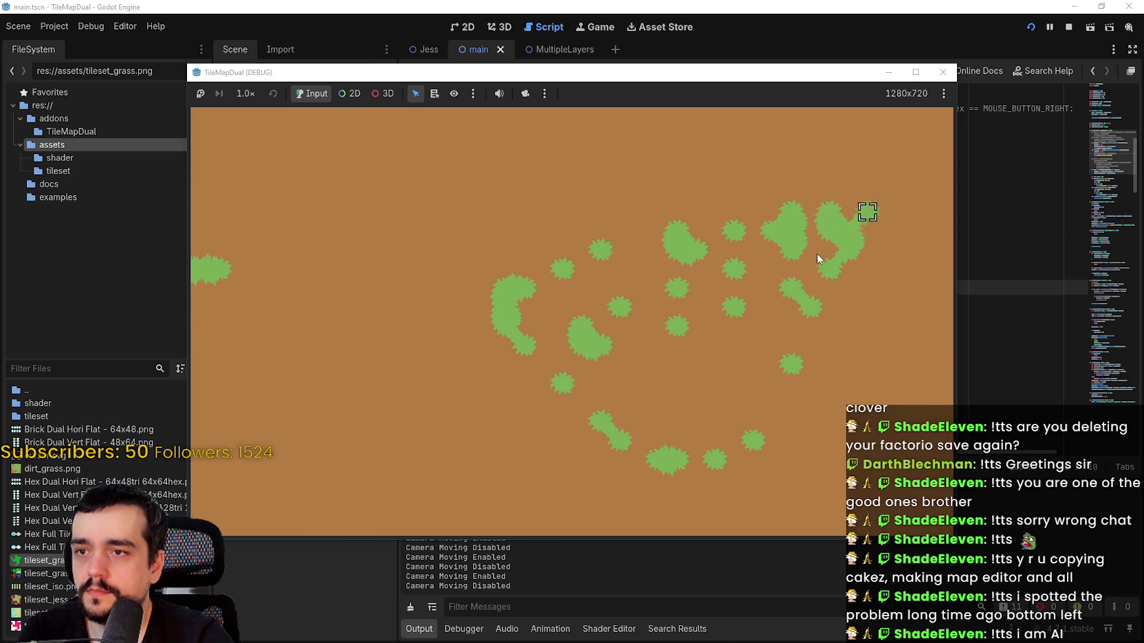
- Toggle camera movement on and off, pan right, and paint one grass tile into the blob's notch
{"action": "right_click", "coordinate": [618, 344]}
{"action": "right_click", "coordinate": [523, 379]}
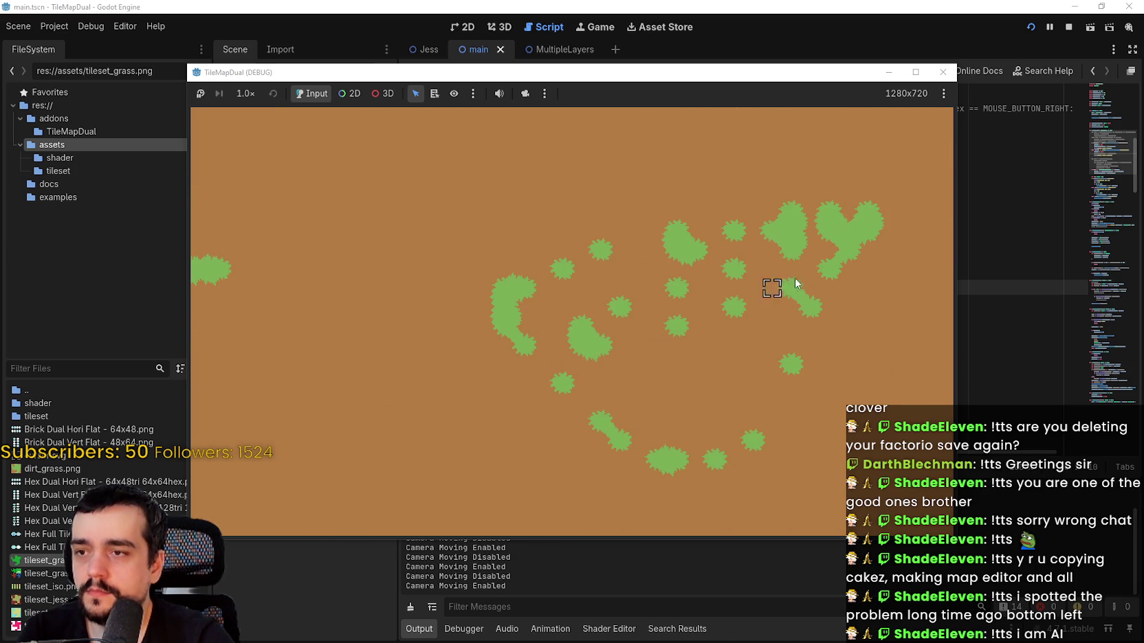
{"action": "right_click", "coordinate": [358, 426]}
{"action": "right_click", "coordinate": [396, 408]}
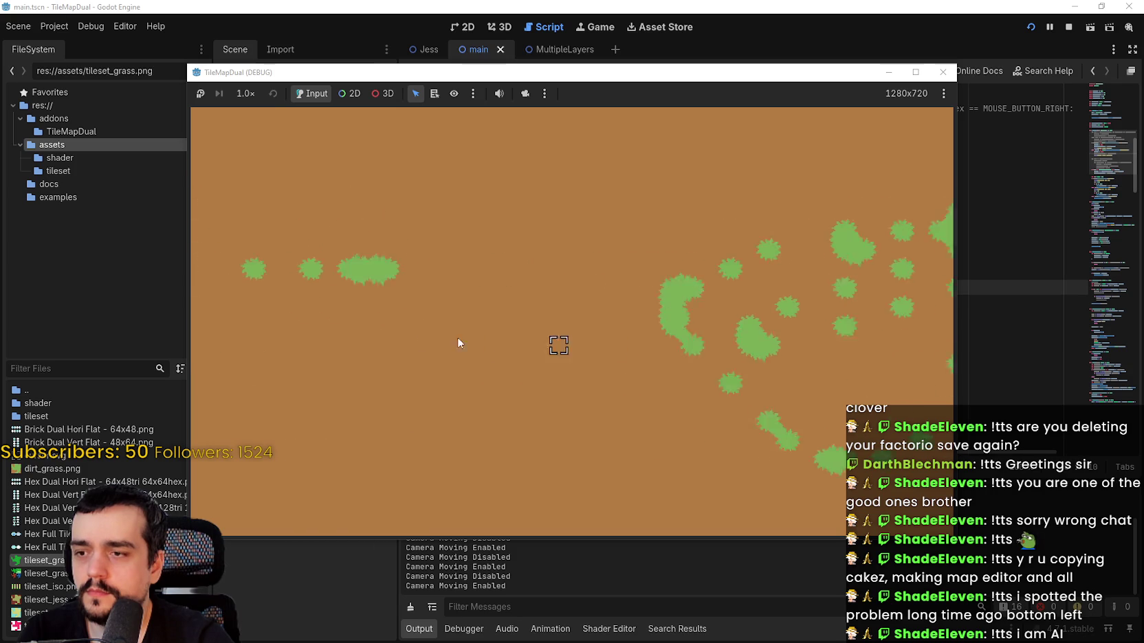
{"action": "right_click", "coordinate": [309, 350]}
{"action": "right_click", "coordinate": [332, 383]}
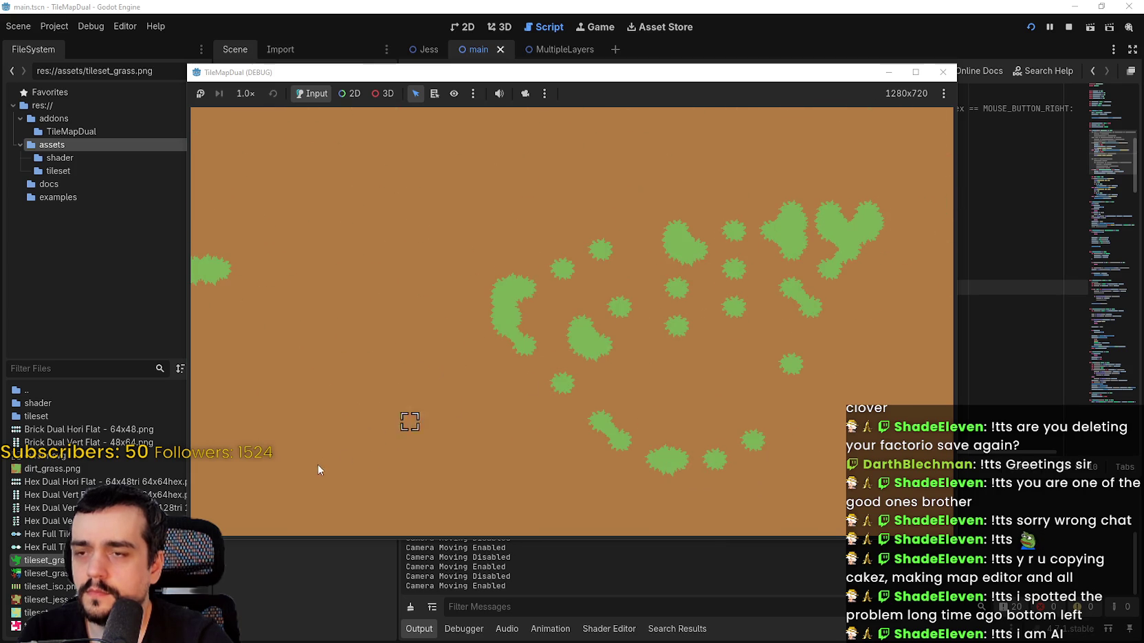
{"action": "left_click", "coordinate": [475, 344]}
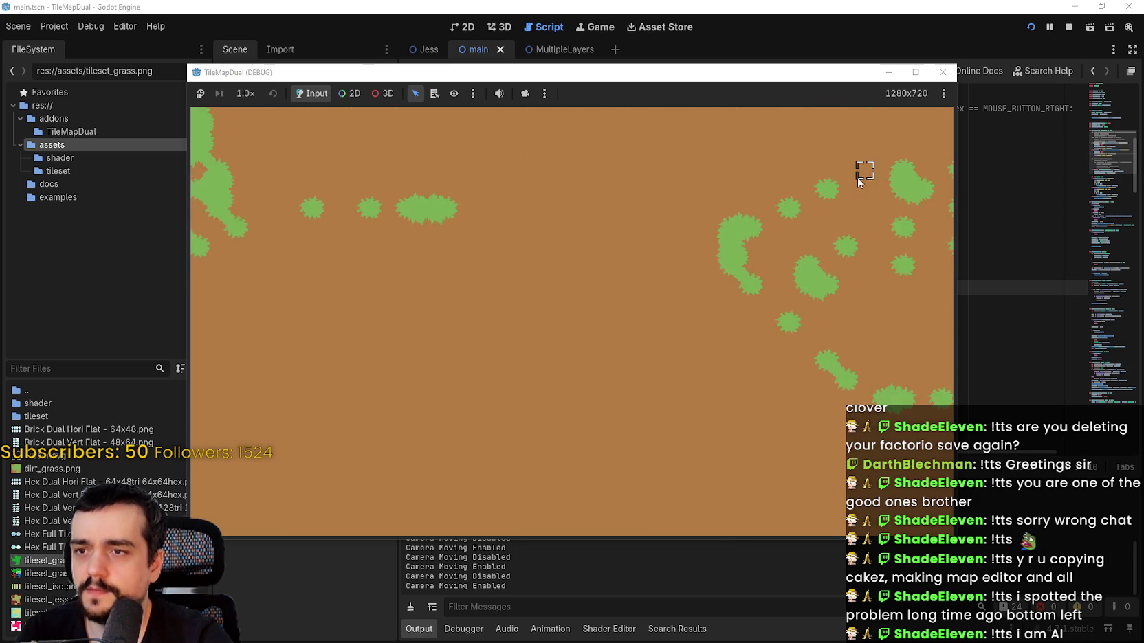
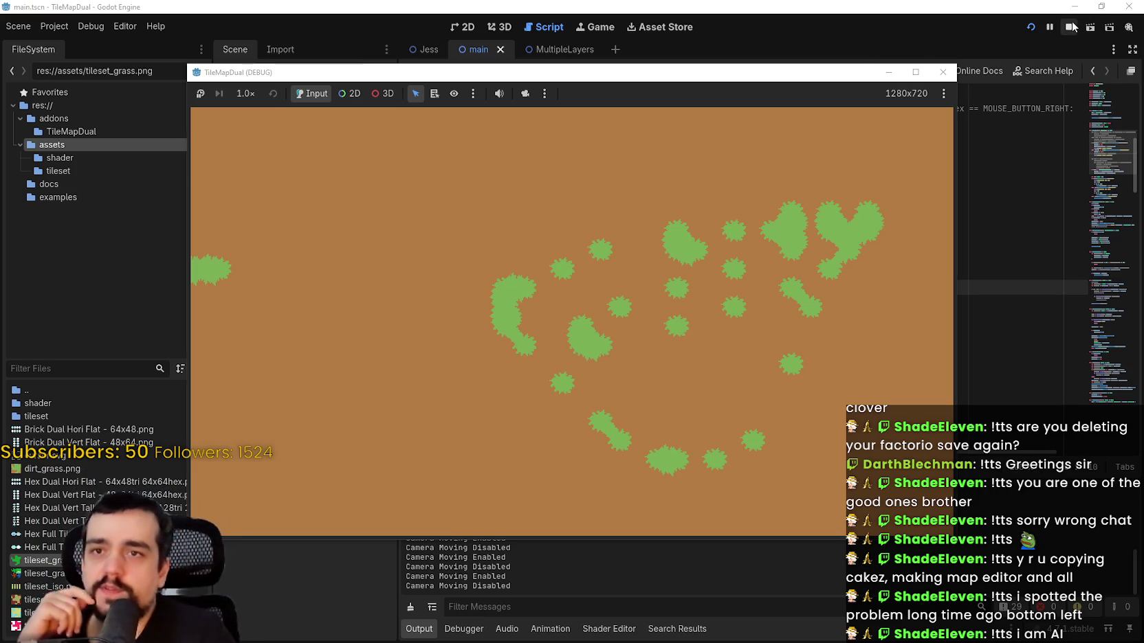
- Stop the running game and select event.position on line 36 of main_camera.gd
{"action": "key", "text": "F8"}
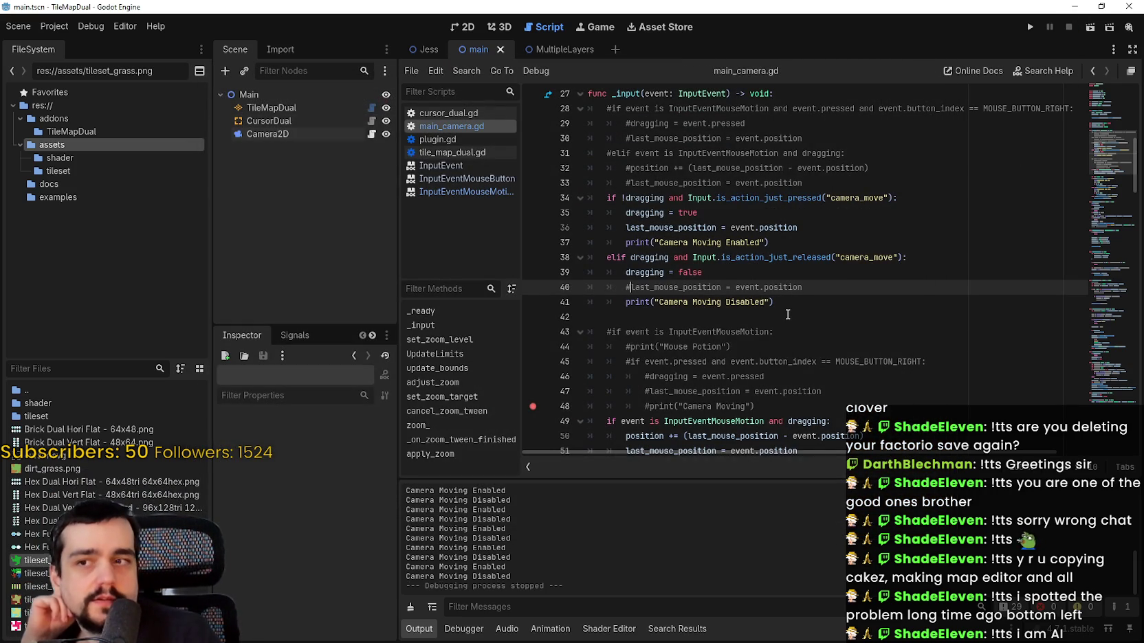
{"action": "scroll", "coordinate": [783, 302], "scroll_direction": "down", "scroll_amount": 1}
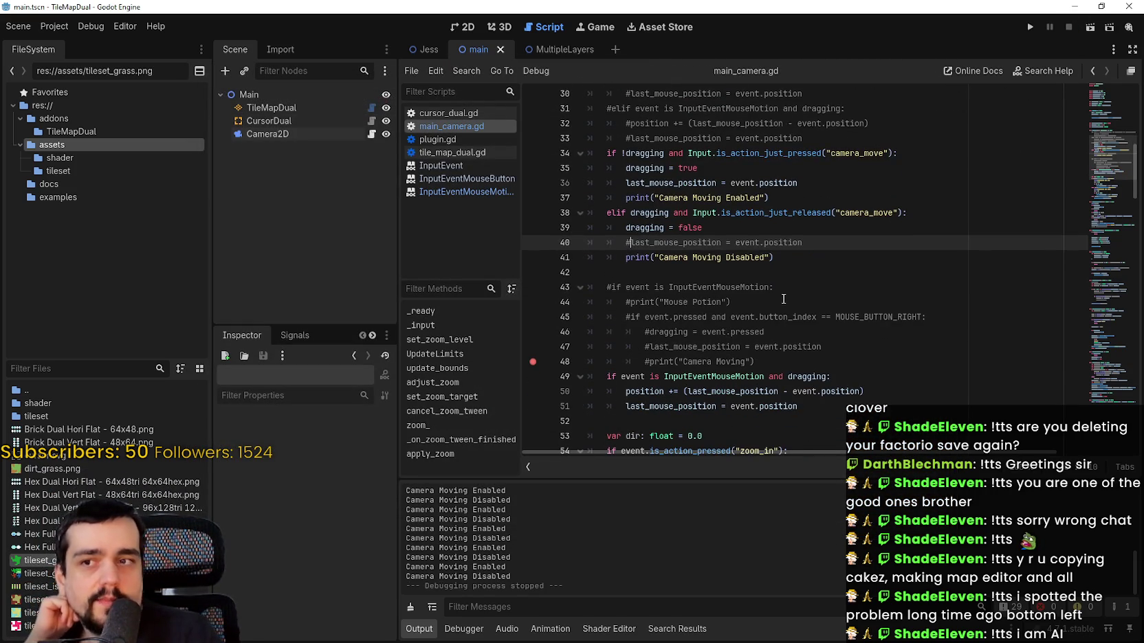
{"action": "left_click_drag", "start_coordinate": [798, 182], "coordinate": [730, 183]}
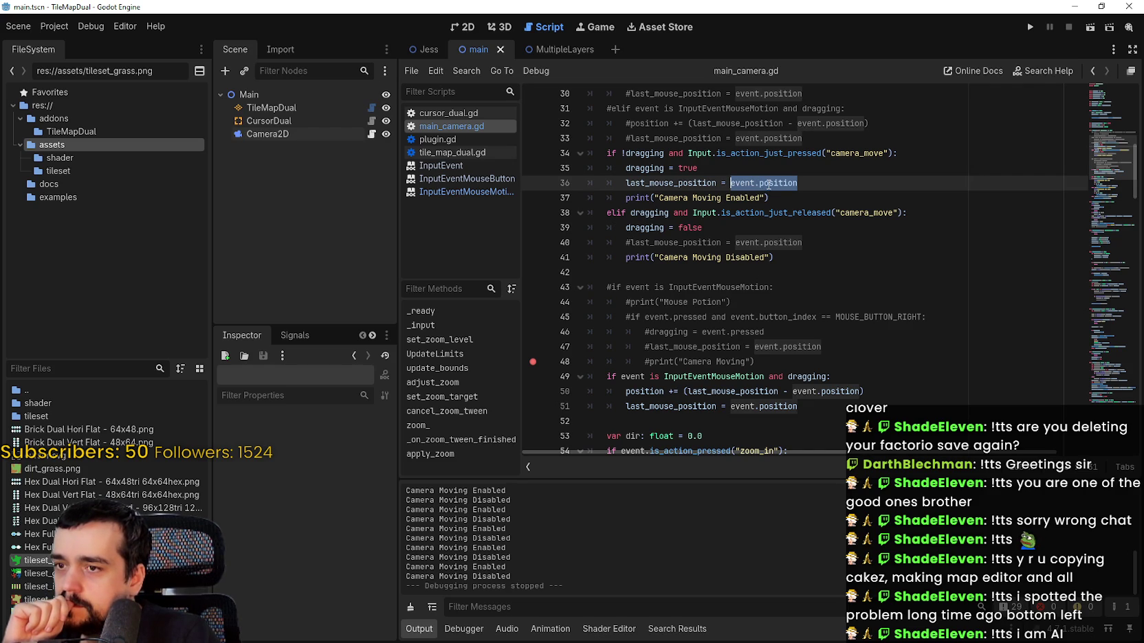
{"action": "left_click_drag", "start_coordinate": [798, 183], "coordinate": [731, 183]}
{"action": "key", "text": "ctrl+c"}
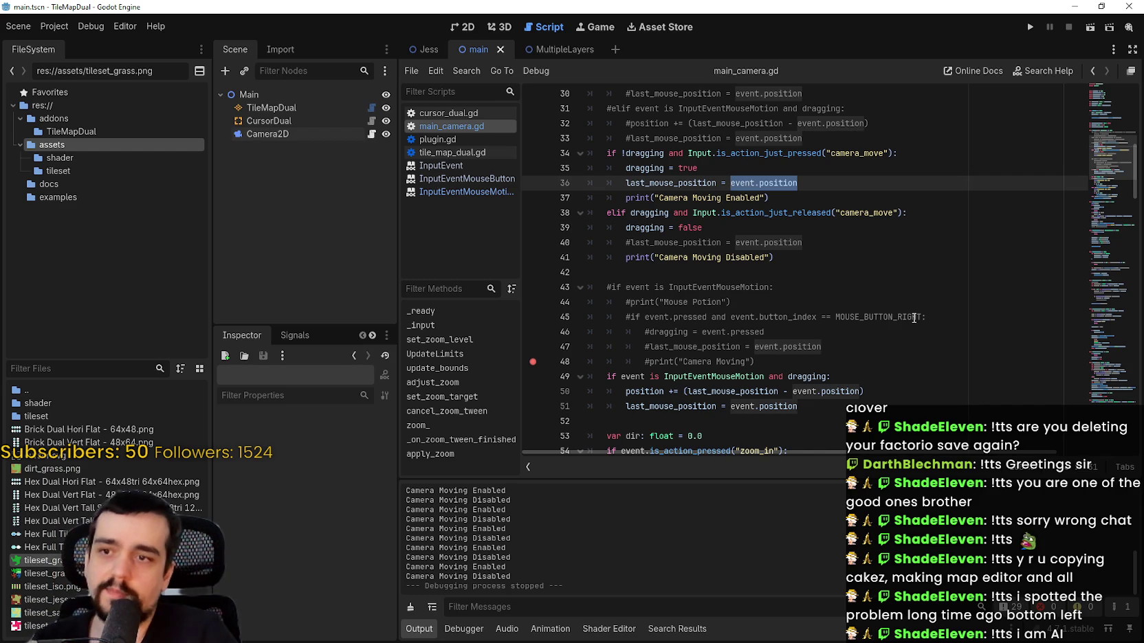
- Replace it with position so the camera records its own position, then run the game
{"action": "type", "text": "posito"}
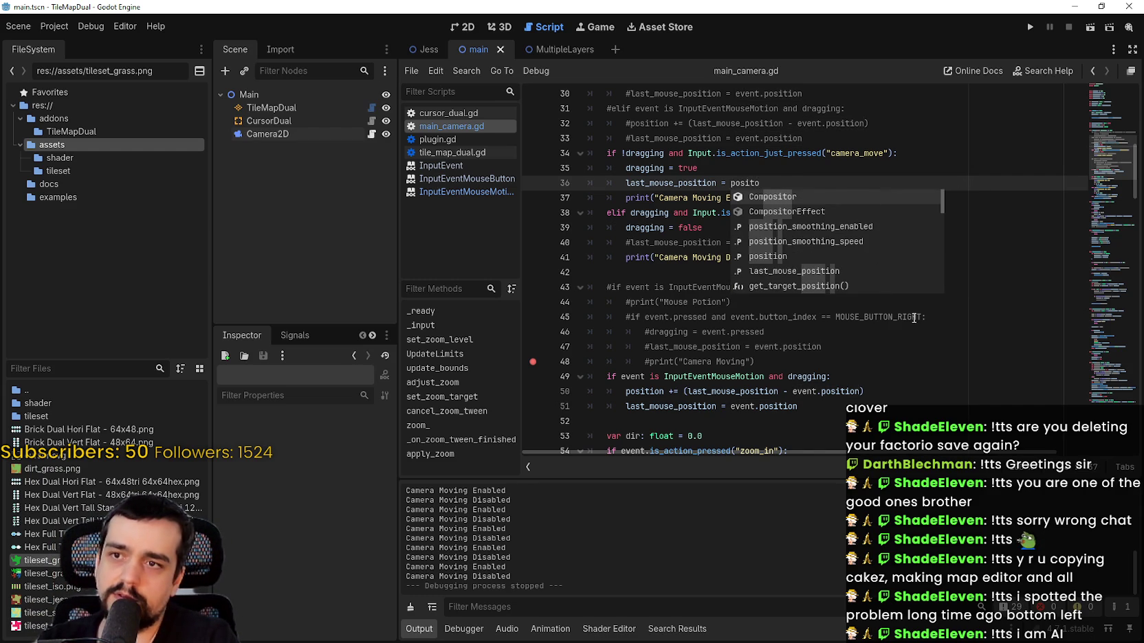
{"action": "key", "text": "BackSpace"}
{"action": "key", "text": "BackSpace"}
{"action": "key", "text": "BackSpace"}
{"action": "type", "text": "it"}
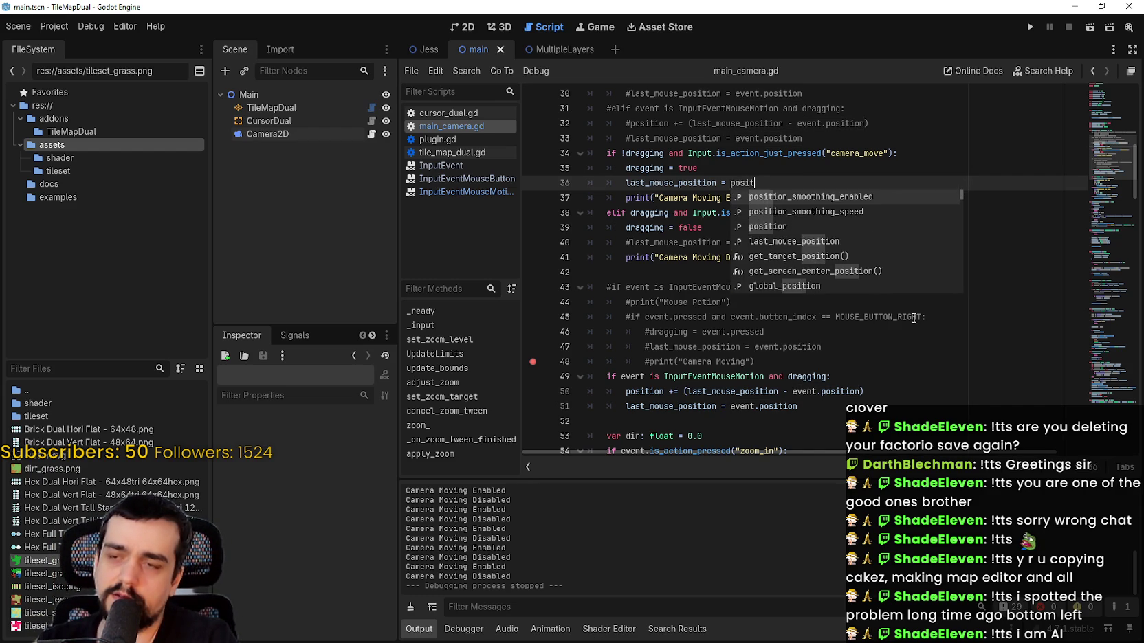
{"action": "key", "text": "BackSpace"}
{"action": "key", "text": "BackSpace"}
{"action": "key", "text": "BackSpace"}
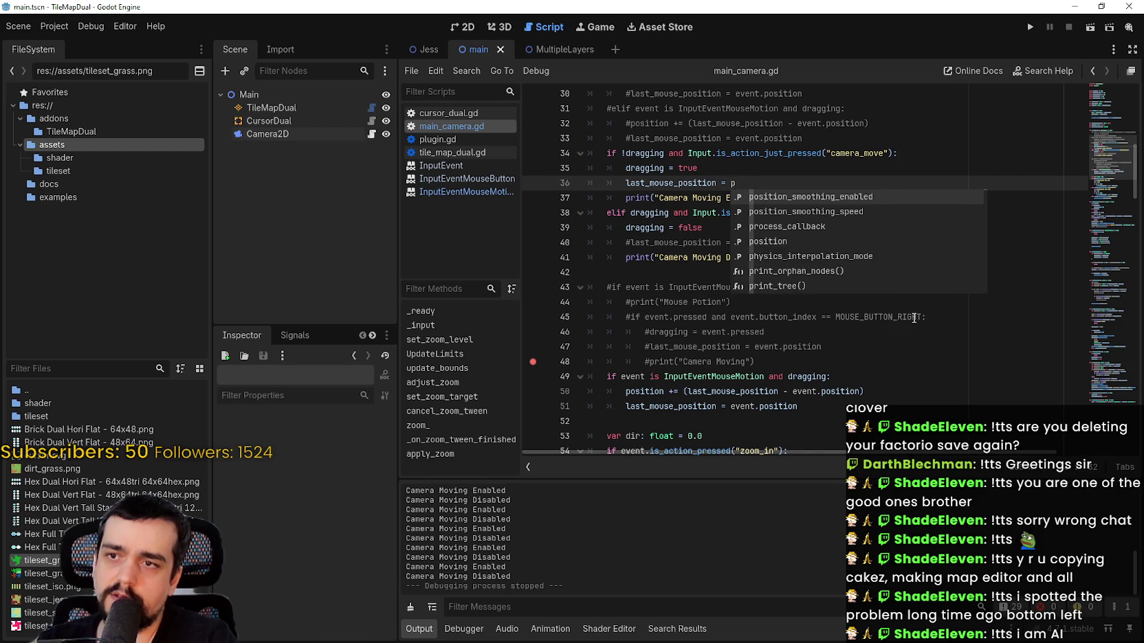
{"action": "type", "text": "osition"}
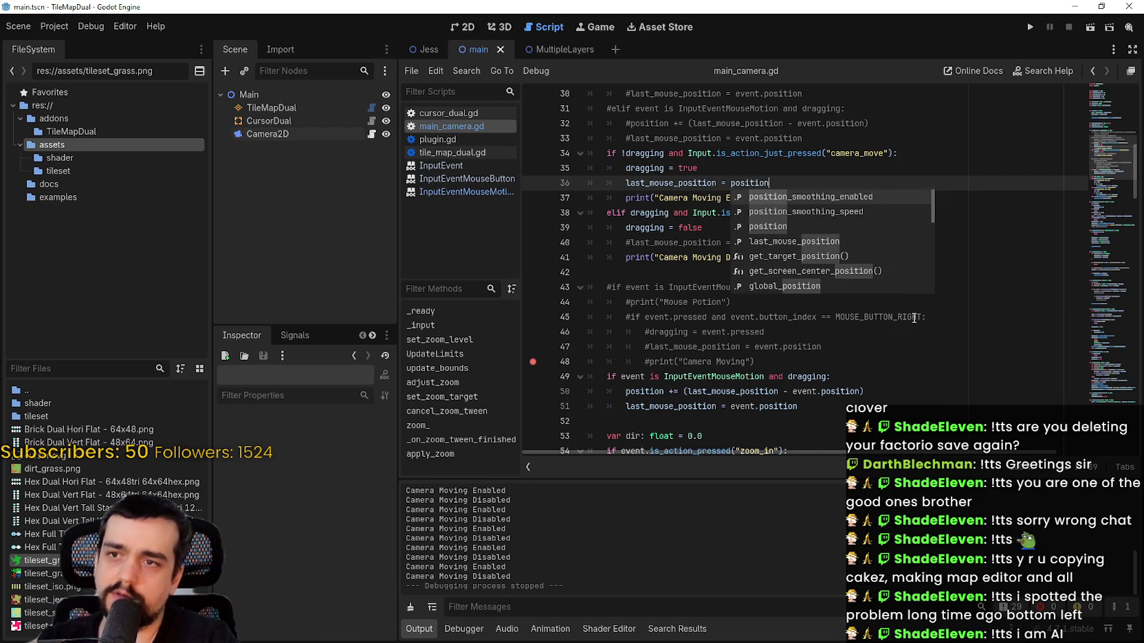
{"action": "left_click", "coordinate": [1029, 27]}
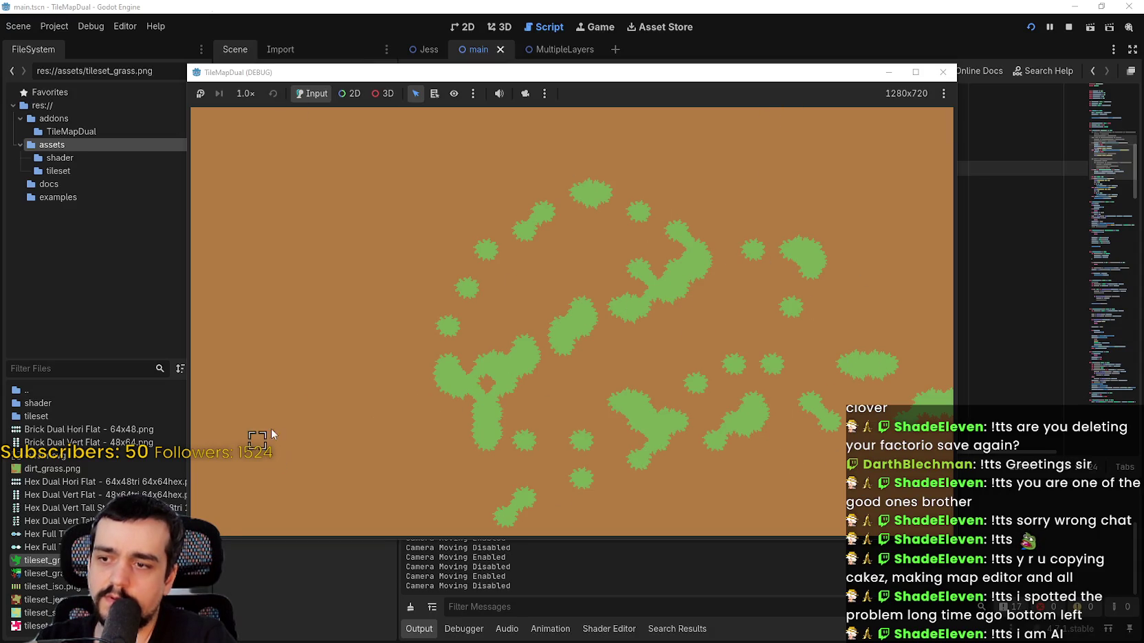
- Stop the game, paste event.position back over position on line 36, and return to the 2D view
{"action": "left_click", "coordinate": [1069, 27]}
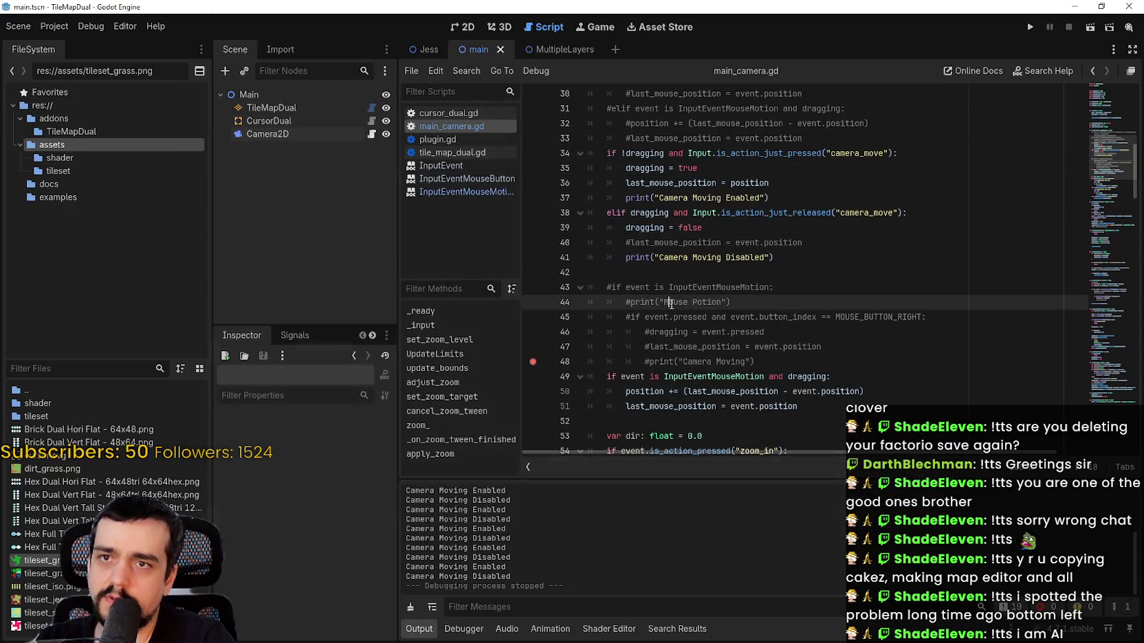
{"action": "double_click", "coordinate": [765, 182]}
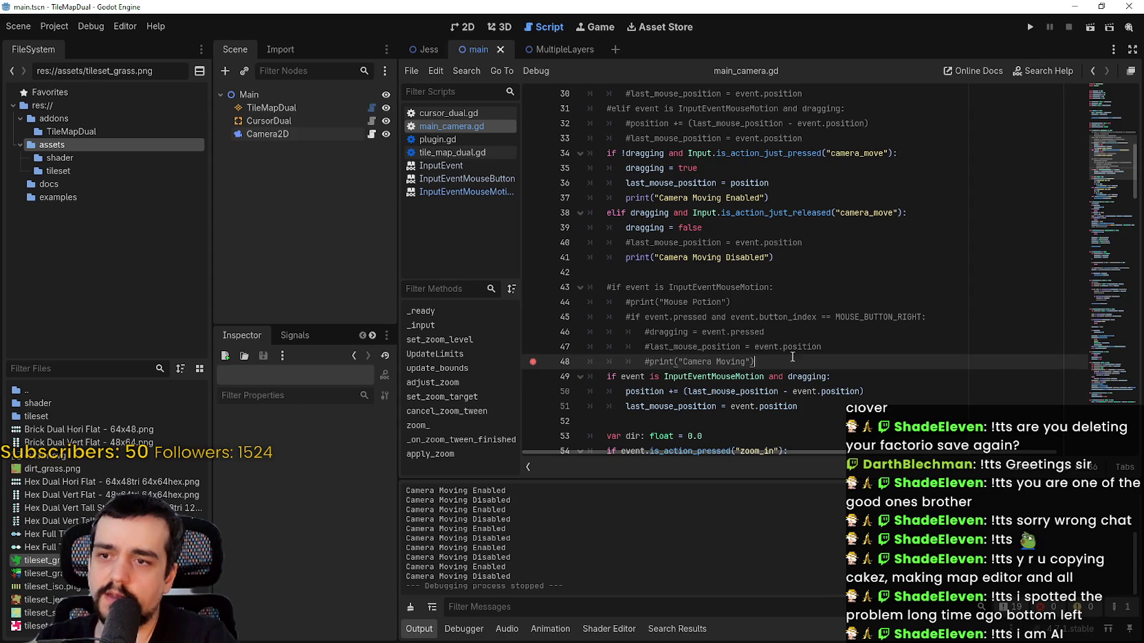
{"action": "left_click_drag", "start_coordinate": [821, 346], "coordinate": [754, 346]}
{"action": "left_click", "coordinate": [774, 242]}
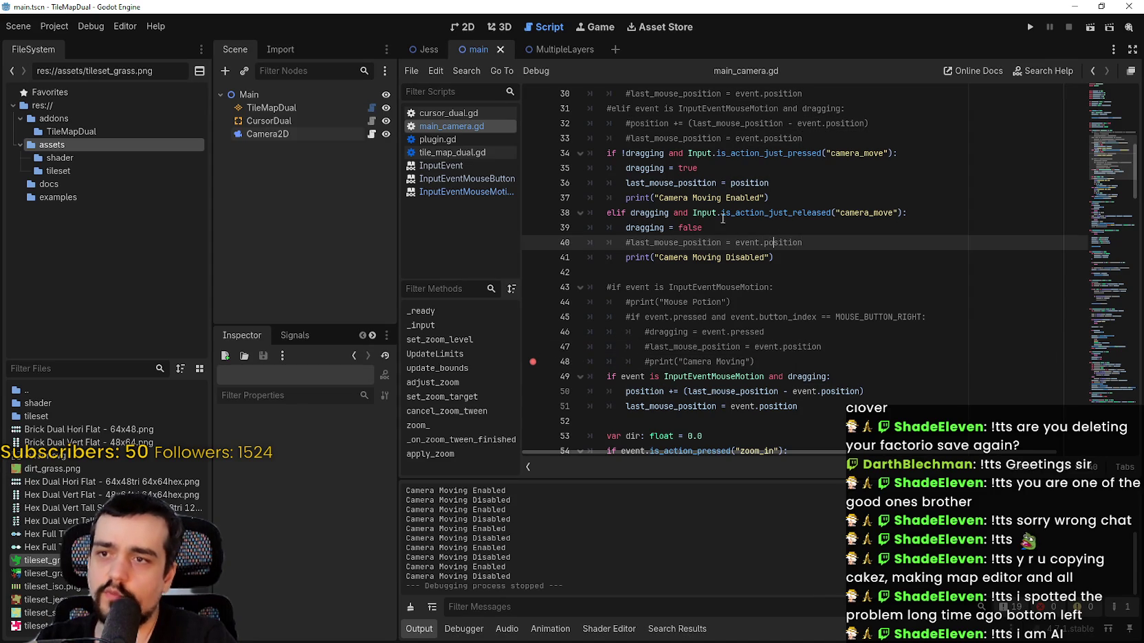
{"action": "left_click", "coordinate": [787, 180]}
{"action": "key", "text": "ctrl+shift+Left"}
{"action": "key", "text": "ctrl+v"}
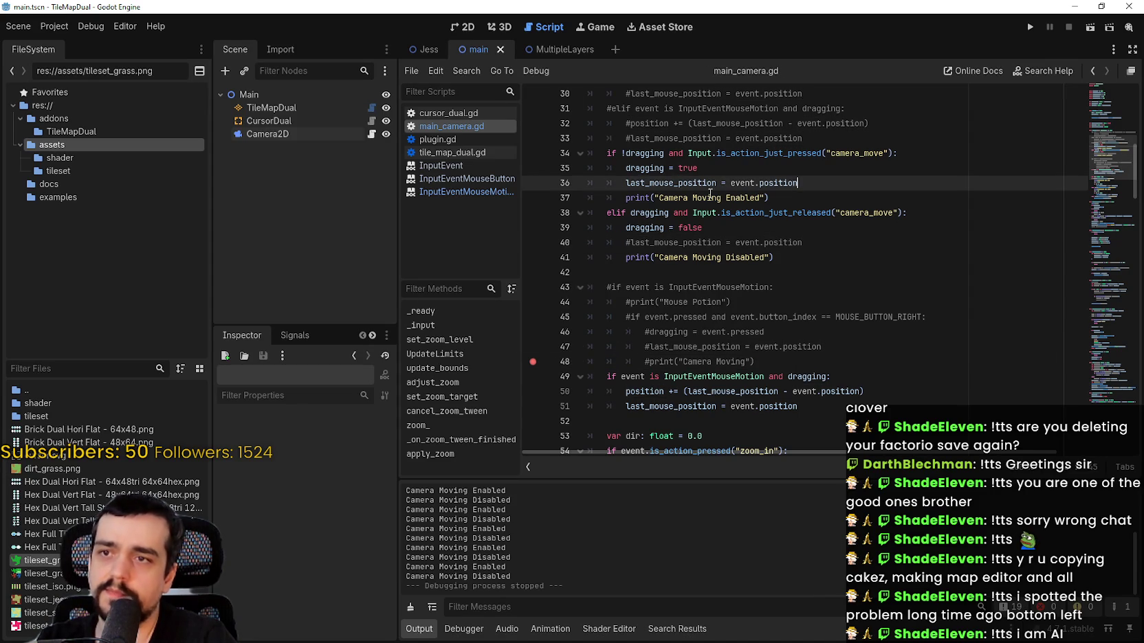
{"action": "left_click", "coordinate": [466, 27]}
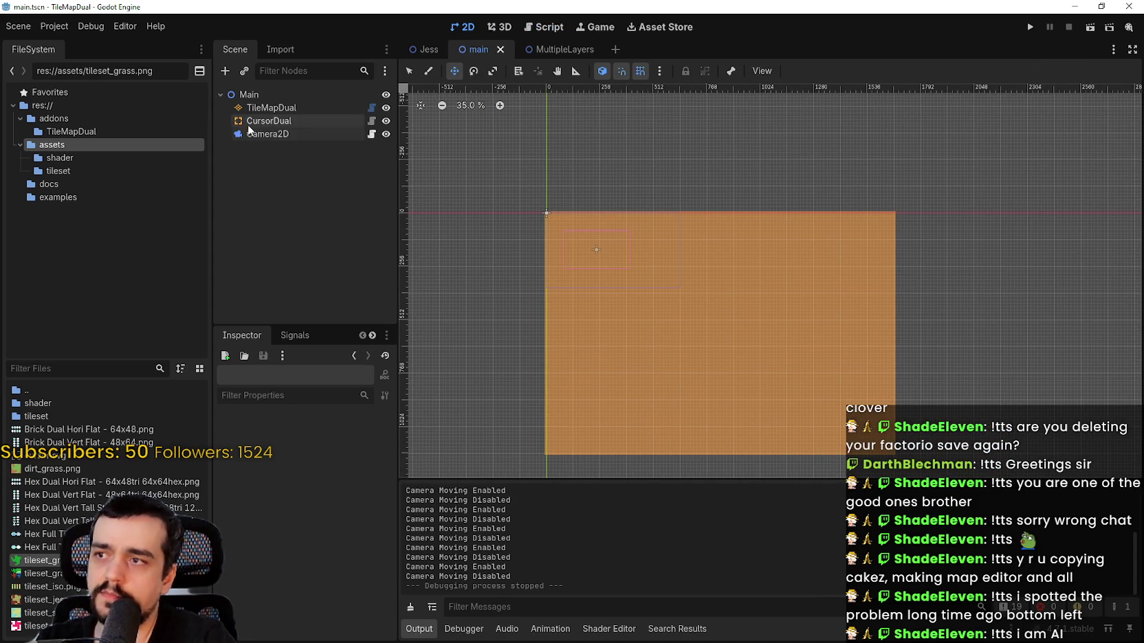
- Uncheck Limit on the Camera2D node in the Inspector and run the game again
{"action": "left_click", "coordinate": [268, 134]}
{"action": "scroll", "coordinate": [246, 613], "scroll_direction": "down", "scroll_amount": 2}
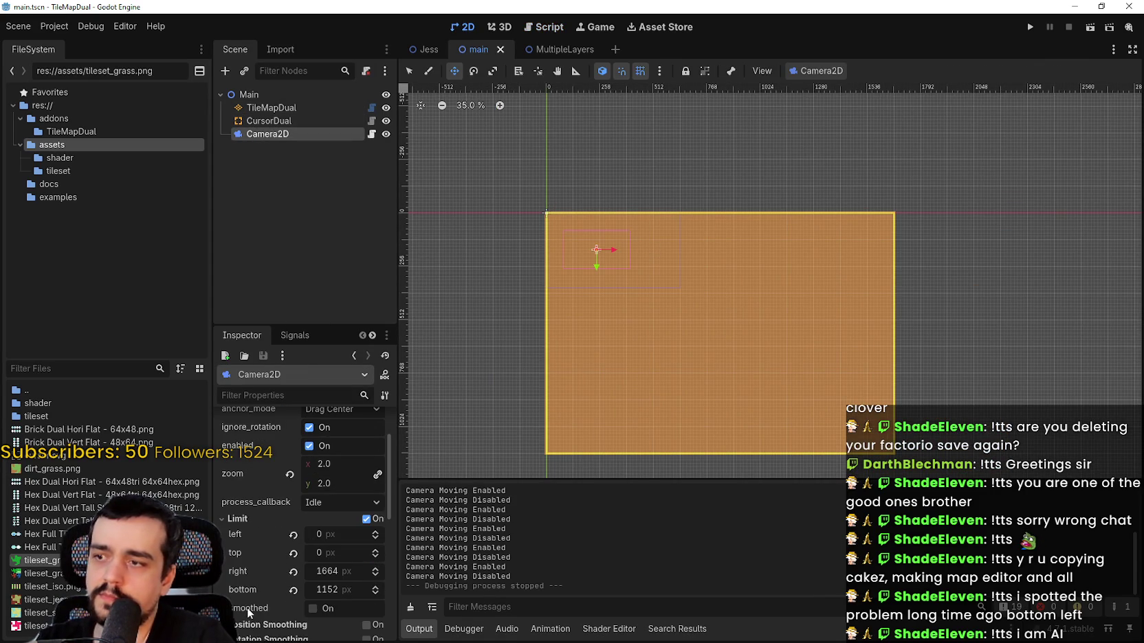
{"action": "left_click", "coordinate": [367, 518]}
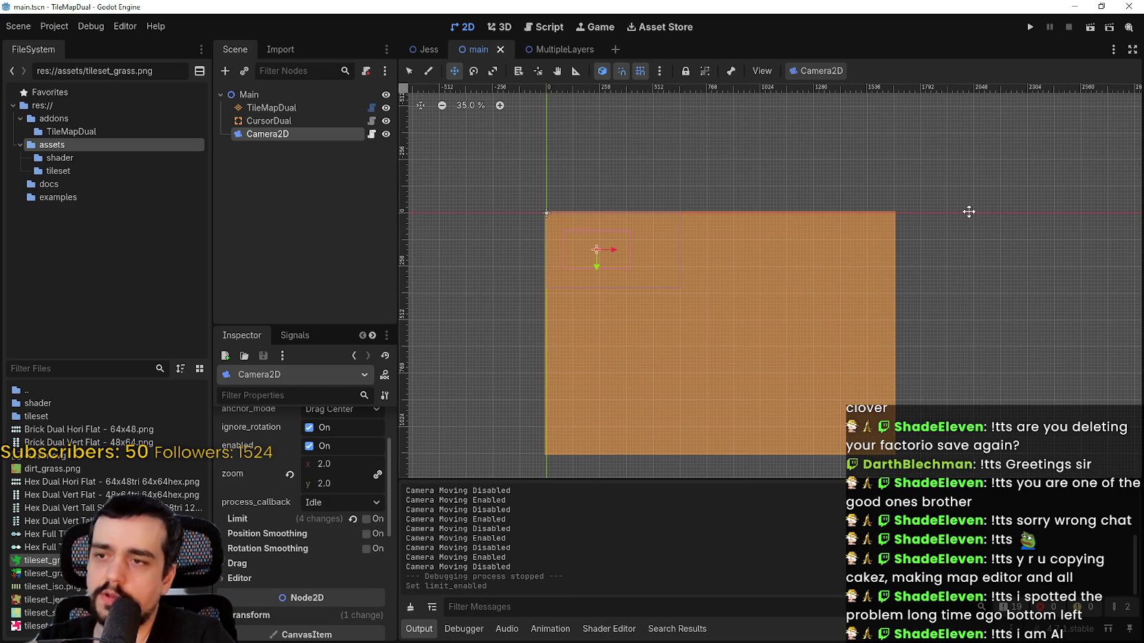
{"action": "left_click", "coordinate": [1030, 27]}
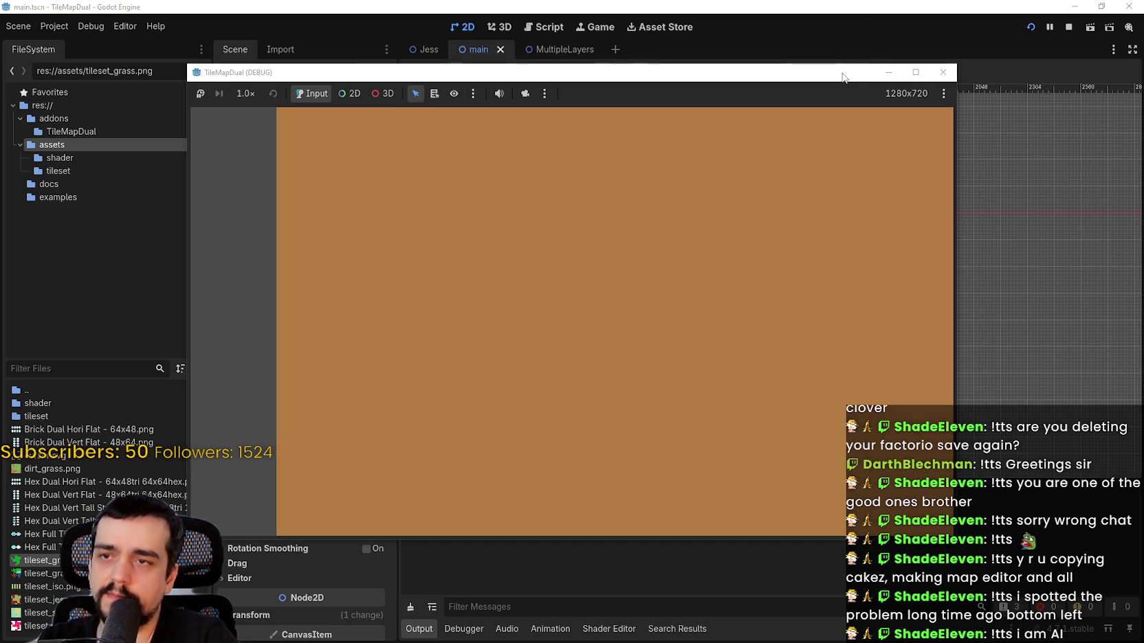
{"action": "scroll", "coordinate": [681, 371], "scroll_direction": "up", "scroll_amount": 6}
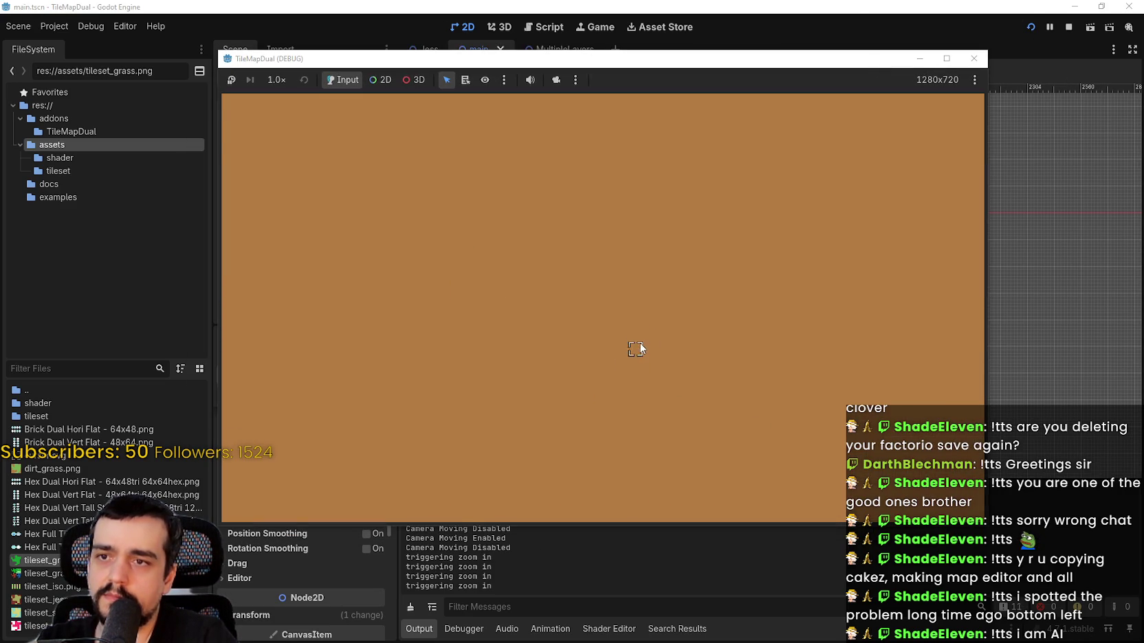
{"action": "scroll", "coordinate": [639, 352], "scroll_direction": "up", "scroll_amount": 2}
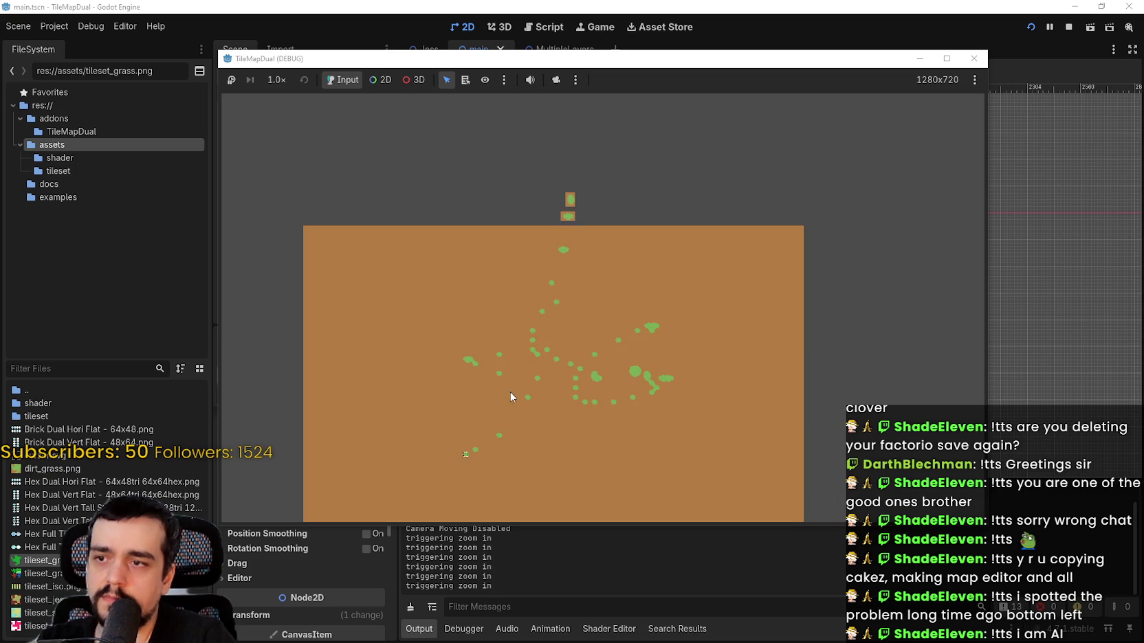
{"action": "mouse_move", "coordinate": [510, 391]}
{"action": "left_mouse_down"}
{"action": "mouse_move", "coordinate": [714, 230]}
{"action": "mouse_move", "coordinate": [479, 208]}
{"action": "mouse_move", "coordinate": [694, 440]}
{"action": "mouse_move", "coordinate": [464, 139]}
{"action": "left_mouse_up"}
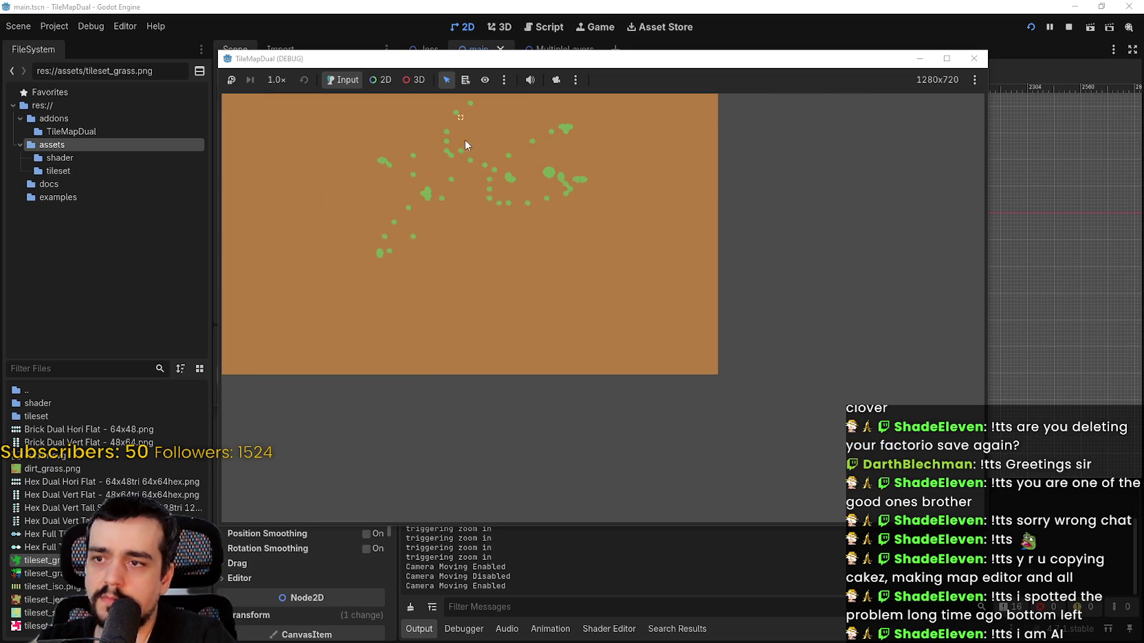
{"action": "scroll", "coordinate": [587, 311], "scroll_direction": "down", "scroll_amount": 5}
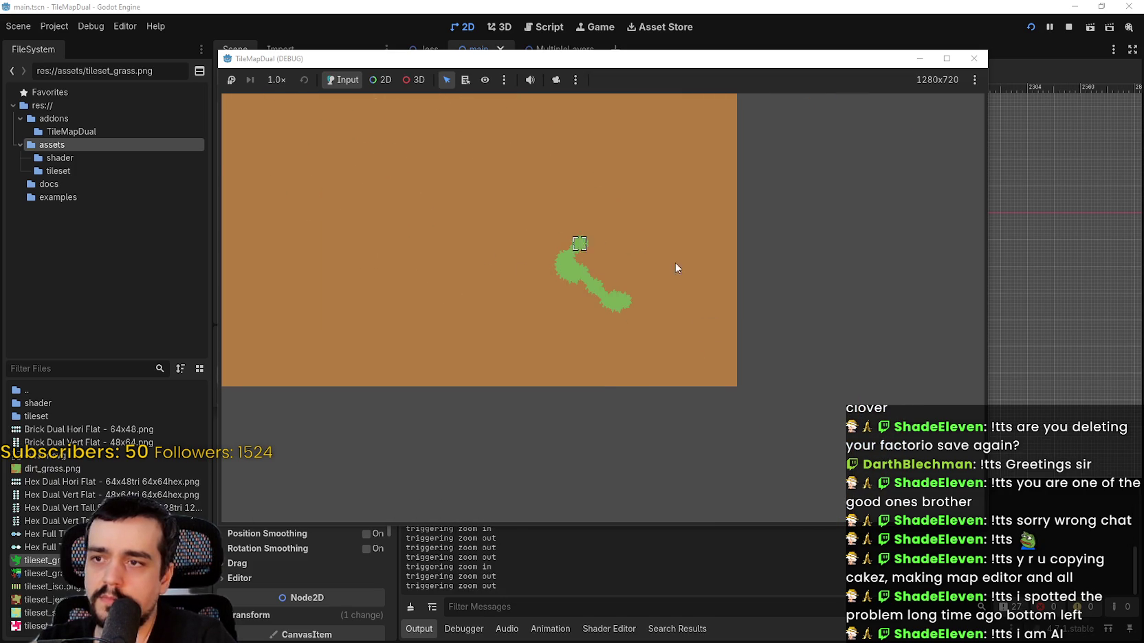
{"action": "mouse_move", "coordinate": [675, 268]}
{"action": "left_mouse_down"}
{"action": "mouse_move", "coordinate": [496, 344]}
{"action": "mouse_move", "coordinate": [779, 340]}
{"action": "mouse_move", "coordinate": [514, 325]}
{"action": "left_mouse_up"}
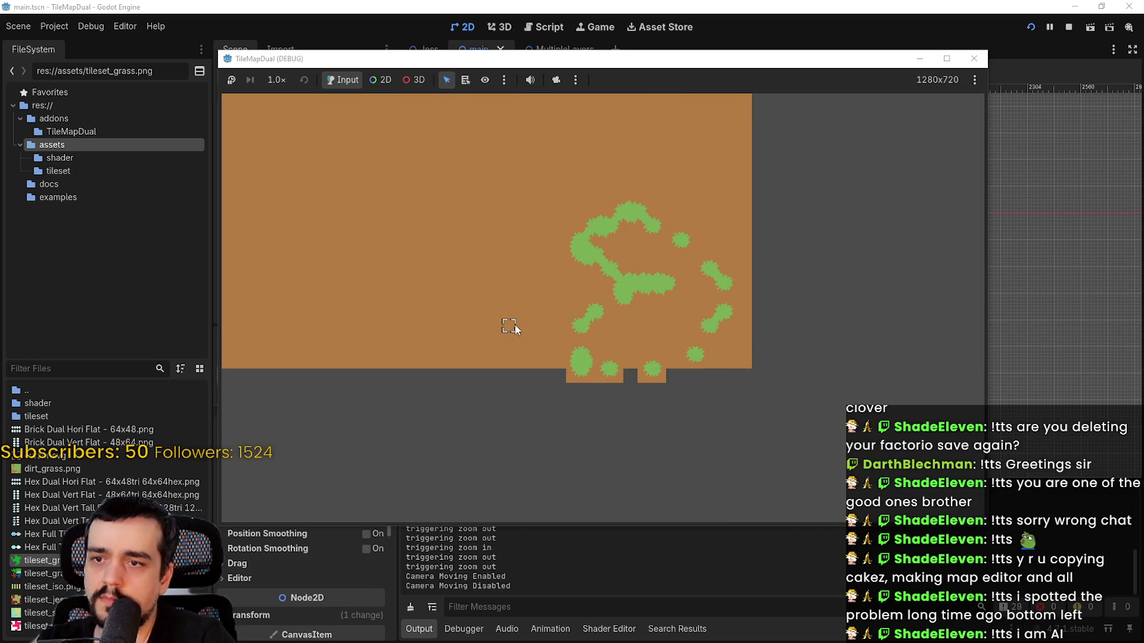
{"action": "mouse_move", "coordinate": [547, 251]}
{"action": "left_mouse_down"}
{"action": "mouse_move", "coordinate": [447, 255]}
{"action": "mouse_move", "coordinate": [598, 258]}
{"action": "left_mouse_up"}
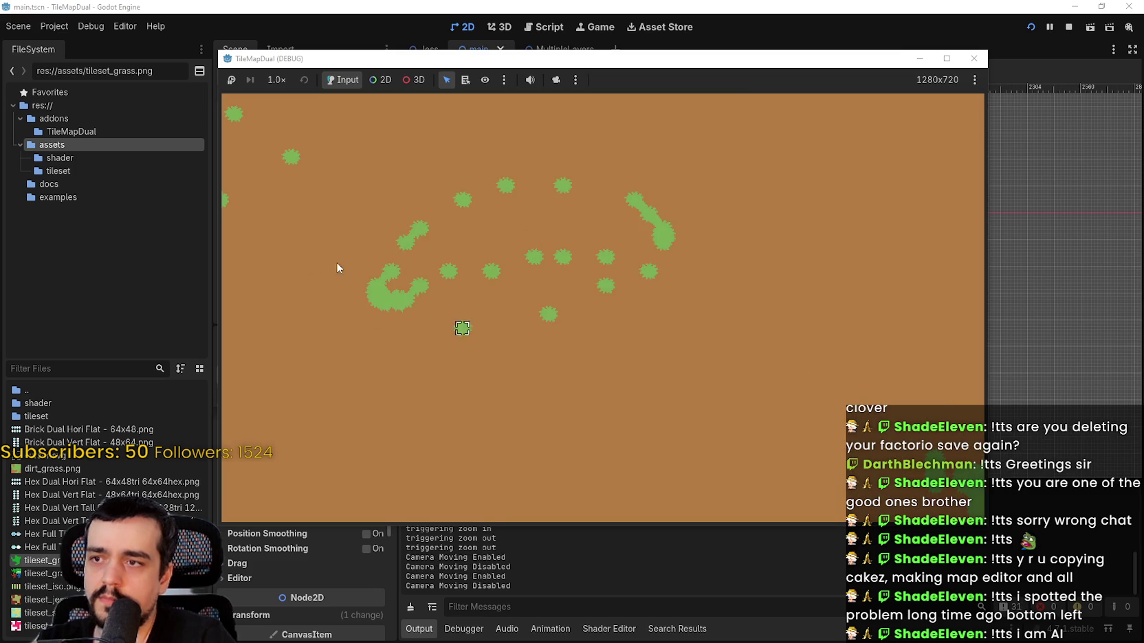
{"action": "mouse_move", "coordinate": [336, 262]}
{"action": "left_mouse_down"}
{"action": "mouse_move", "coordinate": [679, 382]}
{"action": "mouse_move", "coordinate": [710, 240]}
{"action": "mouse_move", "coordinate": [516, 371]}
{"action": "mouse_move", "coordinate": [760, 492]}
{"action": "left_mouse_up"}
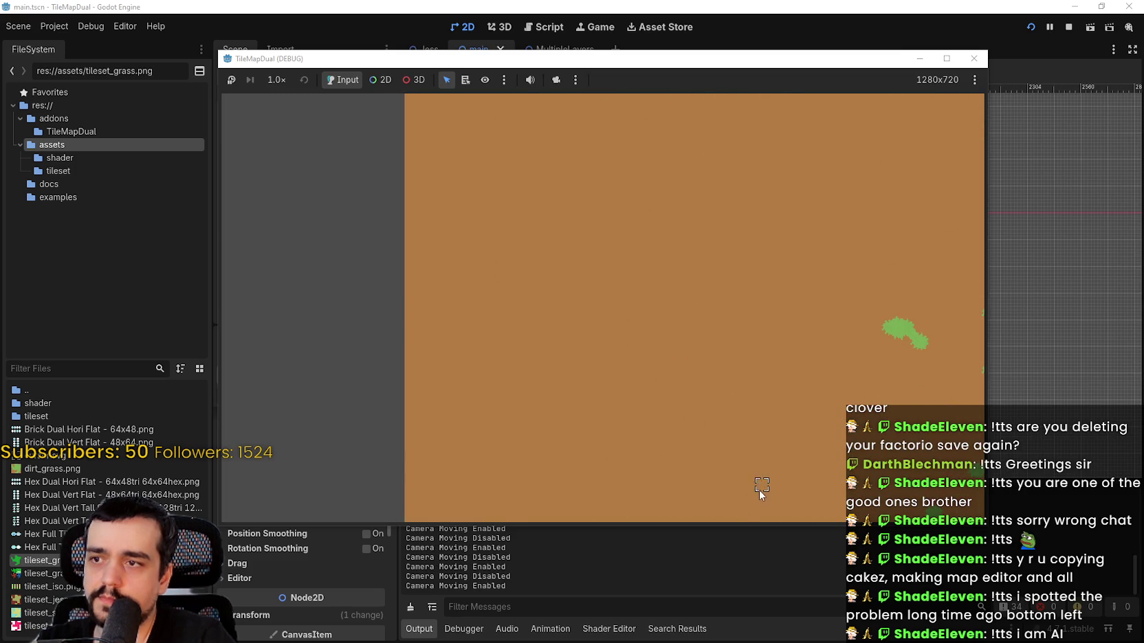
{"action": "mouse_move", "coordinate": [790, 237]}
{"action": "left_mouse_down"}
{"action": "mouse_move", "coordinate": [822, 194]}
{"action": "mouse_move", "coordinate": [587, 255]}
{"action": "mouse_move", "coordinate": [782, 261]}
{"action": "mouse_move", "coordinate": [486, 309]}
{"action": "mouse_move", "coordinate": [655, 346]}
{"action": "mouse_move", "coordinate": [790, 212]}
{"action": "mouse_move", "coordinate": [556, 332]}
{"action": "mouse_move", "coordinate": [839, 349]}
{"action": "mouse_move", "coordinate": [610, 210]}
{"action": "mouse_move", "coordinate": [562, 259]}
{"action": "mouse_move", "coordinate": [543, 324]}
{"action": "mouse_move", "coordinate": [605, 314]}
{"action": "mouse_move", "coordinate": [585, 224]}
{"action": "left_mouse_up"}
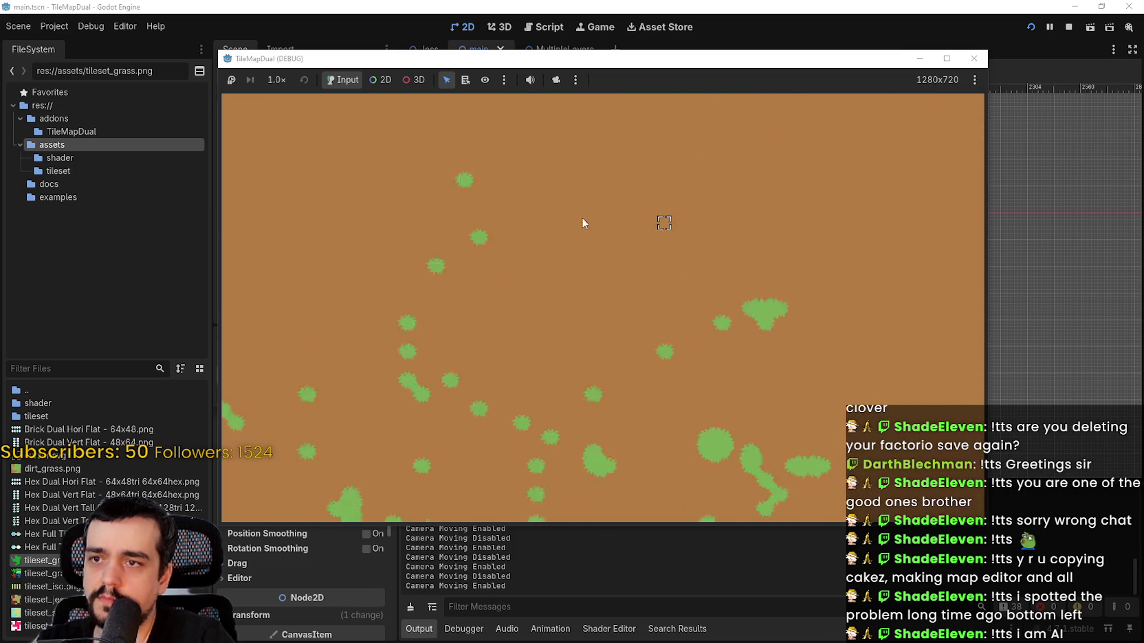
{"action": "scroll", "coordinate": [372, 290], "scroll_direction": "up", "scroll_amount": 5}
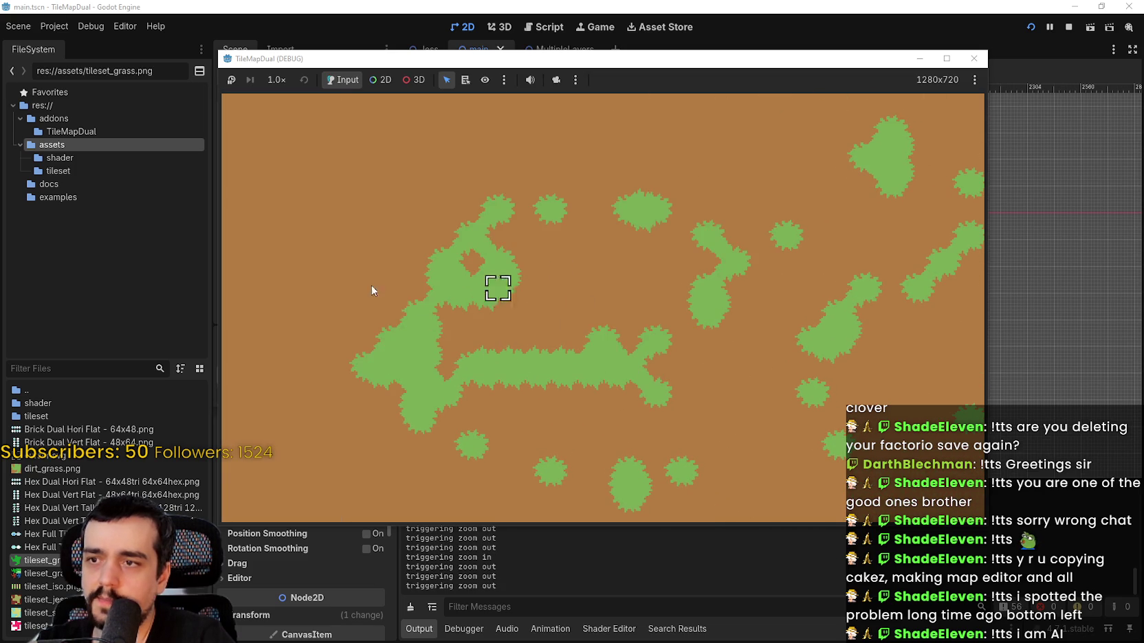
{"action": "mouse_move", "coordinate": [371, 290]}
{"action": "left_mouse_down"}
{"action": "mouse_move", "coordinate": [729, 365]}
{"action": "mouse_move", "coordinate": [373, 437]}
{"action": "mouse_move", "coordinate": [728, 401]}
{"action": "mouse_move", "coordinate": [737, 273]}
{"action": "left_mouse_up"}
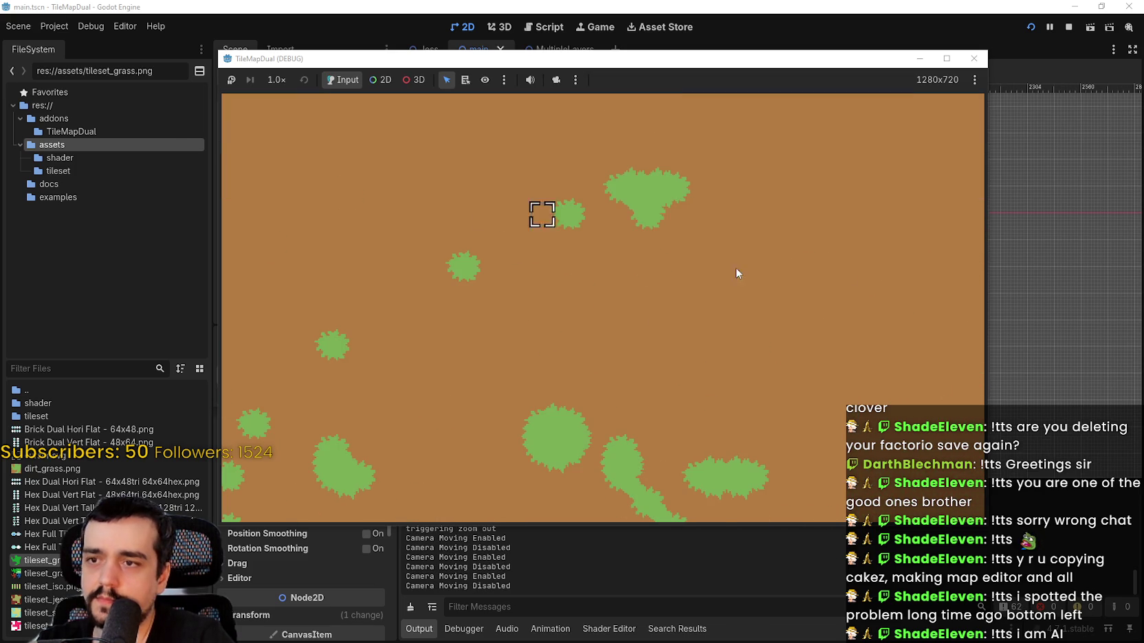
{"action": "scroll", "coordinate": [687, 268], "scroll_direction": "up", "scroll_amount": 3}
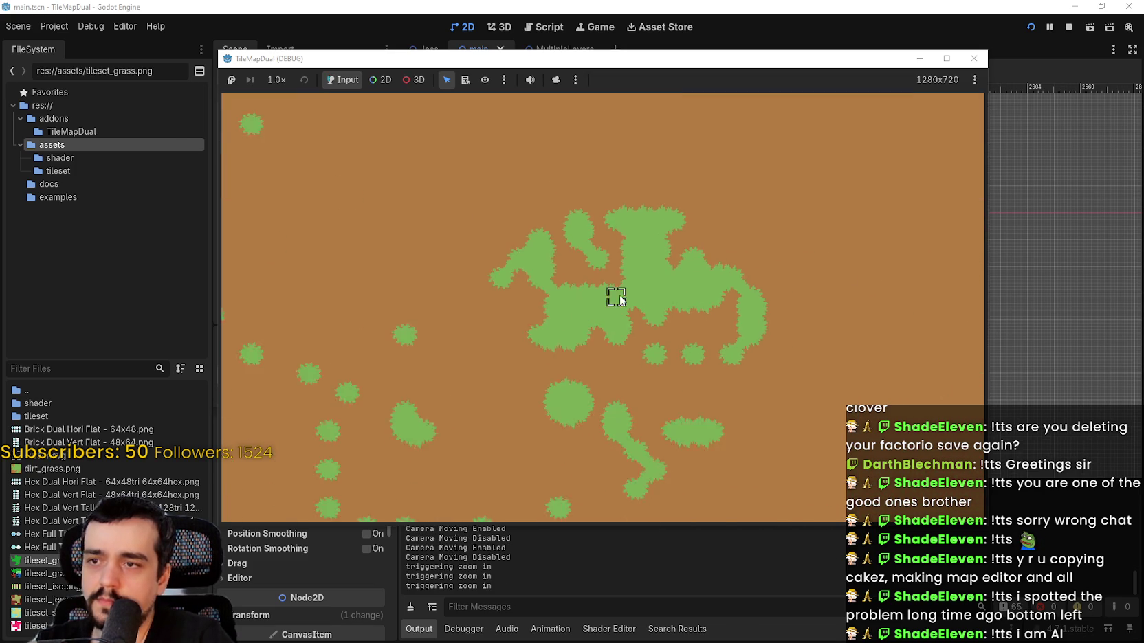
{"action": "scroll", "coordinate": [618, 299], "scroll_direction": "up", "scroll_amount": 4}
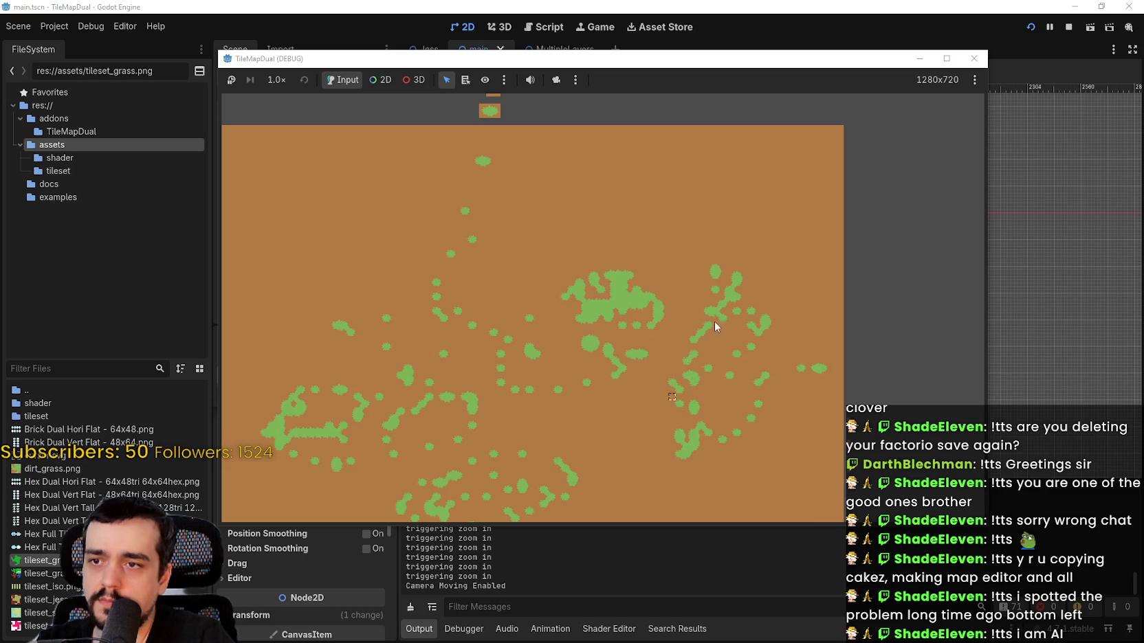
{"action": "mouse_move", "coordinate": [714, 323]}
{"action": "left_mouse_down"}
{"action": "mouse_move", "coordinate": [741, 465]}
{"action": "mouse_move", "coordinate": [523, 325]}
{"action": "left_mouse_up"}
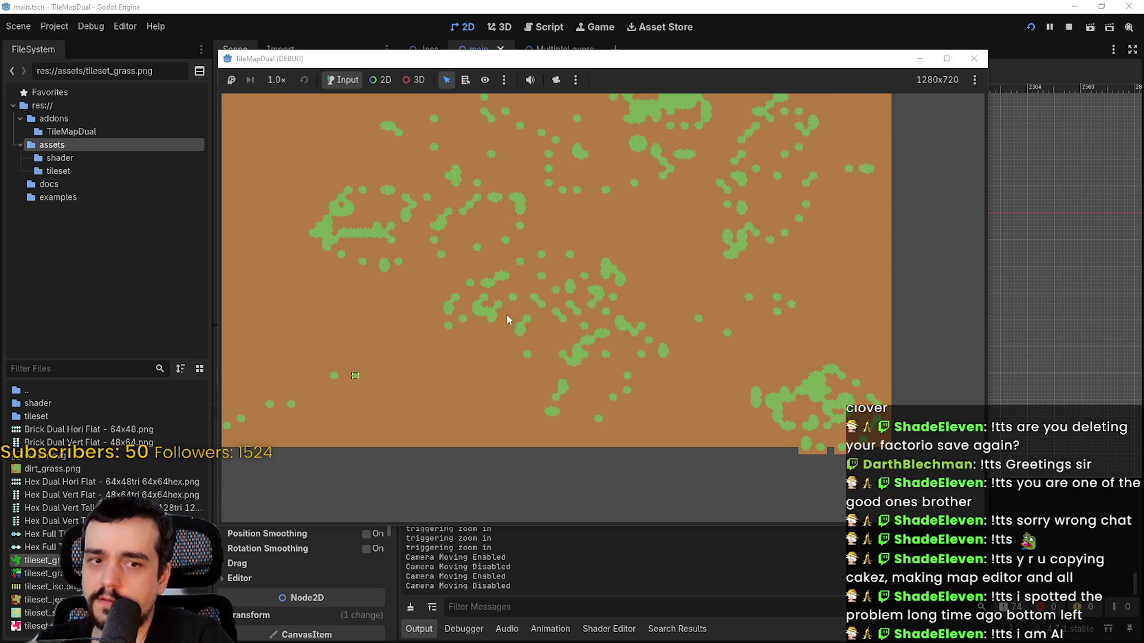
{"action": "scroll", "coordinate": [605, 323], "scroll_direction": "down", "scroll_amount": 5}
{"action": "scroll", "coordinate": [582, 235], "scroll_direction": "down", "scroll_amount": 1}
{"action": "mouse_move", "coordinate": [581, 234]}
{"action": "left_mouse_down"}
{"action": "mouse_move", "coordinate": [679, 232]}
{"action": "mouse_move", "coordinate": [607, 307]}
{"action": "mouse_move", "coordinate": [551, 264]}
{"action": "mouse_move", "coordinate": [693, 202]}
{"action": "mouse_move", "coordinate": [566, 303]}
{"action": "mouse_move", "coordinate": [783, 186]}
{"action": "mouse_move", "coordinate": [717, 319]}
{"action": "mouse_move", "coordinate": [575, 217]}
{"action": "mouse_move", "coordinate": [831, 325]}
{"action": "mouse_move", "coordinate": [717, 208]}
{"action": "mouse_move", "coordinate": [616, 312]}
{"action": "mouse_move", "coordinate": [742, 459]}
{"action": "mouse_move", "coordinate": [571, 238]}
{"action": "mouse_move", "coordinate": [493, 265]}
{"action": "mouse_move", "coordinate": [524, 284]}
{"action": "mouse_move", "coordinate": [574, 240]}
{"action": "mouse_move", "coordinate": [531, 276]}
{"action": "mouse_move", "coordinate": [582, 275]}
{"action": "mouse_move", "coordinate": [694, 230]}
{"action": "mouse_move", "coordinate": [827, 256]}
{"action": "mouse_move", "coordinate": [730, 356]}
{"action": "mouse_move", "coordinate": [676, 378]}
{"action": "mouse_move", "coordinate": [689, 373]}
{"action": "mouse_move", "coordinate": [471, 281]}
{"action": "mouse_move", "coordinate": [711, 310]}
{"action": "mouse_move", "coordinate": [226, 333]}
{"action": "mouse_move", "coordinate": [357, 416]}
{"action": "mouse_move", "coordinate": [637, 419]}
{"action": "mouse_move", "coordinate": [538, 318]}
{"action": "mouse_move", "coordinate": [715, 306]}
{"action": "mouse_move", "coordinate": [739, 238]}
{"action": "mouse_move", "coordinate": [763, 274]}
{"action": "mouse_move", "coordinate": [775, 273]}
{"action": "mouse_move", "coordinate": [681, 261]}
{"action": "mouse_move", "coordinate": [396, 317]}
{"action": "mouse_move", "coordinate": [503, 307]}
{"action": "mouse_move", "coordinate": [646, 341]}
{"action": "mouse_move", "coordinate": [713, 373]}
{"action": "mouse_move", "coordinate": [554, 318]}
{"action": "mouse_move", "coordinate": [593, 300]}
{"action": "left_mouse_up"}
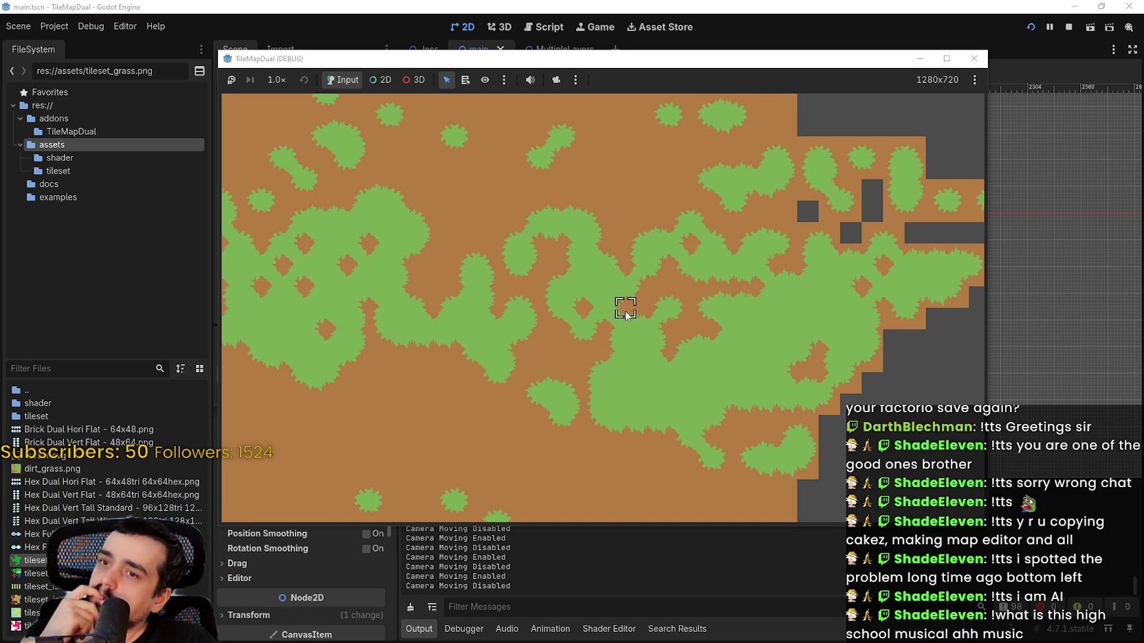
- Paint grass tiles across the brown dirt gaps until the grass patches join up
{"action": "left_click", "coordinate": [619, 272]}
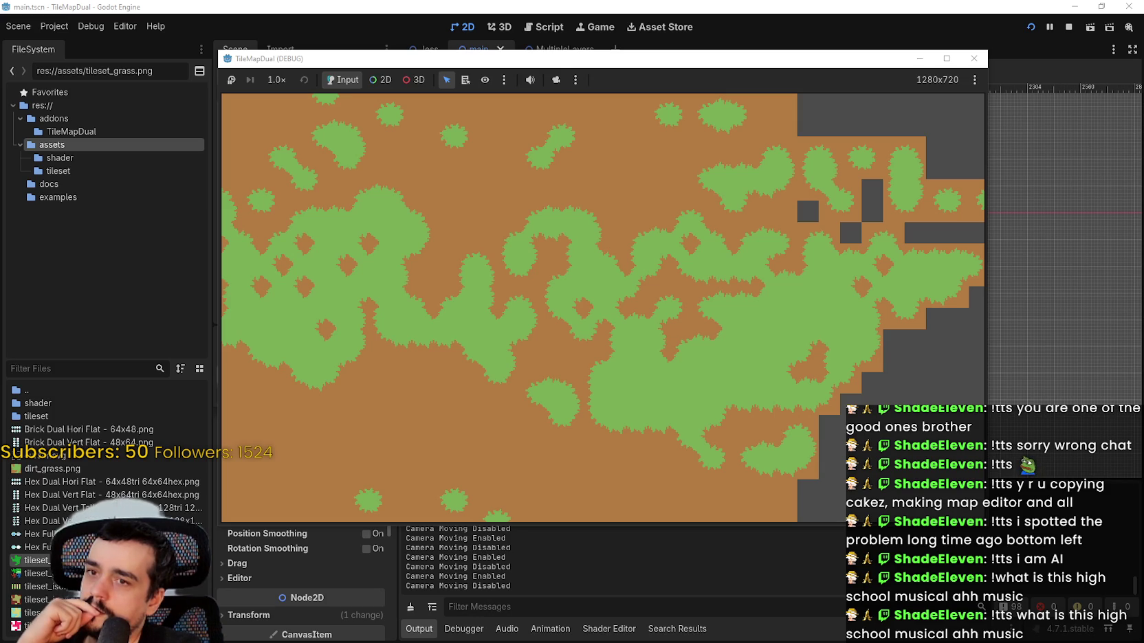
{"action": "left_click", "coordinate": [475, 193]}
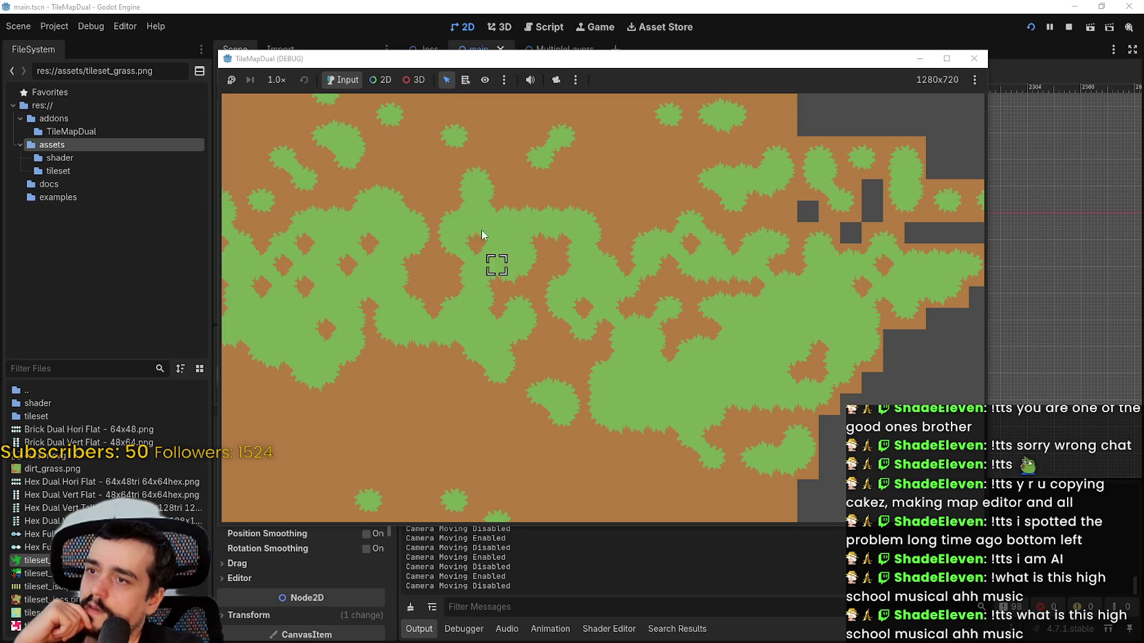
{"action": "mouse_move", "coordinate": [481, 229]}
{"action": "left_mouse_down"}
{"action": "mouse_move", "coordinate": [557, 199]}
{"action": "mouse_move", "coordinate": [521, 191]}
{"action": "mouse_move", "coordinate": [534, 172]}
{"action": "mouse_move", "coordinate": [533, 248]}
{"action": "mouse_move", "coordinate": [516, 244]}
{"action": "mouse_move", "coordinate": [587, 257]}
{"action": "mouse_move", "coordinate": [654, 209]}
{"action": "mouse_move", "coordinate": [668, 261]}
{"action": "mouse_move", "coordinate": [718, 199]}
{"action": "mouse_move", "coordinate": [652, 230]}
{"action": "mouse_move", "coordinate": [636, 167]}
{"action": "mouse_move", "coordinate": [605, 172]}
{"action": "mouse_move", "coordinate": [598, 158]}
{"action": "mouse_move", "coordinate": [567, 152]}
{"action": "mouse_move", "coordinate": [584, 241]}
{"action": "mouse_move", "coordinate": [701, 324]}
{"action": "mouse_move", "coordinate": [659, 365]}
{"action": "mouse_move", "coordinate": [702, 322]}
{"action": "mouse_move", "coordinate": [683, 304]}
{"action": "left_mouse_up"}
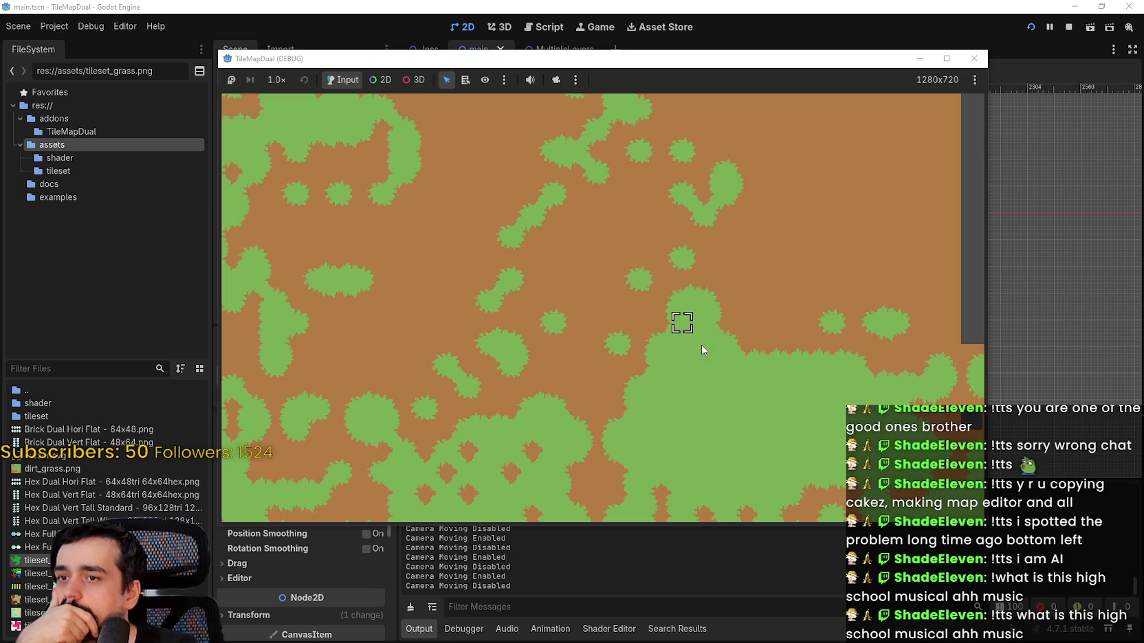
{"action": "mouse_move", "coordinate": [701, 350]}
{"action": "left_mouse_down"}
{"action": "mouse_move", "coordinate": [717, 327]}
{"action": "mouse_move", "coordinate": [684, 268]}
{"action": "mouse_move", "coordinate": [640, 271]}
{"action": "mouse_move", "coordinate": [635, 300]}
{"action": "mouse_move", "coordinate": [661, 291]}
{"action": "mouse_move", "coordinate": [640, 246]}
{"action": "mouse_move", "coordinate": [649, 189]}
{"action": "mouse_move", "coordinate": [640, 225]}
{"action": "mouse_move", "coordinate": [664, 205]}
{"action": "mouse_move", "coordinate": [643, 276]}
{"action": "mouse_move", "coordinate": [639, 250]}
{"action": "mouse_move", "coordinate": [713, 246]}
{"action": "left_mouse_up"}
{"action": "mouse_move", "coordinate": [664, 330]}
{"action": "left_mouse_down"}
{"action": "mouse_move", "coordinate": [668, 346]}
{"action": "mouse_move", "coordinate": [686, 346]}
{"action": "mouse_move", "coordinate": [738, 290]}
{"action": "left_mouse_up"}
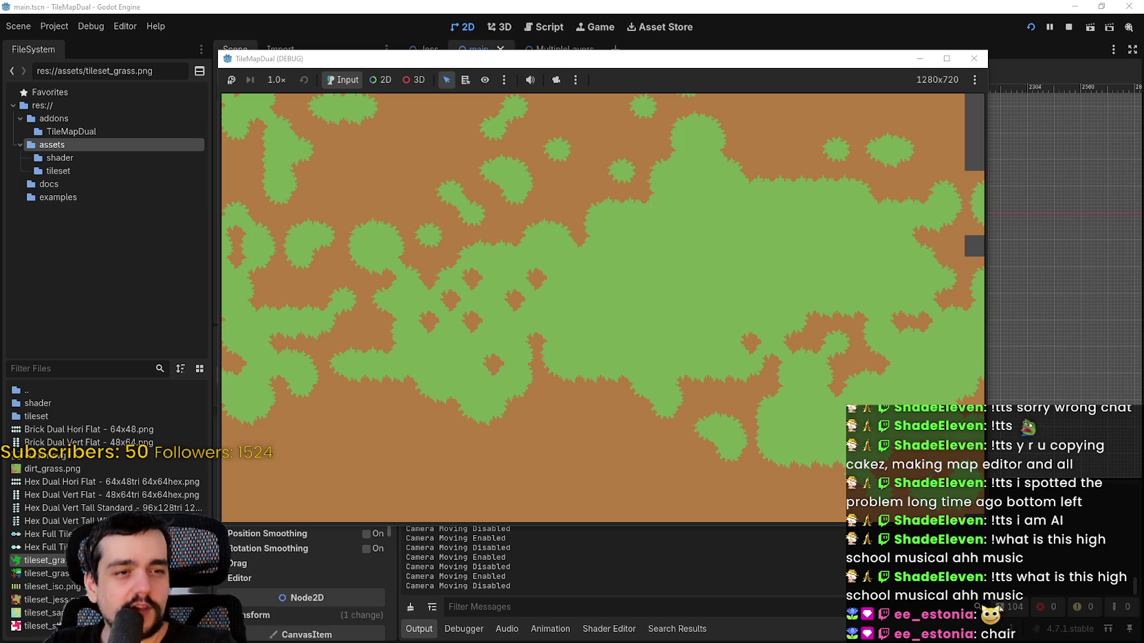
- Zoom and pan around the painted grass map, then switch to dirt_grass.png in Aseprite
{"action": "scroll", "coordinate": [669, 273], "scroll_direction": "up", "scroll_amount": 5}
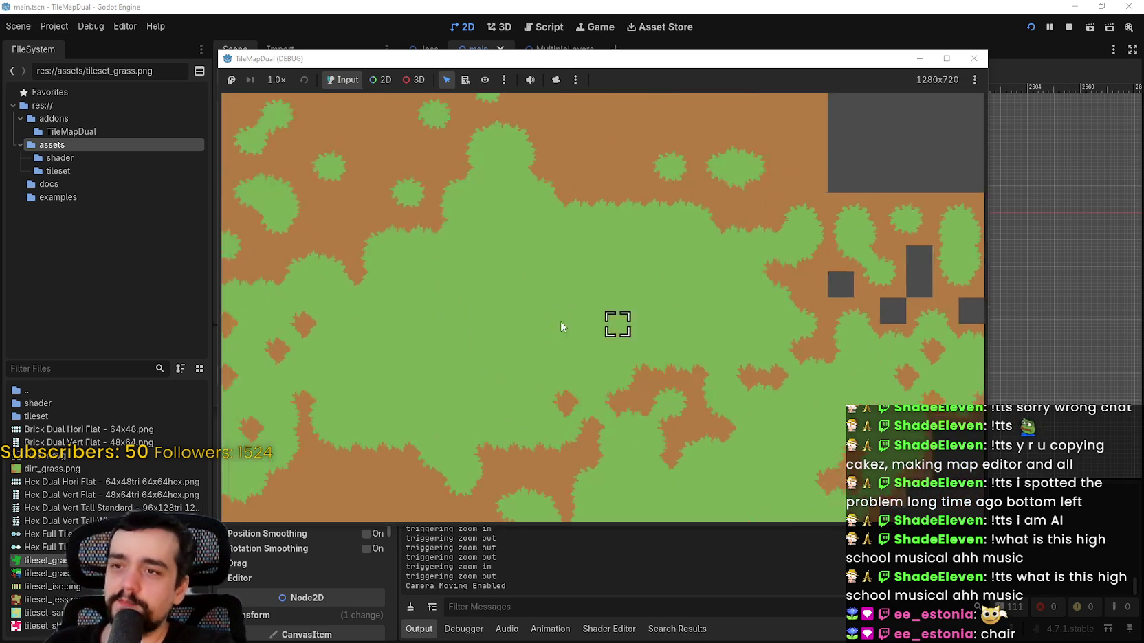
{"action": "scroll", "coordinate": [605, 292], "scroll_direction": "down", "scroll_amount": 2}
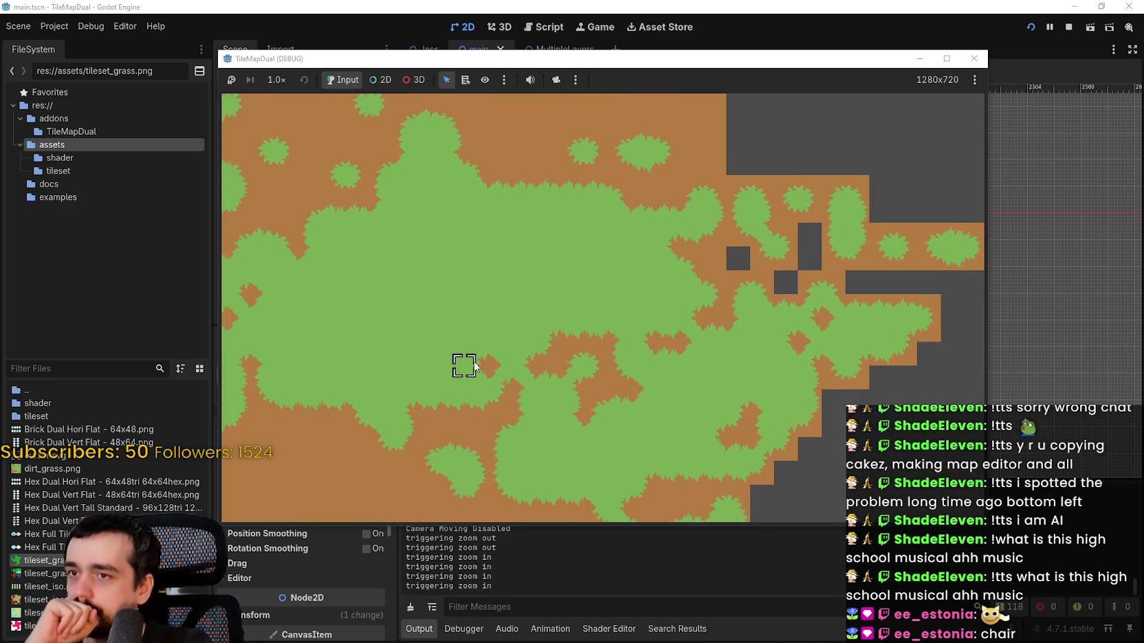
{"action": "scroll", "coordinate": [481, 372], "scroll_direction": "up", "scroll_amount": 4}
{"action": "key", "text": "Left"}
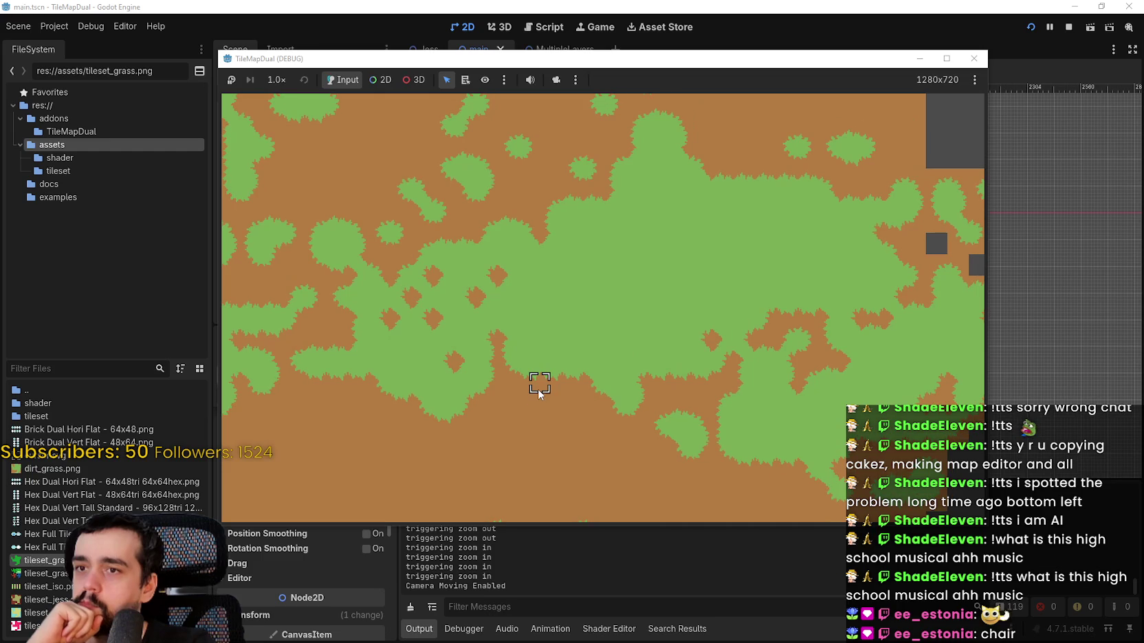
{"action": "left_click_drag", "start_coordinate": [766, 367], "coordinate": [740, 331]}
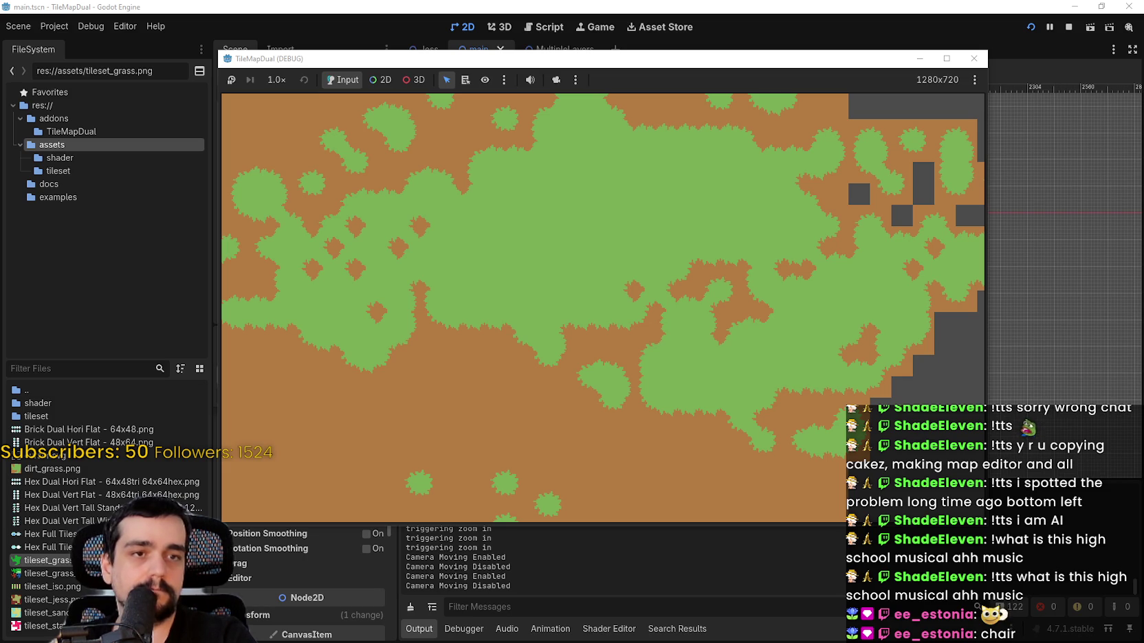
{"action": "scroll", "coordinate": [544, 312], "scroll_direction": "down", "scroll_amount": 4}
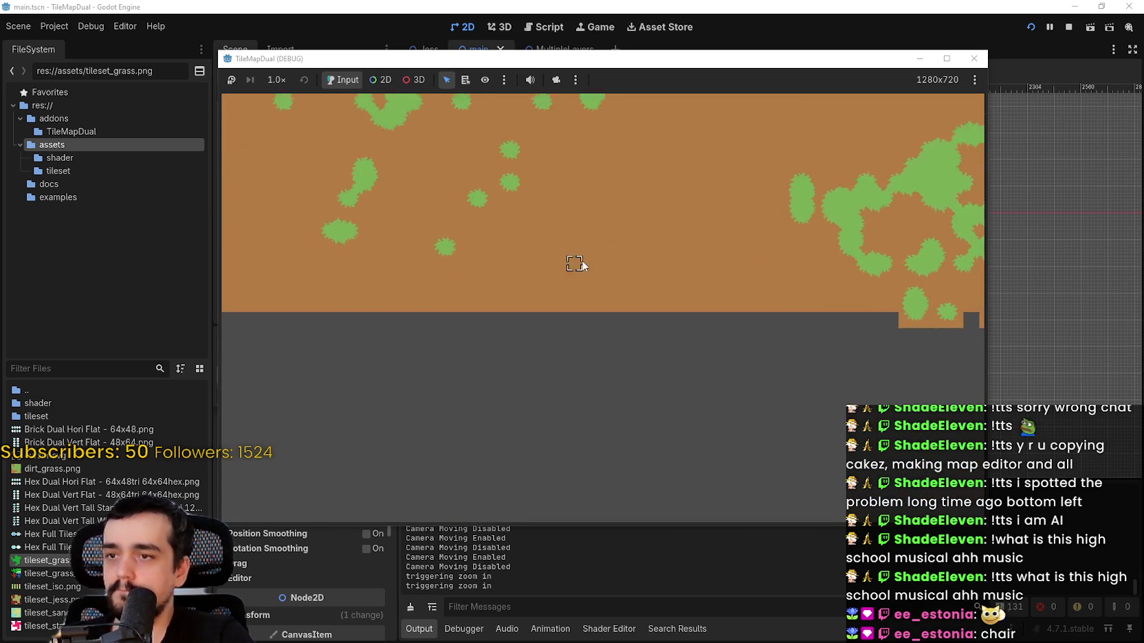
{"action": "mouse_move", "coordinate": [578, 263]}
{"action": "left_mouse_down"}
{"action": "mouse_move", "coordinate": [609, 253]}
{"action": "mouse_move", "coordinate": [575, 299]}
{"action": "mouse_move", "coordinate": [686, 238]}
{"action": "mouse_move", "coordinate": [656, 280]}
{"action": "mouse_move", "coordinate": [600, 265]}
{"action": "mouse_move", "coordinate": [644, 323]}
{"action": "left_mouse_up"}
{"action": "scroll", "coordinate": [702, 304], "scroll_direction": "down", "scroll_amount": 2}
{"action": "mouse_move", "coordinate": [605, 288]}
{"action": "left_mouse_down"}
{"action": "mouse_move", "coordinate": [569, 253]}
{"action": "mouse_move", "coordinate": [648, 306]}
{"action": "mouse_move", "coordinate": [664, 301]}
{"action": "left_mouse_up"}
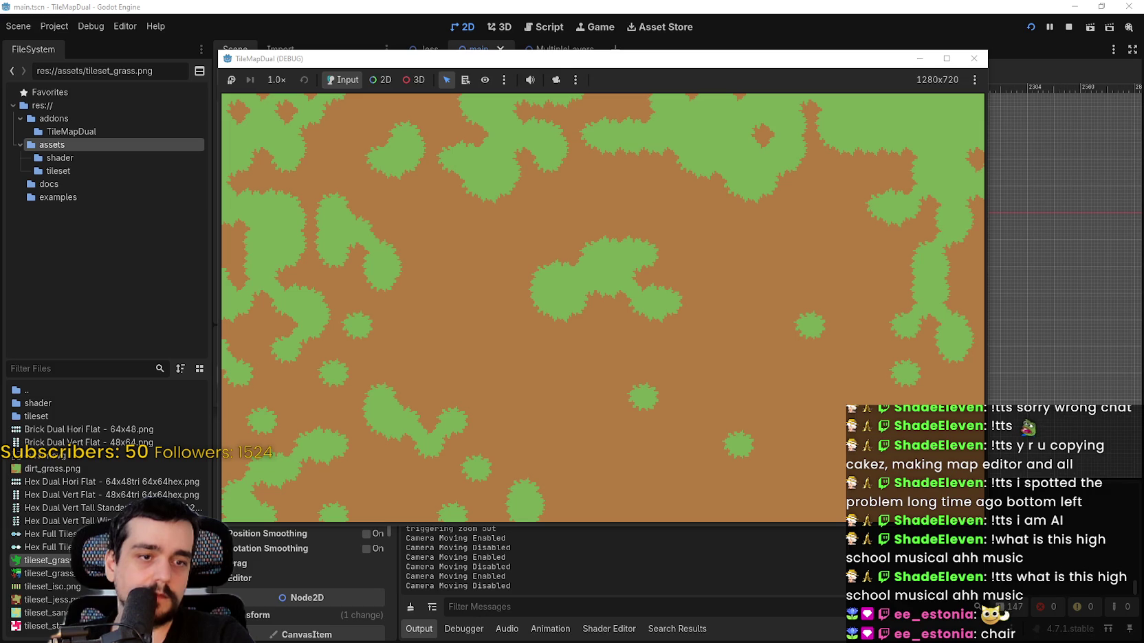
{"action": "key", "text": "alt+Tab"}
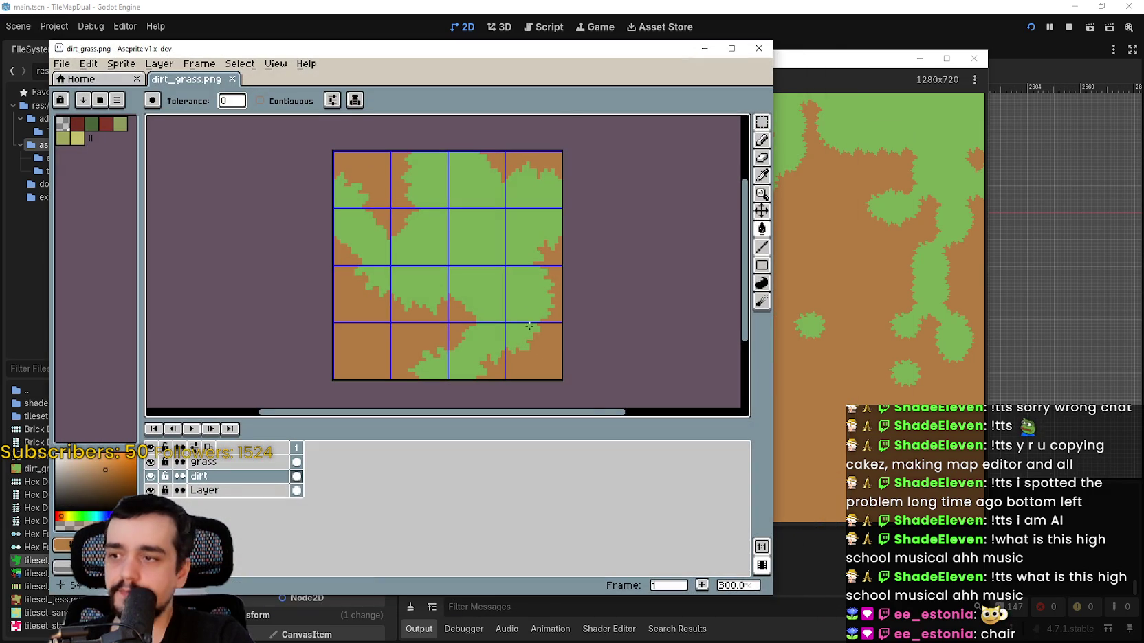
{"action": "left_click_drag", "start_coordinate": [442, 292], "coordinate": [598, 313]}
{"action": "scroll", "coordinate": [530, 257], "scroll_direction": "up", "scroll_amount": 2}
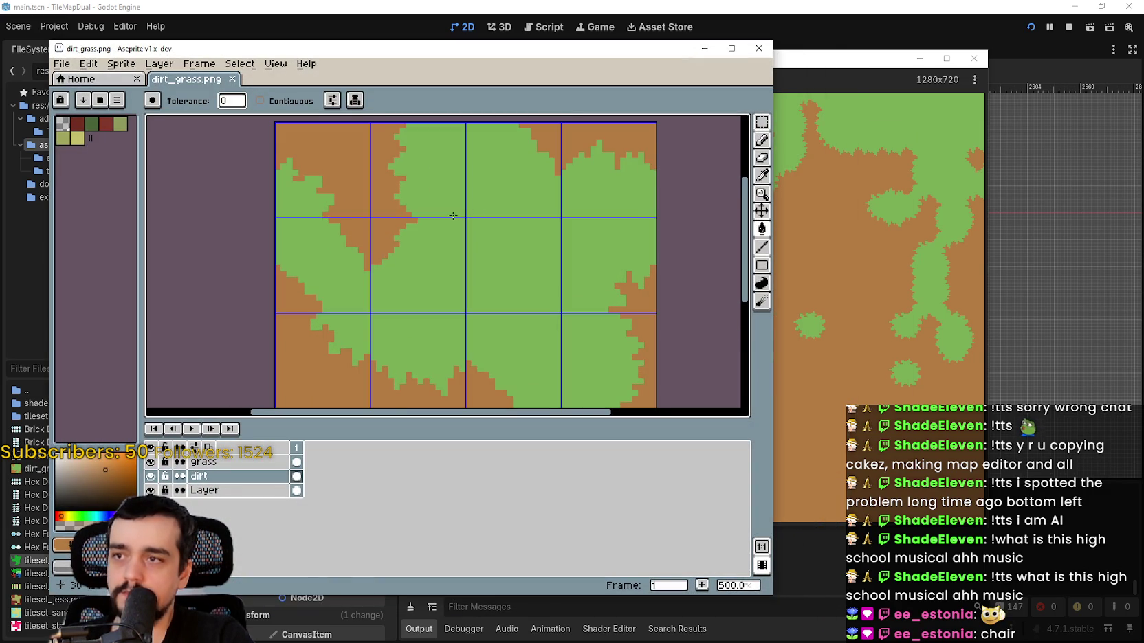
{"action": "scroll", "coordinate": [454, 221], "scroll_direction": "down", "scroll_amount": 2}
{"action": "scroll", "coordinate": [453, 219], "scroll_direction": "up", "scroll_amount": 1}
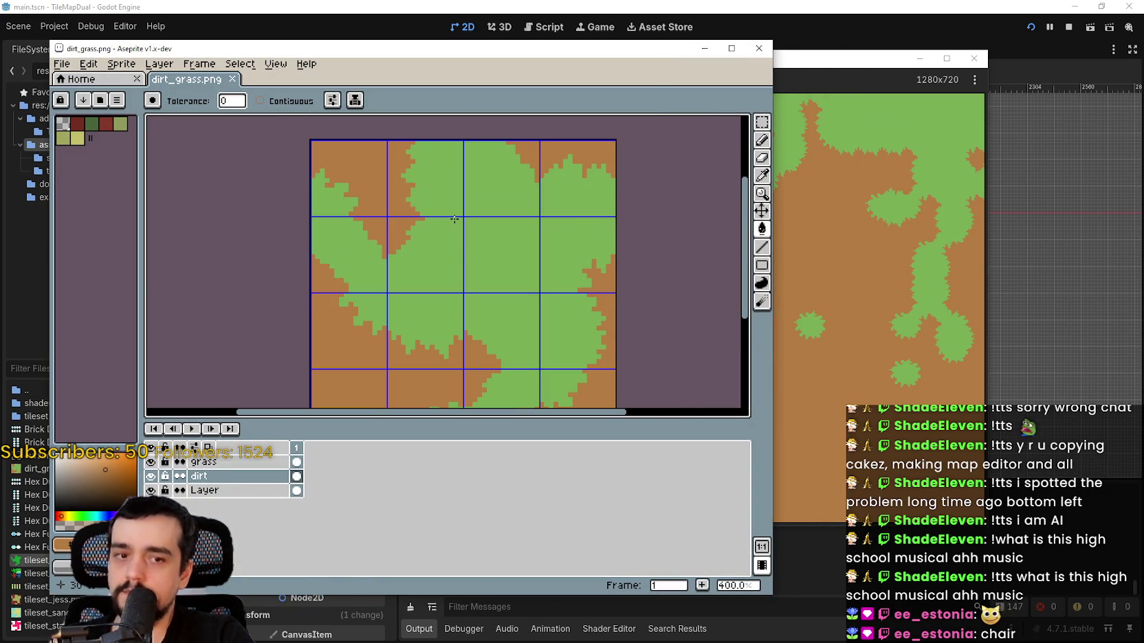
{"action": "scroll", "coordinate": [485, 251], "scroll_direction": "down", "scroll_amount": 1}
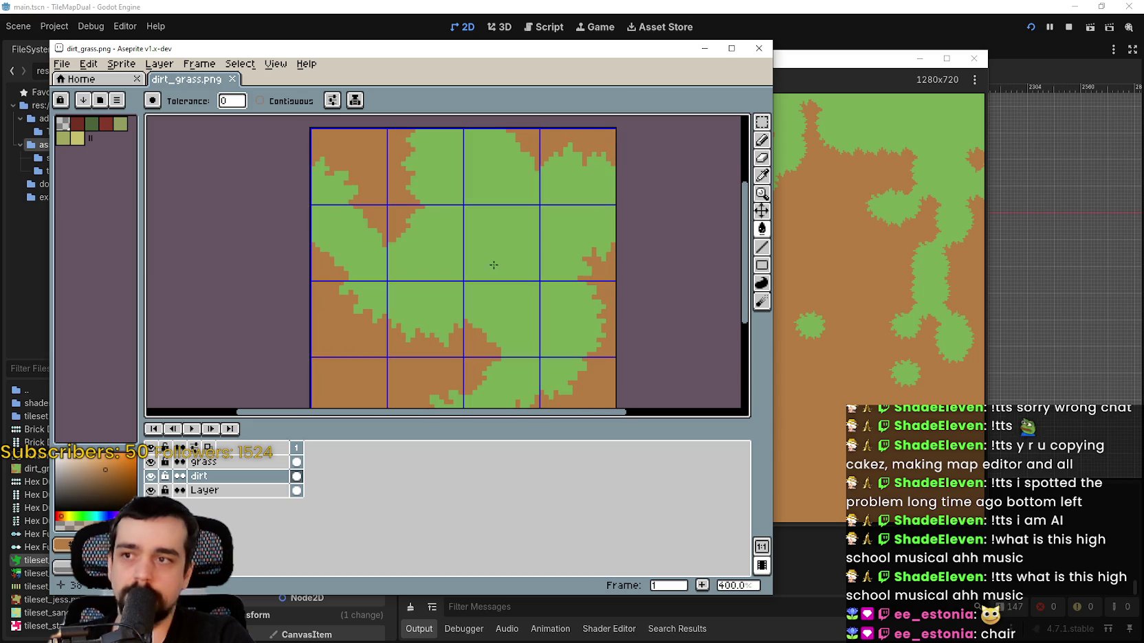
{"action": "left_click_drag", "start_coordinate": [644, 50], "coordinate": [670, 38]}
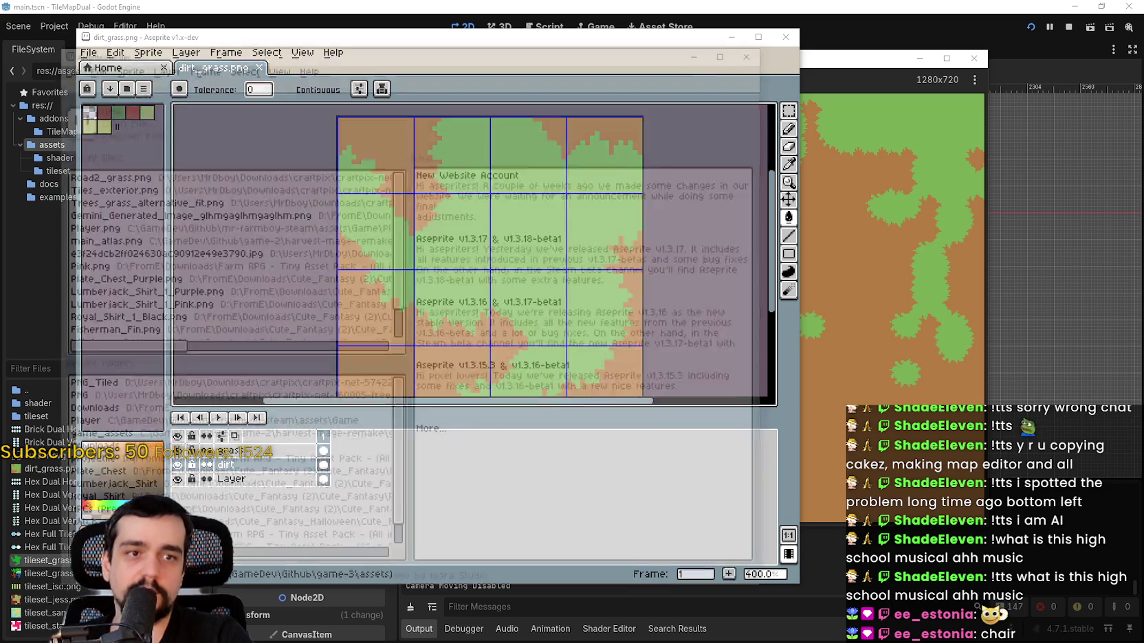
- Glance over and close the Slime1_Run_body, Action_panel and character_panel sheets
{"action": "scroll", "coordinate": [257, 238], "scroll_direction": "up", "scroll_amount": 1}
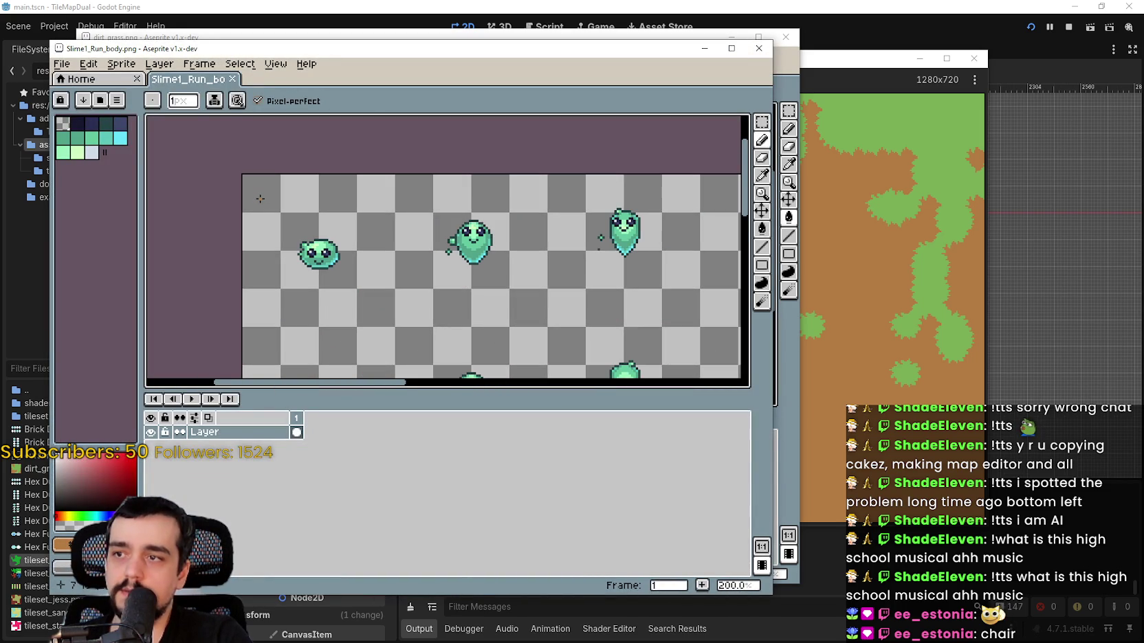
{"action": "mouse_move", "coordinate": [586, 180]}
{"action": "left_mouse_down"}
{"action": "mouse_move", "coordinate": [499, 201]}
{"action": "mouse_move", "coordinate": [519, 177]}
{"action": "left_mouse_up"}
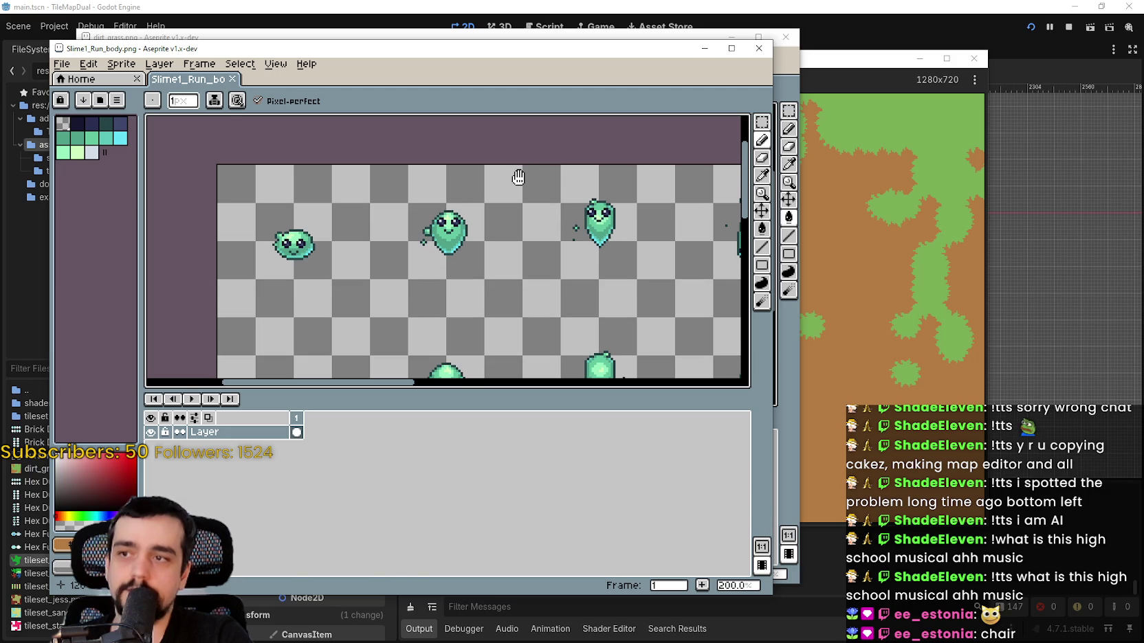
{"action": "left_click", "coordinate": [705, 48]}
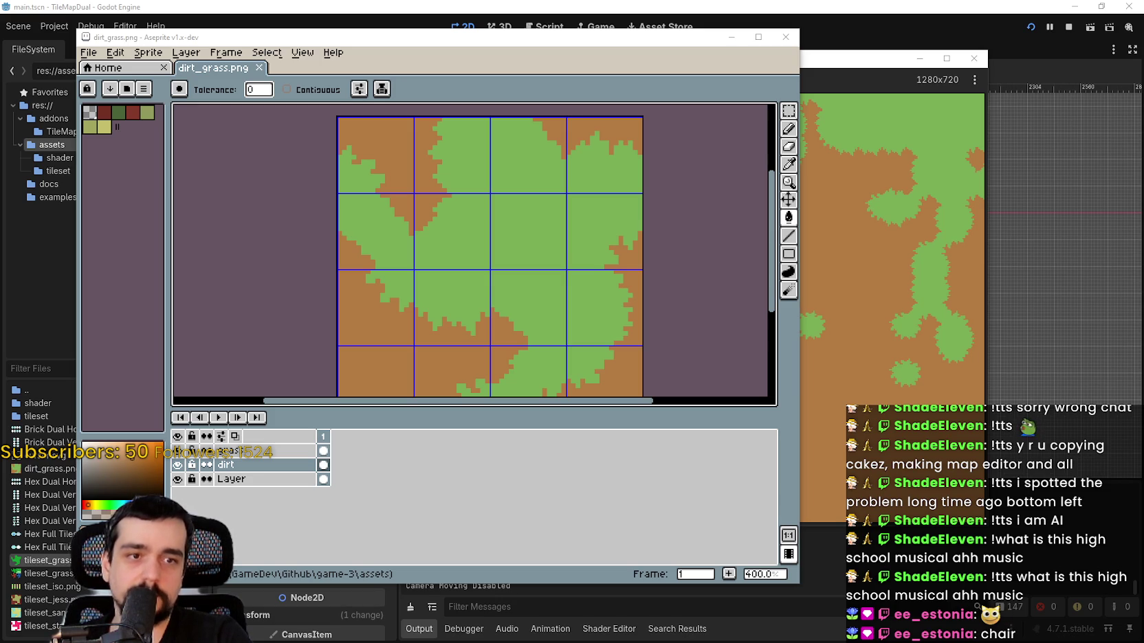
{"action": "scroll", "coordinate": [447, 206], "scroll_direction": "up", "scroll_amount": 1}
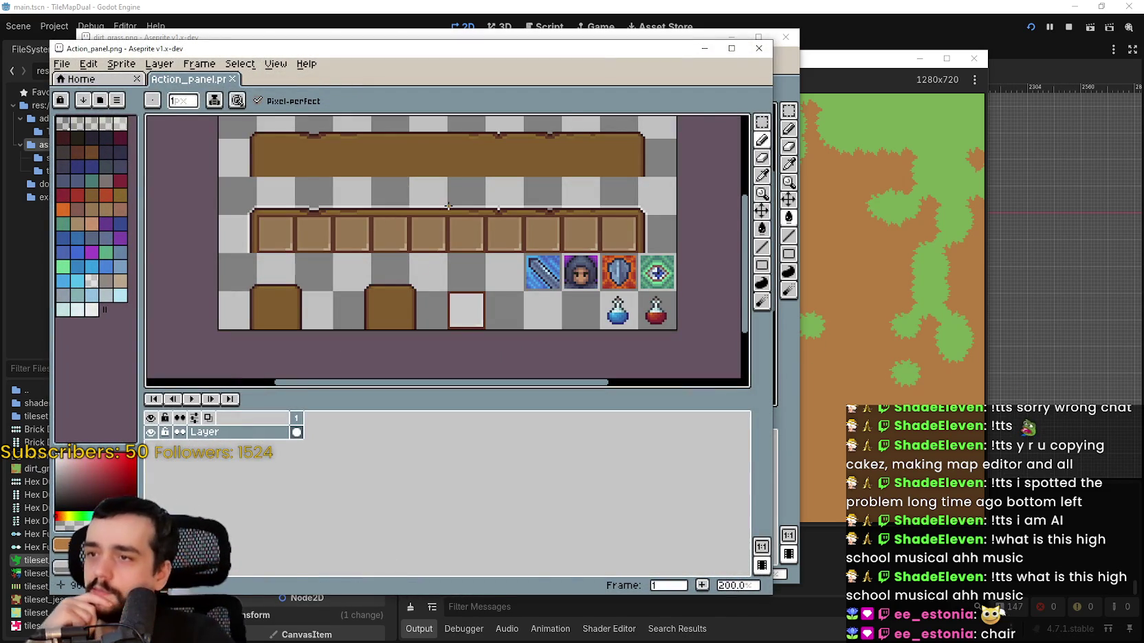
{"action": "left_click", "coordinate": [759, 48]}
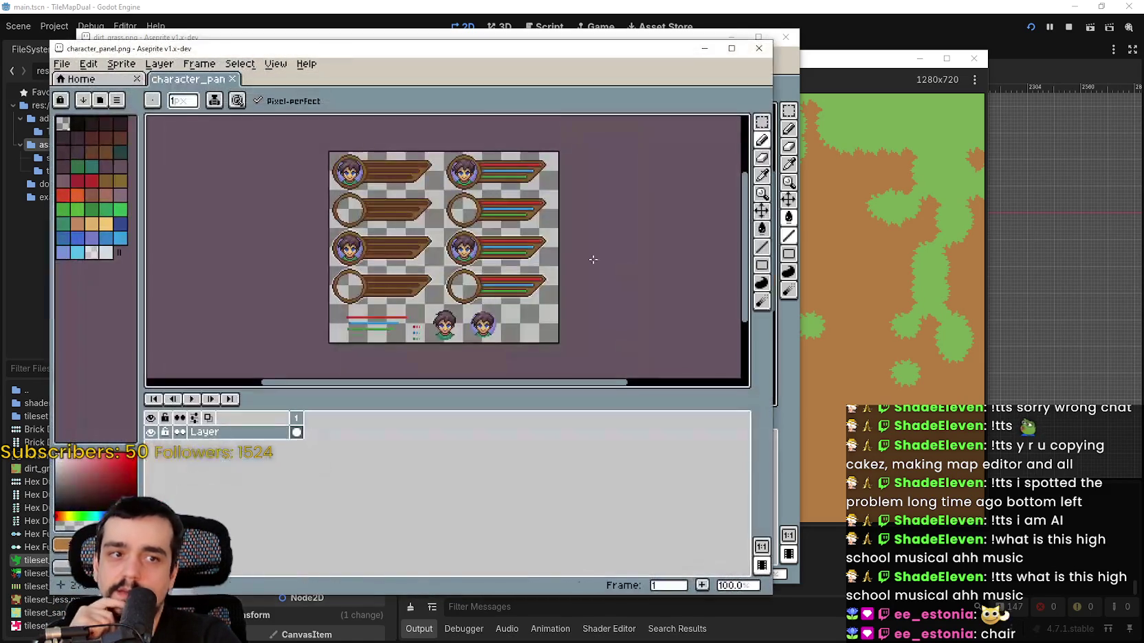
{"action": "scroll", "coordinate": [501, 138], "scroll_direction": "up", "scroll_amount": 2}
{"action": "scroll", "coordinate": [500, 139], "scroll_direction": "down", "scroll_amount": 1}
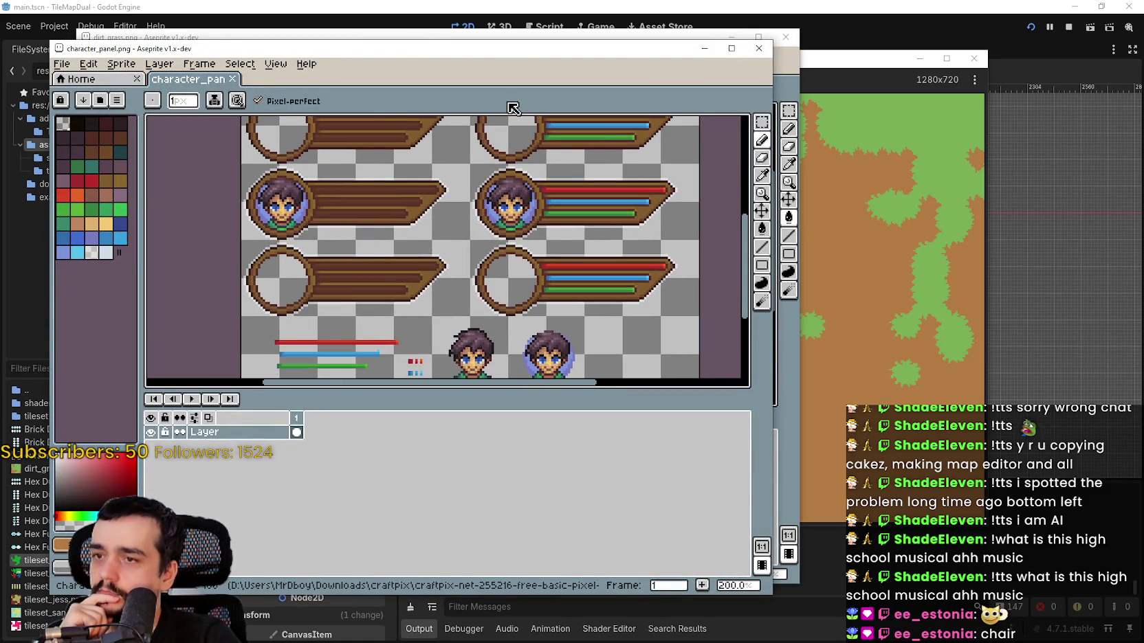
{"action": "scroll", "coordinate": [501, 138], "scroll_direction": "down", "scroll_amount": 2}
{"action": "left_click", "coordinate": [758, 48]}
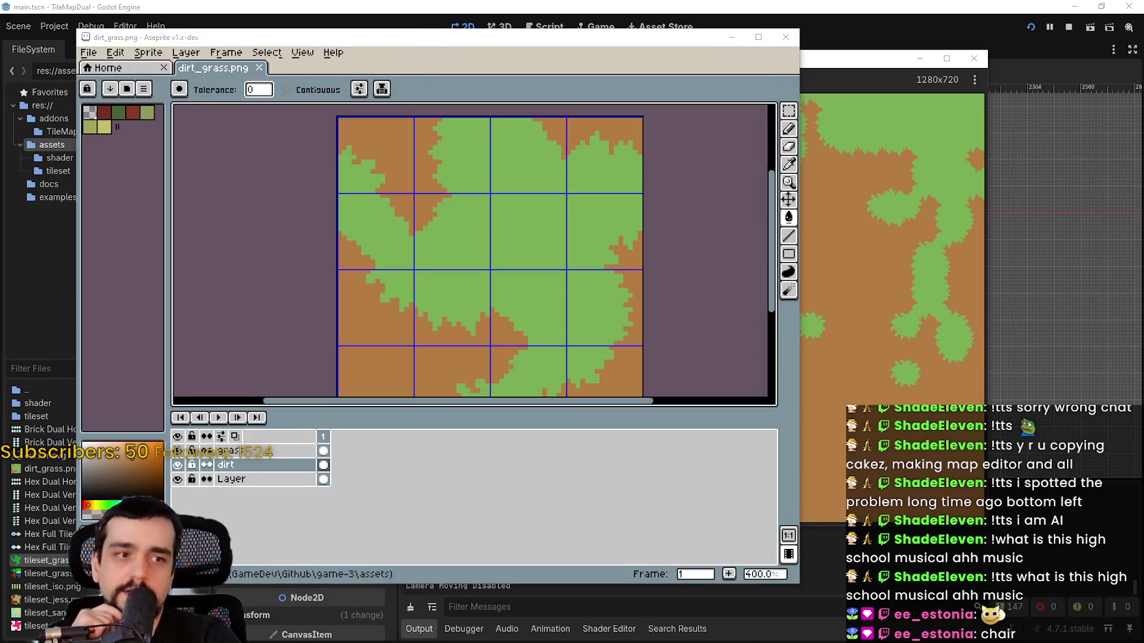
- Zoom around Craft.png and maximize its window to fill the screen
{"action": "scroll", "coordinate": [402, 268], "scroll_direction": "up", "scroll_amount": 2}
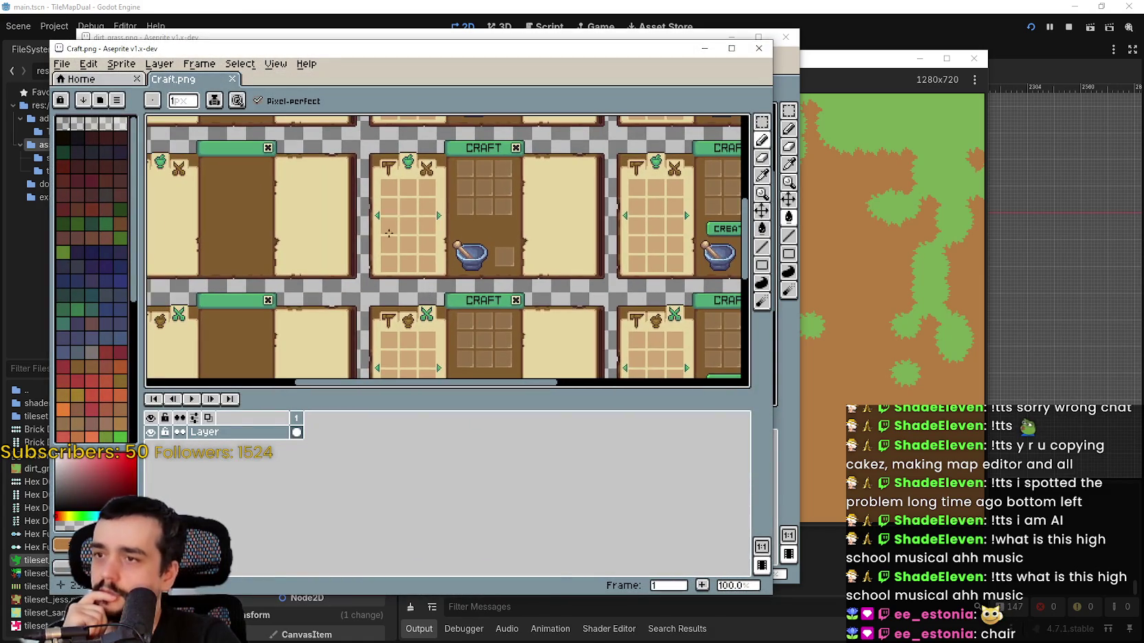
{"action": "scroll", "coordinate": [415, 281], "scroll_direction": "up", "scroll_amount": 2}
{"action": "scroll", "coordinate": [472, 268], "scroll_direction": "down", "scroll_amount": 2}
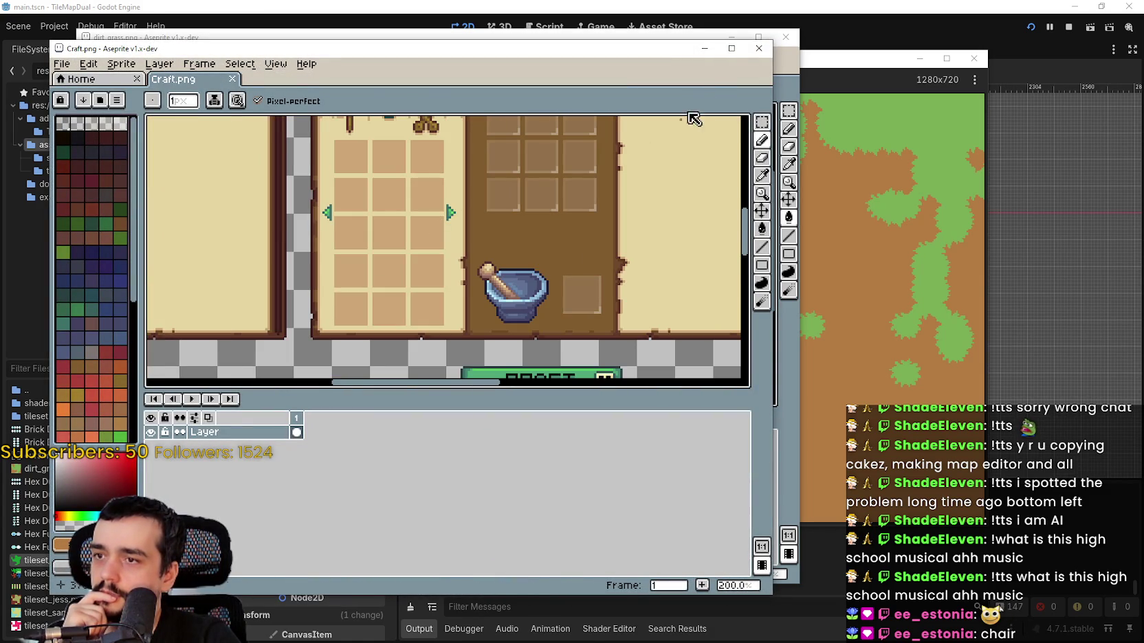
{"action": "key", "text": "super+Up"}
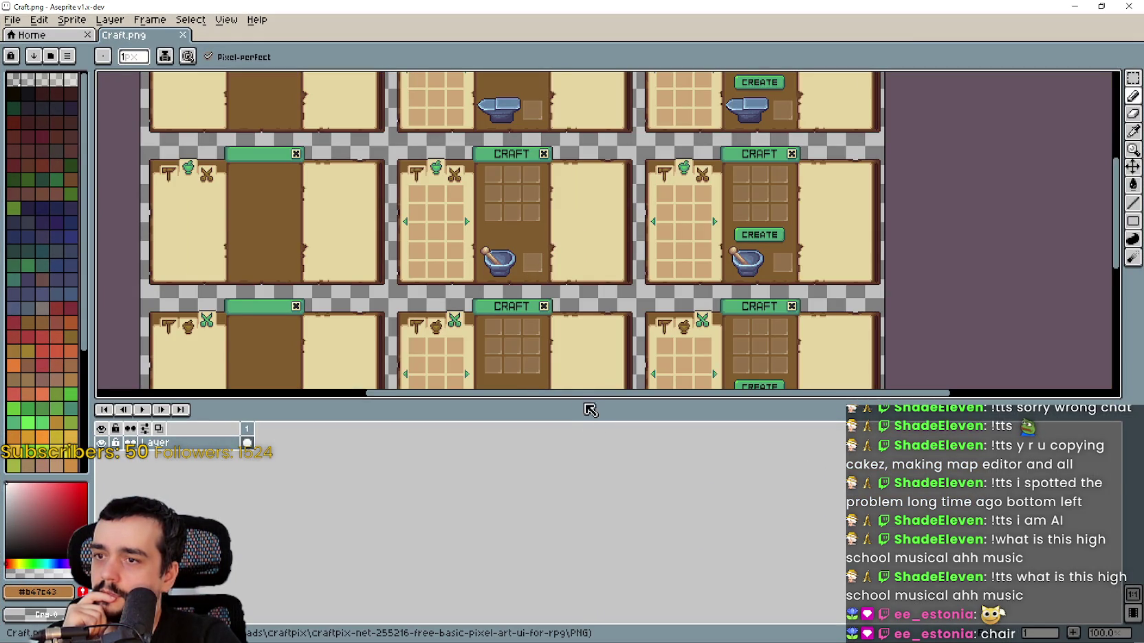
- Zoom and pan through Craft.png's lower craft panels and bottom icon row
{"action": "left_click_drag", "start_coordinate": [587, 404], "coordinate": [594, 555]}
{"action": "scroll", "coordinate": [701, 345], "scroll_direction": "up", "scroll_amount": 2}
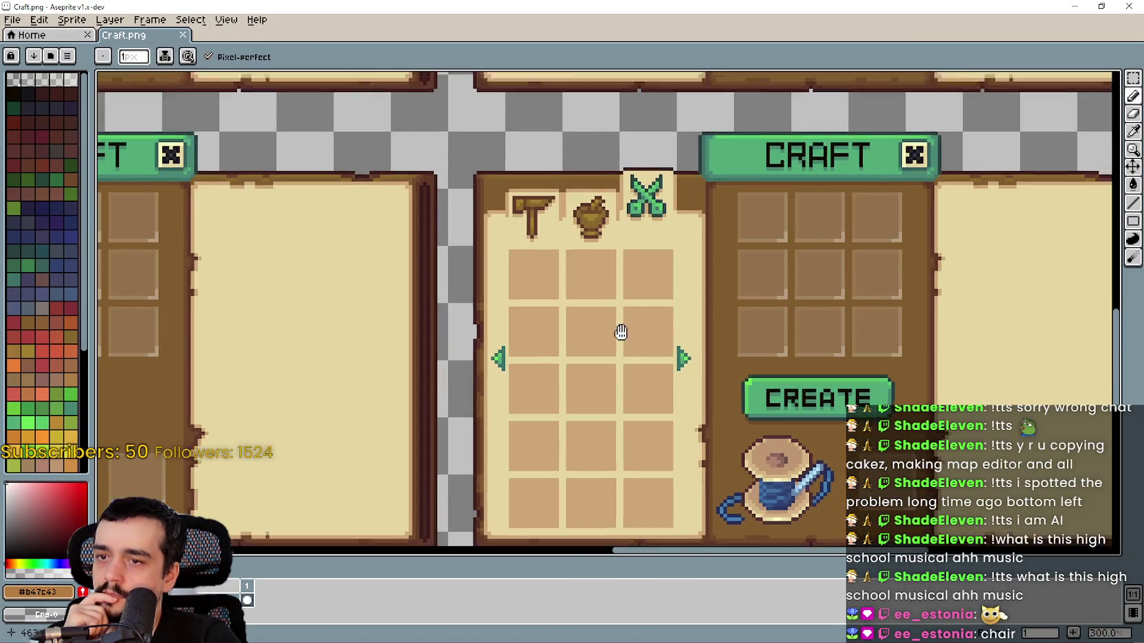
{"action": "scroll", "coordinate": [662, 443], "scroll_direction": "down", "scroll_amount": 2}
{"action": "scroll", "coordinate": [541, 413], "scroll_direction": "up", "scroll_amount": 1}
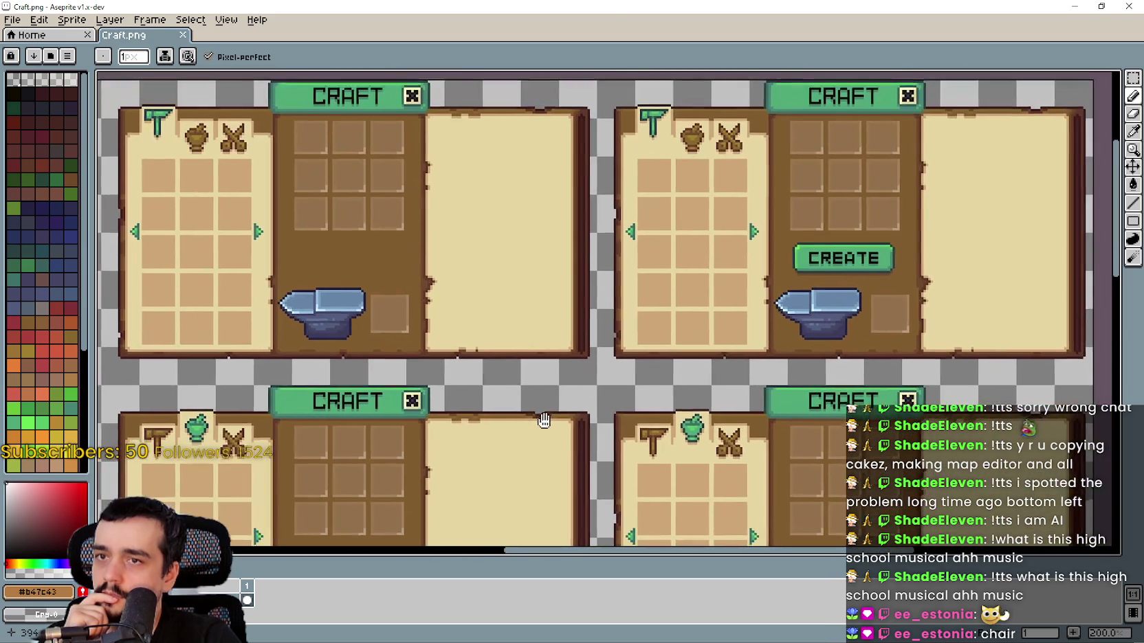
{"action": "scroll", "coordinate": [714, 348], "scroll_direction": "up", "scroll_amount": 1}
{"action": "left_click_drag", "start_coordinate": [714, 348], "coordinate": [811, 268]}
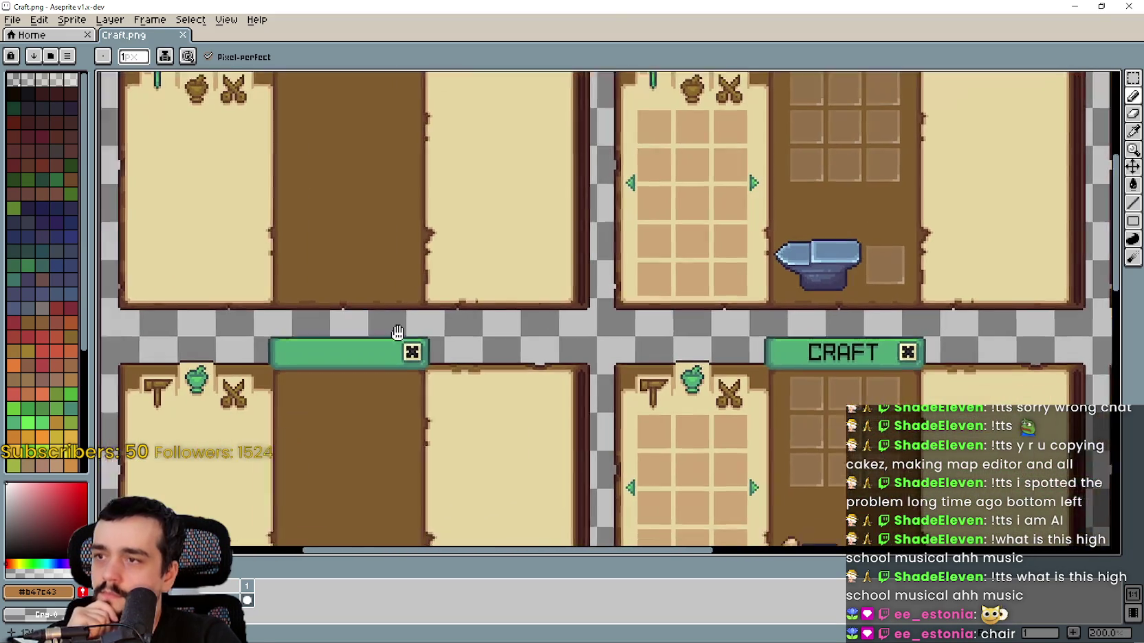
{"action": "scroll", "coordinate": [483, 260], "scroll_direction": "down", "scroll_amount": 1}
{"action": "scroll", "coordinate": [542, 275], "scroll_direction": "down", "scroll_amount": 5}
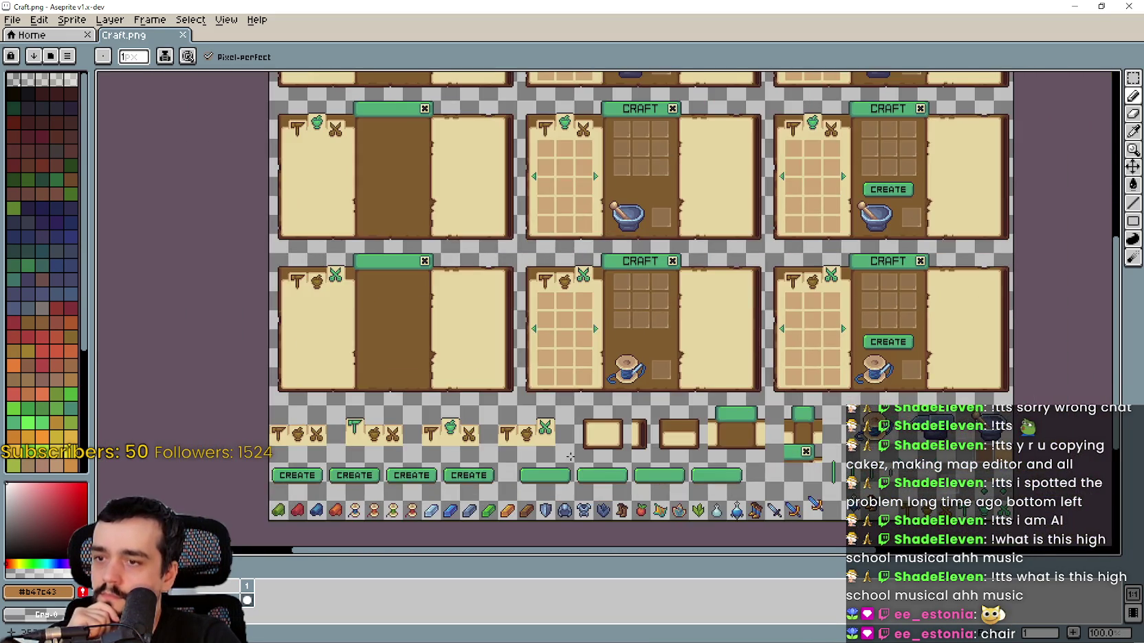
{"action": "scroll", "coordinate": [542, 475], "scroll_direction": "up", "scroll_amount": 1}
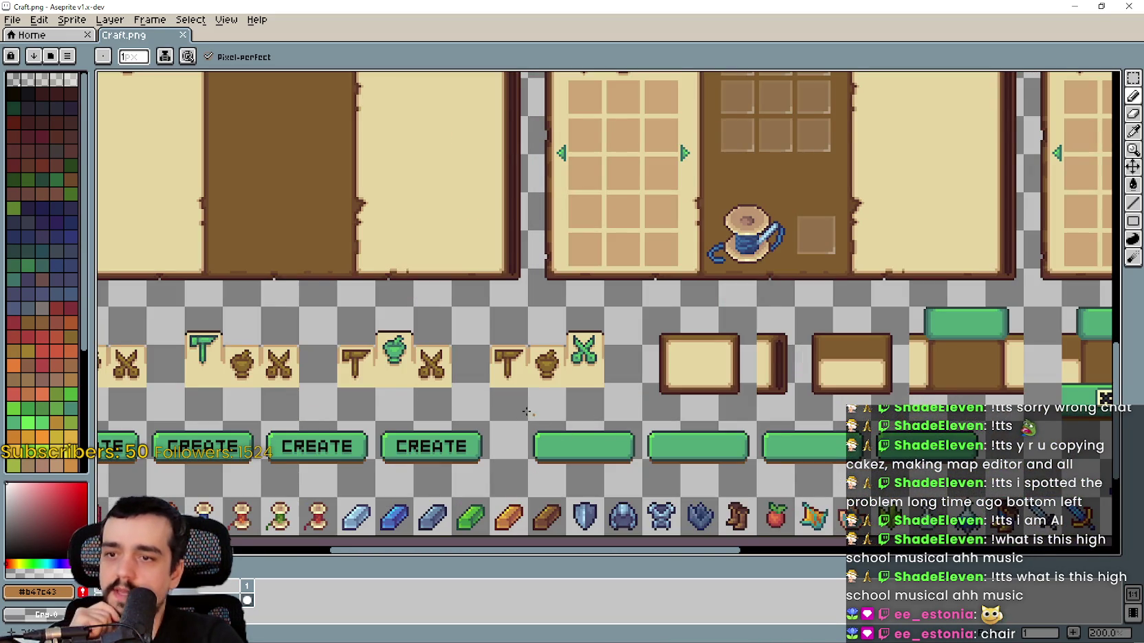
{"action": "mouse_move", "coordinate": [526, 411]}
{"action": "left_mouse_down"}
{"action": "mouse_move", "coordinate": [672, 339]}
{"action": "mouse_move", "coordinate": [681, 380]}
{"action": "mouse_move", "coordinate": [642, 407]}
{"action": "mouse_move", "coordinate": [333, 426]}
{"action": "left_mouse_up"}
- Look over the CREATE panel and item sprites, then close Craft.png
{"action": "left_click_drag", "start_coordinate": [934, 401], "coordinate": [522, 377]}
{"action": "scroll", "coordinate": [825, 199], "scroll_direction": "up", "scroll_amount": 2}
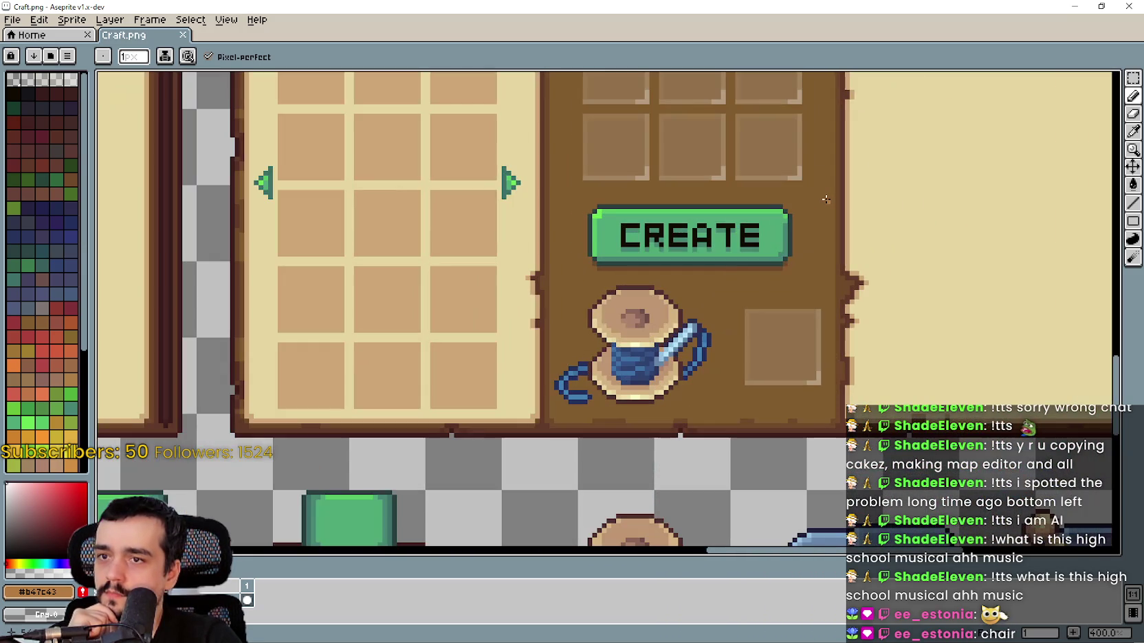
{"action": "scroll", "coordinate": [825, 200], "scroll_direction": "down", "scroll_amount": 2}
{"action": "scroll", "coordinate": [867, 324], "scroll_direction": "down", "scroll_amount": 1}
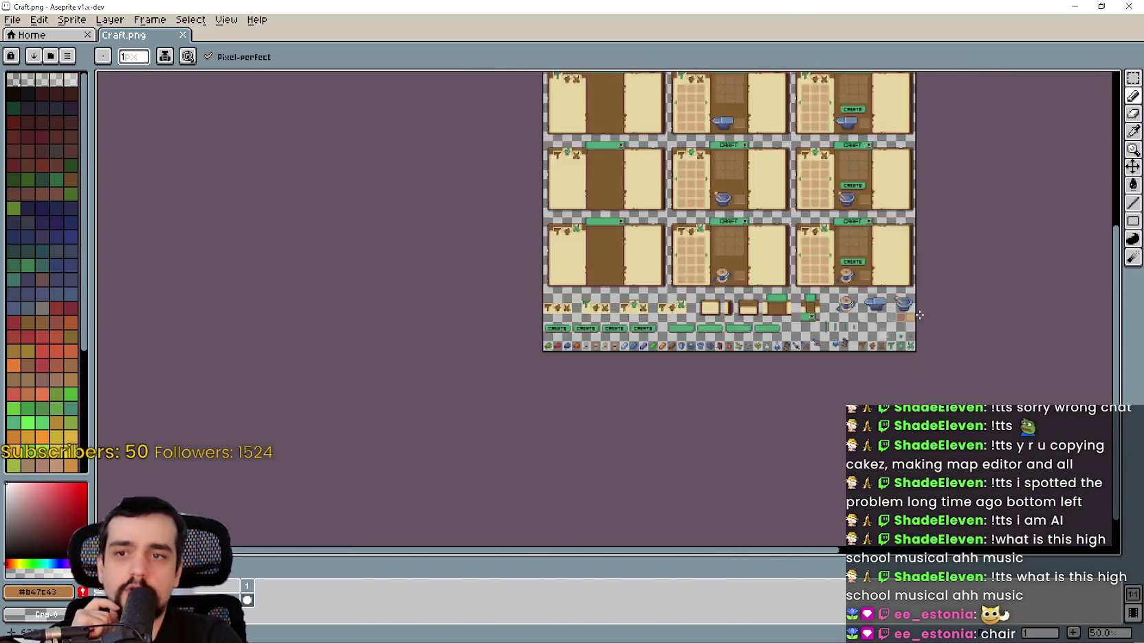
{"action": "scroll", "coordinate": [849, 254], "scroll_direction": "up", "scroll_amount": 3}
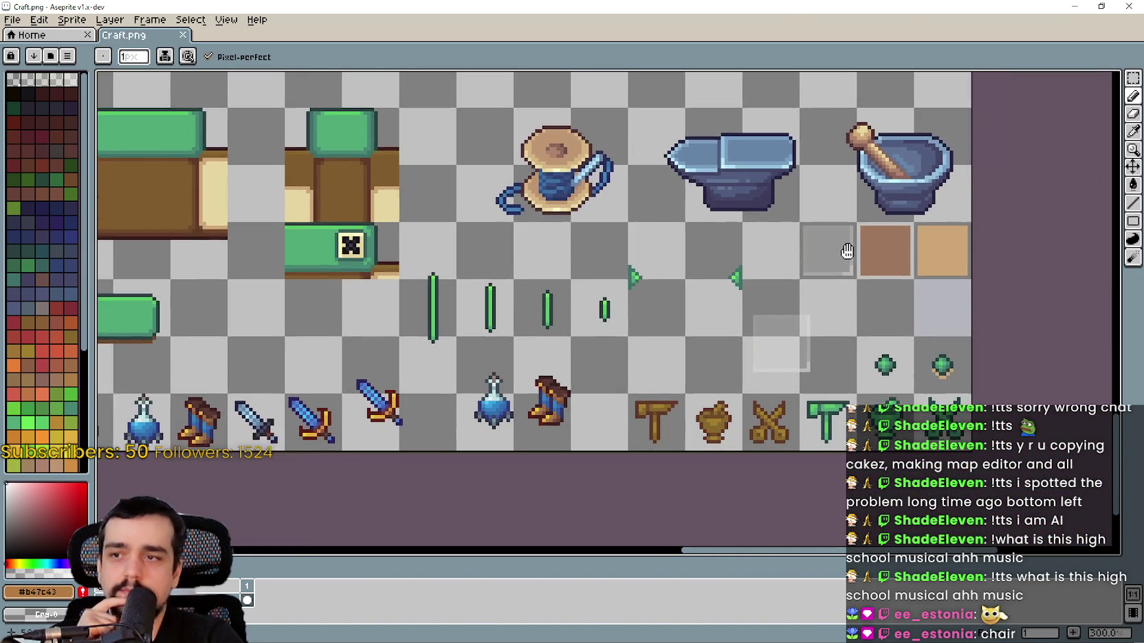
{"action": "left_click_drag", "start_coordinate": [847, 252], "coordinate": [791, 329]}
{"action": "scroll", "coordinate": [884, 279], "scroll_direction": "down", "scroll_amount": 1}
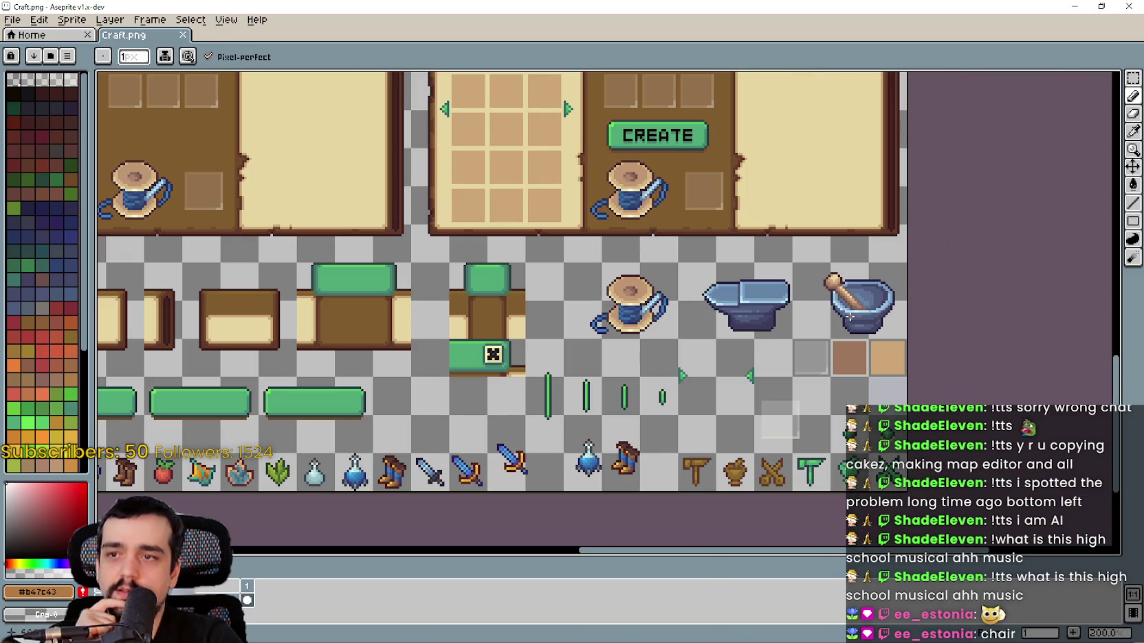
{"action": "left_click", "coordinate": [1129, 7]}
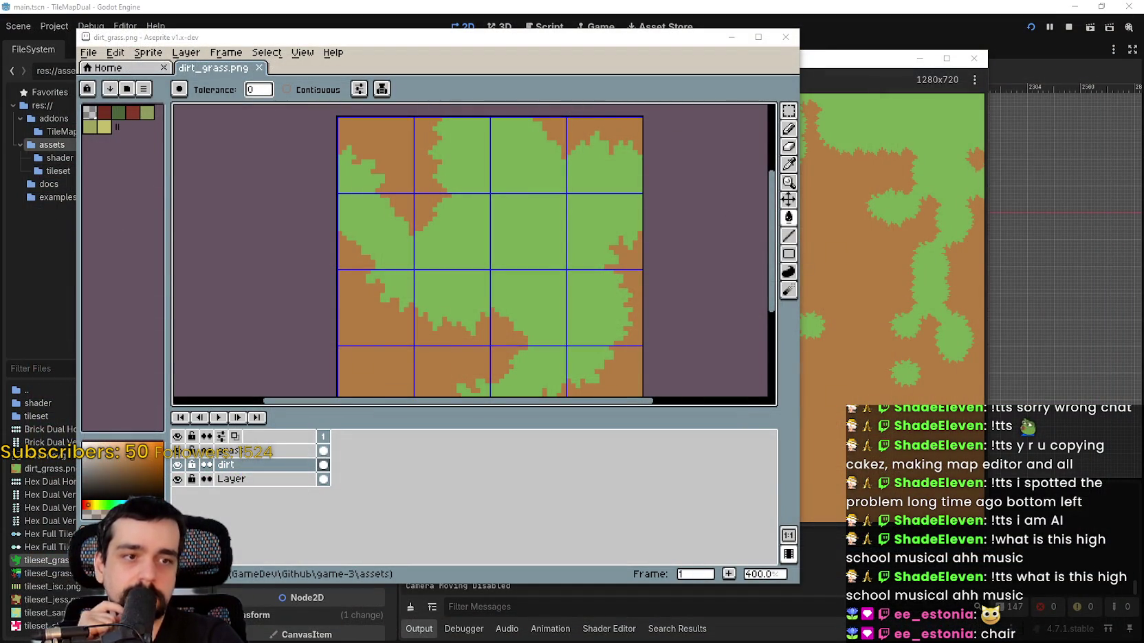
- Zoom in on the LEVELS panels in Levels.png, then close it
{"action": "scroll", "coordinate": [543, 288], "scroll_direction": "up", "scroll_amount": 1}
{"action": "scroll", "coordinate": [553, 290], "scroll_direction": "down", "scroll_amount": 1}
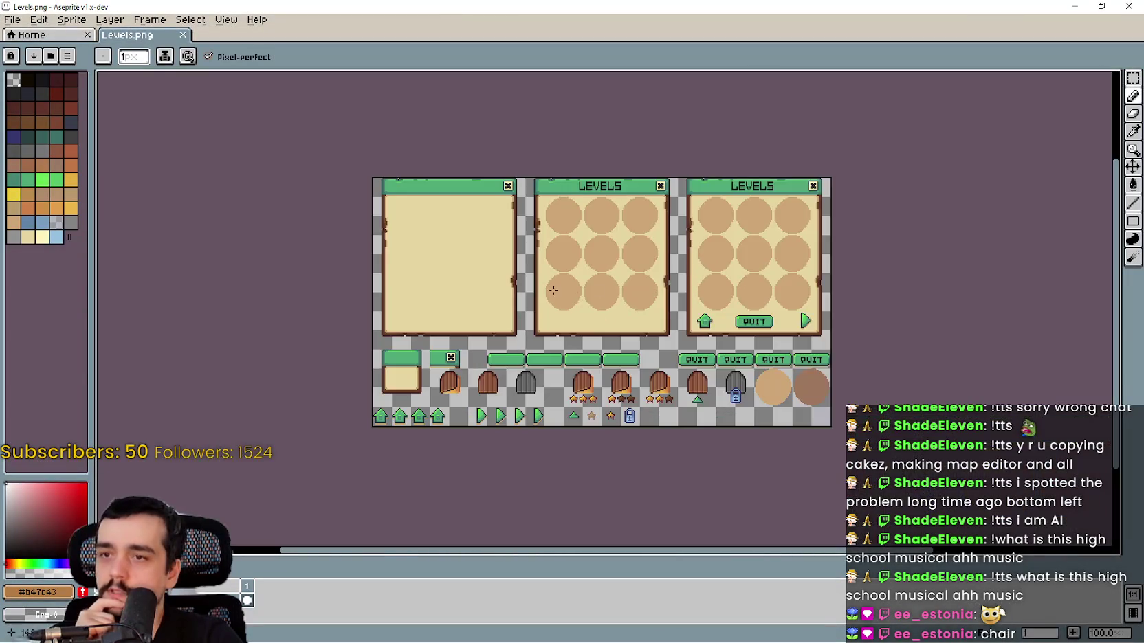
{"action": "scroll", "coordinate": [553, 291], "scroll_direction": "up", "scroll_amount": 1}
{"action": "mouse_move", "coordinate": [554, 234]}
{"action": "left_mouse_down"}
{"action": "mouse_move", "coordinate": [651, 140]}
{"action": "mouse_move", "coordinate": [720, 107]}
{"action": "mouse_move", "coordinate": [684, 164]}
{"action": "mouse_move", "coordinate": [524, 334]}
{"action": "left_mouse_up"}
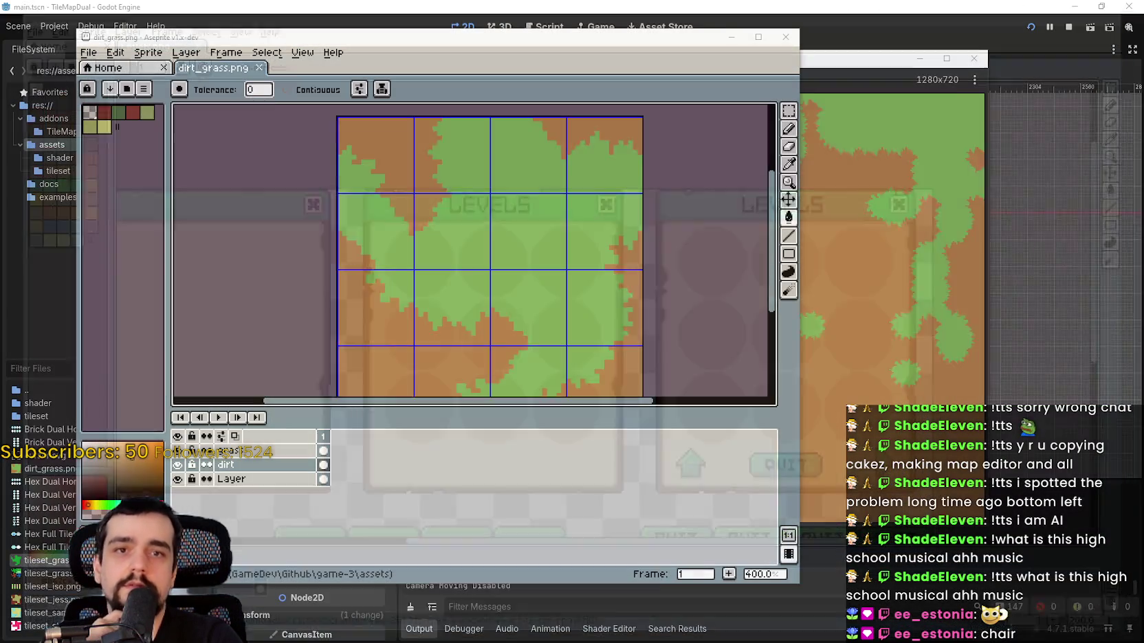
{"action": "left_click", "coordinate": [1128, 6]}
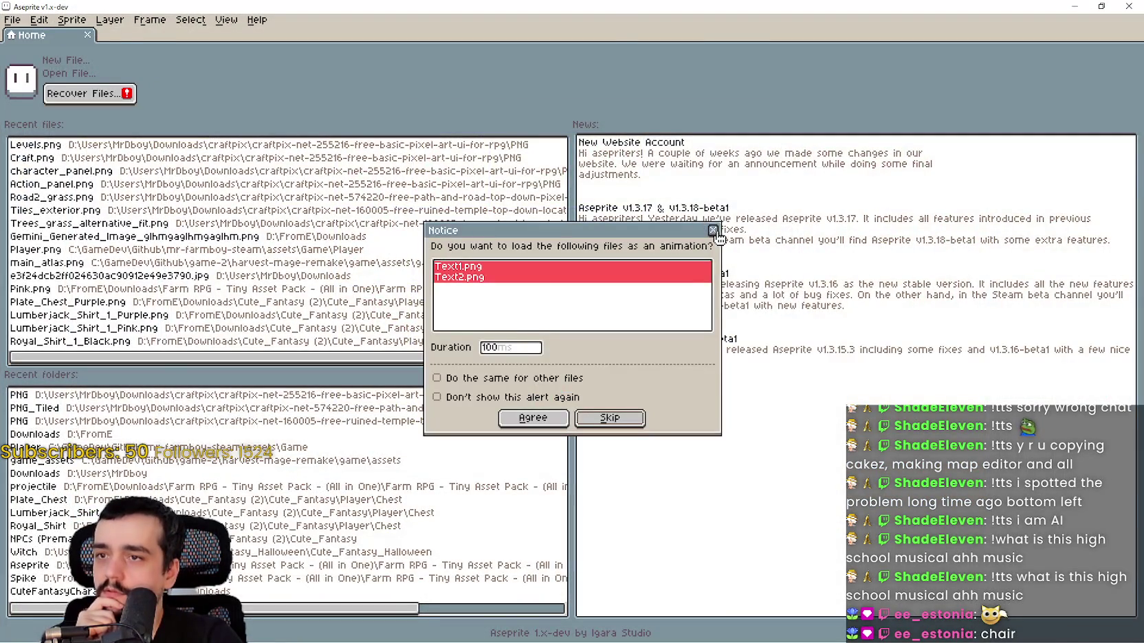
- Open Text1.png past the animation prompt, then view and close Text1.png and Text2.png
{"action": "left_click", "coordinate": [712, 230]}
{"action": "scroll", "coordinate": [591, 210], "scroll_direction": "up", "scroll_amount": 3}
{"action": "scroll", "coordinate": [590, 210], "scroll_direction": "down", "scroll_amount": 2}
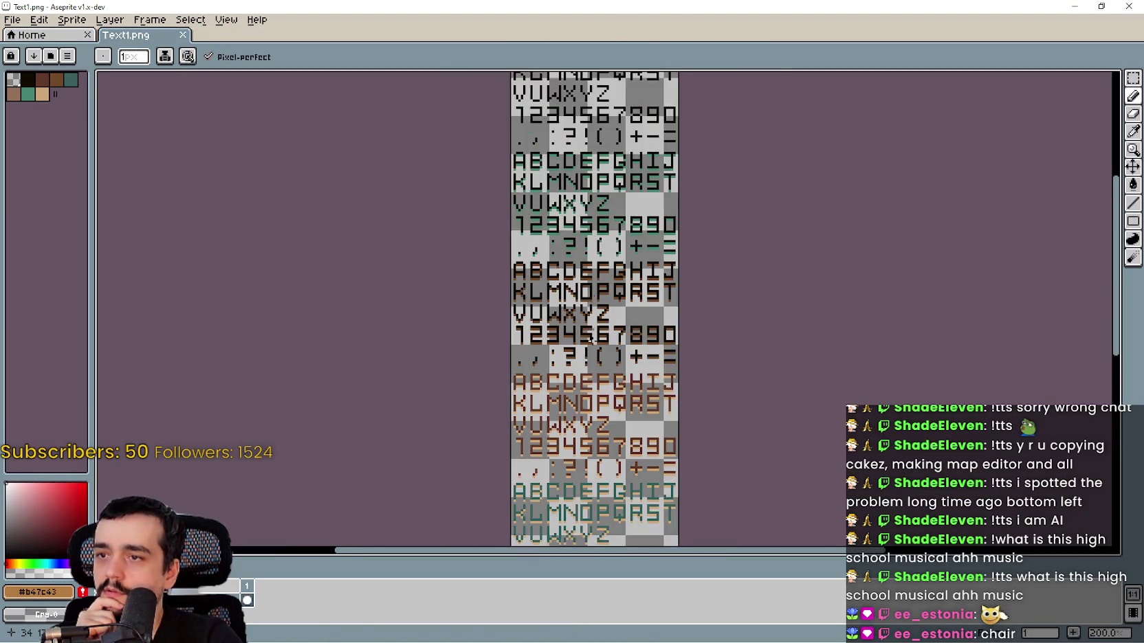
{"action": "left_click", "coordinate": [1126, 6]}
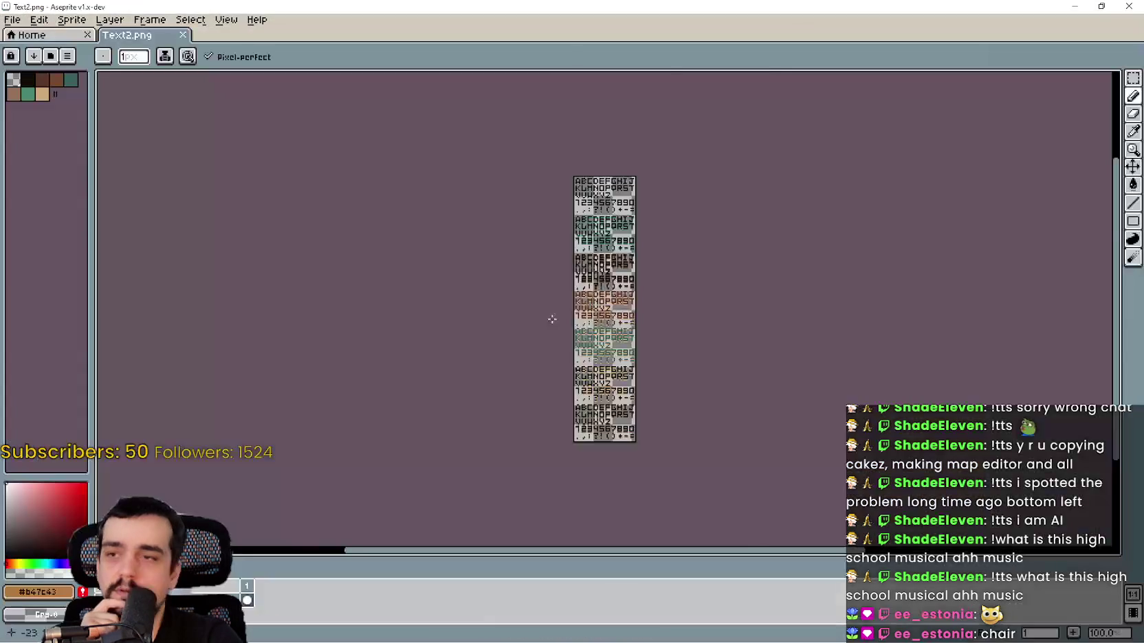
{"action": "scroll", "coordinate": [551, 317], "scroll_direction": "up", "scroll_amount": 3}
{"action": "mouse_move", "coordinate": [618, 221]}
{"action": "left_mouse_down"}
{"action": "mouse_move", "coordinate": [581, 216]}
{"action": "mouse_move", "coordinate": [613, 14]}
{"action": "mouse_move", "coordinate": [609, 68]}
{"action": "left_mouse_up"}
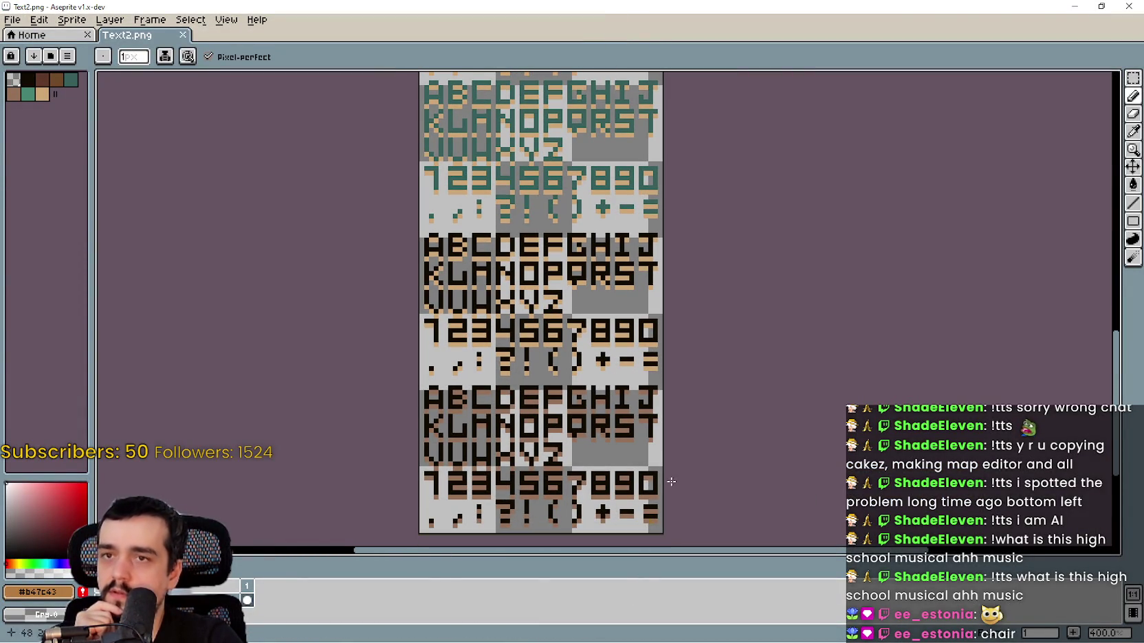
{"action": "left_click", "coordinate": [1128, 6]}
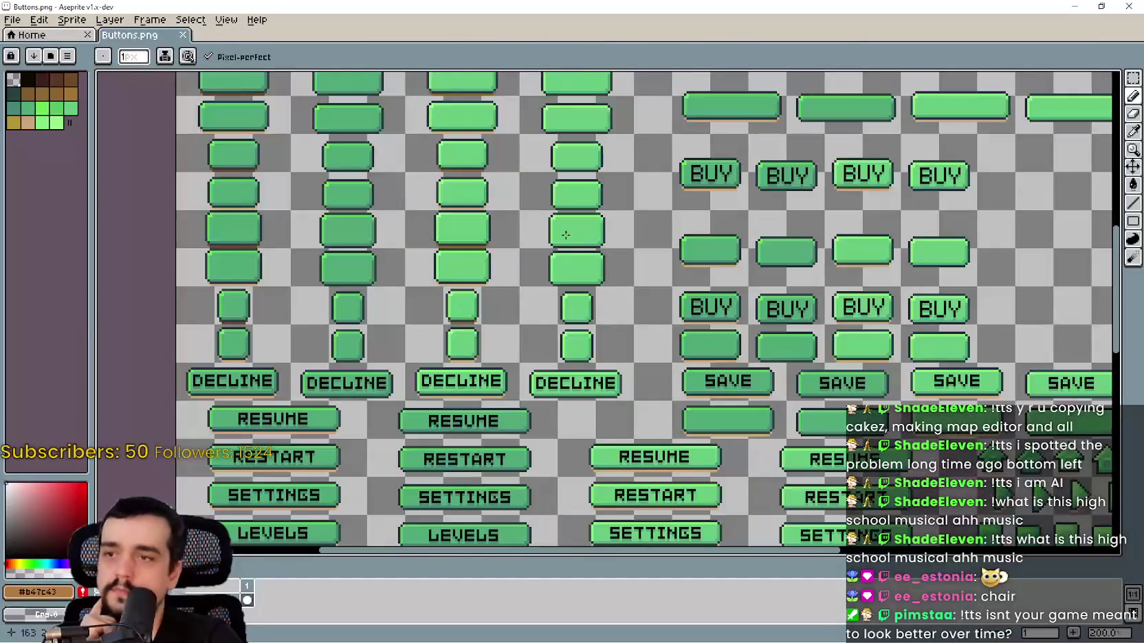
- Zoom and pan over Buttons.png's BUY, DECLINE, SAVE and other labelled buttons, then leave it
{"action": "scroll", "coordinate": [803, 401], "scroll_direction": "down", "scroll_amount": 1}
{"action": "scroll", "coordinate": [577, 282], "scroll_direction": "up", "scroll_amount": 1}
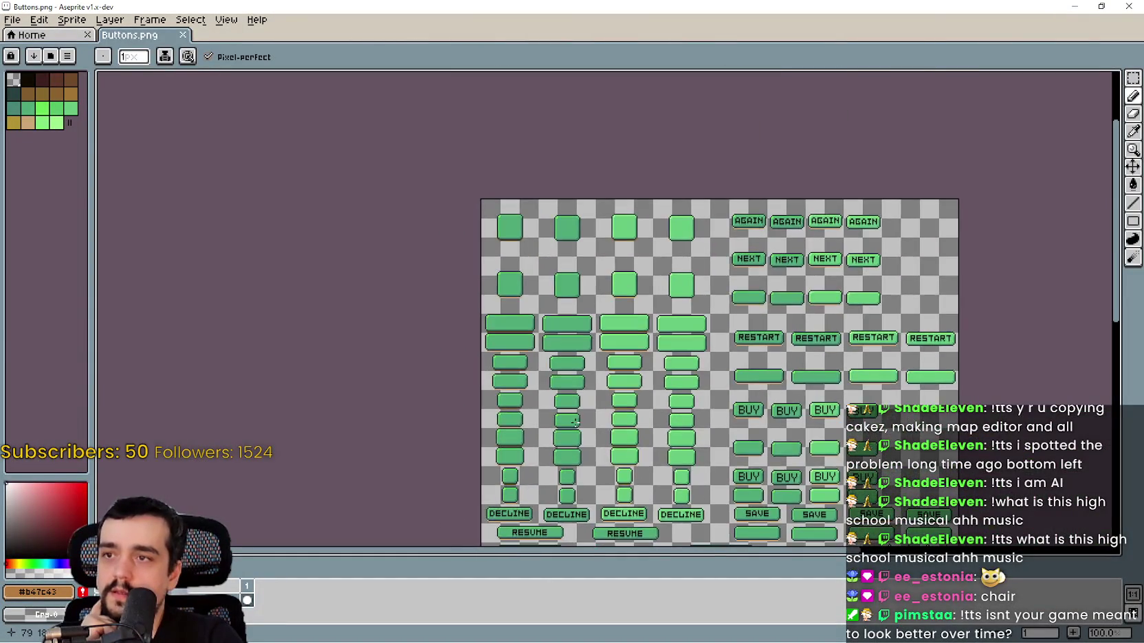
{"action": "scroll", "coordinate": [577, 283], "scroll_direction": "up", "scroll_amount": 2}
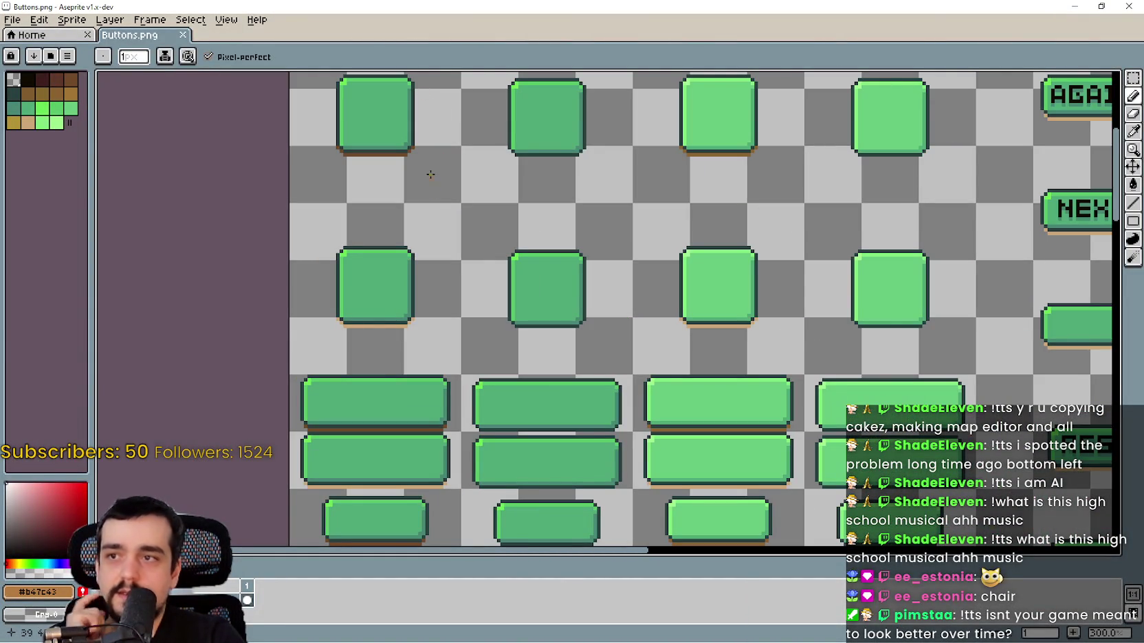
{"action": "scroll", "coordinate": [598, 257], "scroll_direction": "down", "scroll_amount": 1}
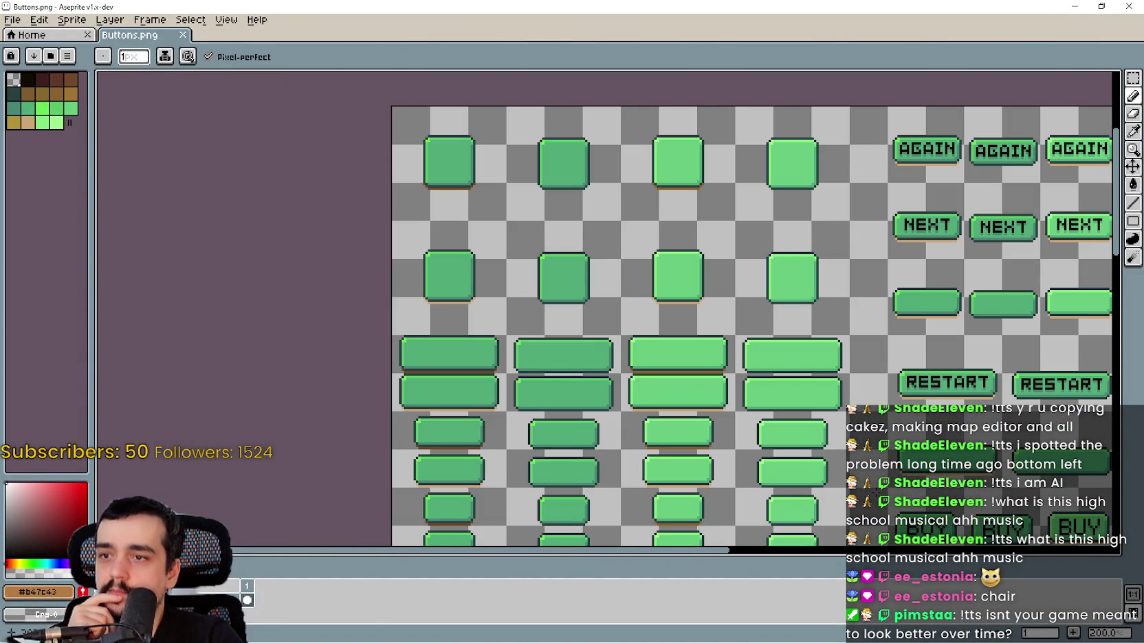
{"action": "mouse_move", "coordinate": [771, 386]}
{"action": "left_mouse_down"}
{"action": "mouse_move", "coordinate": [467, 197]}
{"action": "mouse_move", "coordinate": [452, 68]}
{"action": "left_mouse_up"}
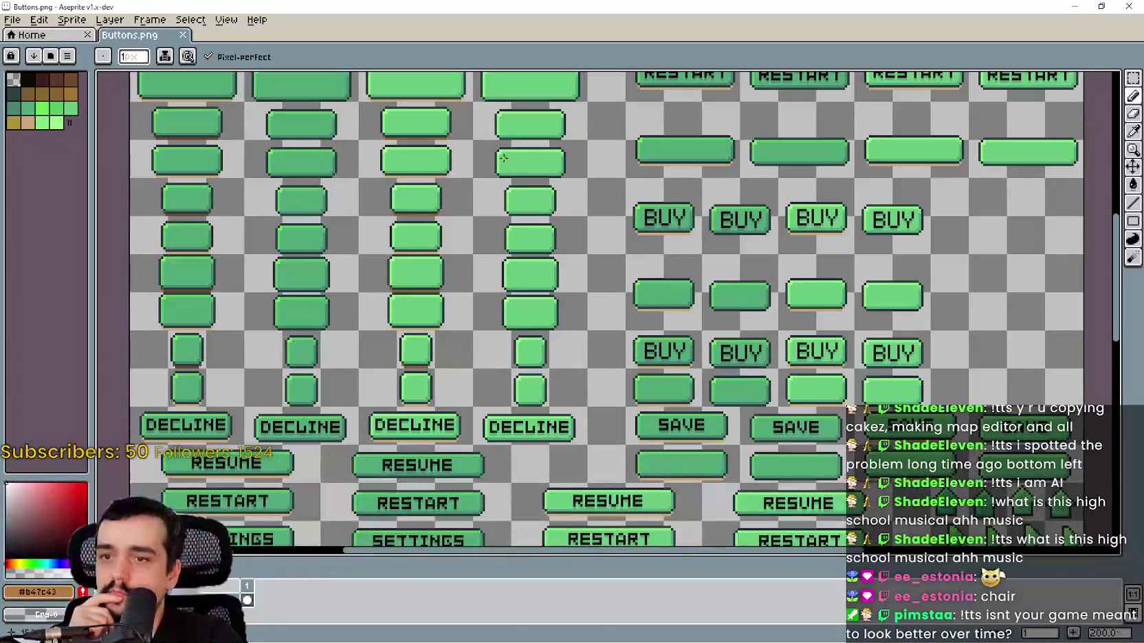
{"action": "mouse_move", "coordinate": [503, 158]}
{"action": "left_mouse_down"}
{"action": "mouse_move", "coordinate": [673, 253]}
{"action": "mouse_move", "coordinate": [681, 227]}
{"action": "left_mouse_up"}
{"action": "key", "text": "alt+Tab"}
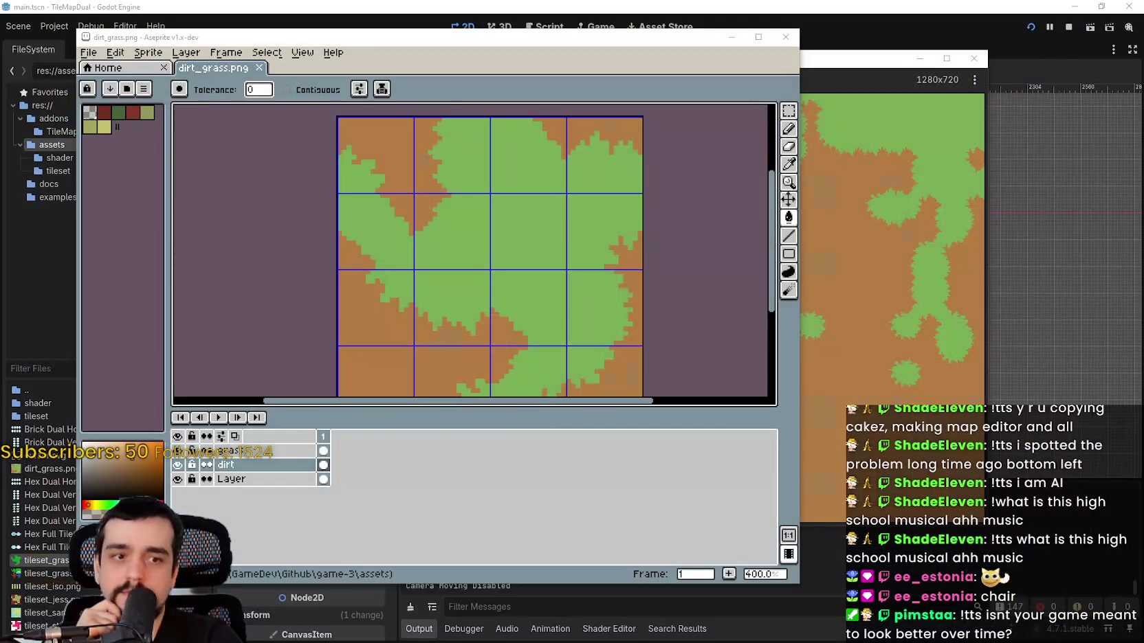
- Bring up Icons.png, look over its top icon rows, and close it
{"action": "key", "text": "alt+Tab"}
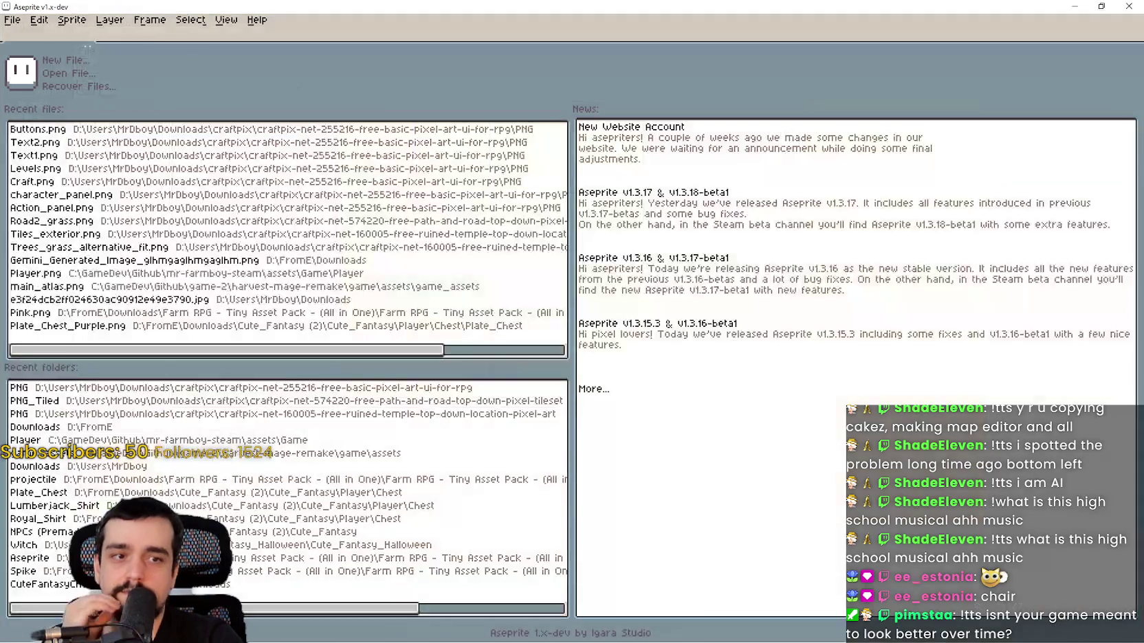
{"action": "key", "text": "ctrl+Tab"}
{"action": "scroll", "coordinate": [612, 258], "scroll_direction": "up", "scroll_amount": 3}
{"action": "left_click_drag", "start_coordinate": [715, 312], "coordinate": [693, 180]}
{"action": "scroll", "coordinate": [684, 131], "scroll_direction": "down", "scroll_amount": 3}
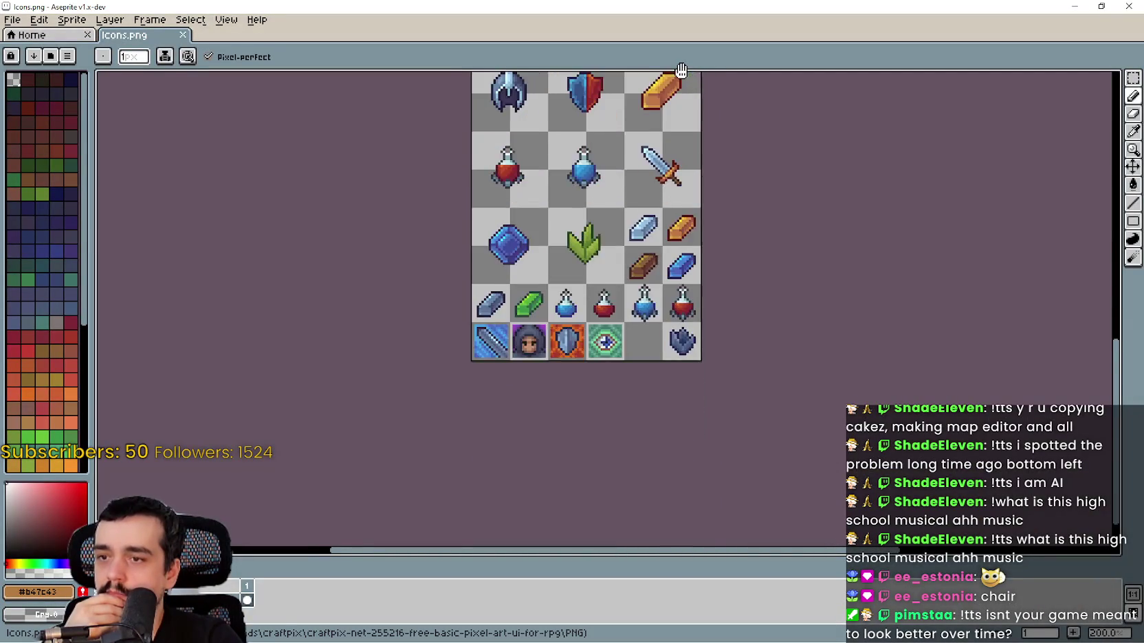
{"action": "scroll", "coordinate": [677, 137], "scroll_direction": "up", "scroll_amount": 7}
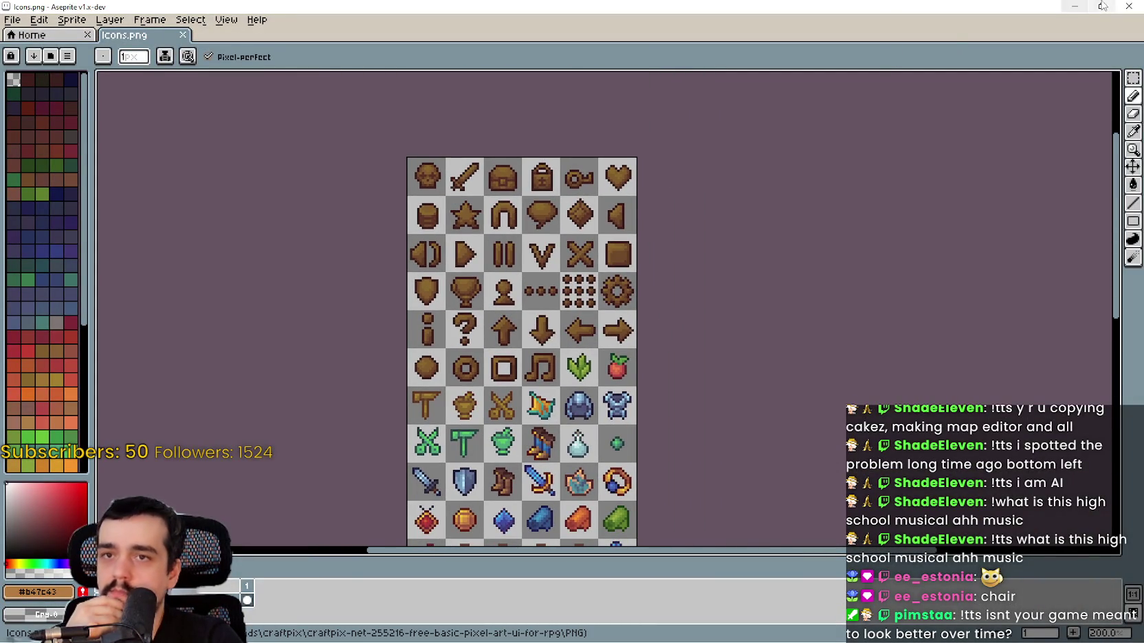
{"action": "left_click", "coordinate": [1129, 6]}
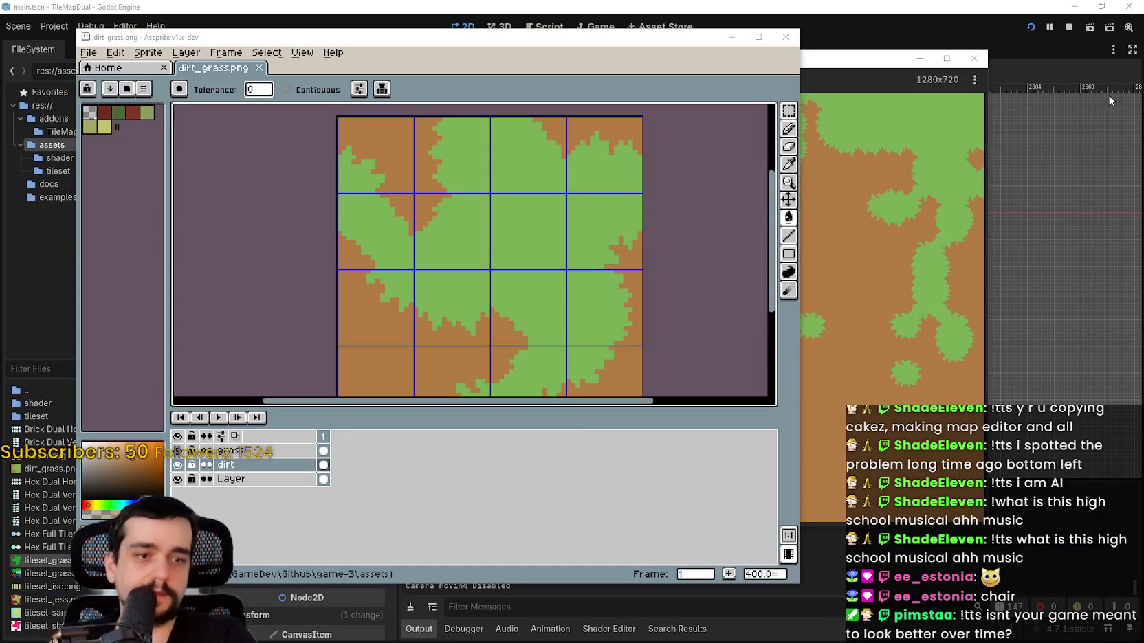
- Inspect the Equipment.png panels and item sprites, close it, then open and close Main_tiles.png
{"action": "key", "text": "alt+Tab"}
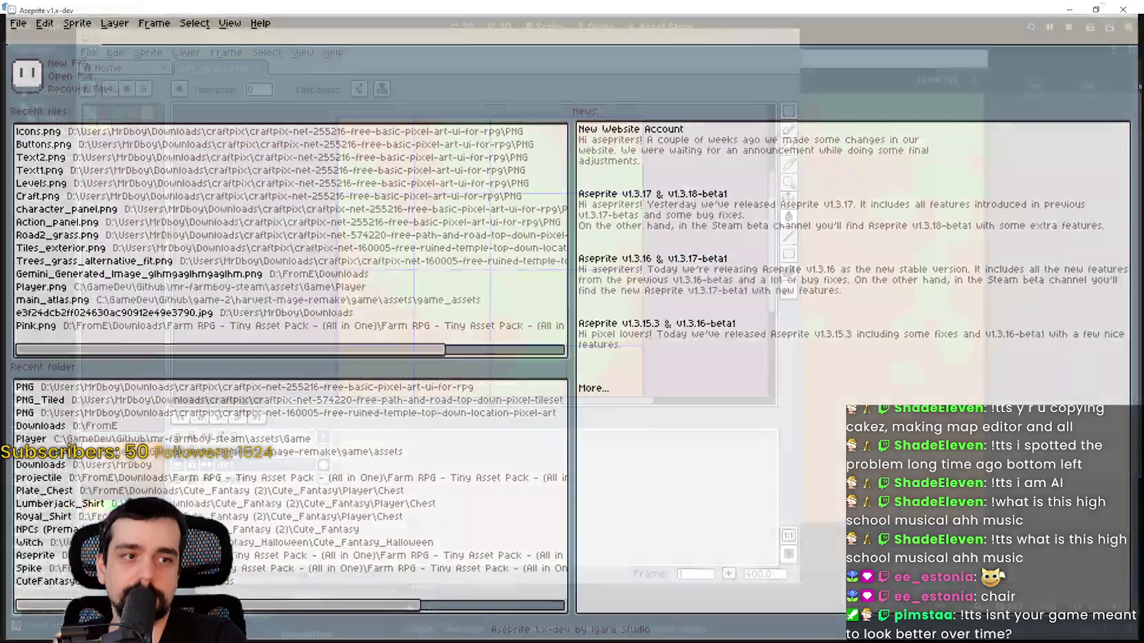
{"action": "scroll", "coordinate": [747, 297], "scroll_direction": "up", "scroll_amount": 2}
{"action": "mouse_move", "coordinate": [620, 198]}
{"action": "left_mouse_down"}
{"action": "mouse_move", "coordinate": [710, 451]}
{"action": "mouse_move", "coordinate": [617, 148]}
{"action": "left_mouse_up"}
{"action": "mouse_move", "coordinate": [611, 392]}
{"action": "left_mouse_down"}
{"action": "mouse_move", "coordinate": [722, 197]}
{"action": "mouse_move", "coordinate": [680, 311]}
{"action": "left_mouse_up"}
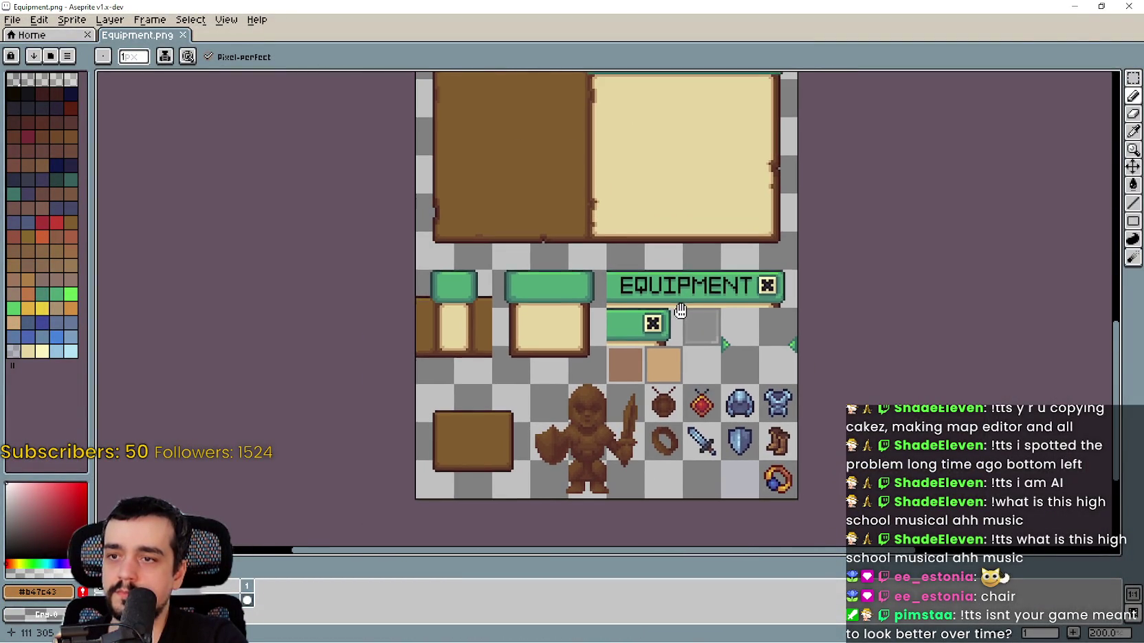
{"action": "left_click", "coordinate": [1129, 8]}
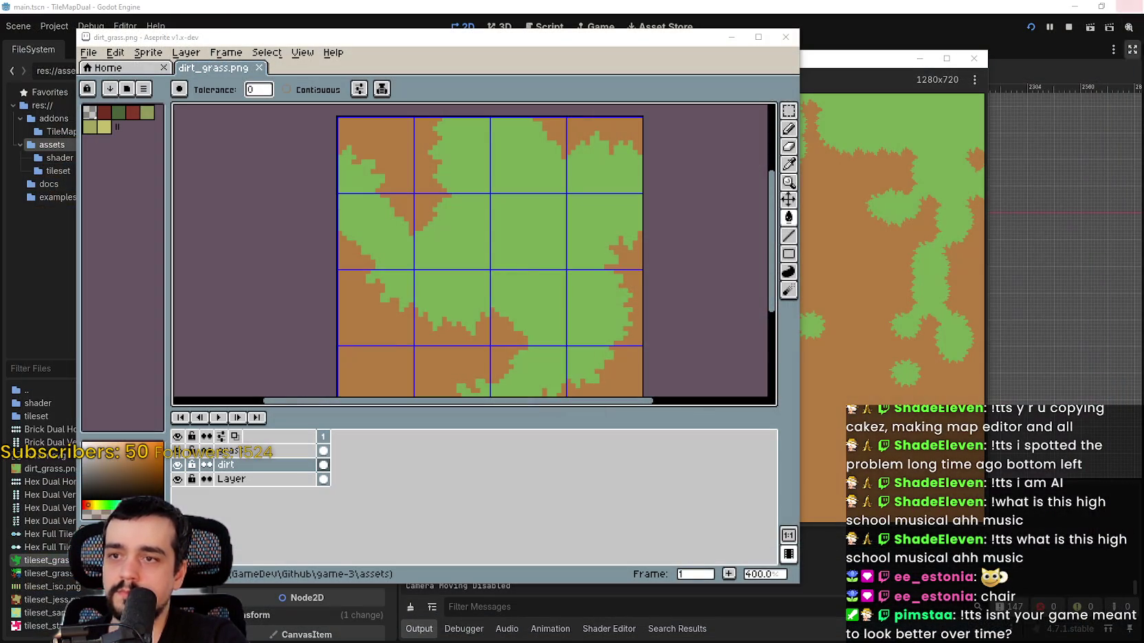
{"action": "key", "text": "alt+Tab"}
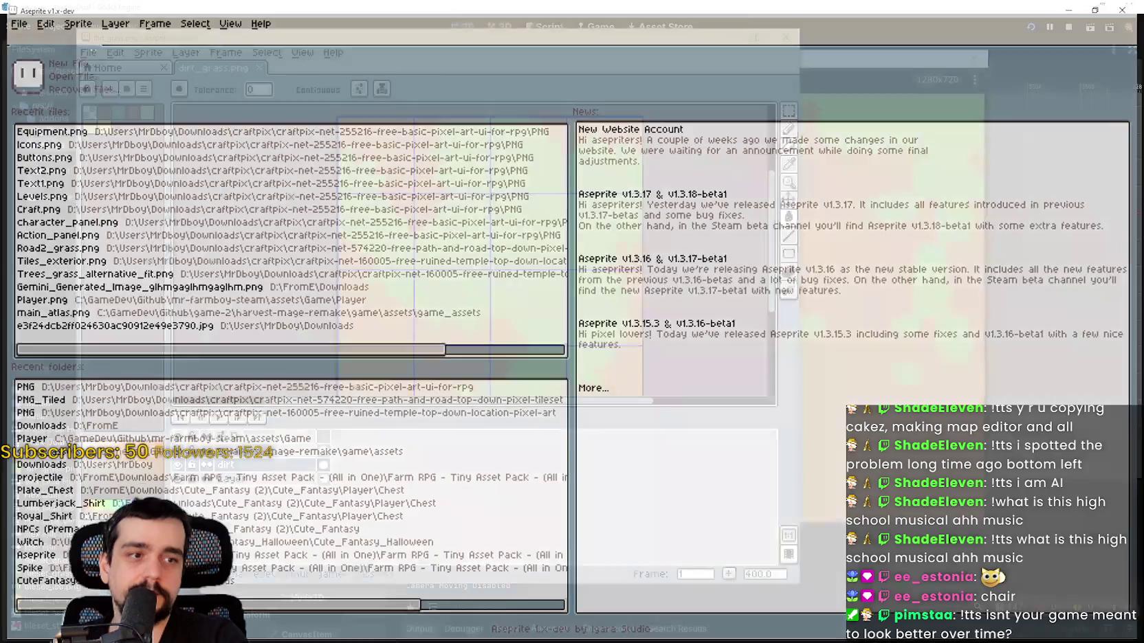
{"action": "left_click", "coordinate": [1129, 6]}
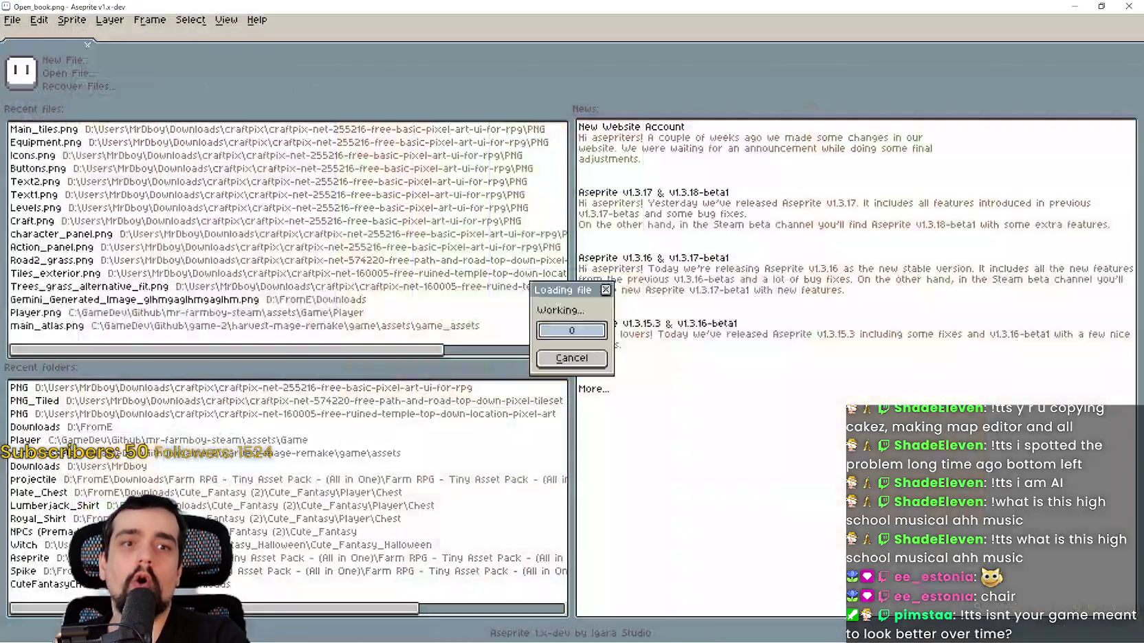
- Pan through Open_book.png's closed, tilted and fully open book frames, then close it
{"action": "scroll", "coordinate": [644, 206], "scroll_direction": "up", "scroll_amount": 2}
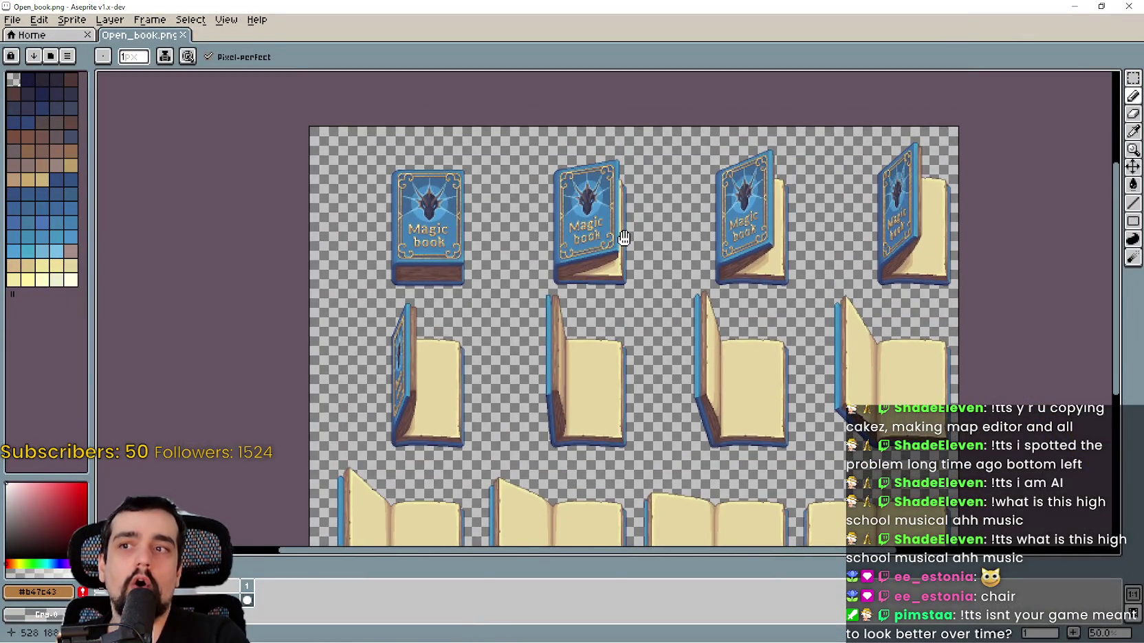
{"action": "scroll", "coordinate": [608, 211], "scroll_direction": "down", "scroll_amount": 1}
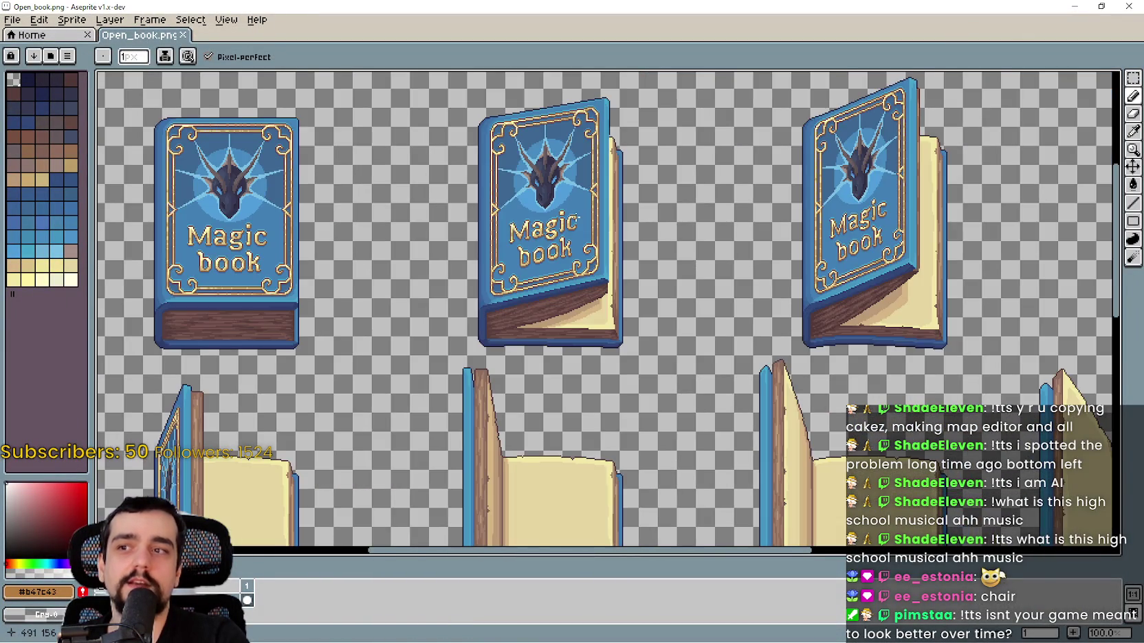
{"action": "mouse_move", "coordinate": [392, 256]}
{"action": "left_mouse_down"}
{"action": "mouse_move", "coordinate": [608, 286]}
{"action": "mouse_move", "coordinate": [612, 296]}
{"action": "left_mouse_up"}
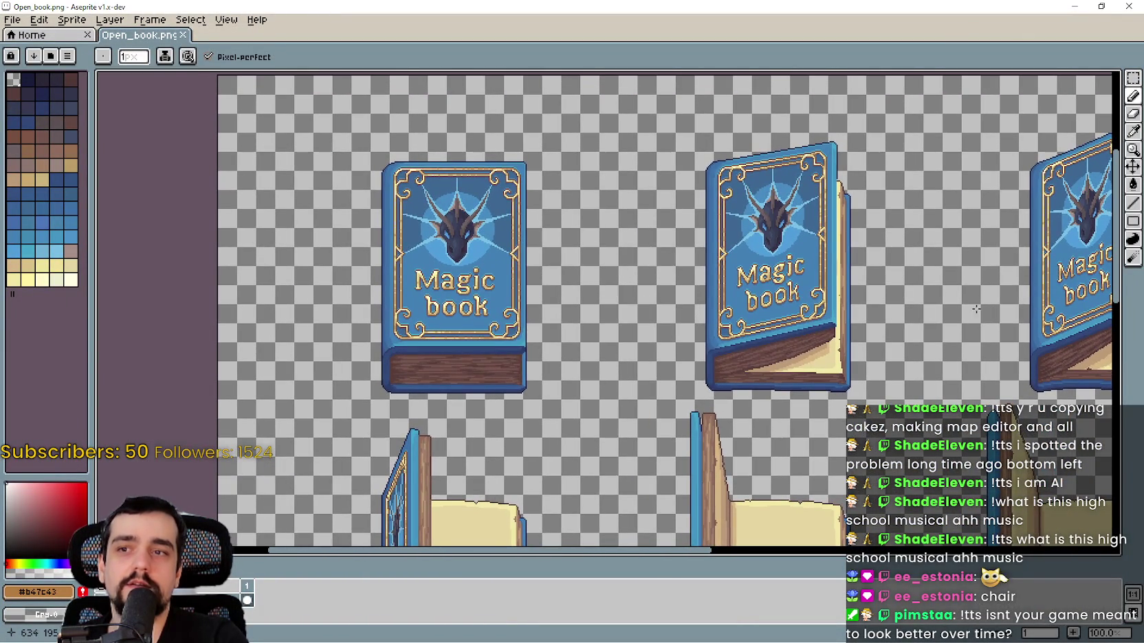
{"action": "mouse_move", "coordinate": [926, 297]}
{"action": "left_mouse_down"}
{"action": "mouse_move", "coordinate": [807, 296]}
{"action": "mouse_move", "coordinate": [406, 227]}
{"action": "mouse_move", "coordinate": [385, 27]}
{"action": "left_mouse_up"}
{"action": "left_click_drag", "start_coordinate": [481, 399], "coordinate": [454, 200]}
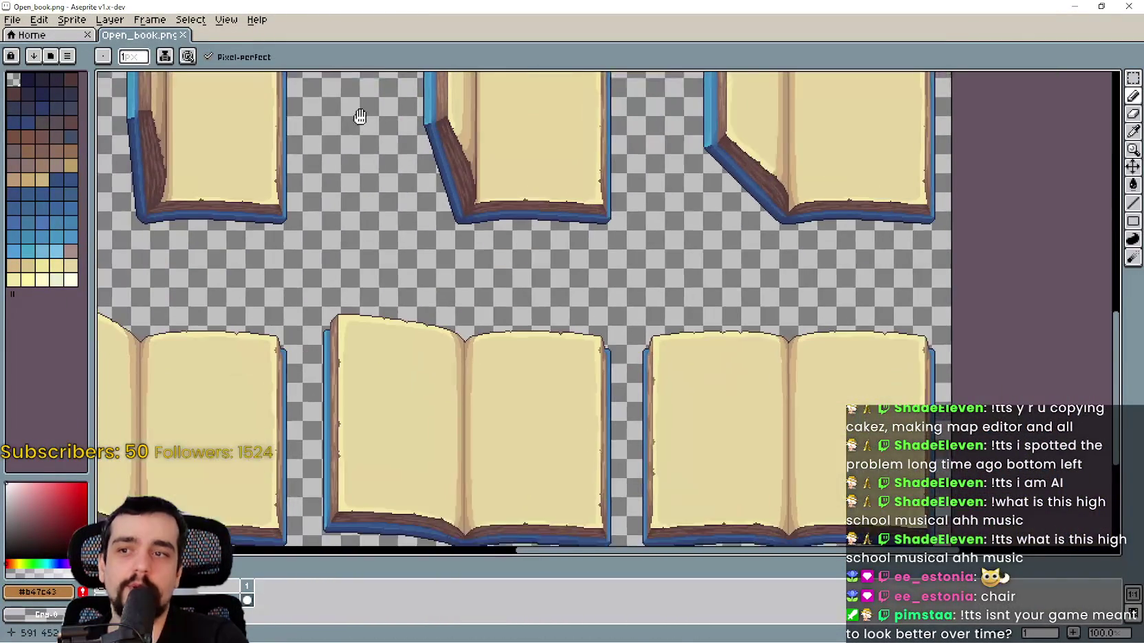
{"action": "mouse_move", "coordinate": [509, 385]}
{"action": "left_mouse_down"}
{"action": "mouse_move", "coordinate": [529, 372]}
{"action": "mouse_move", "coordinate": [526, 350]}
{"action": "left_mouse_up"}
{"action": "mouse_move", "coordinate": [189, 309]}
{"action": "left_mouse_down"}
{"action": "mouse_move", "coordinate": [388, 298]}
{"action": "mouse_move", "coordinate": [806, 356]}
{"action": "mouse_move", "coordinate": [704, 380]}
{"action": "mouse_move", "coordinate": [695, 467]}
{"action": "mouse_move", "coordinate": [670, 474]}
{"action": "mouse_move", "coordinate": [493, 383]}
{"action": "mouse_move", "coordinate": [304, 184]}
{"action": "mouse_move", "coordinate": [277, 133]}
{"action": "left_mouse_up"}
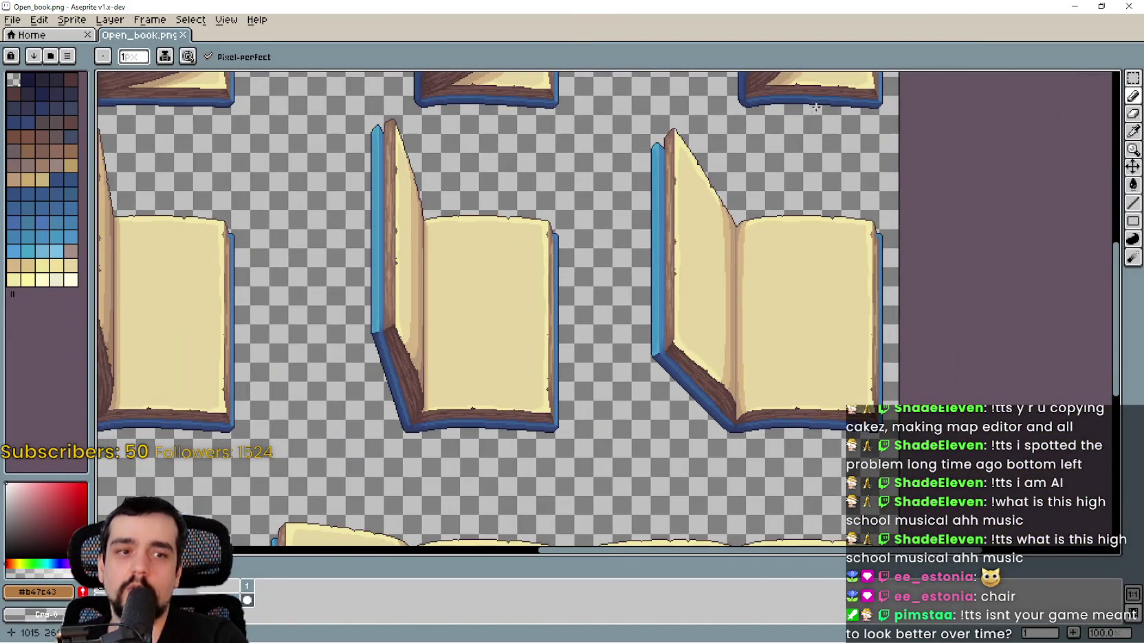
{"action": "left_click", "coordinate": [1121, 5]}
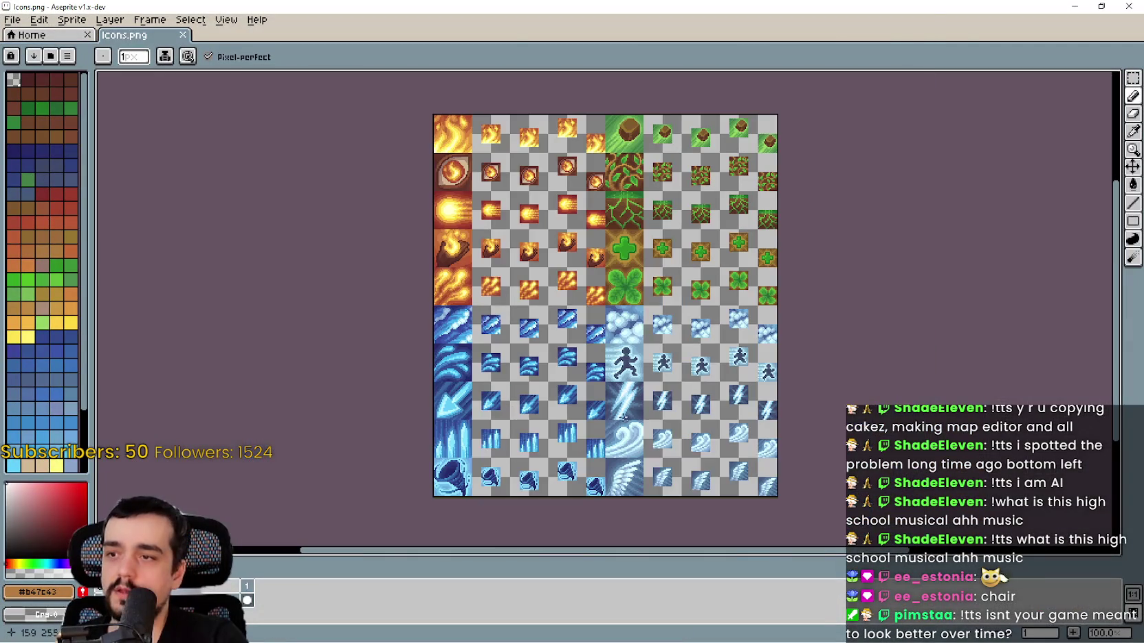
- Close the icons sheet, view the whole Open_book_bookmarks2.png sheet, and close it
{"action": "left_click", "coordinate": [1128, 6]}
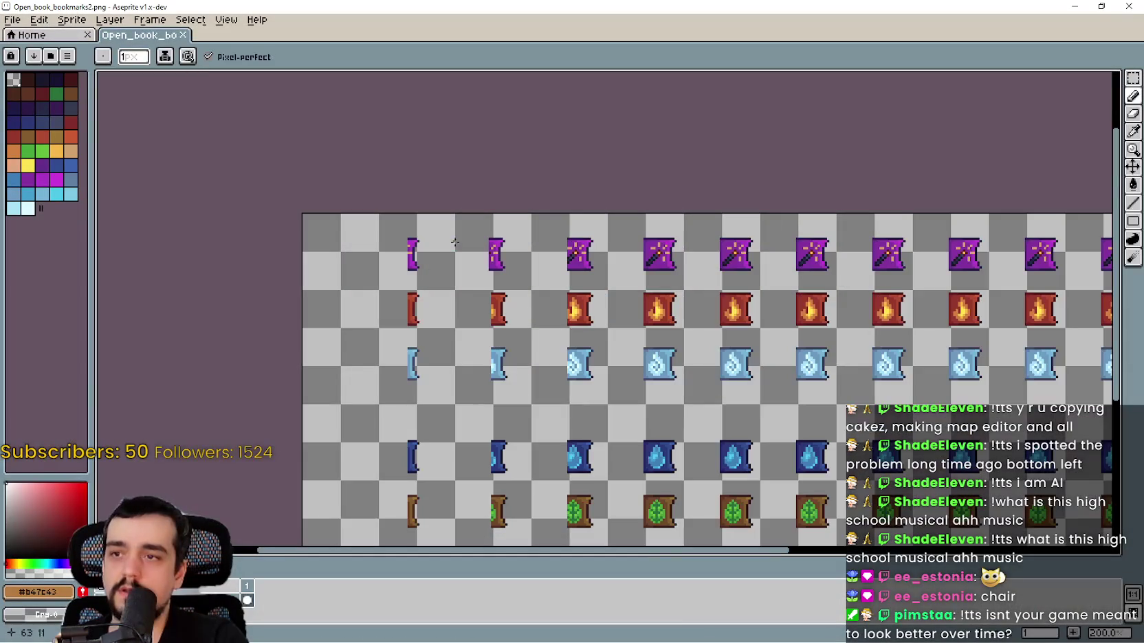
{"action": "left_click_drag", "start_coordinate": [826, 361], "coordinate": [659, 260]}
{"action": "scroll", "coordinate": [660, 250], "scroll_direction": "down", "scroll_amount": 1}
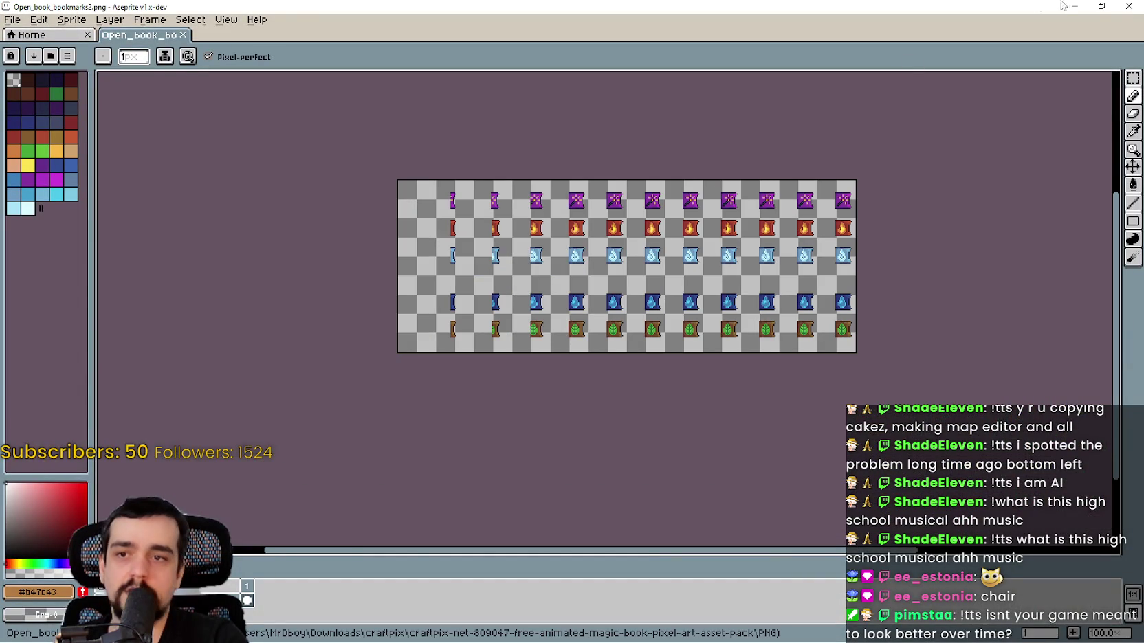
{"action": "left_click", "coordinate": [1128, 6]}
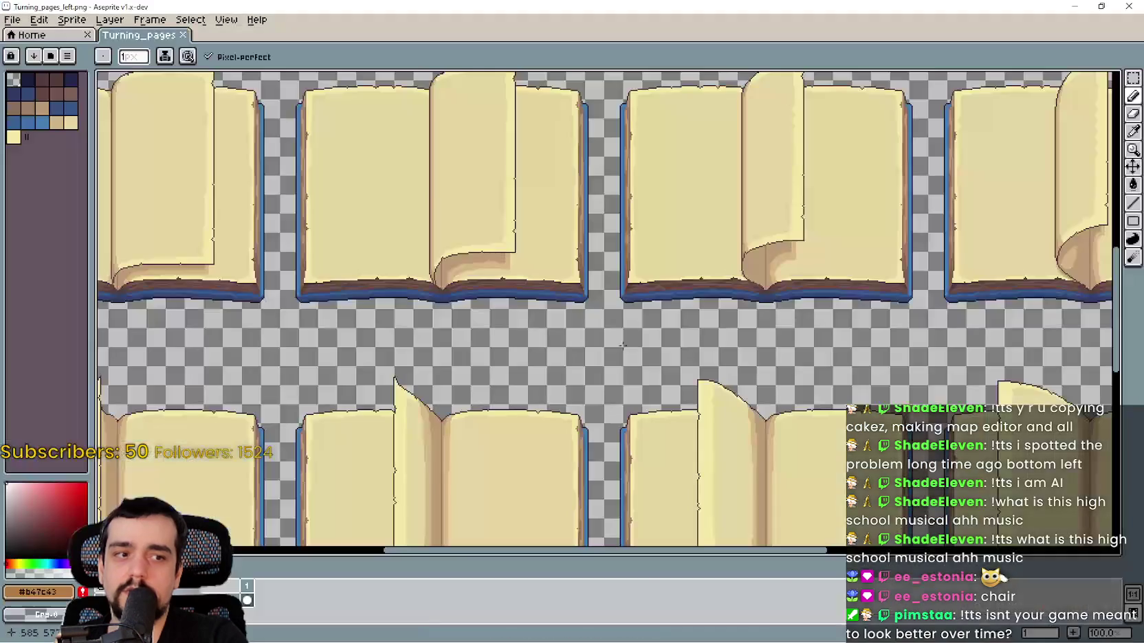
{"action": "scroll", "coordinate": [736, 305], "scroll_direction": "down", "scroll_amount": 1}
{"action": "mouse_move", "coordinate": [736, 306]}
{"action": "left_mouse_down"}
{"action": "mouse_move", "coordinate": [661, 127]}
{"action": "mouse_move", "coordinate": [661, 72]}
{"action": "mouse_move", "coordinate": [651, 411]}
{"action": "mouse_move", "coordinate": [628, 411]}
{"action": "left_mouse_up"}
{"action": "left_click", "coordinate": [1129, 6]}
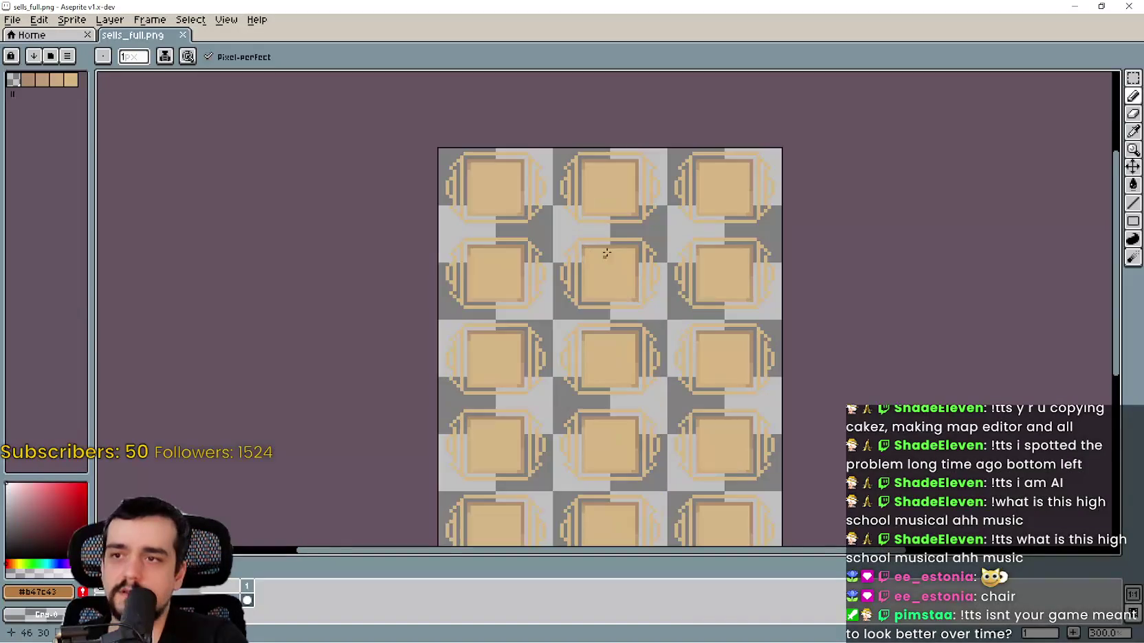
{"action": "left_click", "coordinate": [1134, 6]}
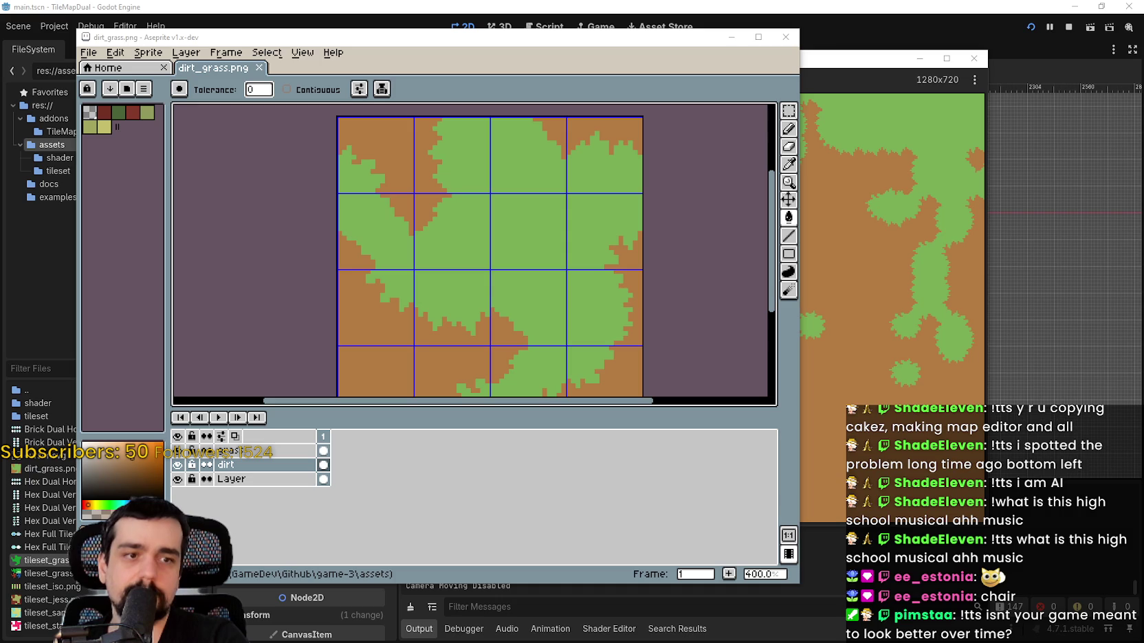
{"action": "key", "text": "alt+Tab"}
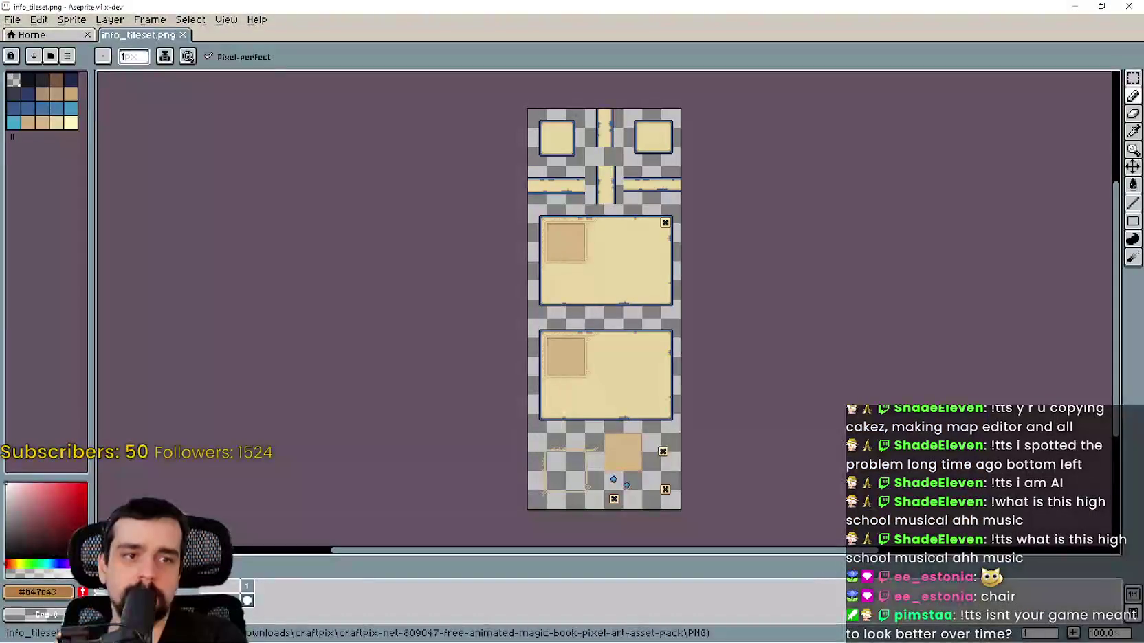
{"action": "scroll", "coordinate": [532, 208], "scroll_direction": "up", "scroll_amount": 1}
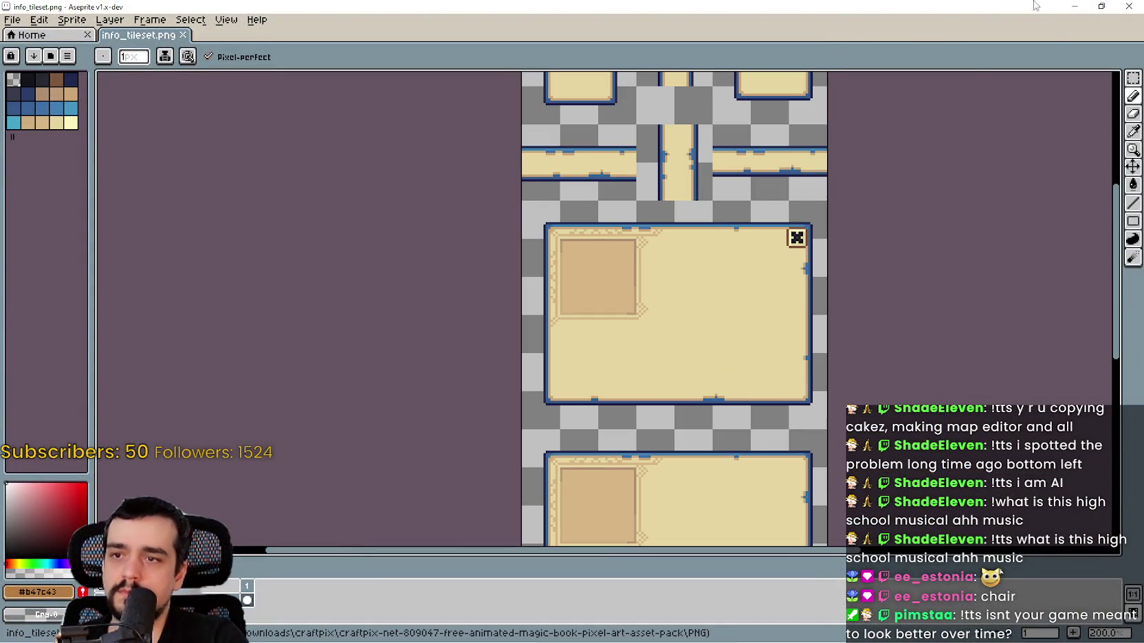
{"action": "scroll", "coordinate": [949, 240], "scroll_direction": "down", "scroll_amount": 2}
{"action": "scroll", "coordinate": [835, 284], "scroll_direction": "down", "scroll_amount": 1}
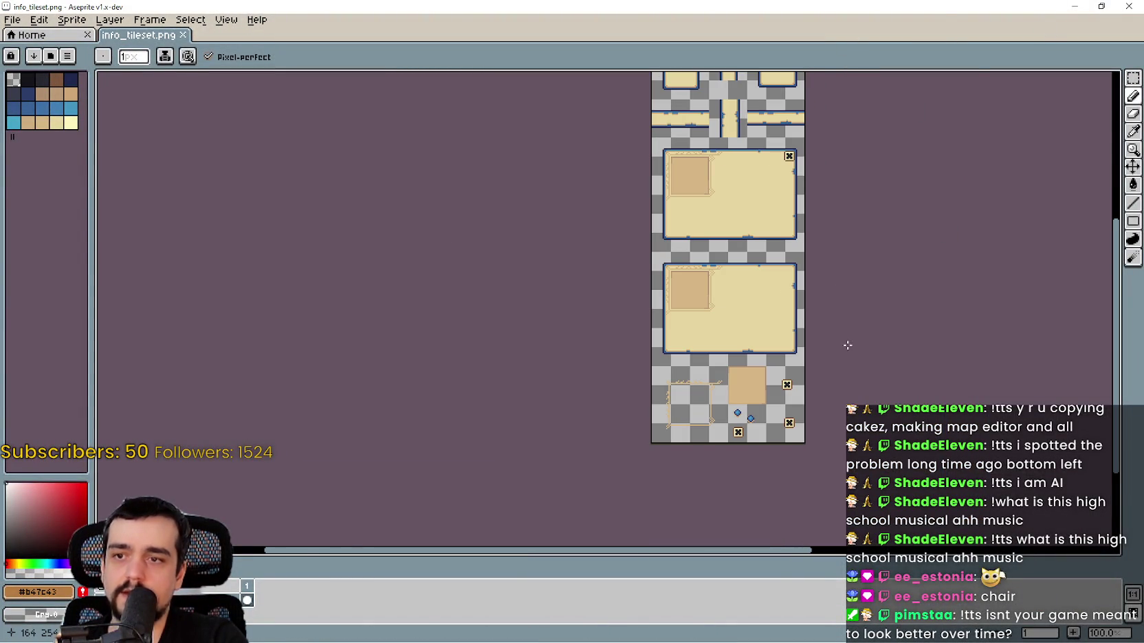
{"action": "left_click", "coordinate": [1076, 6]}
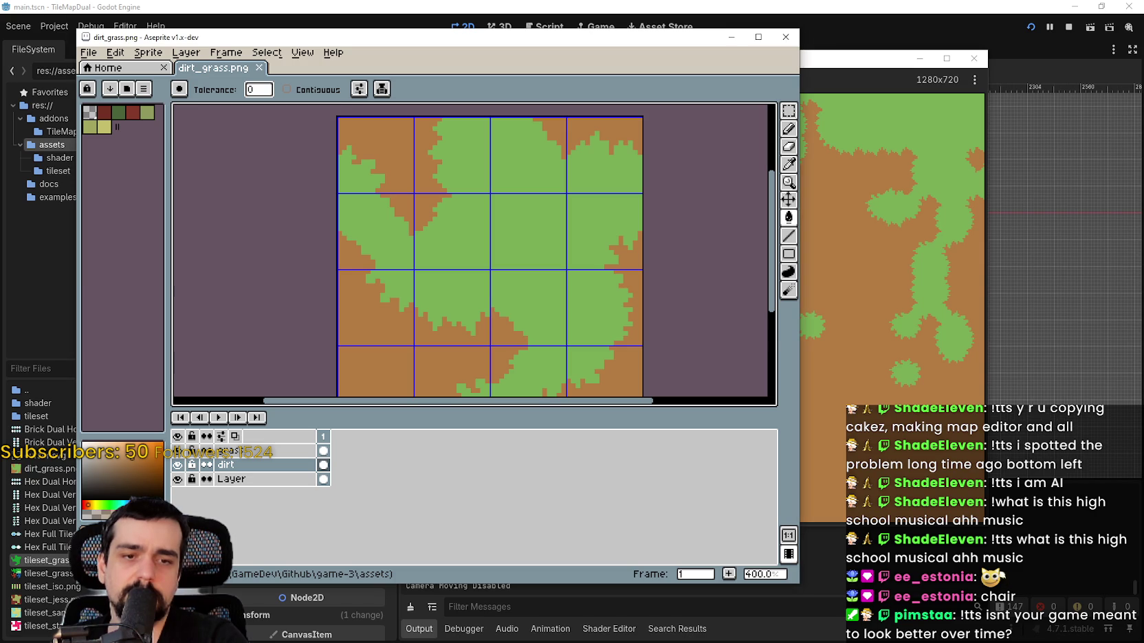
- Bring the Ground_grass.png window forward and pan across its teal, cream and bottom tile rows
{"action": "key", "text": "alt+Tab"}
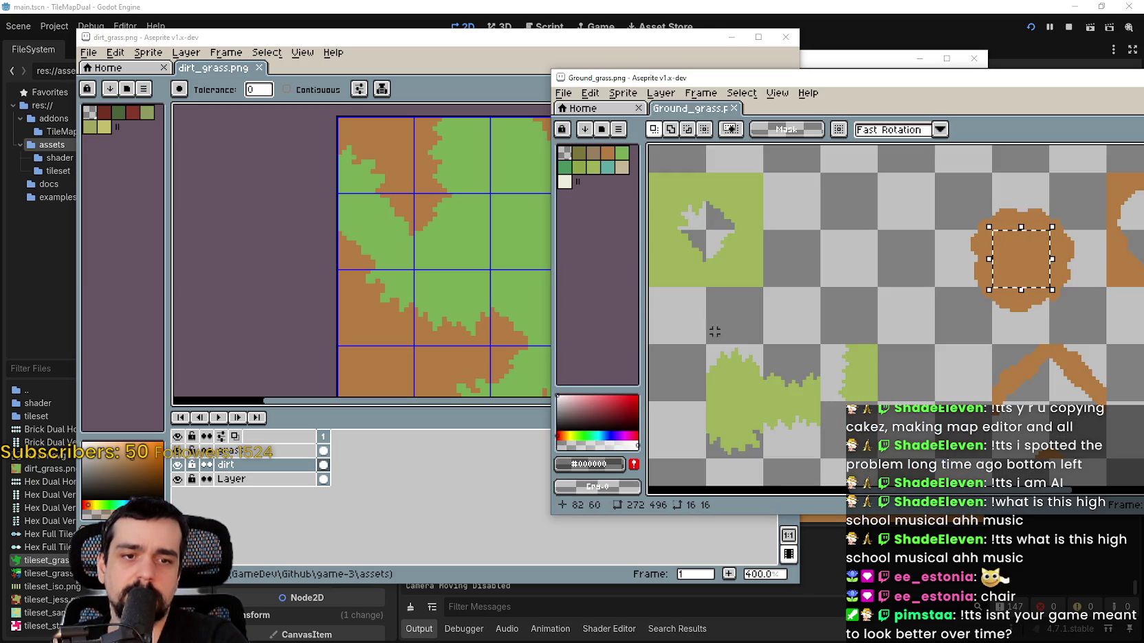
{"action": "mouse_move", "coordinate": [906, 257]}
{"action": "left_mouse_down"}
{"action": "mouse_move", "coordinate": [799, 304]}
{"action": "mouse_move", "coordinate": [933, 147]}
{"action": "left_mouse_up"}
{"action": "scroll", "coordinate": [813, 303], "scroll_direction": "down", "scroll_amount": 1}
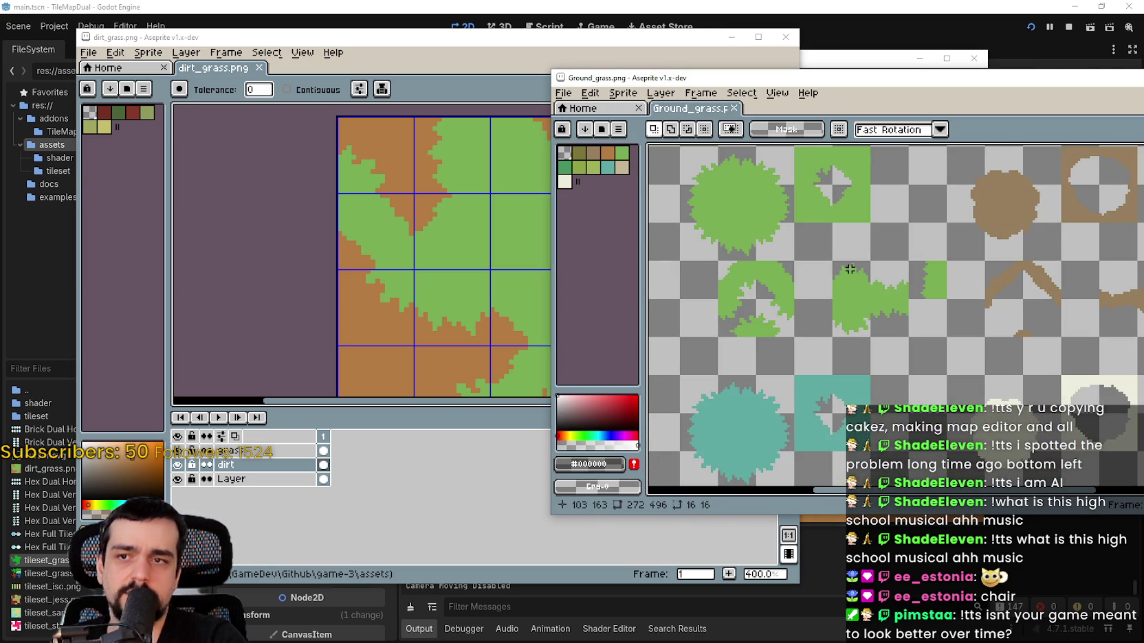
{"action": "mouse_move", "coordinate": [916, 398]}
{"action": "left_mouse_down"}
{"action": "mouse_move", "coordinate": [895, 226]}
{"action": "mouse_move", "coordinate": [676, 215]}
{"action": "mouse_move", "coordinate": [745, 146]}
{"action": "mouse_move", "coordinate": [843, 301]}
{"action": "mouse_move", "coordinate": [880, 278]}
{"action": "left_mouse_up"}
{"action": "mouse_move", "coordinate": [981, 384]}
{"action": "left_mouse_down"}
{"action": "mouse_move", "coordinate": [850, 180]}
{"action": "mouse_move", "coordinate": [874, 565]}
{"action": "left_mouse_up"}
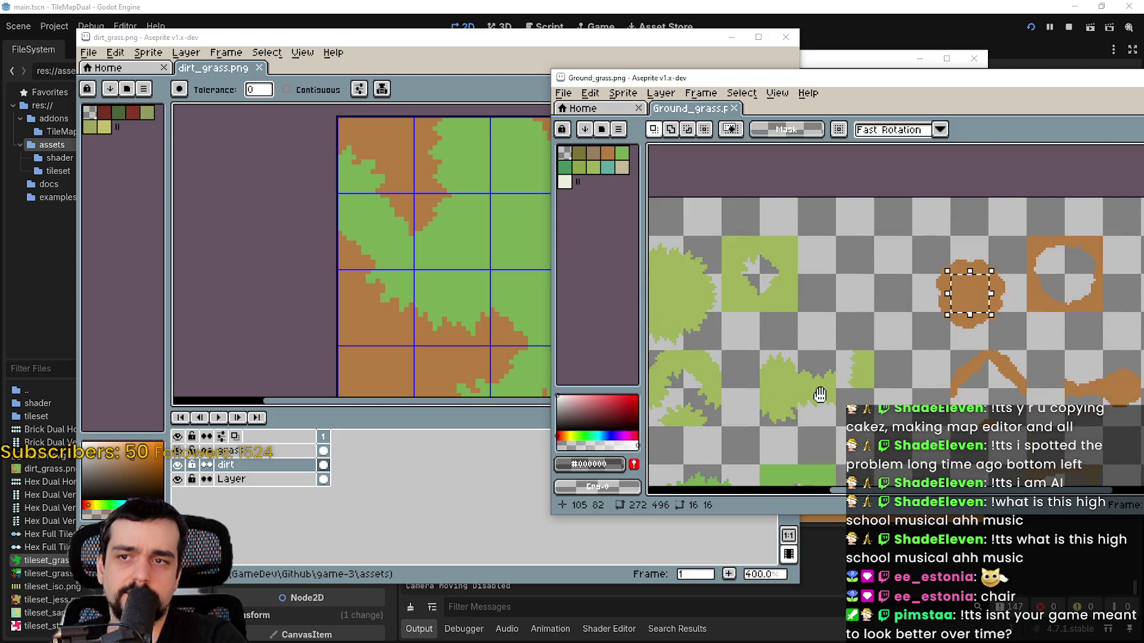
{"action": "left_click_drag", "start_coordinate": [841, 313], "coordinate": [924, 266]}
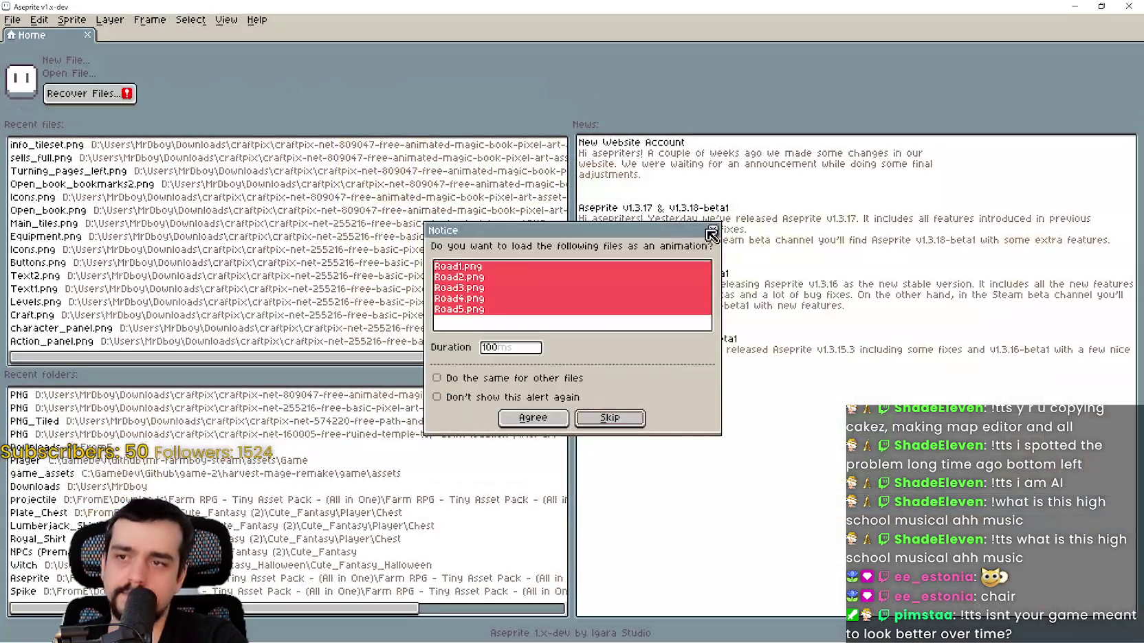
- Open Road1.png past the notice, look over its stone path tiles, and close it
{"action": "left_click", "coordinate": [711, 235]}
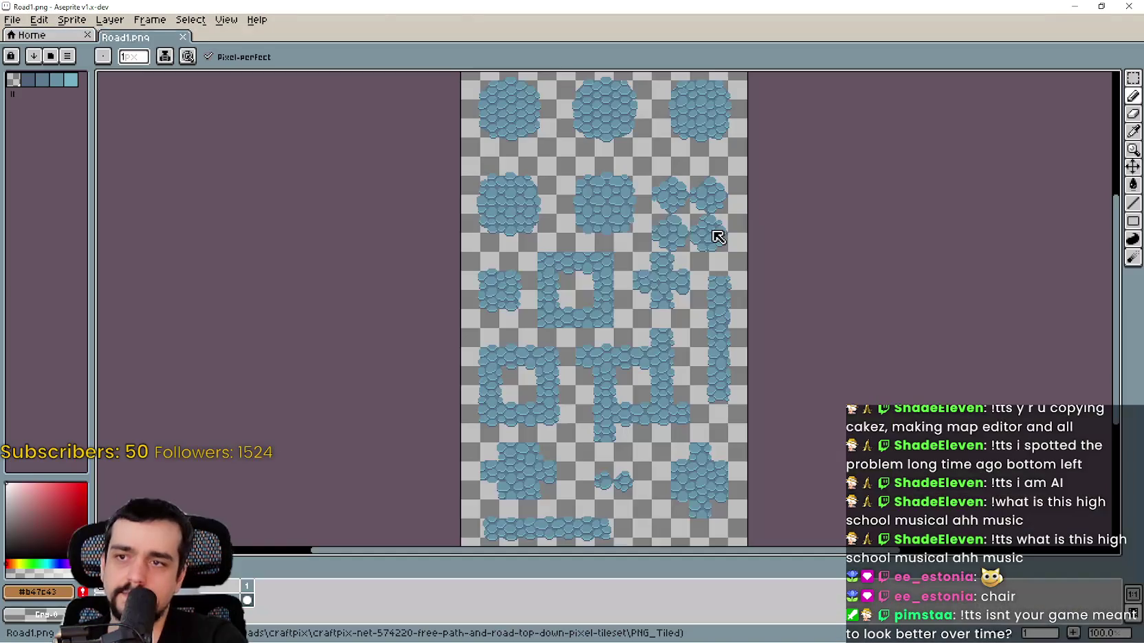
{"action": "left_click_drag", "start_coordinate": [712, 235], "coordinate": [708, 312]}
{"action": "scroll", "coordinate": [574, 173], "scroll_direction": "up", "scroll_amount": 2}
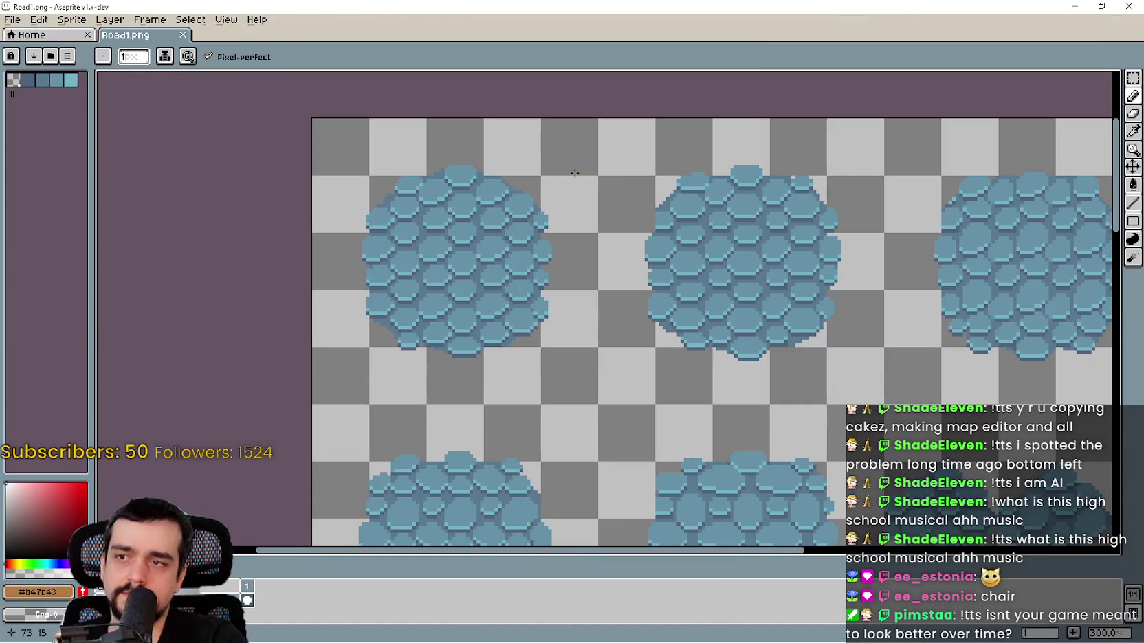
{"action": "scroll", "coordinate": [573, 174], "scroll_direction": "down", "scroll_amount": 2}
{"action": "mouse_move", "coordinate": [593, 375]}
{"action": "left_mouse_down"}
{"action": "mouse_move", "coordinate": [621, 200]}
{"action": "mouse_move", "coordinate": [580, 392]}
{"action": "left_mouse_up"}
{"action": "scroll", "coordinate": [622, 282], "scroll_direction": "up", "scroll_amount": 1}
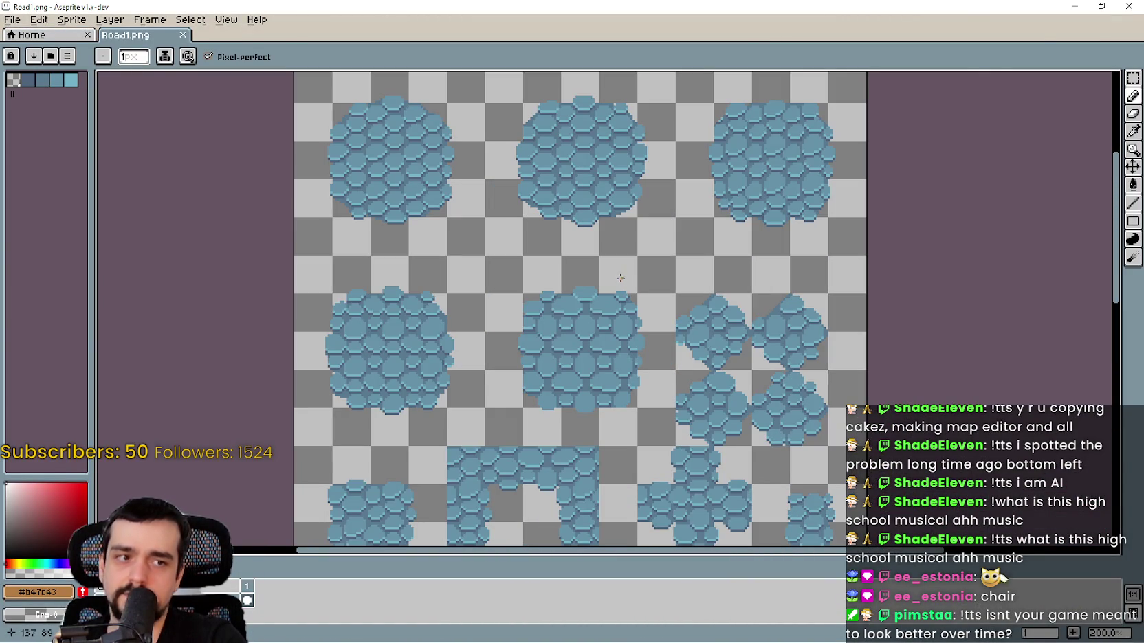
{"action": "left_click", "coordinate": [1128, 6]}
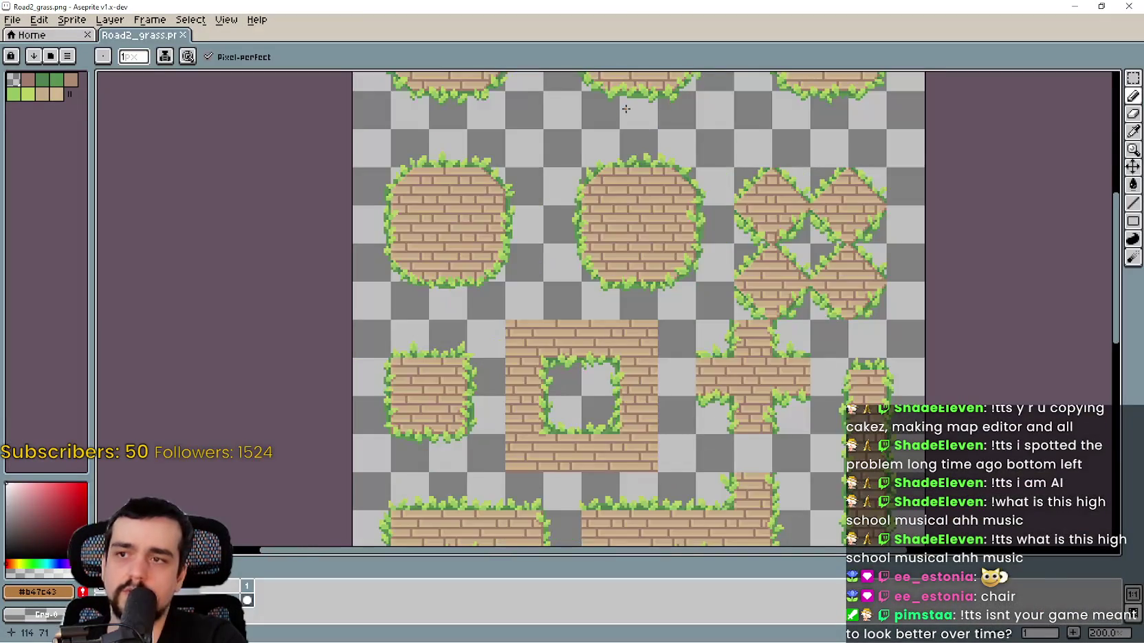
- Zoom through the Road2_grass.png brick road sheet, then close it
{"action": "scroll", "coordinate": [598, 344], "scroll_direction": "down", "scroll_amount": 1}
{"action": "scroll", "coordinate": [697, 346], "scroll_direction": "up", "scroll_amount": 2}
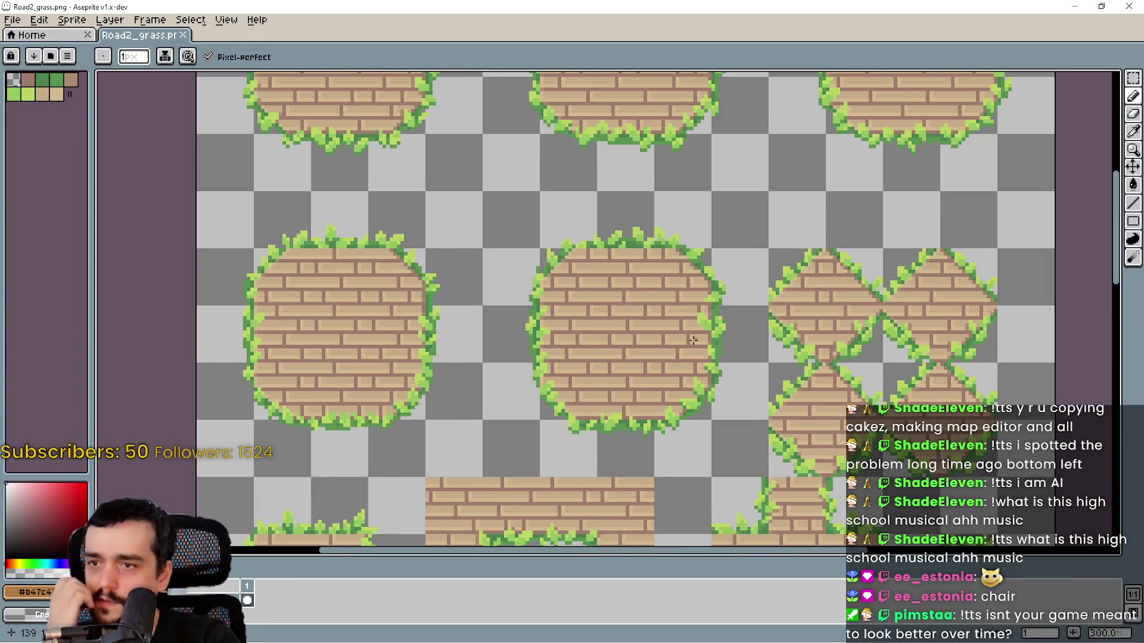
{"action": "scroll", "coordinate": [695, 341], "scroll_direction": "down", "scroll_amount": 2}
{"action": "scroll", "coordinate": [665, 318], "scroll_direction": "up", "scroll_amount": 1}
{"action": "scroll", "coordinate": [665, 318], "scroll_direction": "down", "scroll_amount": 1}
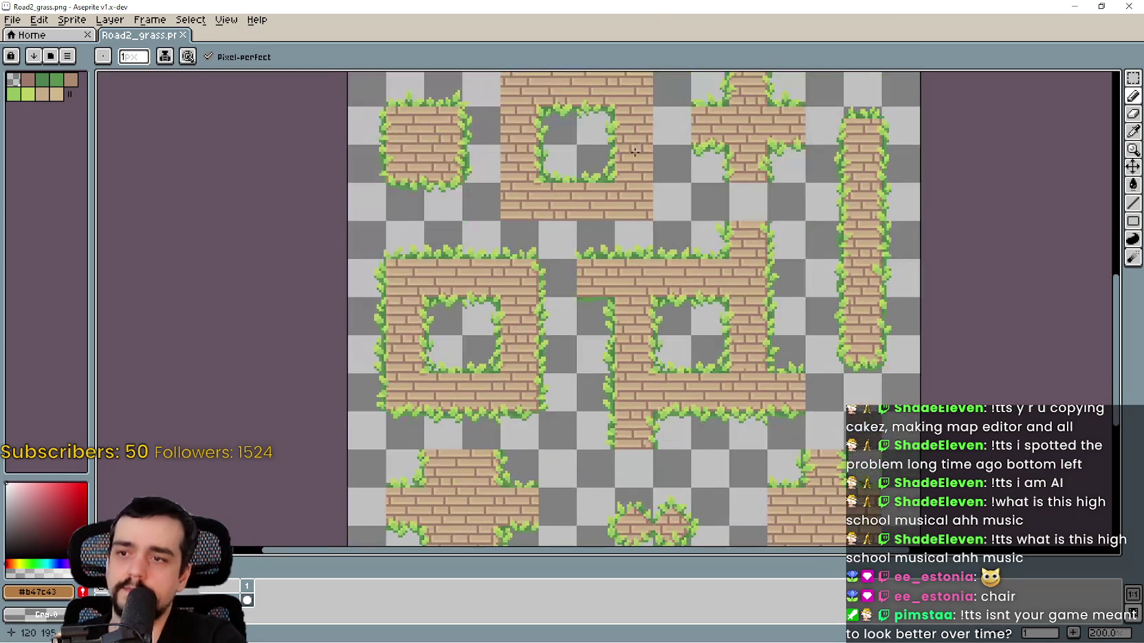
{"action": "scroll", "coordinate": [683, 427], "scroll_direction": "up", "scroll_amount": 1}
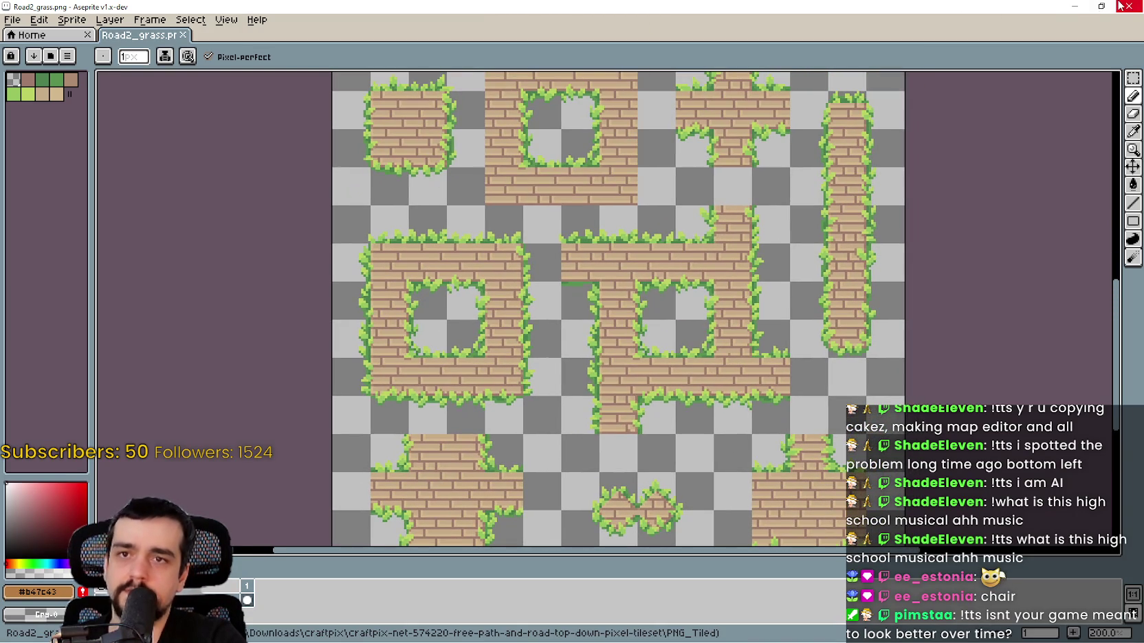
{"action": "left_click", "coordinate": [1119, 5]}
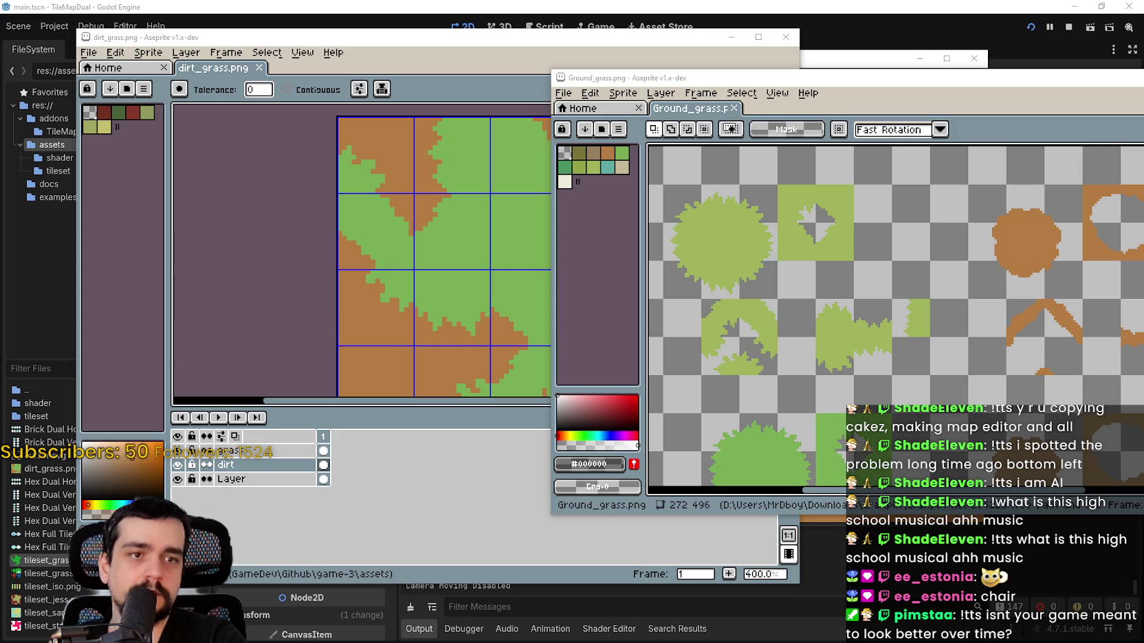
- Bring dirt_grass.png forward and zoom in and out over its lower dirt and grass edge tiles
{"action": "left_click", "coordinate": [451, 255]}
{"action": "scroll", "coordinate": [491, 183], "scroll_direction": "up", "scroll_amount": 1}
{"action": "scroll", "coordinate": [491, 183], "scroll_direction": "up", "scroll_amount": 2}
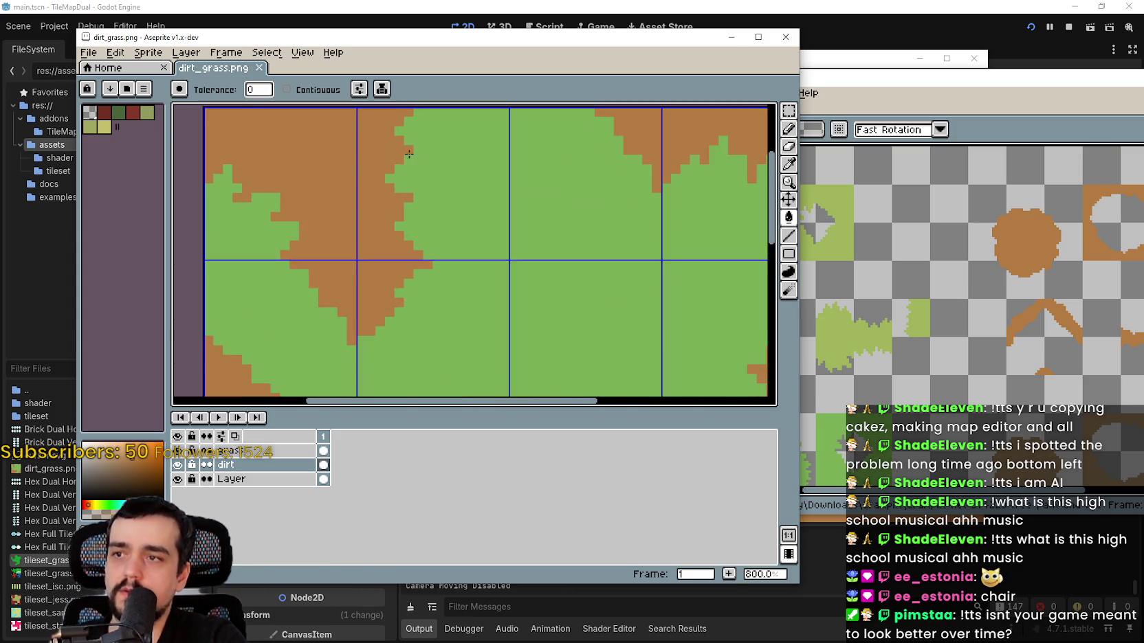
{"action": "scroll", "coordinate": [458, 187], "scroll_direction": "down", "scroll_amount": 2}
{"action": "left_click_drag", "start_coordinate": [458, 187], "coordinate": [543, 102]}
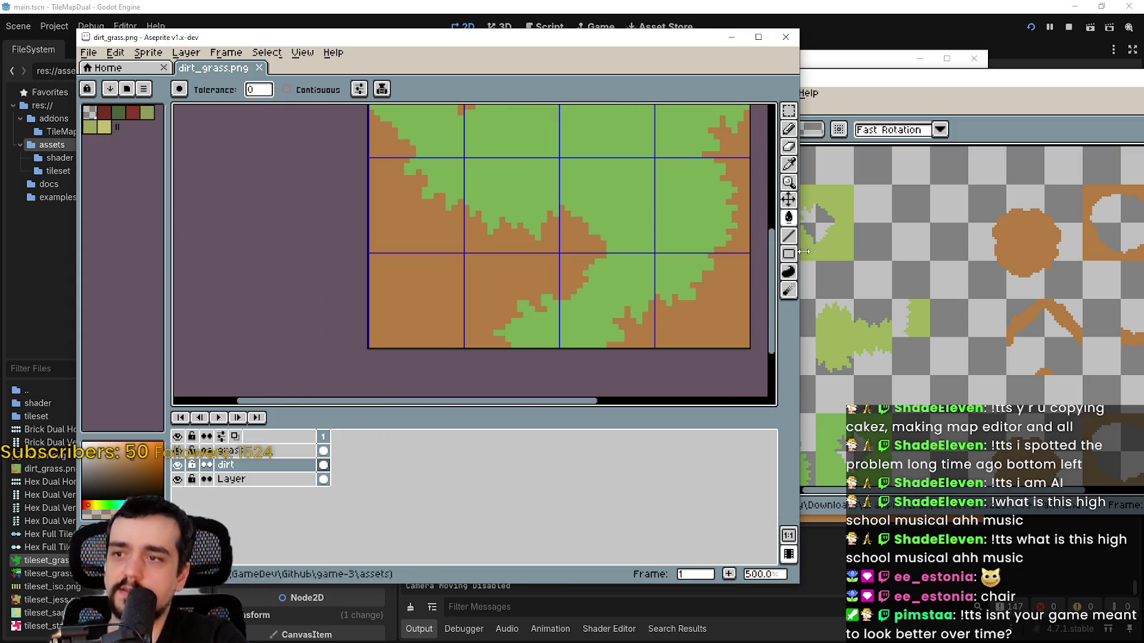
{"action": "scroll", "coordinate": [911, 473], "scroll_direction": "down", "scroll_amount": 3}
{"action": "scroll", "coordinate": [911, 473], "scroll_direction": "down", "scroll_amount": 3}
{"action": "scroll", "coordinate": [910, 473], "scroll_direction": "up", "scroll_amount": 3}
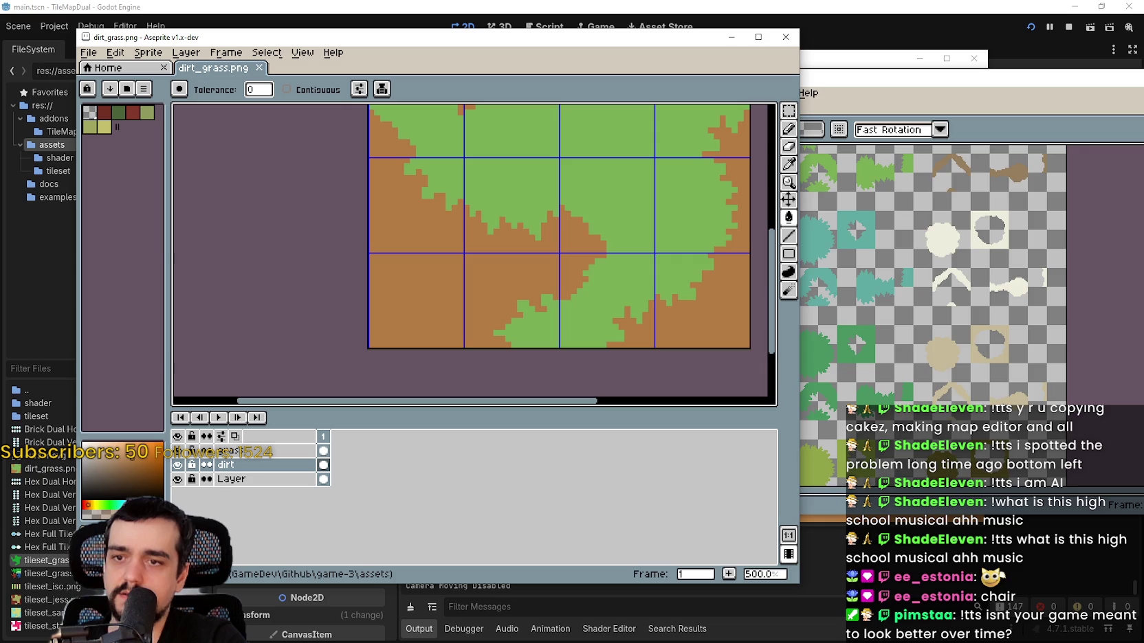
{"action": "scroll", "coordinate": [913, 455], "scroll_direction": "down", "scroll_amount": 2}
{"action": "scroll", "coordinate": [908, 475], "scroll_direction": "up", "scroll_amount": 5}
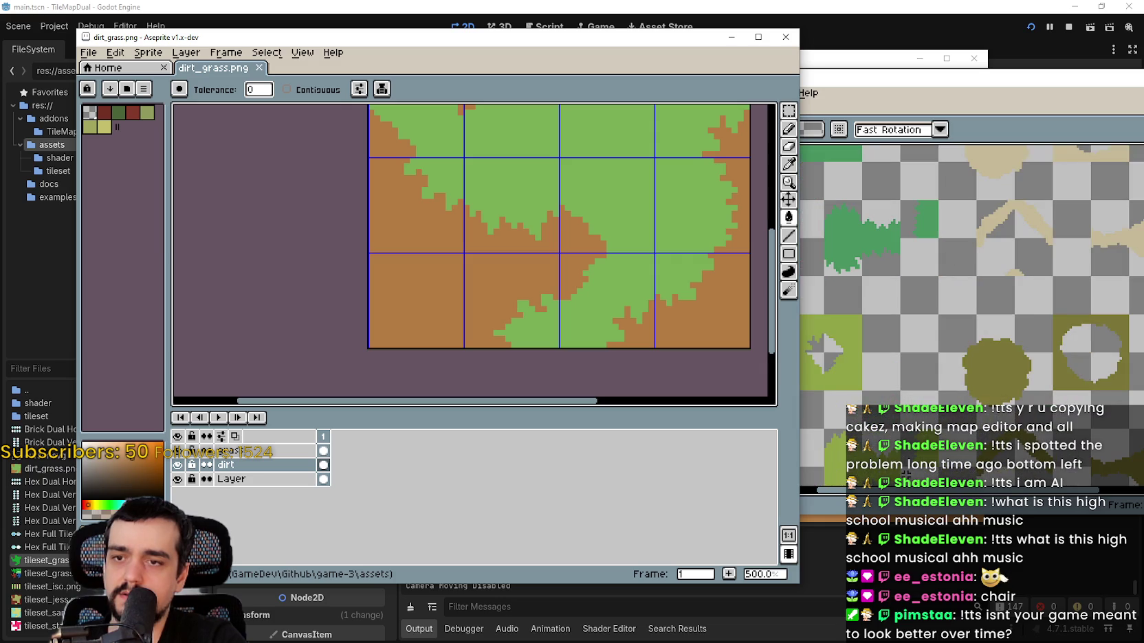
{"action": "scroll", "coordinate": [804, 282], "scroll_direction": "down", "scroll_amount": 2}
{"action": "scroll", "coordinate": [582, 145], "scroll_direction": "up", "scroll_amount": 3}
{"action": "scroll", "coordinate": [577, 352], "scroll_direction": "down", "scroll_amount": 2}
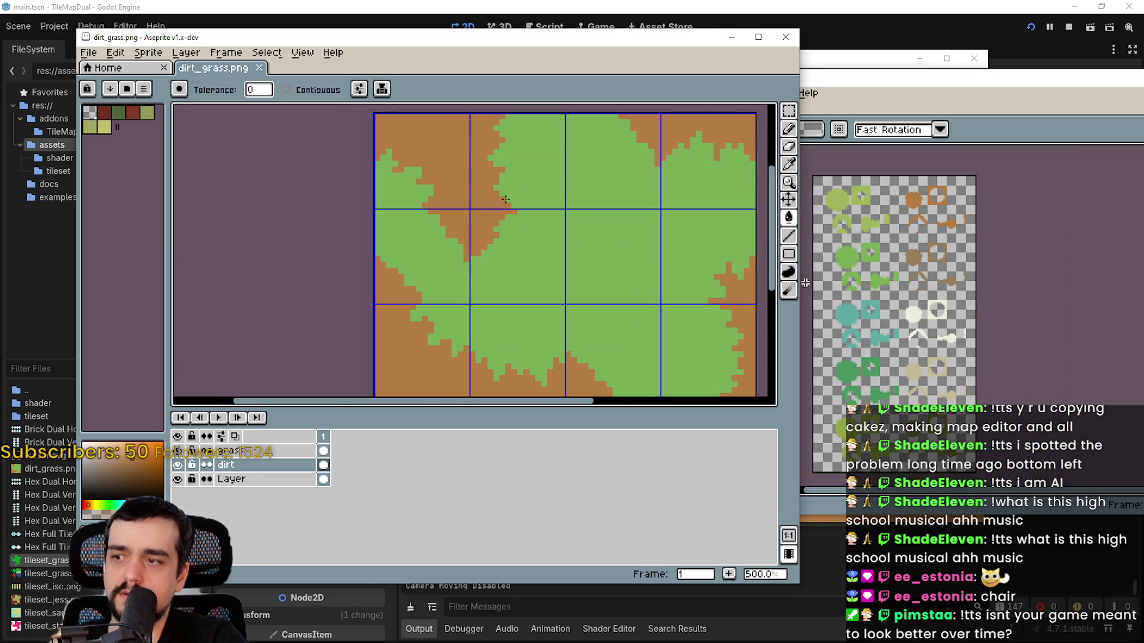
- Add a new empty layer named 'path' above the grass layer
{"action": "left_click", "coordinate": [303, 451]}
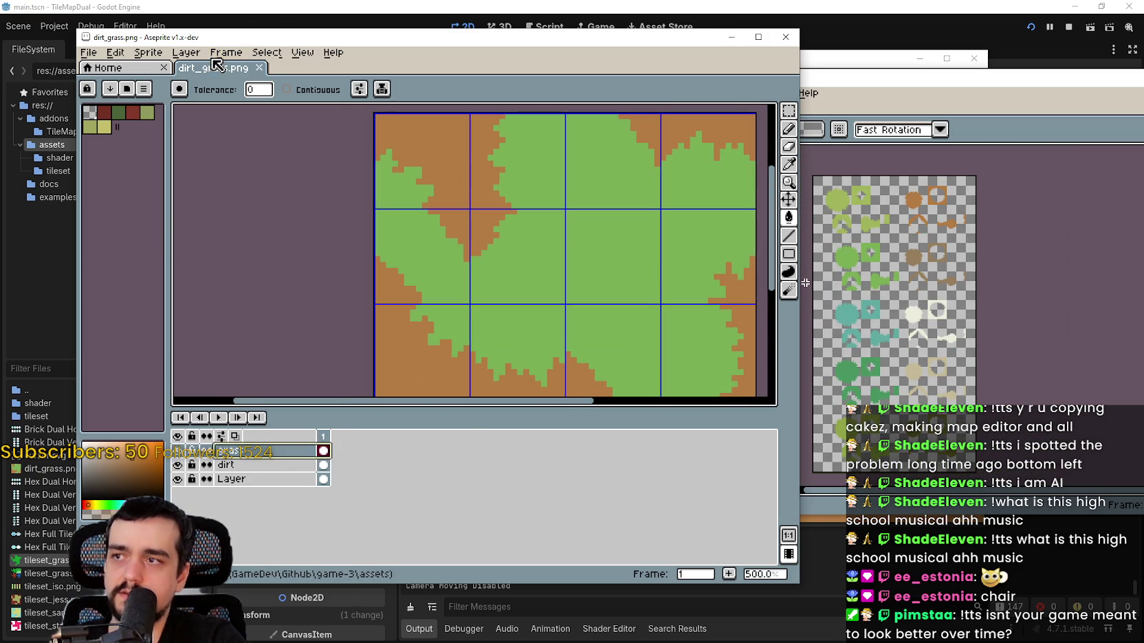
{"action": "left_click", "coordinate": [187, 53]}
{"action": "mouse_move", "coordinate": [207, 127]}
{"action": "left_click", "coordinate": [365, 130]}
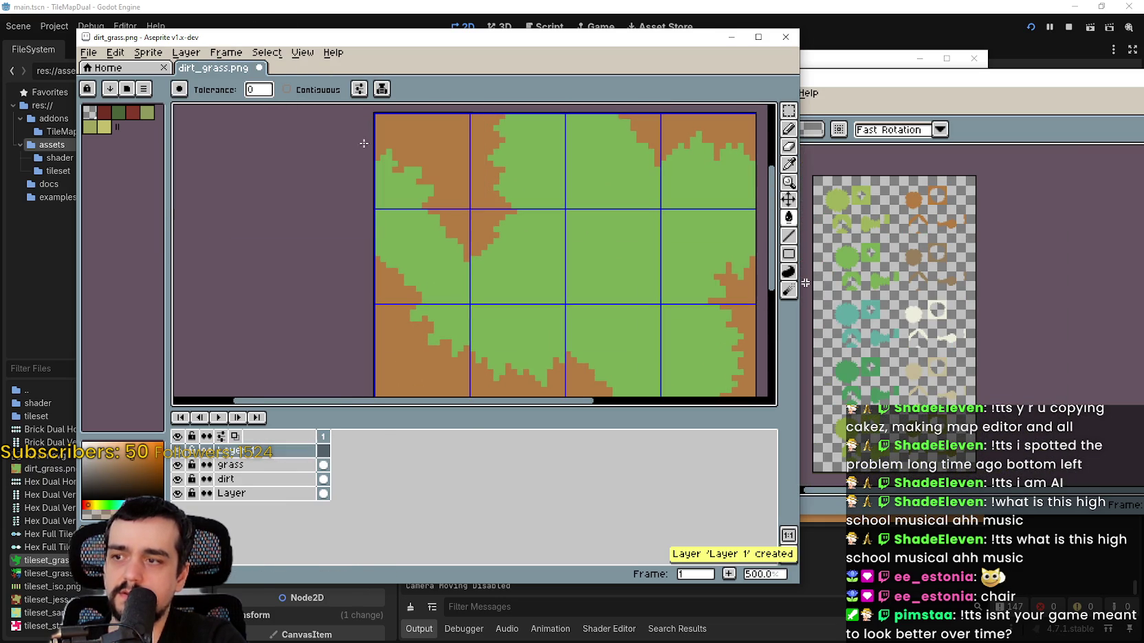
{"action": "double_click", "coordinate": [273, 452]}
{"action": "type", "text": "path"}
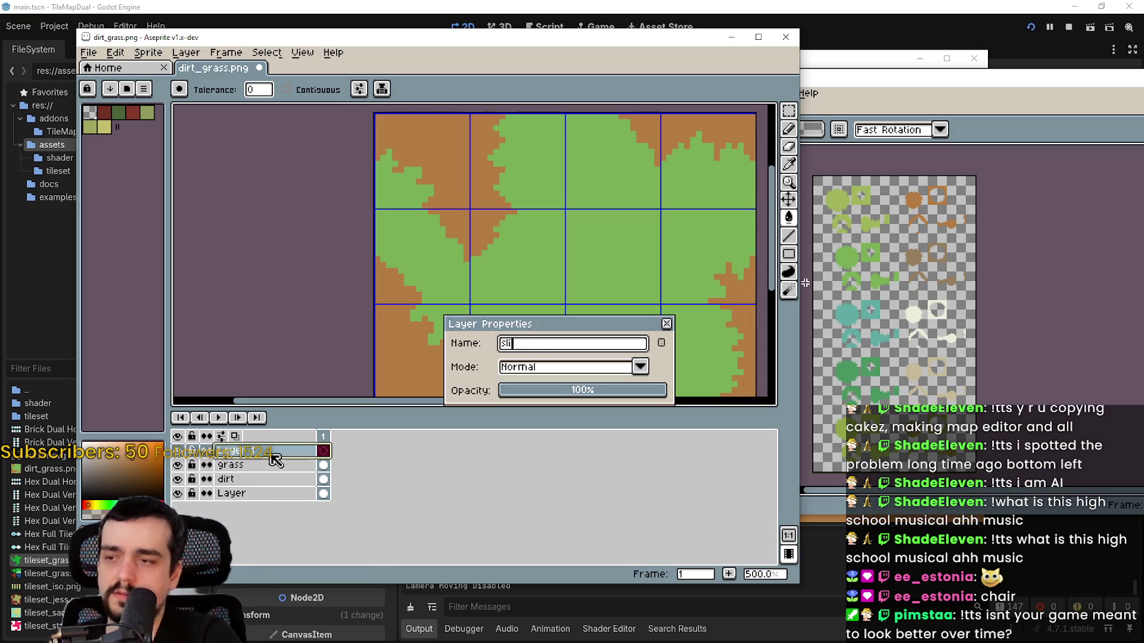
{"action": "key", "text": "Return"}
- Zoom in and out again across the dirt_grass tile grid
{"action": "scroll", "coordinate": [321, 189], "scroll_direction": "up", "scroll_amount": 3}
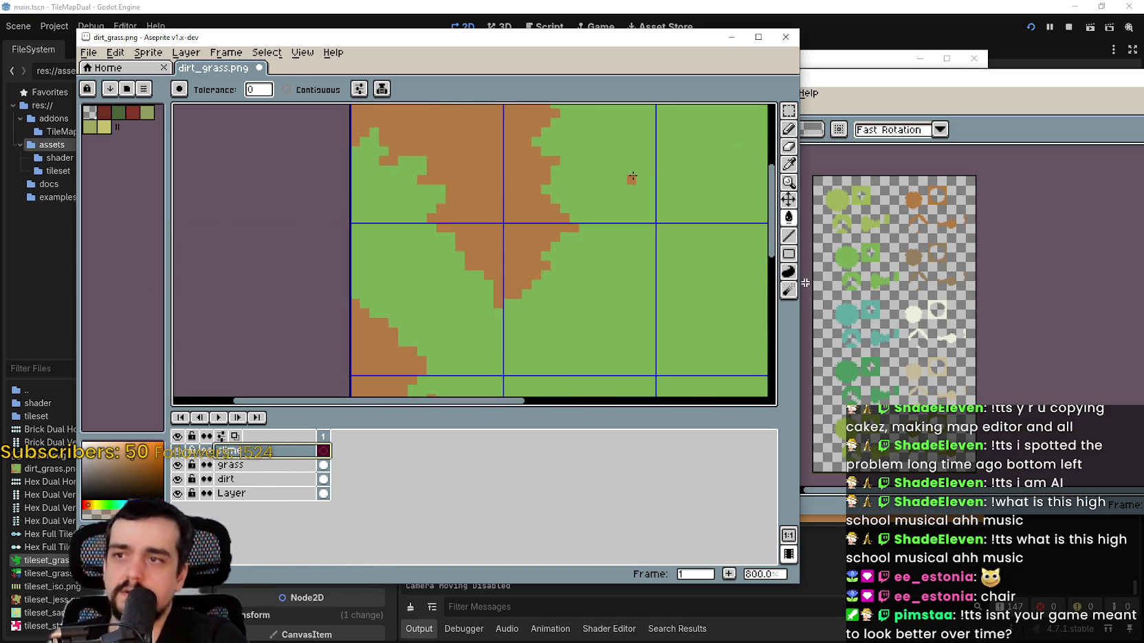
{"action": "scroll", "coordinate": [622, 179], "scroll_direction": "down", "scroll_amount": 2}
{"action": "scroll", "coordinate": [632, 200], "scroll_direction": "down", "scroll_amount": 2}
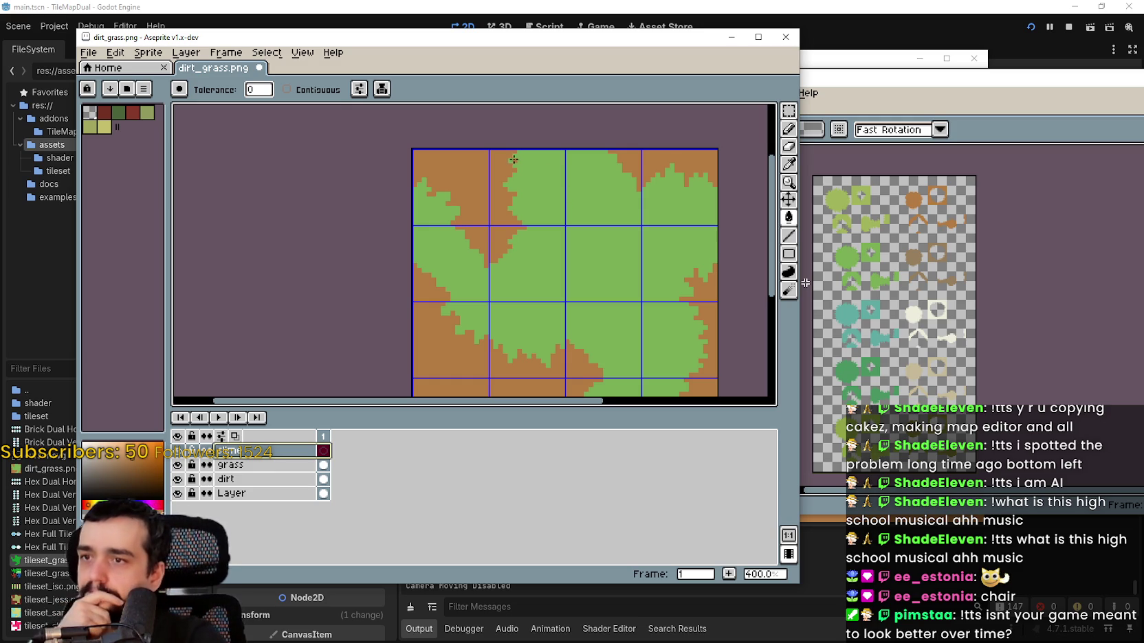
{"action": "scroll", "coordinate": [558, 199], "scroll_direction": "up", "scroll_amount": 4}
{"action": "scroll", "coordinate": [539, 189], "scroll_direction": "up", "scroll_amount": 1}
{"action": "scroll", "coordinate": [541, 183], "scroll_direction": "down", "scroll_amount": 4}
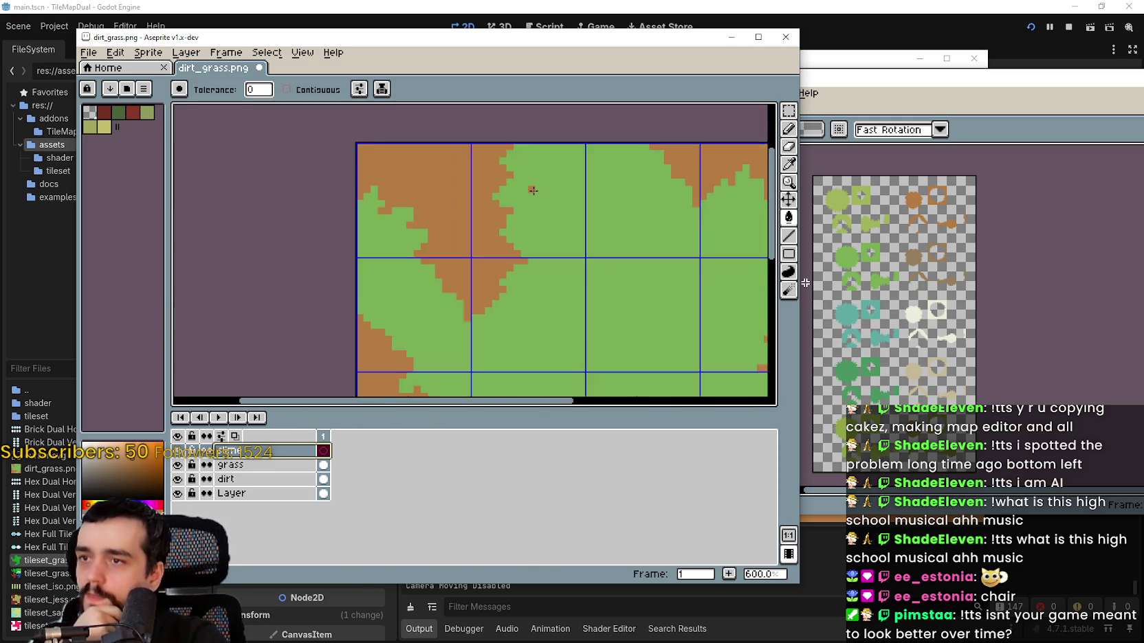
{"action": "scroll", "coordinate": [526, 203], "scroll_direction": "down", "scroll_amount": 1}
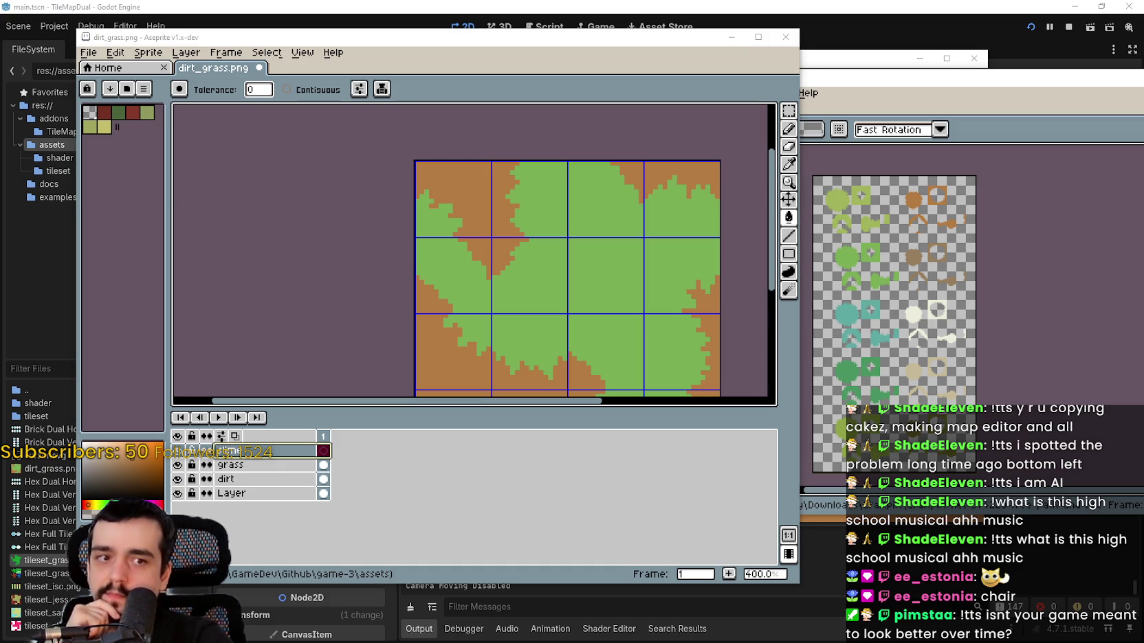
{"action": "scroll", "coordinate": [688, 235], "scroll_direction": "up", "scroll_amount": 2}
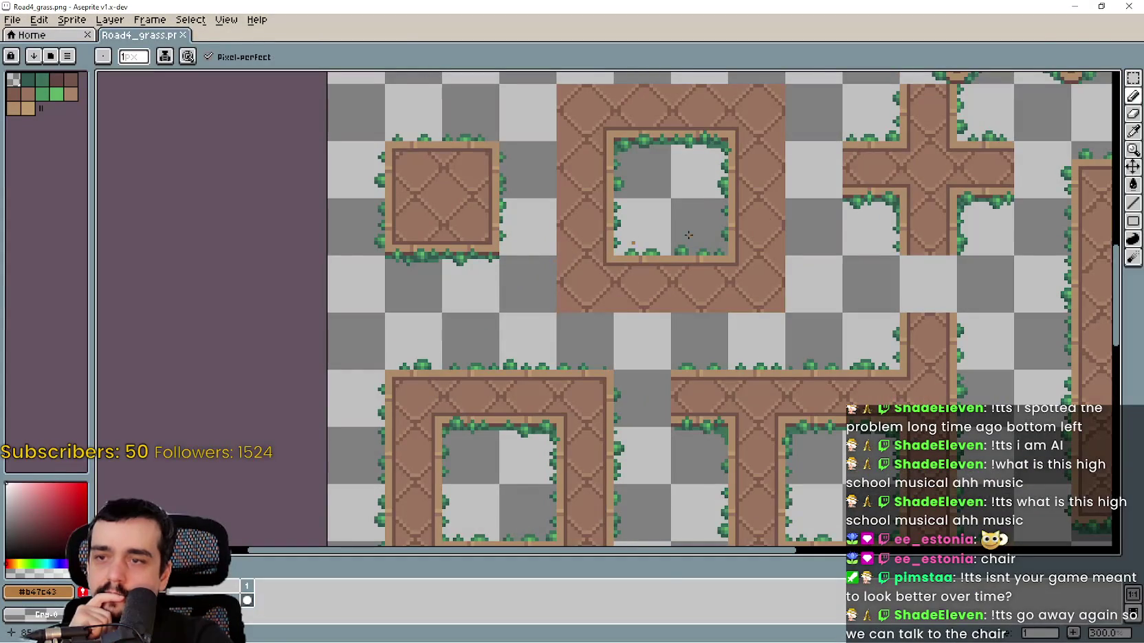
- Close Road4_grass.png, then view the whole Road4_ground sheet and close it too
{"action": "left_click", "coordinate": [1128, 6]}
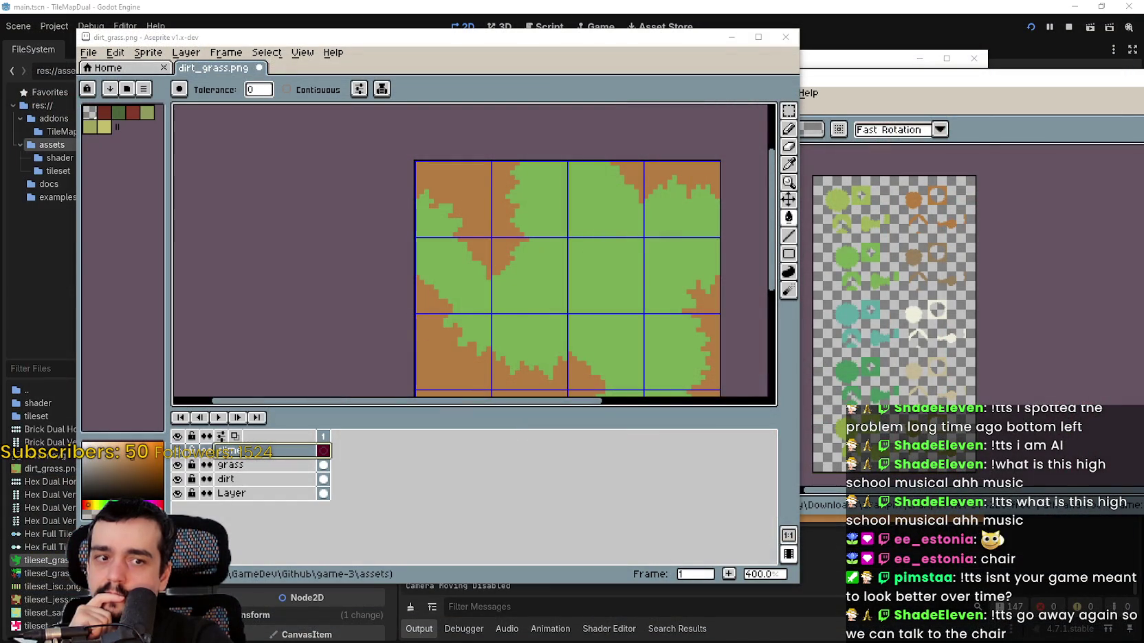
{"action": "key", "text": "alt+Tab"}
{"action": "scroll", "coordinate": [767, 314], "scroll_direction": "up", "scroll_amount": 1}
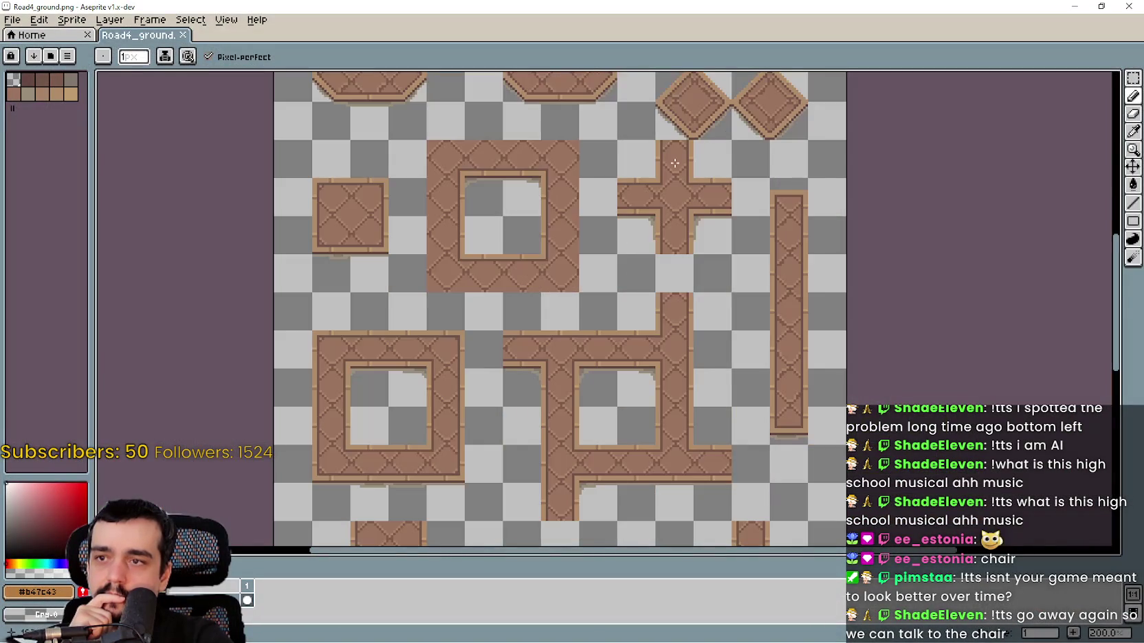
{"action": "scroll", "coordinate": [766, 314], "scroll_direction": "down", "scroll_amount": 1}
{"action": "left_click_drag", "start_coordinate": [766, 315], "coordinate": [697, 67]}
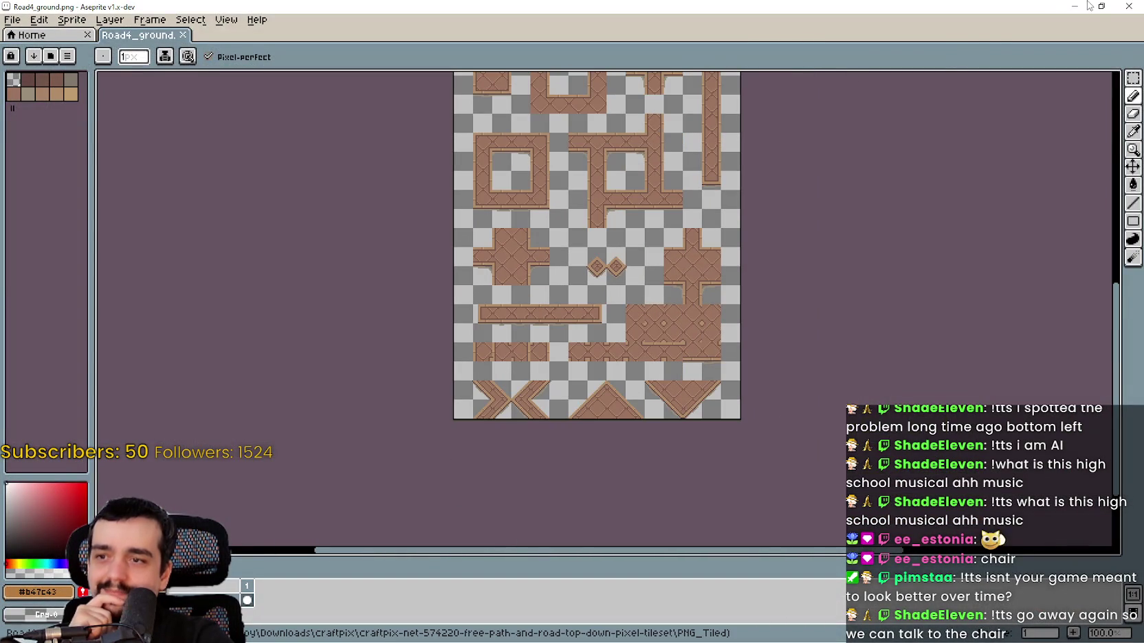
{"action": "left_click", "coordinate": [1128, 7]}
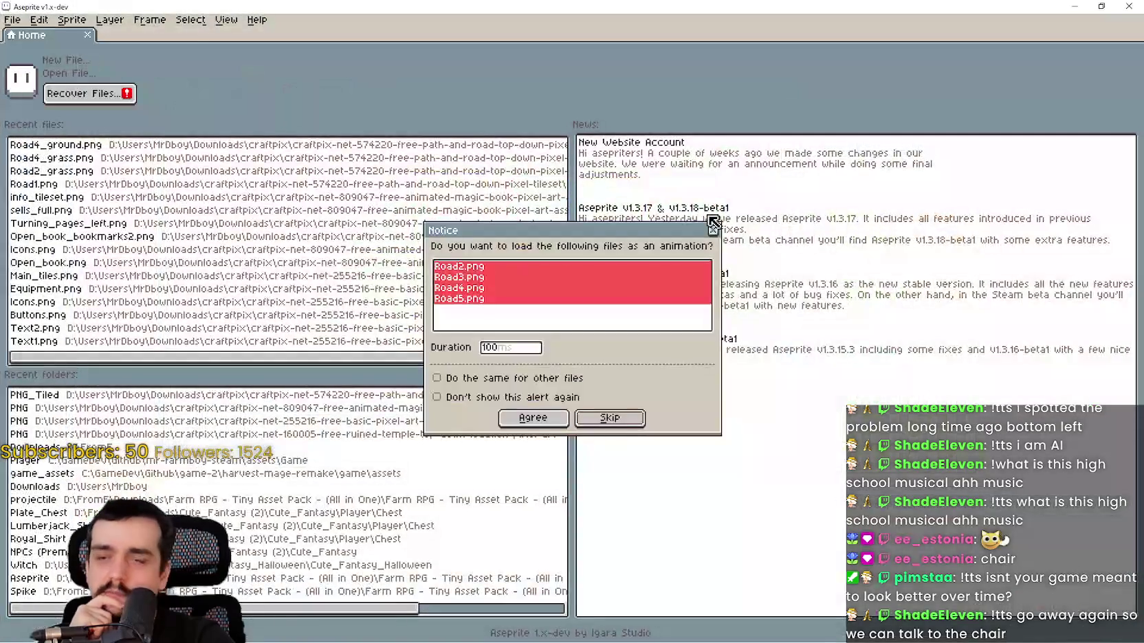
- Open the Road2.png road tileset briefly and close it
{"action": "key", "text": "Return"}
{"action": "scroll", "coordinate": [723, 239], "scroll_direction": "up", "scroll_amount": 2}
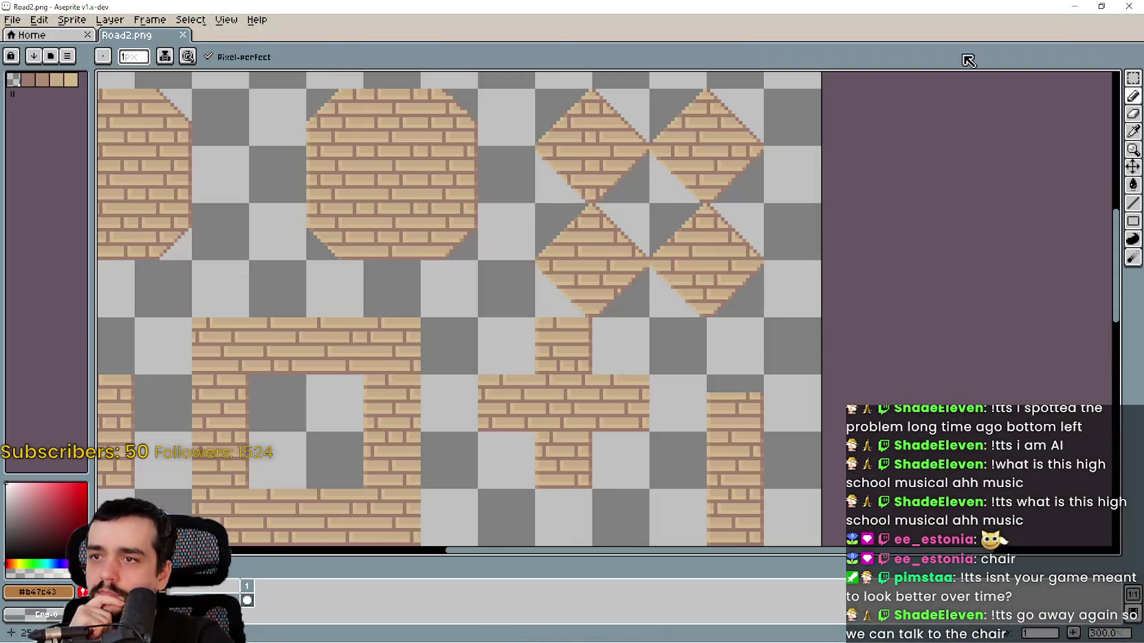
{"action": "left_click", "coordinate": [1128, 6]}
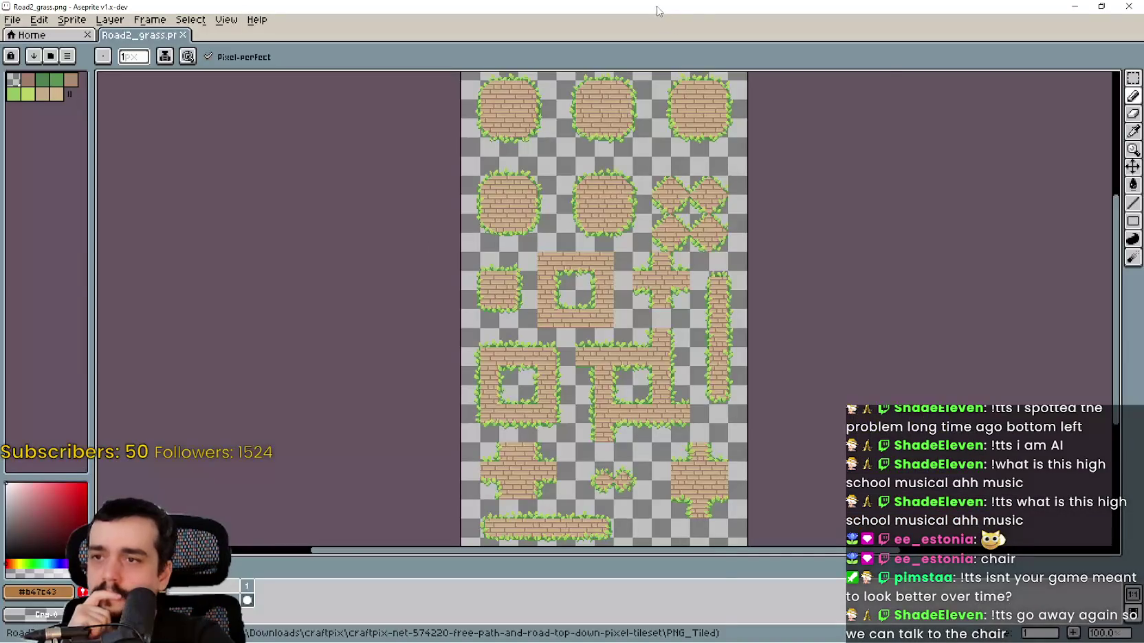
- Pan and zoom over the Road2_grass brick path and cross pieces, then shrink the window
{"action": "scroll", "coordinate": [608, 227], "scroll_direction": "up", "scroll_amount": 3}
{"action": "scroll", "coordinate": [608, 226], "scroll_direction": "down", "scroll_amount": 1}
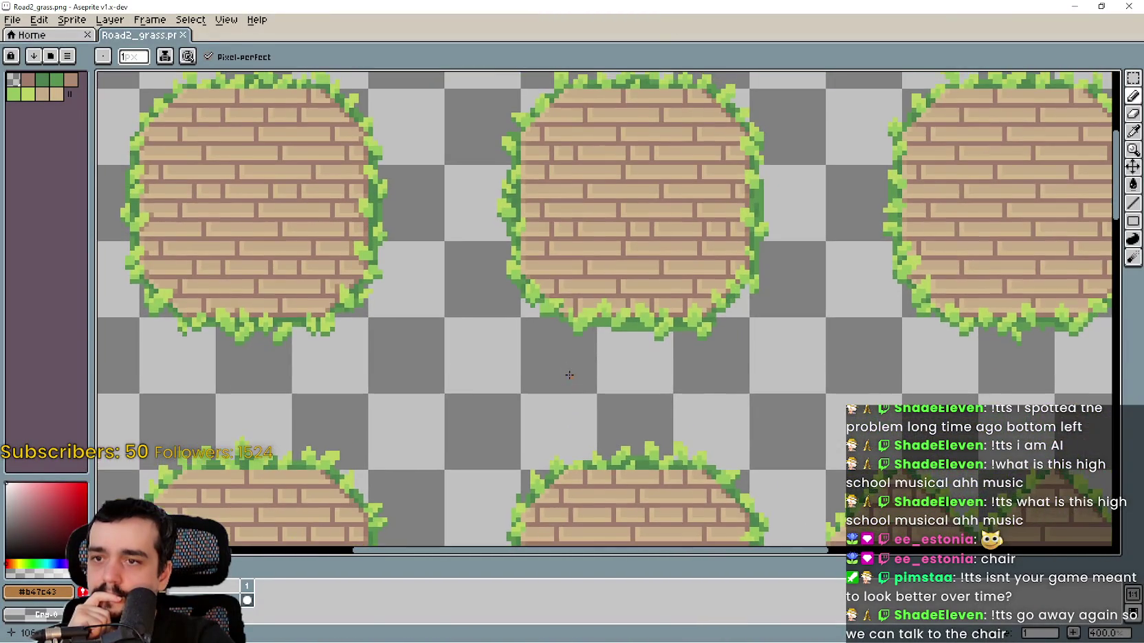
{"action": "mouse_move", "coordinate": [559, 250]}
{"action": "left_mouse_down"}
{"action": "mouse_move", "coordinate": [529, 71]}
{"action": "mouse_move", "coordinate": [548, 375]}
{"action": "mouse_move", "coordinate": [530, 331]}
{"action": "left_mouse_up"}
{"action": "scroll", "coordinate": [530, 330], "scroll_direction": "down", "scroll_amount": 1}
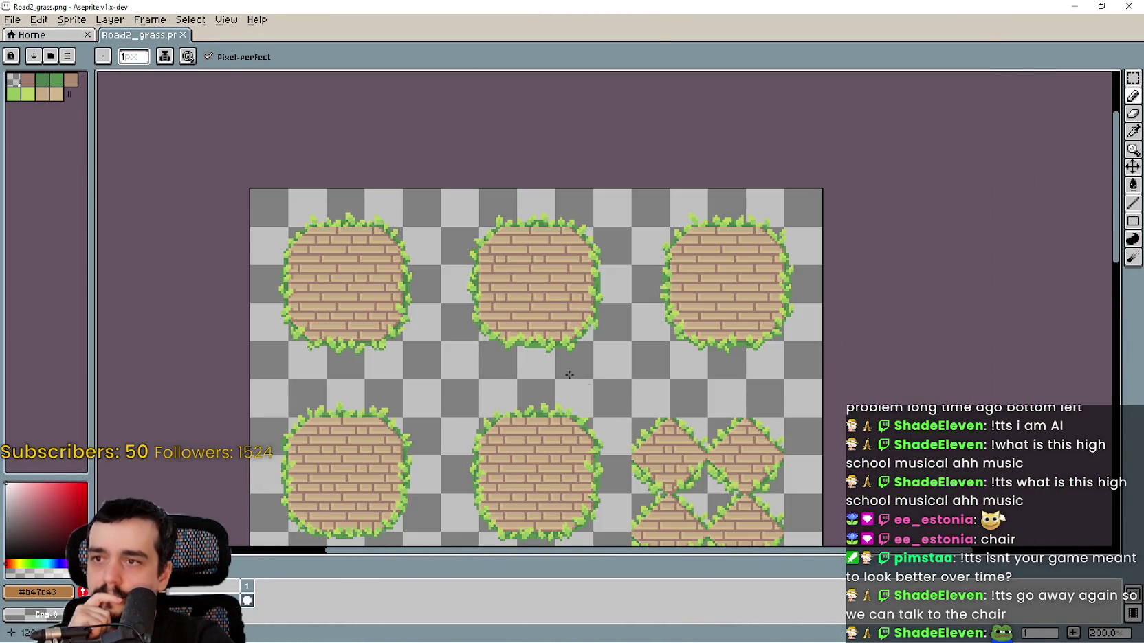
{"action": "left_click_drag", "start_coordinate": [621, 346], "coordinate": [736, 229]}
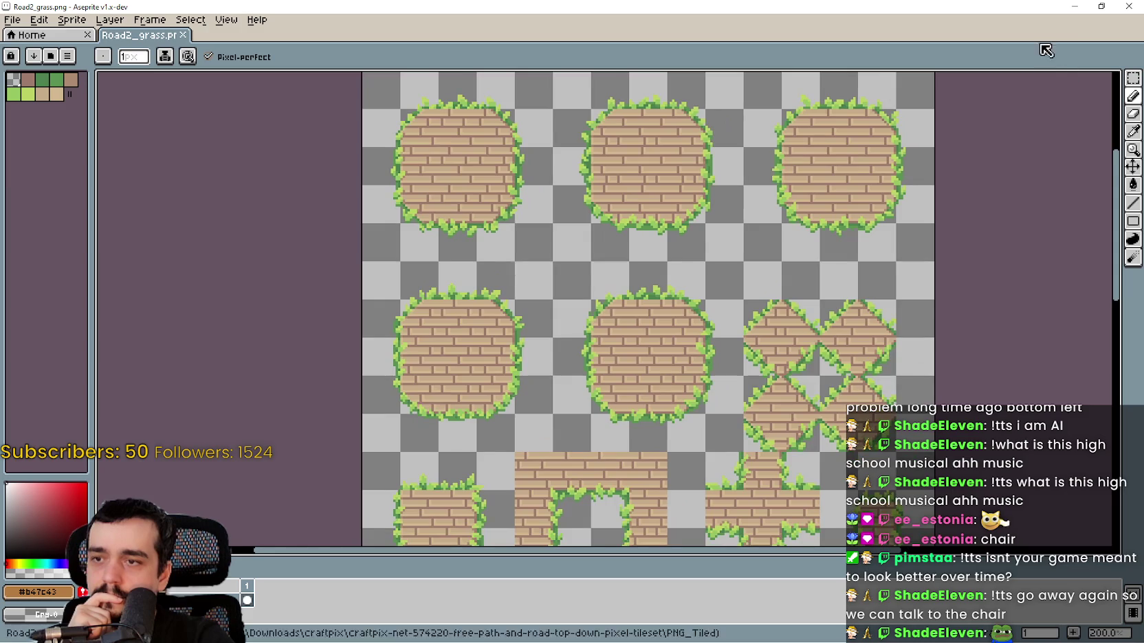
{"action": "scroll", "coordinate": [829, 380], "scroll_direction": "down", "scroll_amount": 1}
{"action": "mouse_move", "coordinate": [736, 507]}
{"action": "left_mouse_down"}
{"action": "mouse_move", "coordinate": [685, 355]}
{"action": "mouse_move", "coordinate": [710, 355]}
{"action": "left_mouse_up"}
{"action": "scroll", "coordinate": [710, 354], "scroll_direction": "up", "scroll_amount": 1}
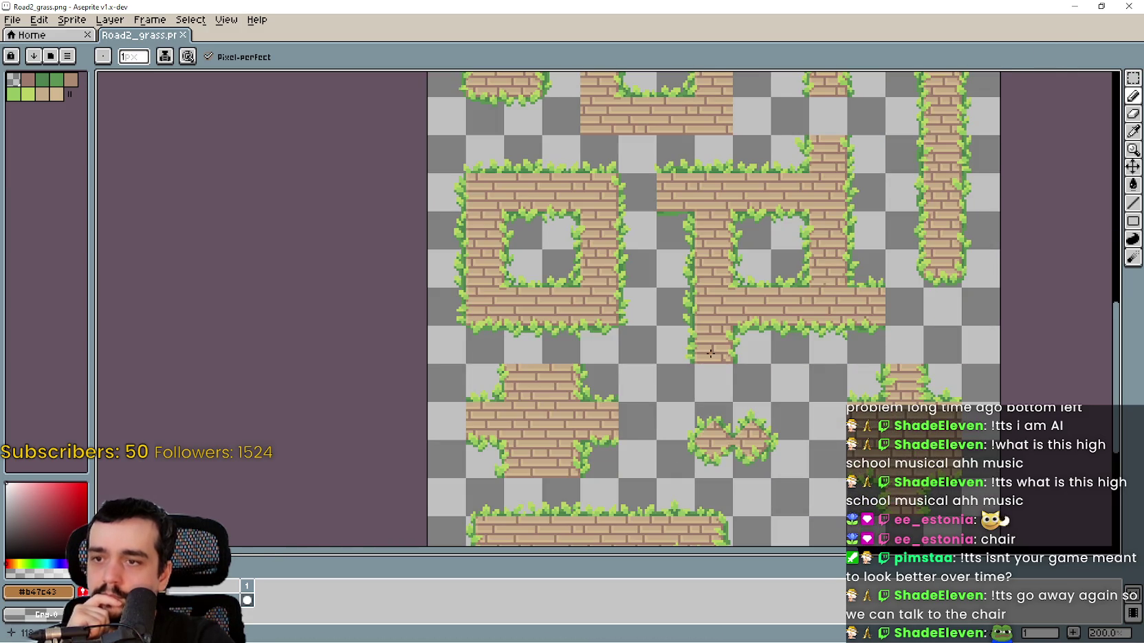
{"action": "mouse_move", "coordinate": [806, 187]}
{"action": "left_mouse_down"}
{"action": "mouse_move", "coordinate": [633, 332]}
{"action": "mouse_move", "coordinate": [644, 318]}
{"action": "left_mouse_up"}
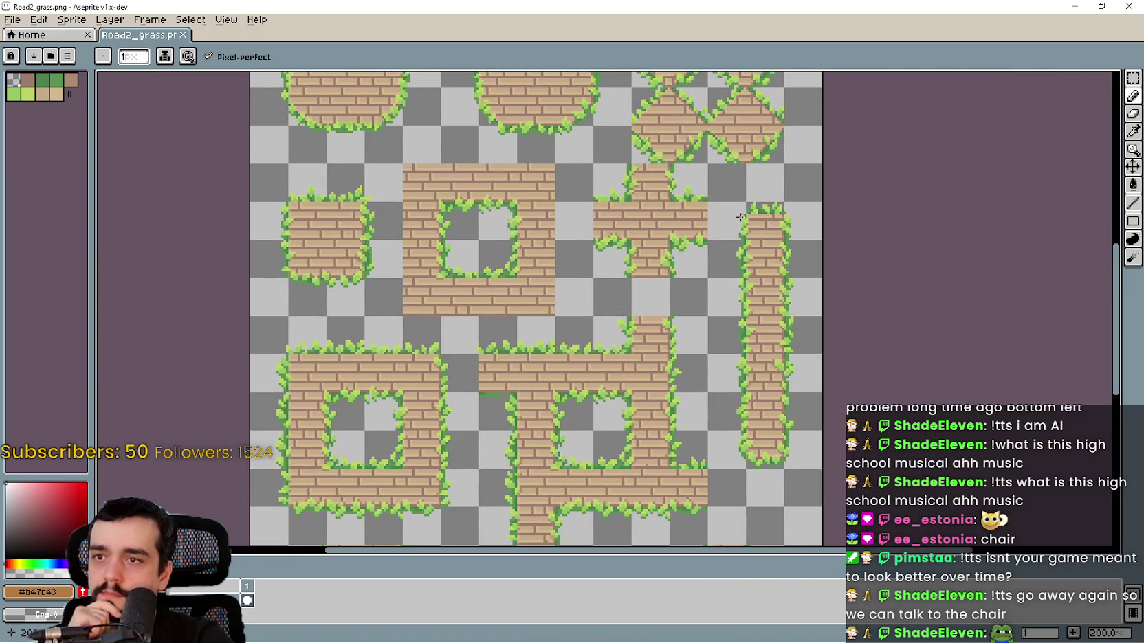
{"action": "left_click", "coordinate": [1101, 6]}
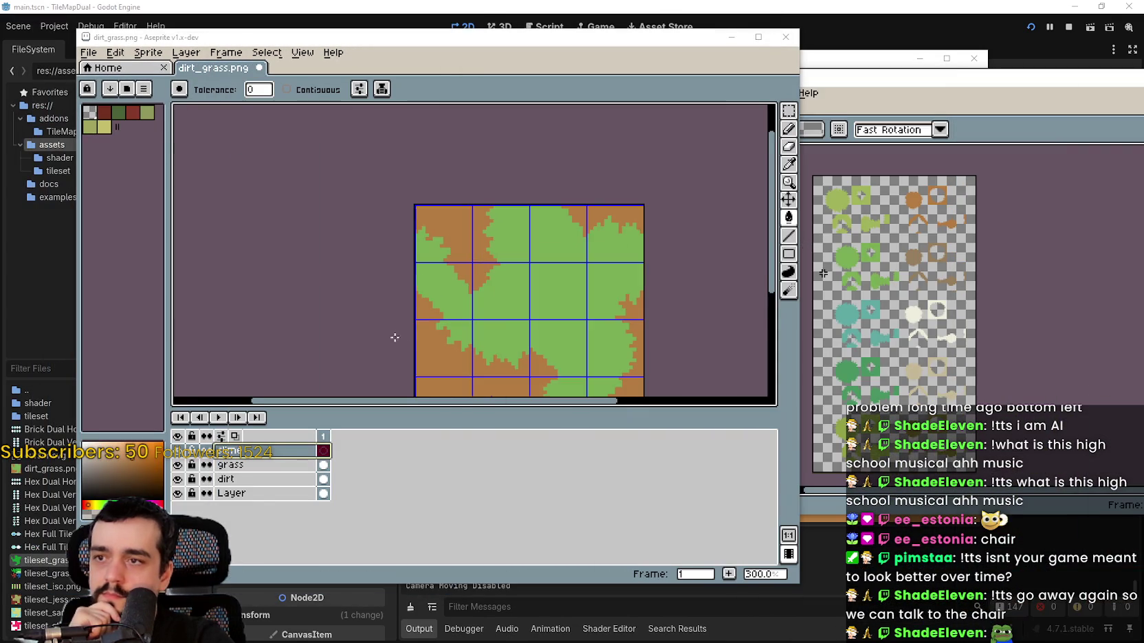
- Paste the copied brick tile and move it into the second-row cell at 32, 16
{"action": "mouse_move", "coordinate": [483, 356]}
{"action": "left_mouse_down"}
{"action": "mouse_move", "coordinate": [513, 286]}
{"action": "mouse_move", "coordinate": [485, 309]}
{"action": "mouse_move", "coordinate": [492, 330]}
{"action": "left_mouse_up"}
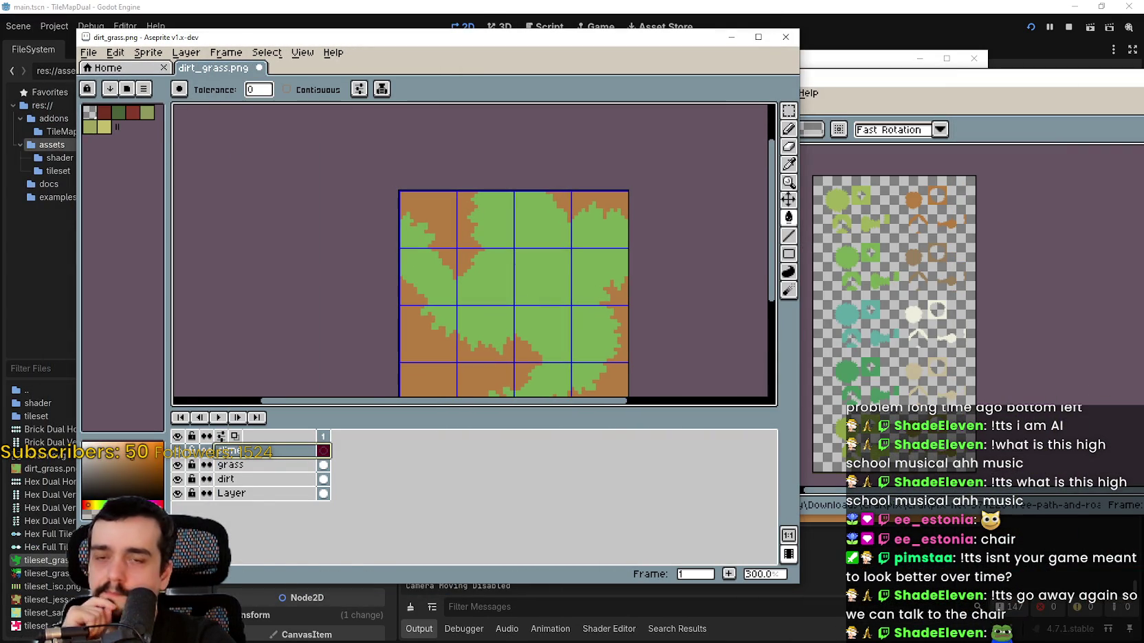
{"action": "scroll", "coordinate": [474, 331], "scroll_direction": "up", "scroll_amount": 1}
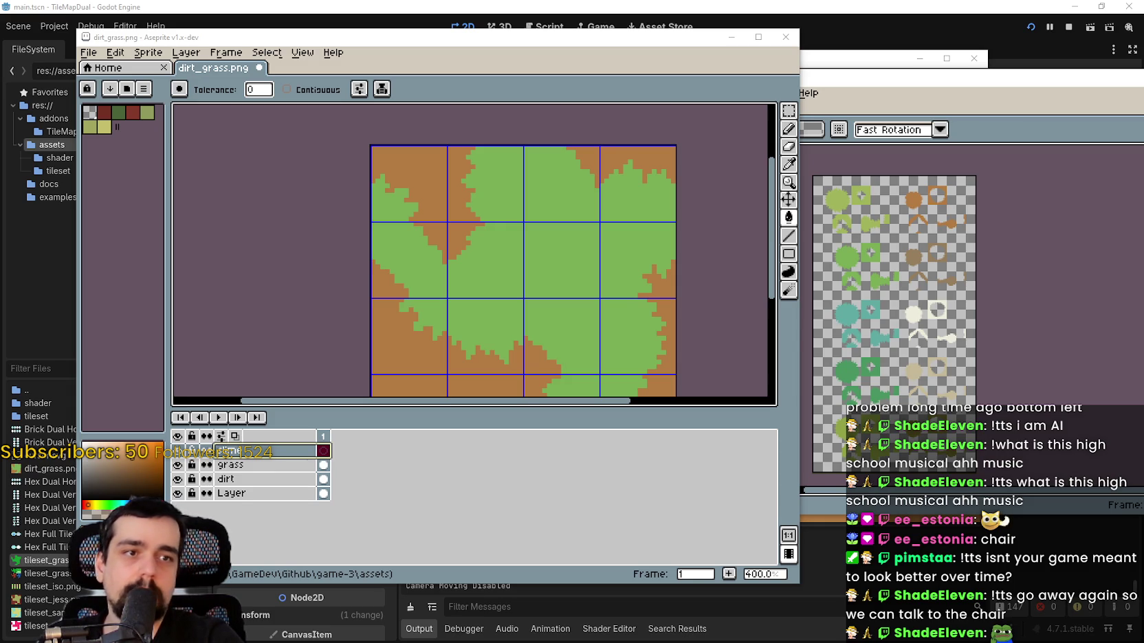
{"action": "scroll", "coordinate": [559, 271], "scroll_direction": "up", "scroll_amount": 1}
{"action": "key", "text": "ctrl+v"}
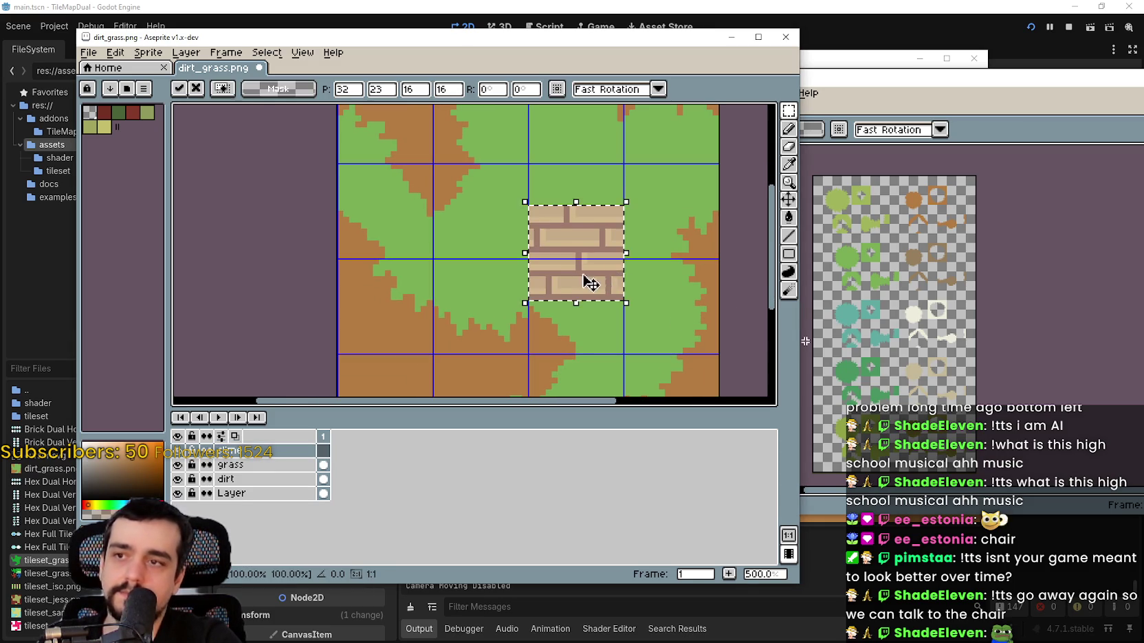
{"action": "left_click_drag", "start_coordinate": [589, 283], "coordinate": [589, 238]}
{"action": "left_click", "coordinate": [805, 341]}
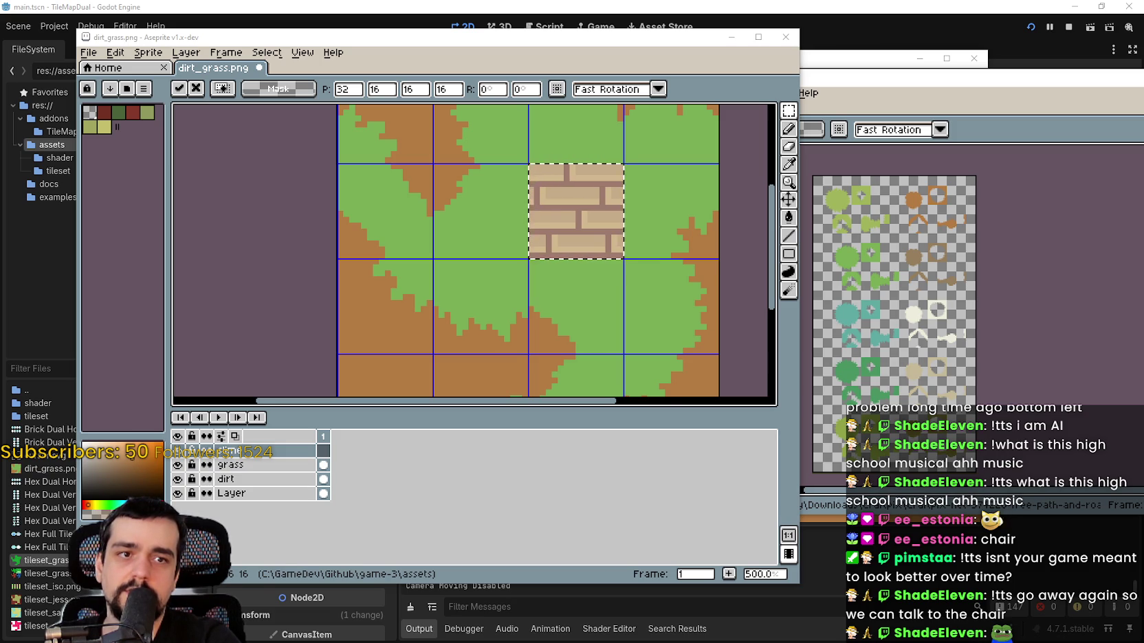
- Commit the brick tile in its second-row cell
{"action": "scroll", "coordinate": [475, 329], "scroll_direction": "down", "scroll_amount": 1}
{"action": "left_click", "coordinate": [462, 230]}
{"action": "scroll", "coordinate": [466, 225], "scroll_direction": "up", "scroll_amount": 1}
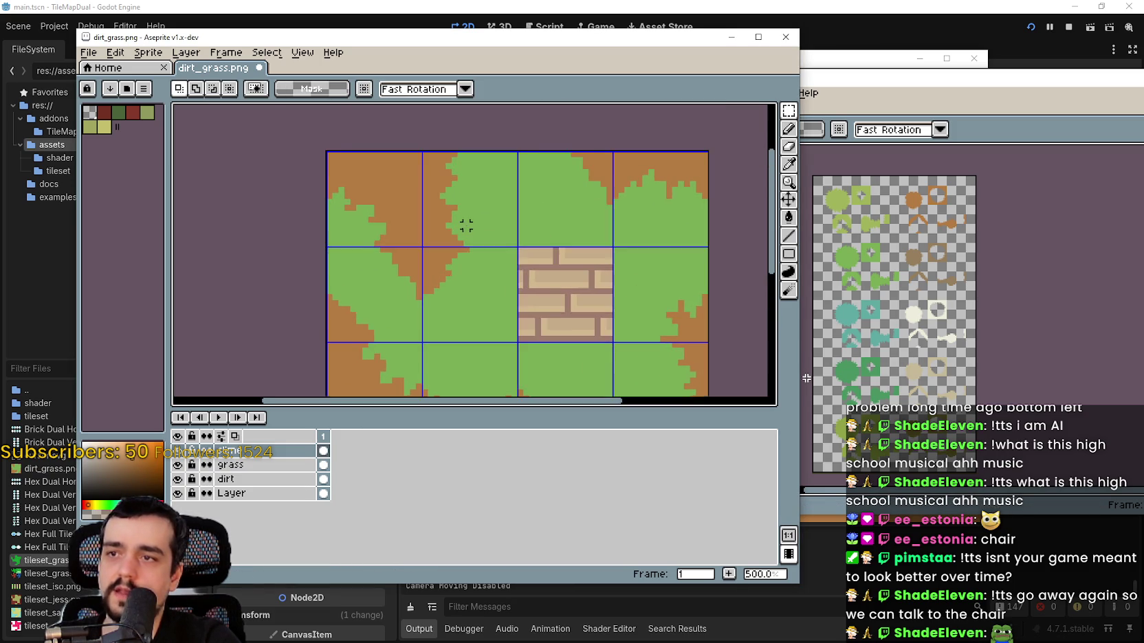
{"action": "scroll", "coordinate": [493, 184], "scroll_direction": "down", "scroll_amount": 2}
{"action": "scroll", "coordinate": [497, 327], "scroll_direction": "up", "scroll_amount": 3}
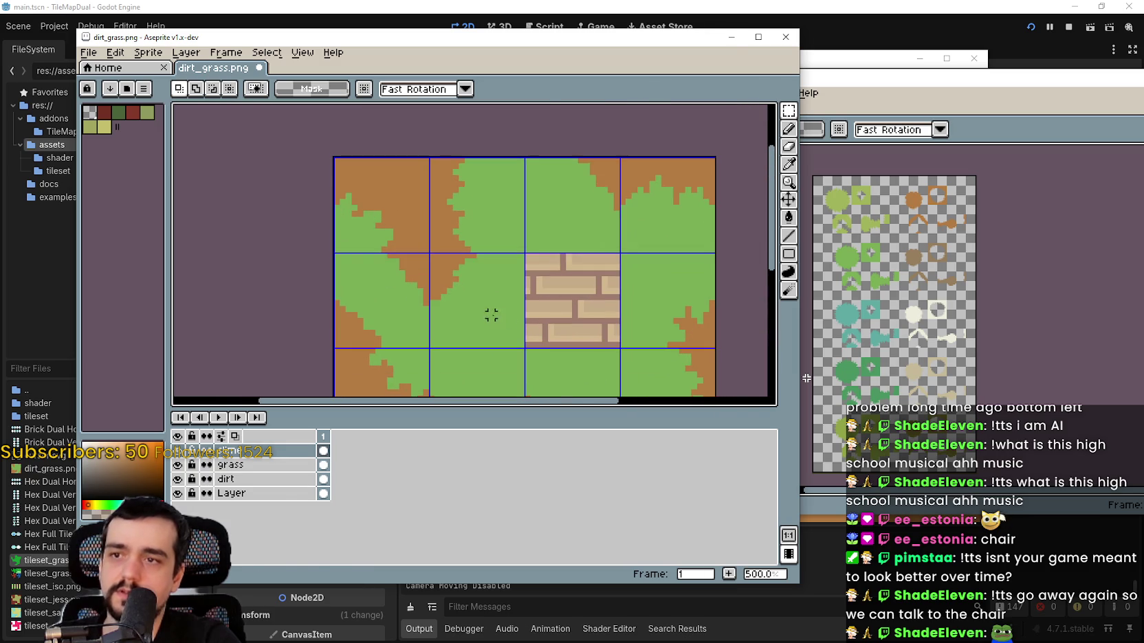
- Paste a grass-edge tile and place it in the top-right cell at 48, 0
{"action": "key", "text": "ctrl+v"}
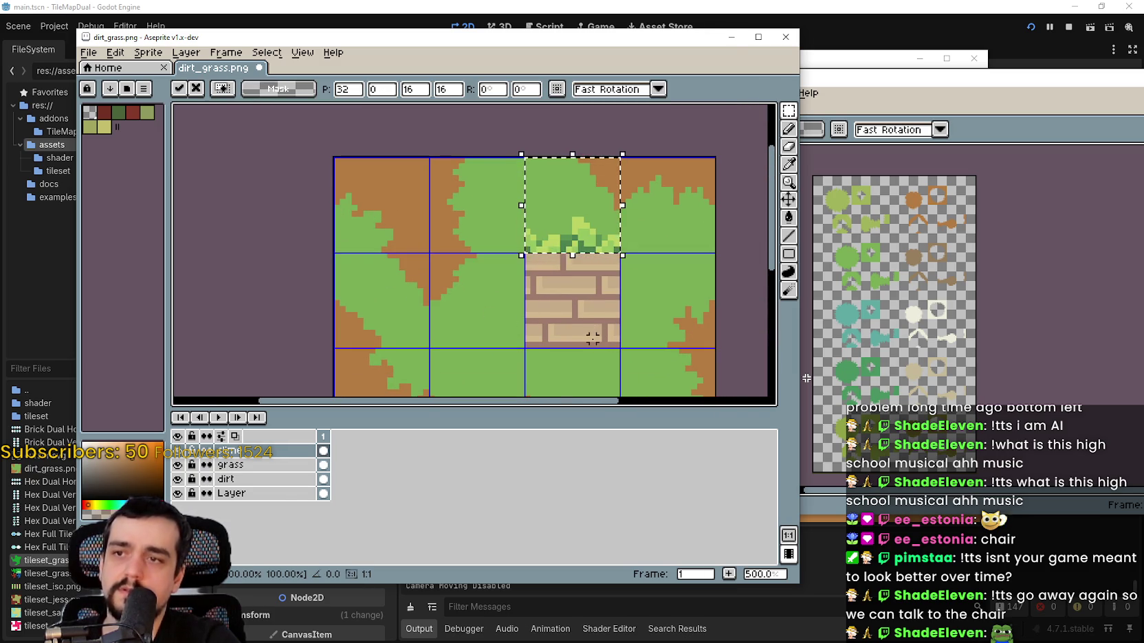
{"action": "left_click_drag", "start_coordinate": [581, 230], "coordinate": [677, 227]}
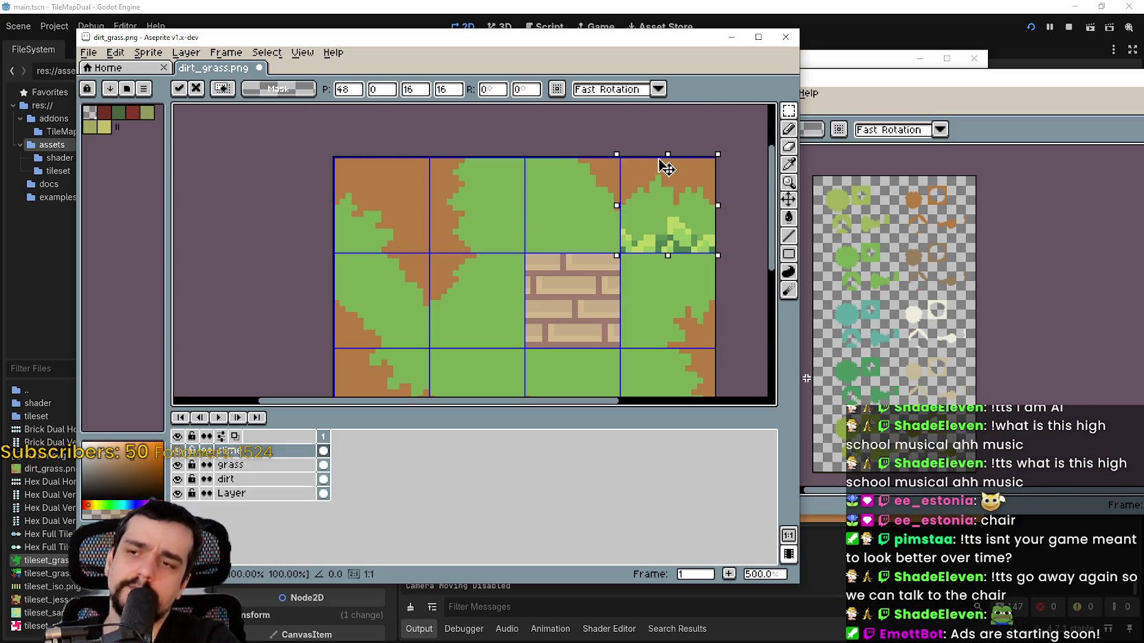
{"action": "mouse_move", "coordinate": [666, 167]}
{"action": "left_mouse_down"}
{"action": "mouse_move", "coordinate": [536, 172]}
{"action": "mouse_move", "coordinate": [638, 169]}
{"action": "left_mouse_up"}
{"action": "key", "text": "Return"}
{"action": "scroll", "coordinate": [487, 299], "scroll_direction": "down", "scroll_amount": 1}
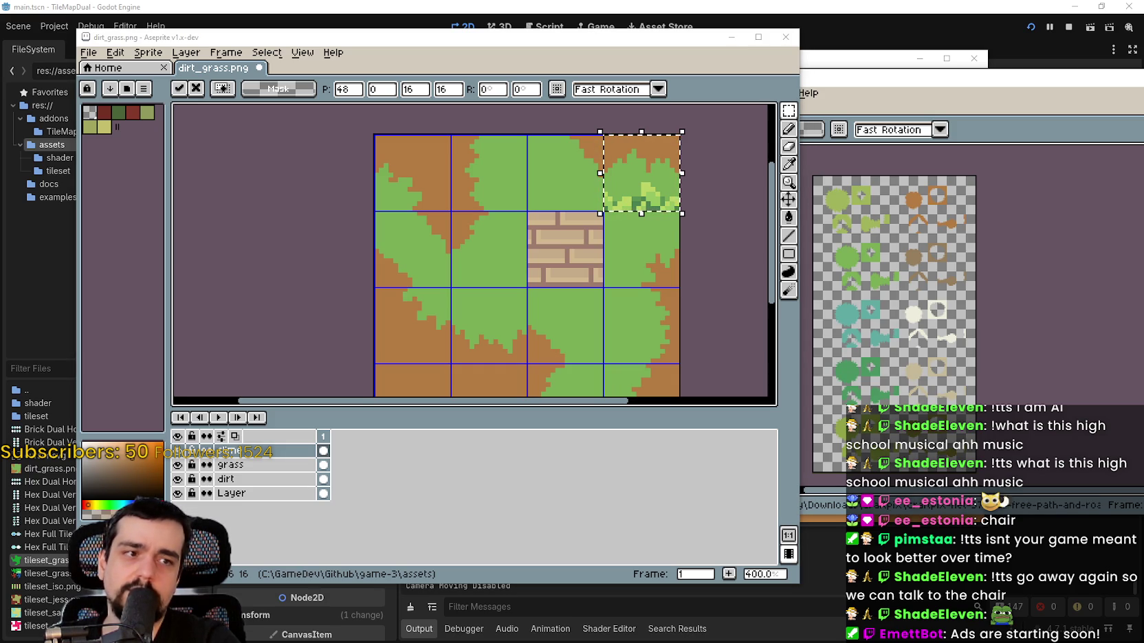
{"action": "key", "text": "ctrl+z"}
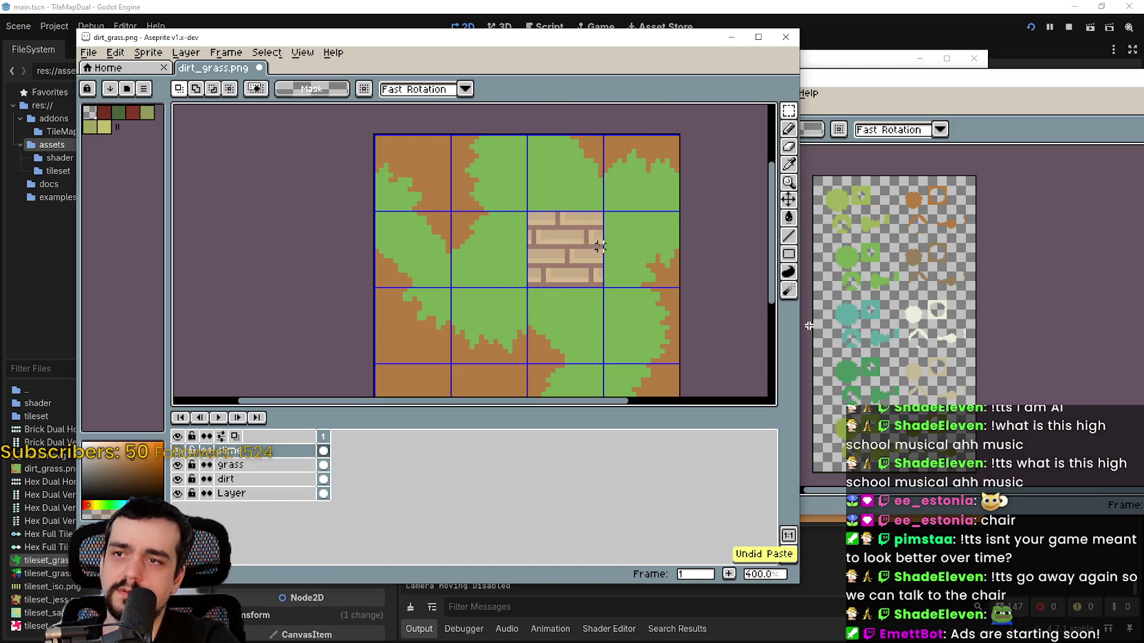
{"action": "key", "text": "ctrl+v"}
{"action": "key", "text": "Escape"}
{"action": "key", "text": "ctrl+v"}
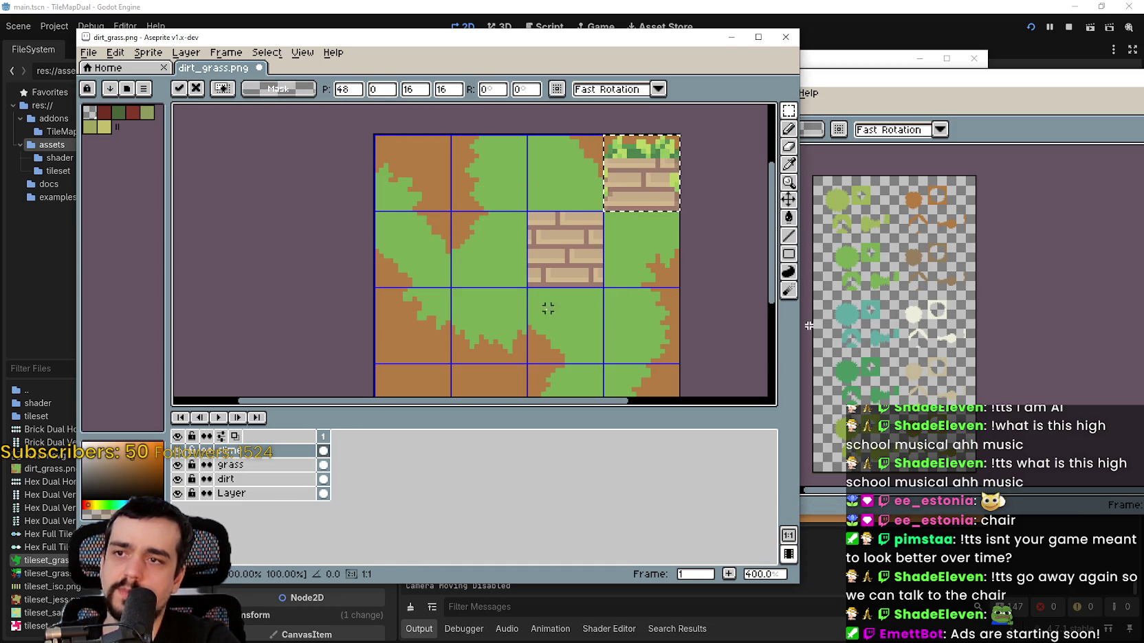
{"action": "left_click", "coordinate": [548, 309]}
{"action": "key", "text": "ctrl+z"}
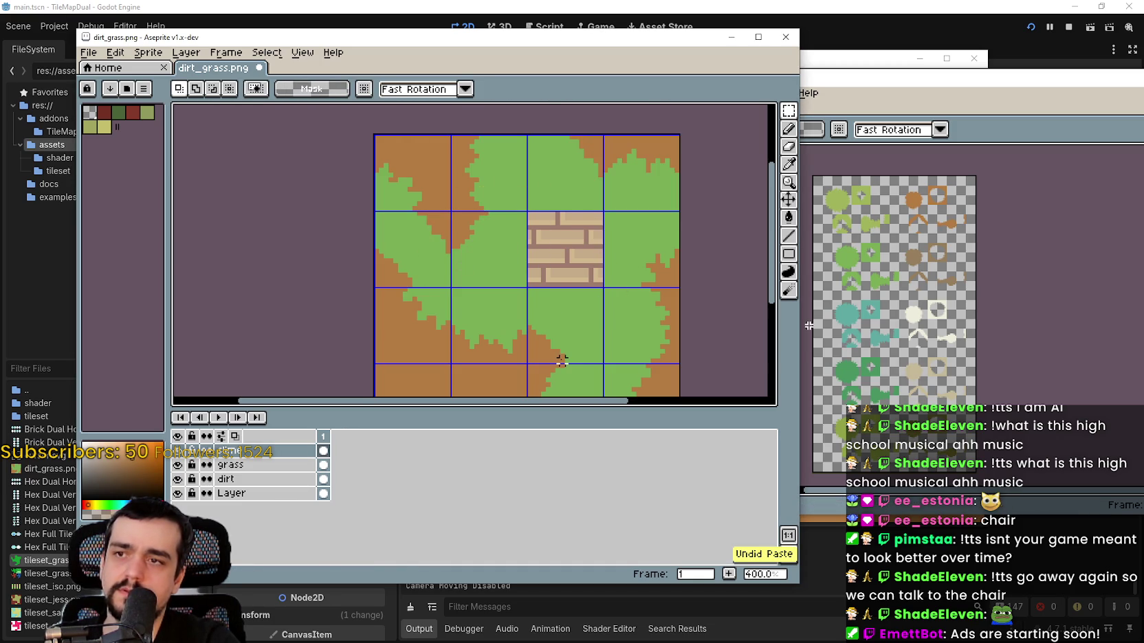
{"action": "key", "text": "ctrl+v"}
{"action": "left_click_drag", "start_coordinate": [462, 260], "coordinate": [638, 191]}
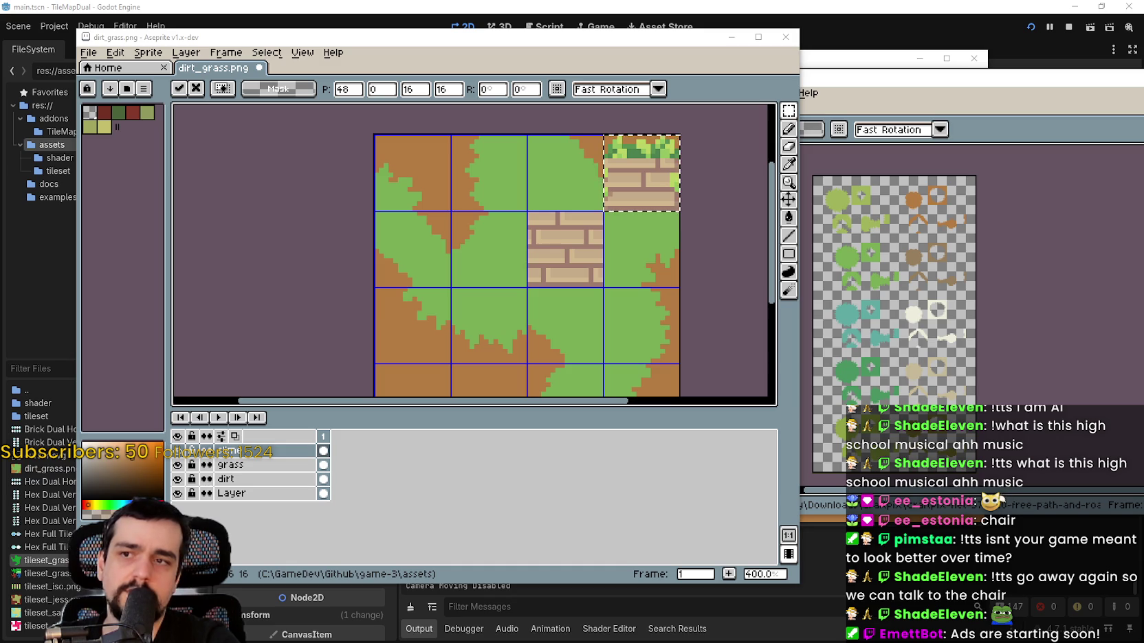
{"action": "left_click_drag", "start_coordinate": [699, 273], "coordinate": [804, 286]}
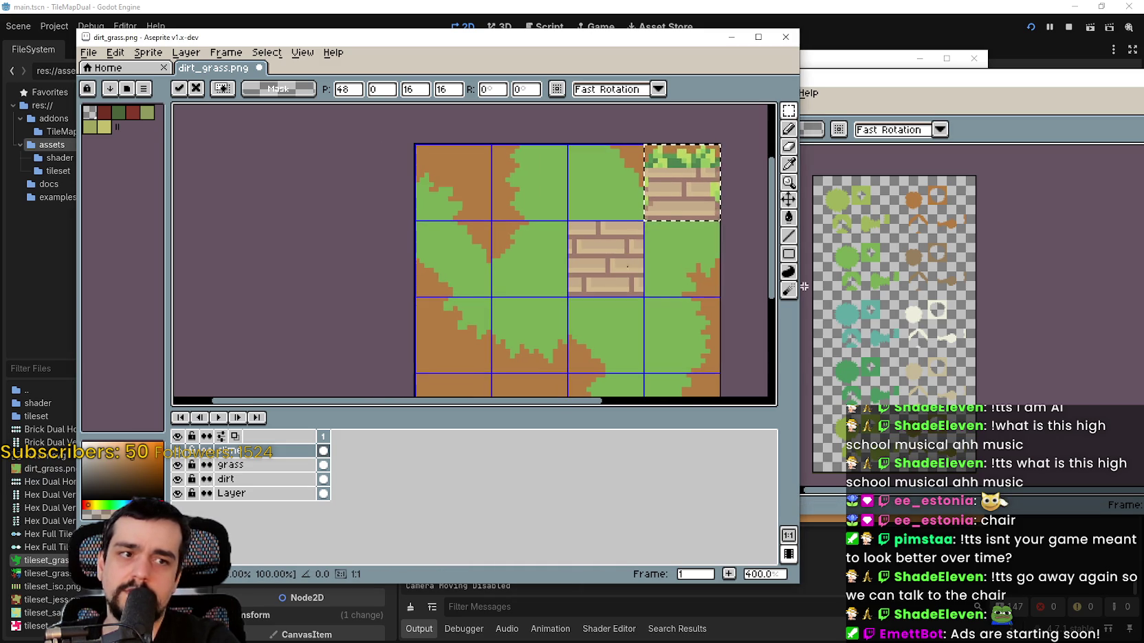
{"action": "key", "text": "ctrl+v"}
{"action": "left_click_drag", "start_coordinate": [485, 276], "coordinate": [637, 200]}
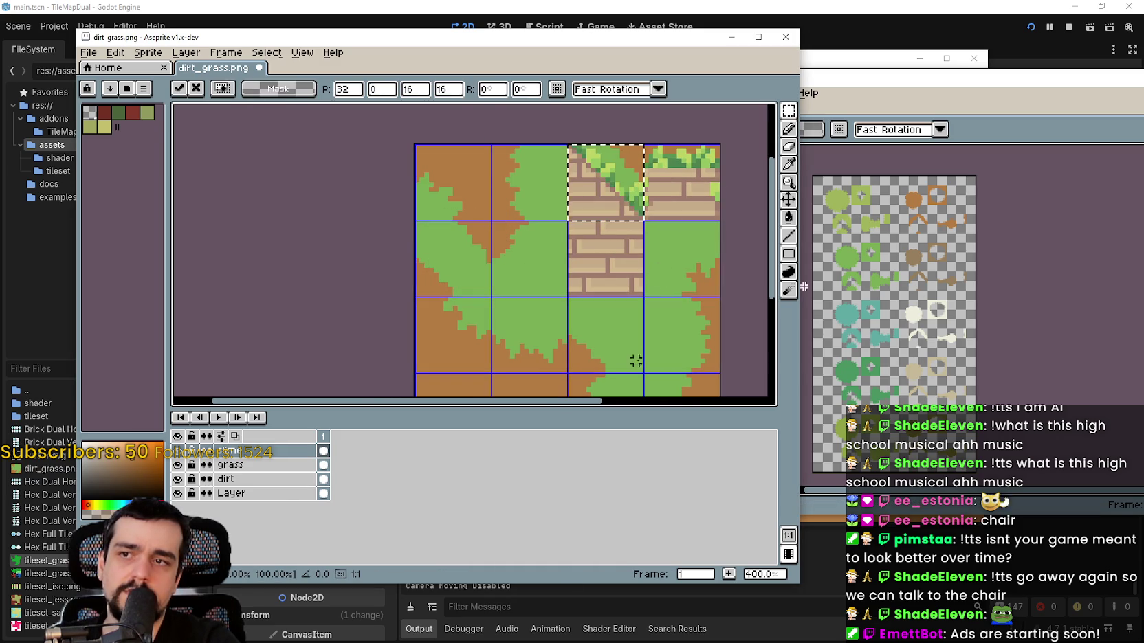
{"action": "key", "text": "ctrl+z"}
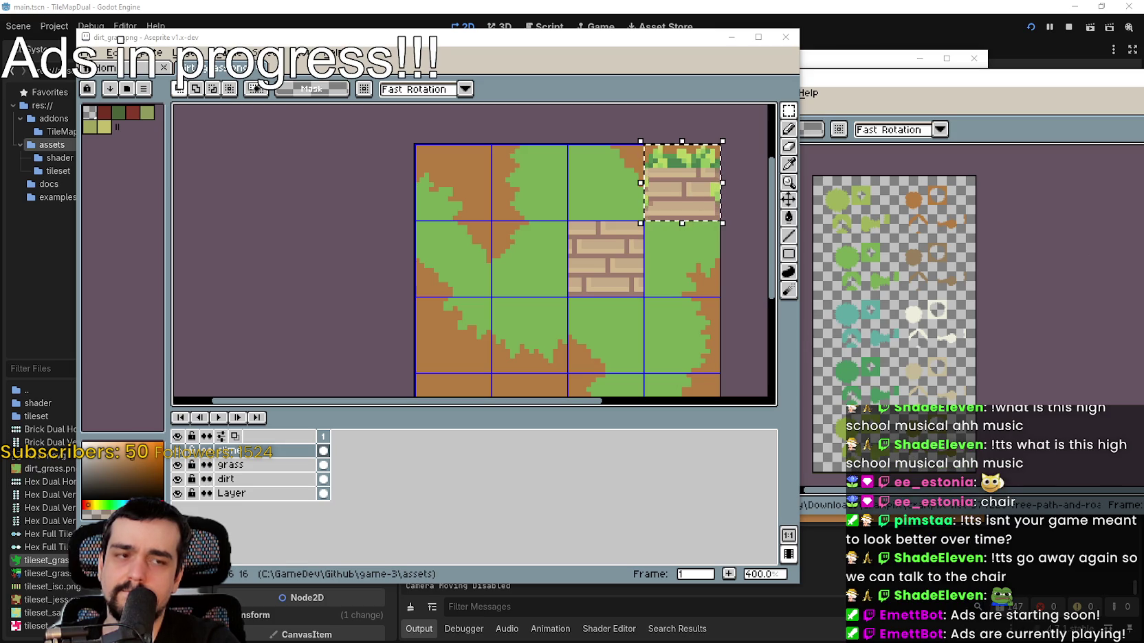
- Move the grass-topped brick to the bottom-left cell and paste the diagonal brick into row 1, column 3
{"action": "left_click", "coordinate": [692, 228]}
{"action": "mouse_move", "coordinate": [691, 227]}
{"action": "left_mouse_down"}
{"action": "mouse_move", "coordinate": [659, 375]}
{"action": "mouse_move", "coordinate": [482, 361]}
{"action": "left_mouse_up"}
{"action": "key", "text": "ctrl+v"}
{"action": "mouse_move", "coordinate": [670, 282]}
{"action": "left_mouse_down"}
{"action": "mouse_move", "coordinate": [701, 288]}
{"action": "mouse_move", "coordinate": [605, 183]}
{"action": "left_mouse_up"}
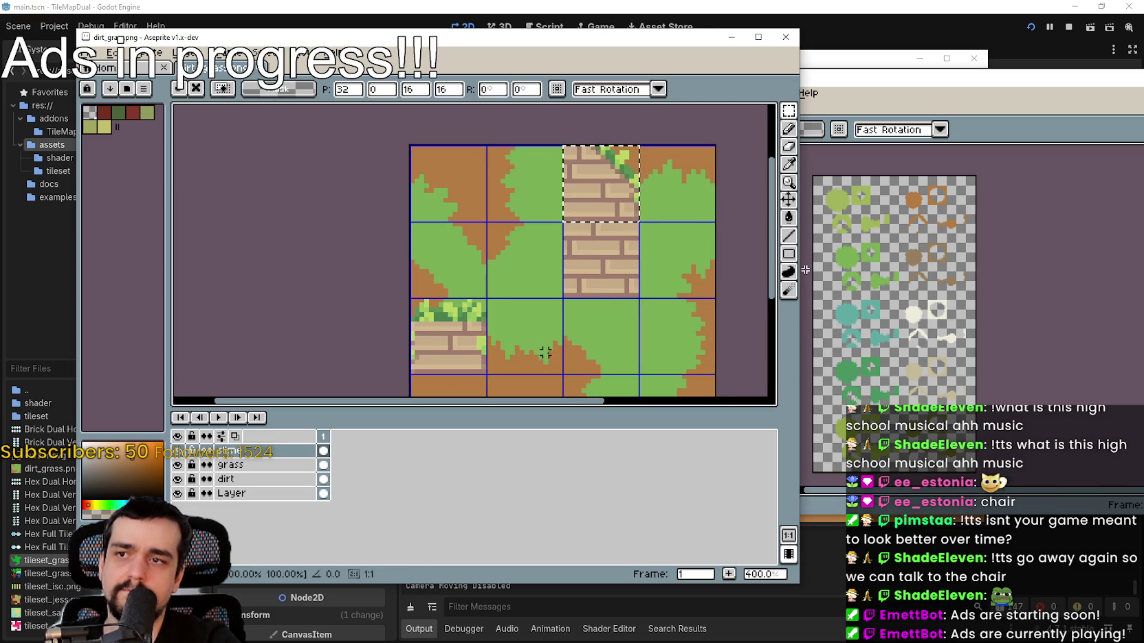
{"action": "left_click", "coordinate": [611, 305]}
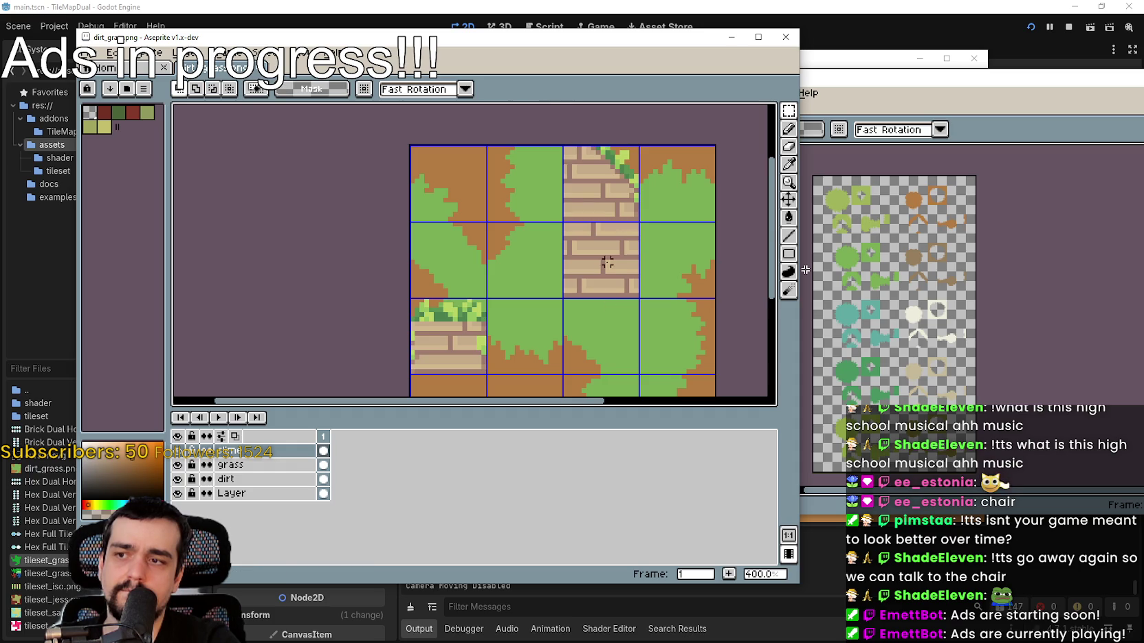
{"action": "left_click_drag", "start_coordinate": [413, 300], "coordinate": [484, 373]}
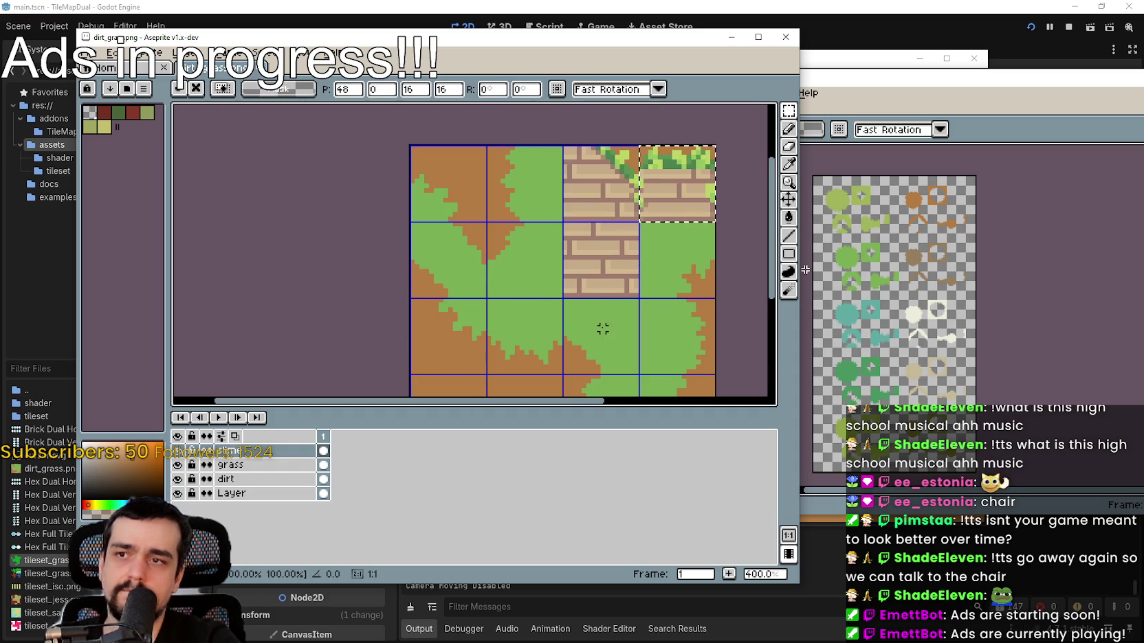
{"action": "left_click", "coordinate": [604, 326]}
- Reselect and commit the tile in the top-right cell
{"action": "scroll", "coordinate": [642, 206], "scroll_direction": "up", "scroll_amount": 3}
{"action": "scroll", "coordinate": [643, 206], "scroll_direction": "down", "scroll_amount": 2}
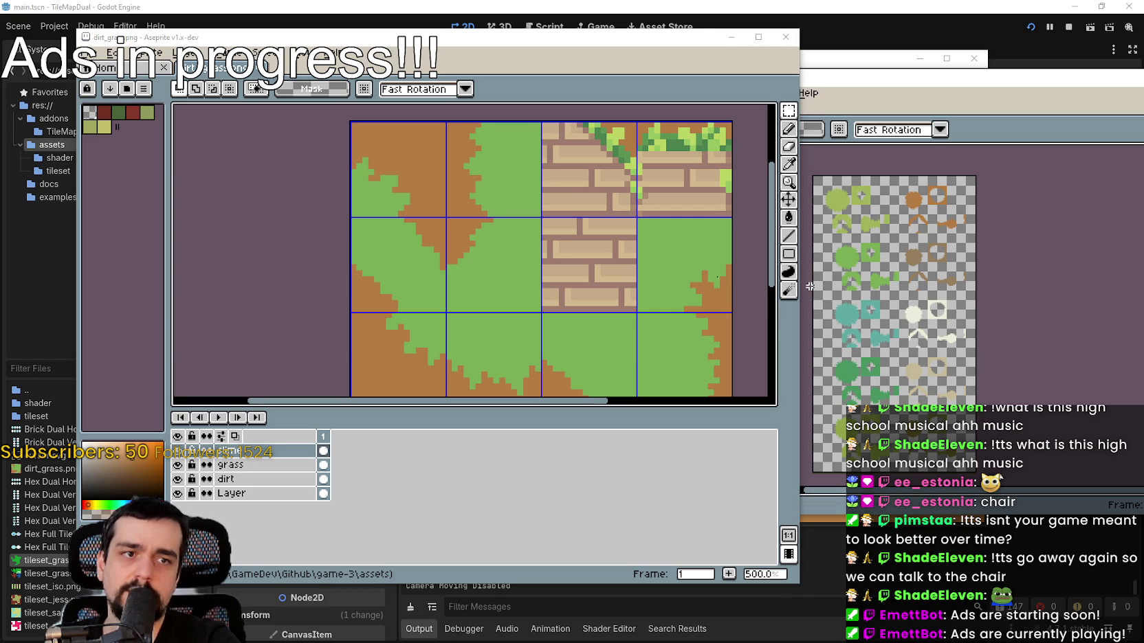
{"action": "left_click_drag", "start_coordinate": [627, 251], "coordinate": [619, 260]}
{"action": "mouse_move", "coordinate": [684, 191]}
{"action": "left_mouse_down"}
{"action": "mouse_move", "coordinate": [582, 225]}
{"action": "mouse_move", "coordinate": [693, 198]}
{"action": "mouse_move", "coordinate": [522, 201]}
{"action": "mouse_move", "coordinate": [727, 202]}
{"action": "mouse_move", "coordinate": [681, 199]}
{"action": "left_mouse_up"}
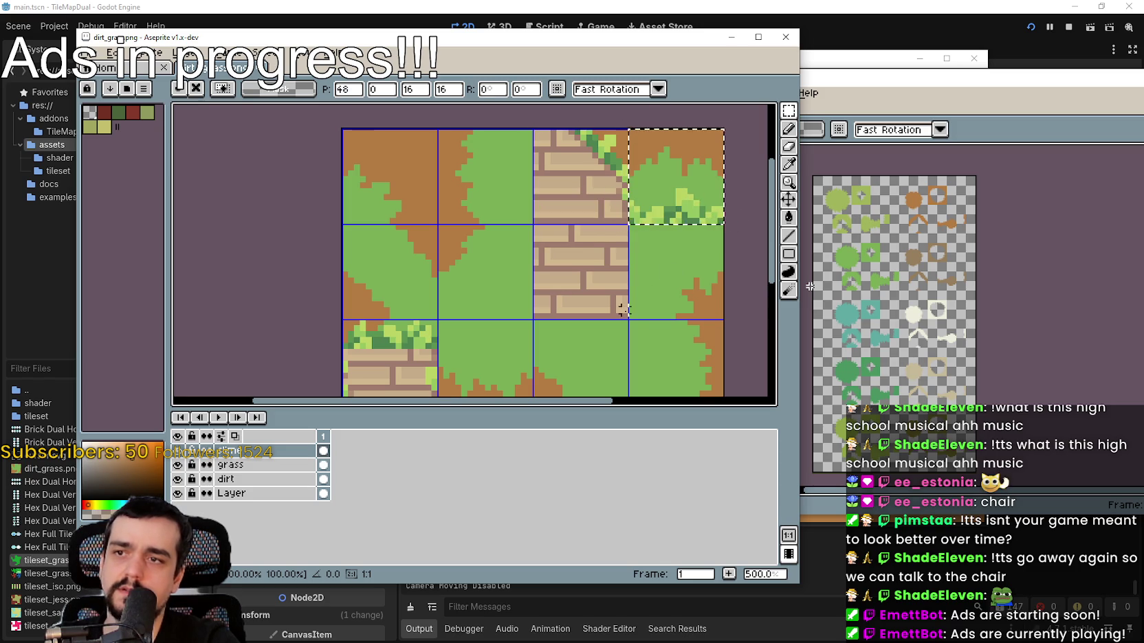
{"action": "left_click", "coordinate": [643, 269]}
- Paste a brick edge tile into row 2, column 4 and commit it
{"action": "scroll", "coordinate": [643, 269], "scroll_direction": "up", "scroll_amount": 3}
{"action": "scroll", "coordinate": [574, 166], "scroll_direction": "down", "scroll_amount": 2}
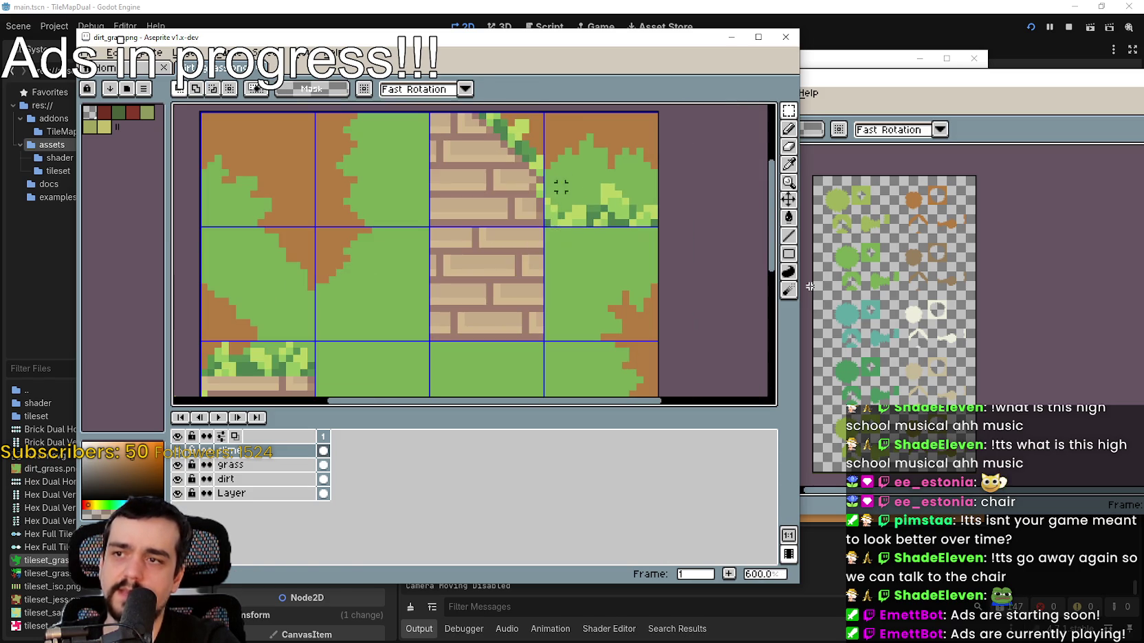
{"action": "scroll", "coordinate": [597, 194], "scroll_direction": "down", "scroll_amount": 2}
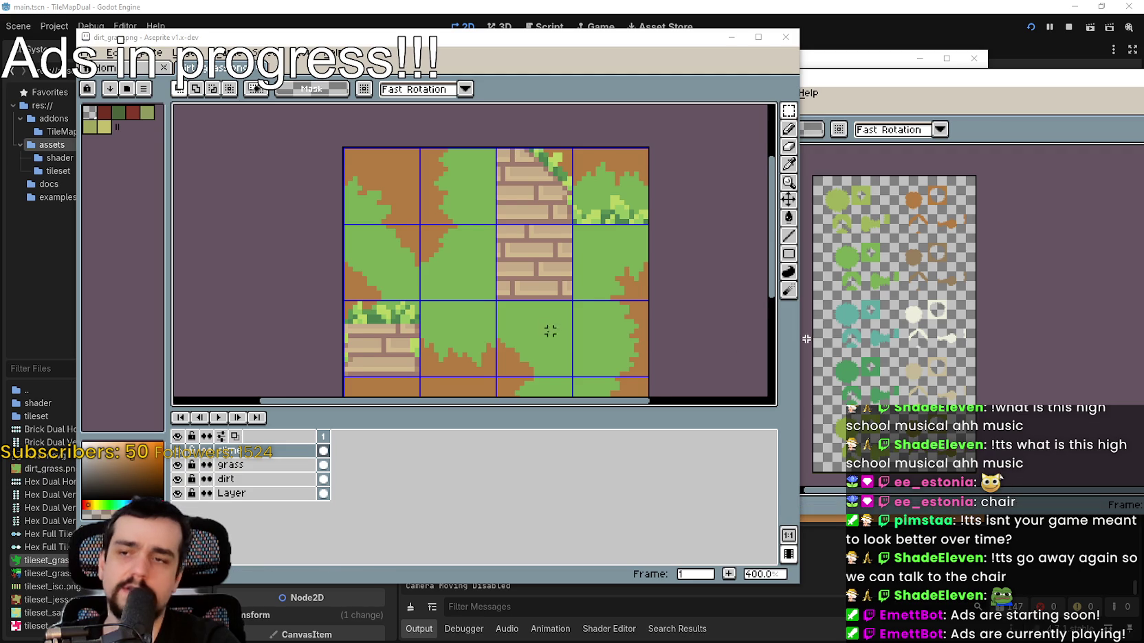
{"action": "key", "text": "ctrl+v"}
{"action": "left_click_drag", "start_coordinate": [618, 360], "coordinate": [617, 226]}
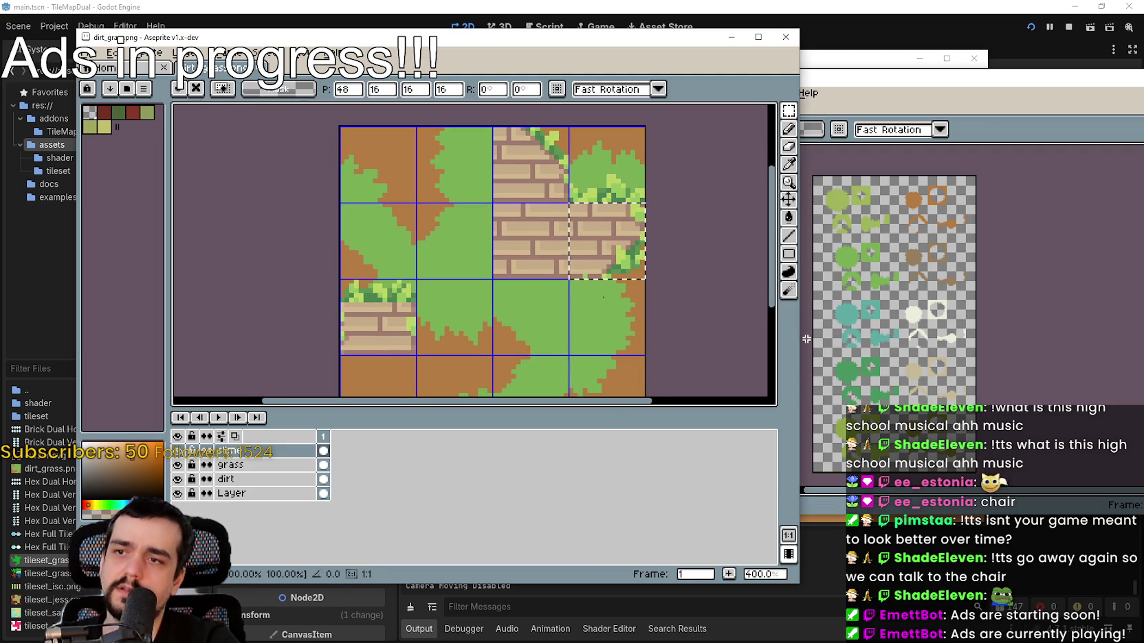
{"action": "left_click", "coordinate": [650, 183]}
- Paste another 16x16 tile onto a neighbouring cell, then discard it
{"action": "scroll", "coordinate": [650, 182], "scroll_direction": "up", "scroll_amount": 2}
{"action": "scroll", "coordinate": [650, 182], "scroll_direction": "down", "scroll_amount": 2}
{"action": "scroll", "coordinate": [650, 182], "scroll_direction": "down", "scroll_amount": 1}
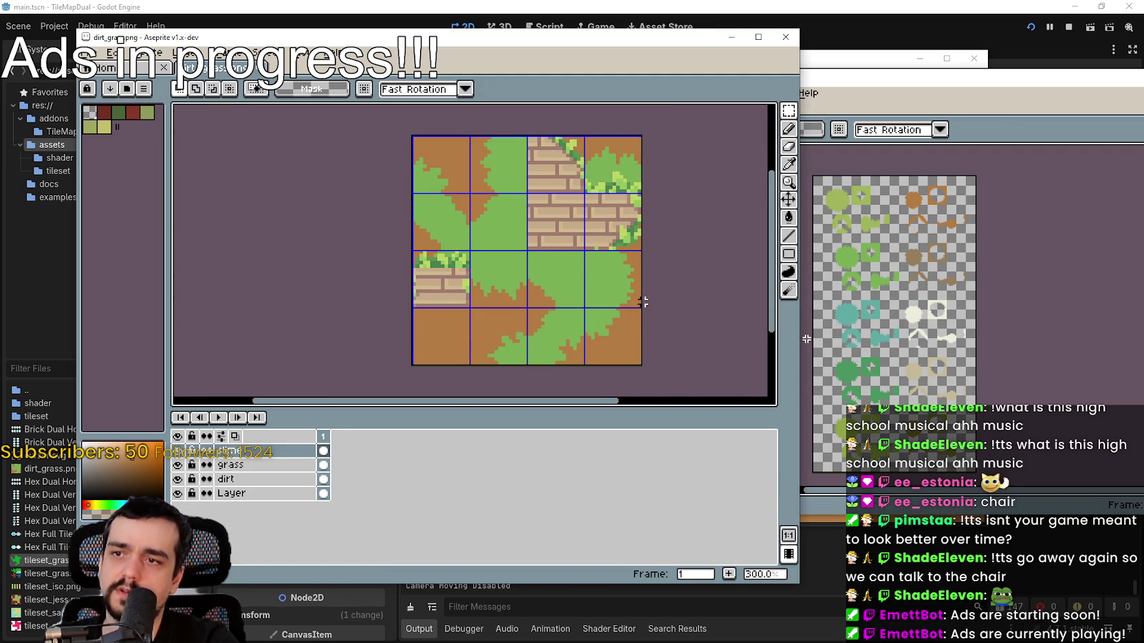
{"action": "left_click_drag", "start_coordinate": [643, 301], "coordinate": [659, 251]}
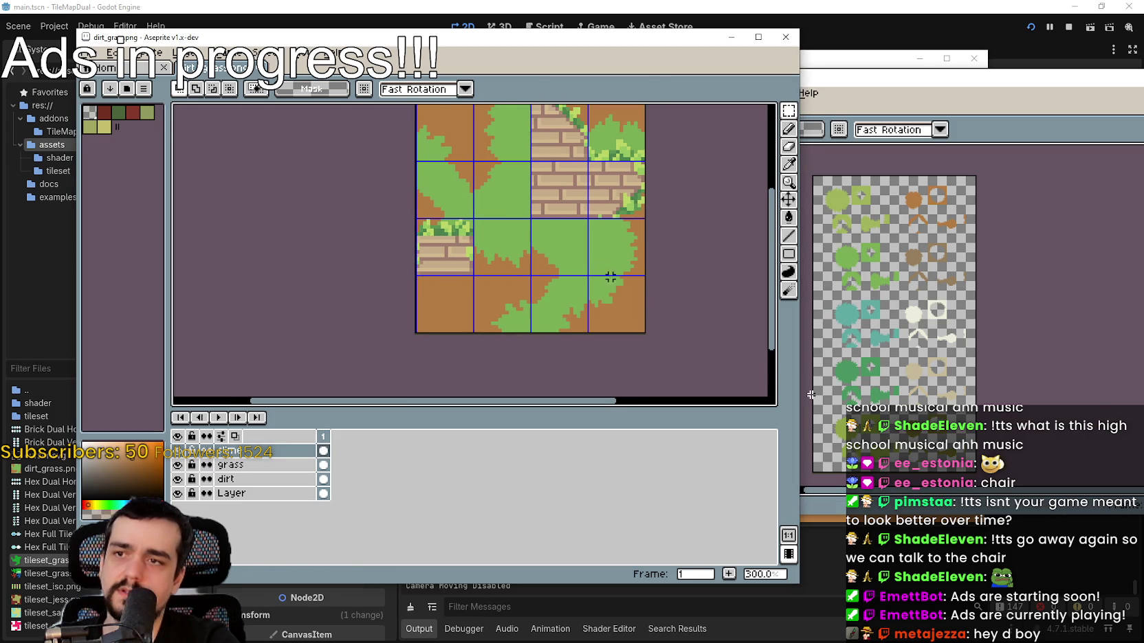
{"action": "key", "text": "ctrl+v"}
{"action": "mouse_move", "coordinate": [660, 275]}
{"action": "left_mouse_down"}
{"action": "mouse_move", "coordinate": [618, 271]}
{"action": "mouse_move", "coordinate": [608, 283]}
{"action": "mouse_move", "coordinate": [611, 256]}
{"action": "mouse_move", "coordinate": [618, 378]}
{"action": "mouse_move", "coordinate": [593, 230]}
{"action": "mouse_move", "coordinate": [622, 255]}
{"action": "mouse_move", "coordinate": [649, 337]}
{"action": "mouse_move", "coordinate": [618, 286]}
{"action": "left_mouse_up"}
{"action": "key", "text": "ctrl+z"}
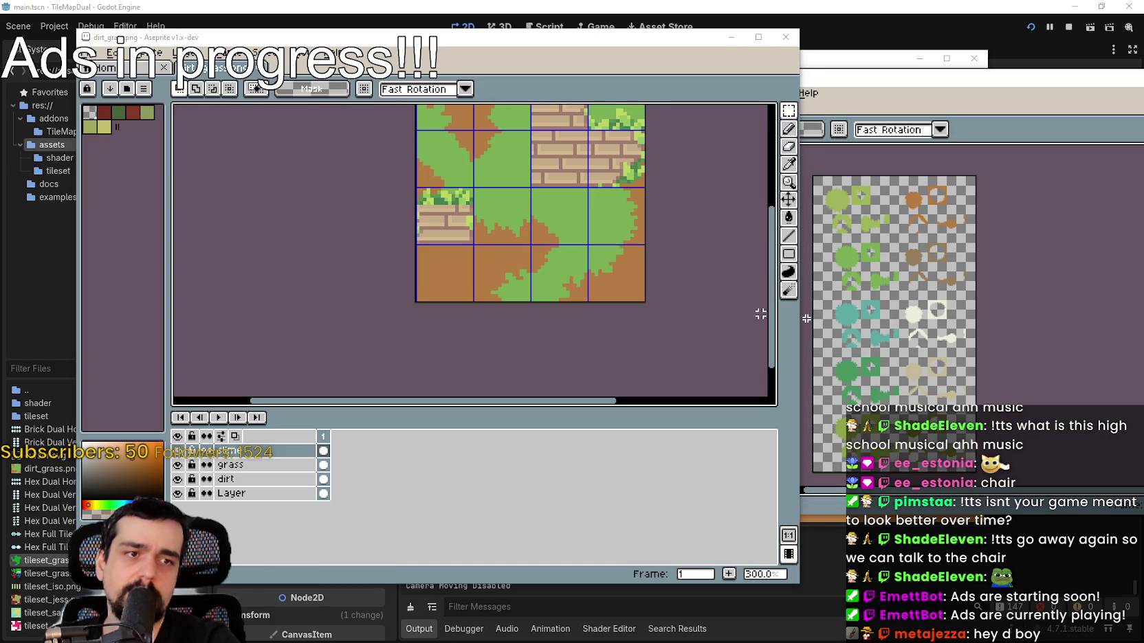
- Paste the brick tile into the bottom-right cell, then undo it after checking
{"action": "key", "text": "ctrl+v"}
{"action": "mouse_move", "coordinate": [649, 302]}
{"action": "left_mouse_down"}
{"action": "mouse_move", "coordinate": [610, 316]}
{"action": "mouse_move", "coordinate": [646, 277]}
{"action": "left_mouse_up"}
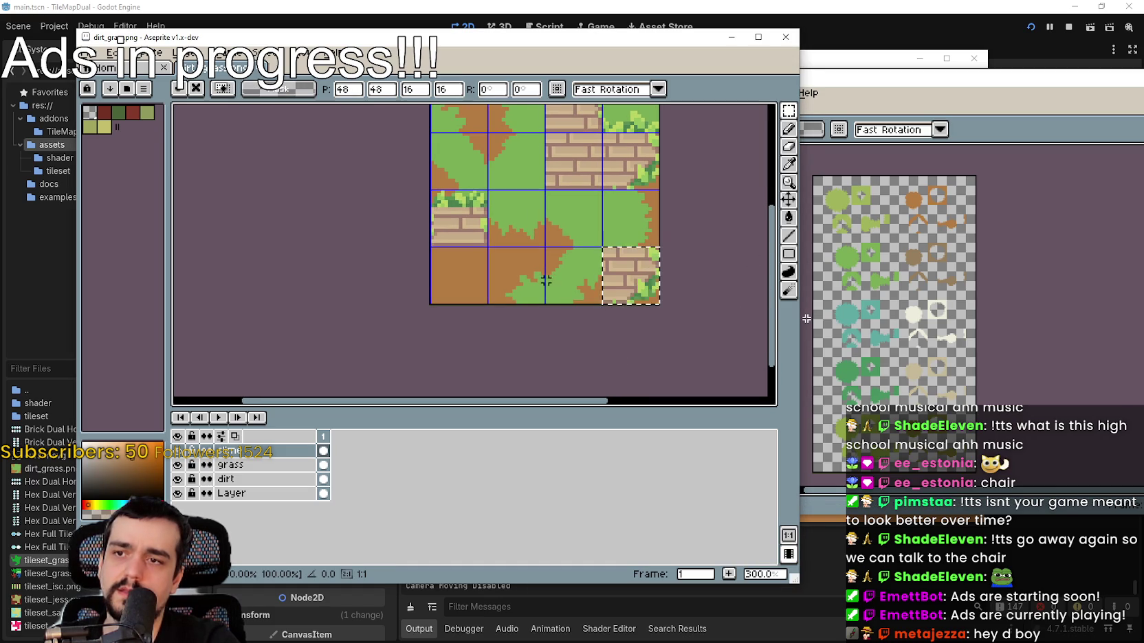
{"action": "left_click", "coordinate": [611, 323]}
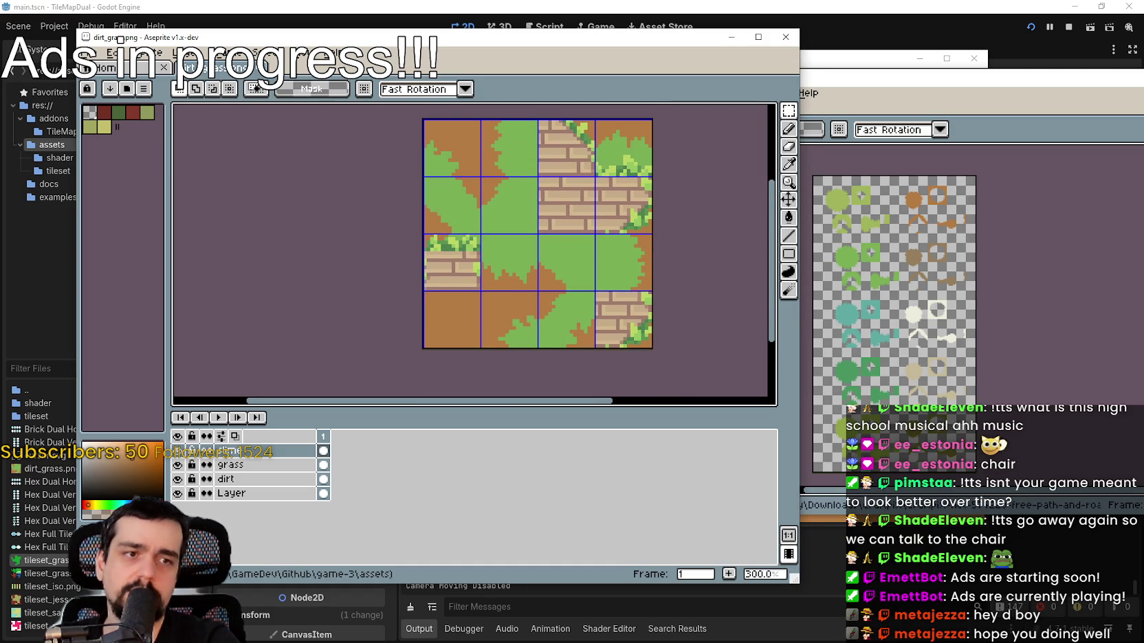
{"action": "scroll", "coordinate": [615, 296], "scroll_direction": "up", "scroll_amount": 2}
{"action": "left_click_drag", "start_coordinate": [639, 319], "coordinate": [678, 242]}
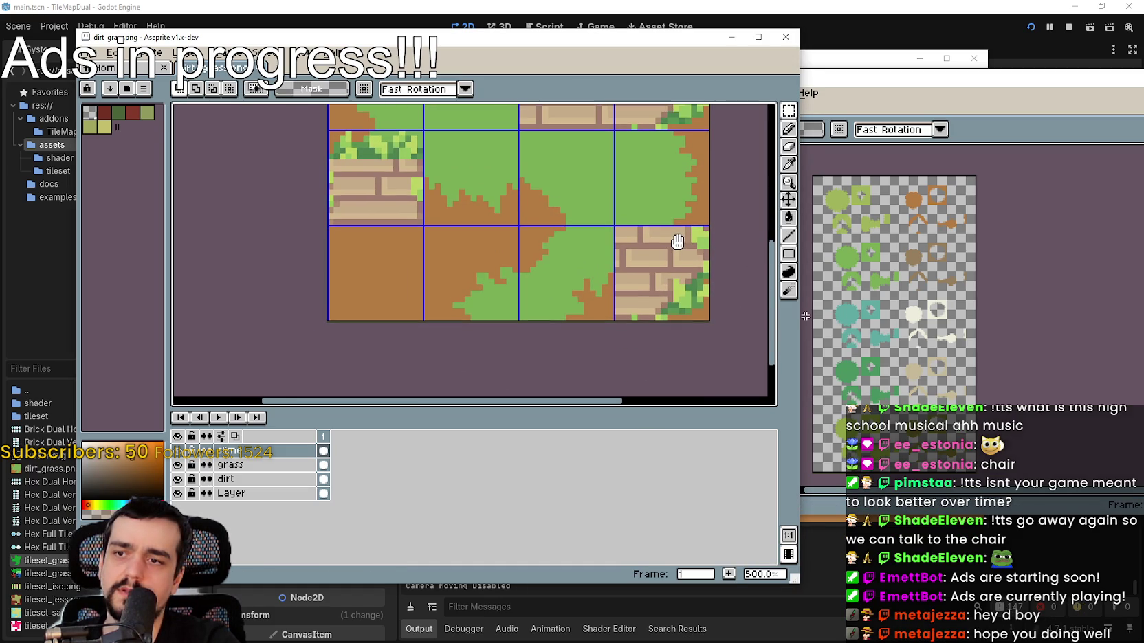
{"action": "scroll", "coordinate": [637, 256], "scroll_direction": "down", "scroll_amount": 2}
{"action": "key", "text": "ctrl+z"}
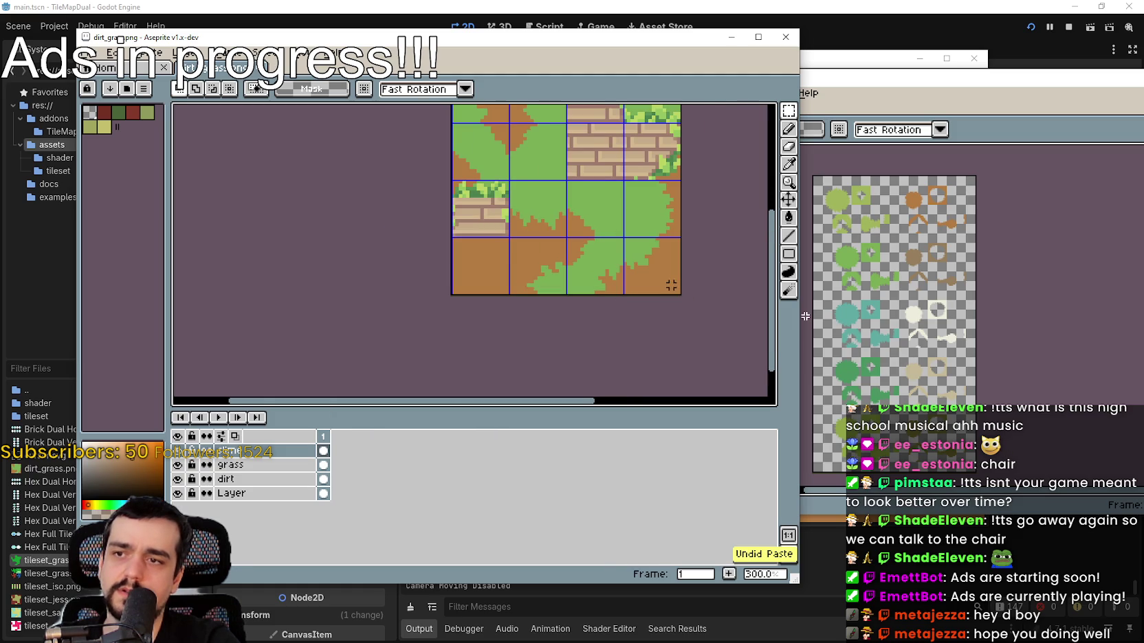
- Try the brick tile in the middle-right cell, undo it, and zoom around to review the sheet
{"action": "key", "text": "ctrl+v"}
{"action": "mouse_move", "coordinate": [656, 285]}
{"action": "left_mouse_down"}
{"action": "mouse_move", "coordinate": [587, 247]}
{"action": "mouse_move", "coordinate": [657, 223]}
{"action": "mouse_move", "coordinate": [668, 168]}
{"action": "mouse_move", "coordinate": [671, 323]}
{"action": "mouse_move", "coordinate": [656, 265]}
{"action": "left_mouse_up"}
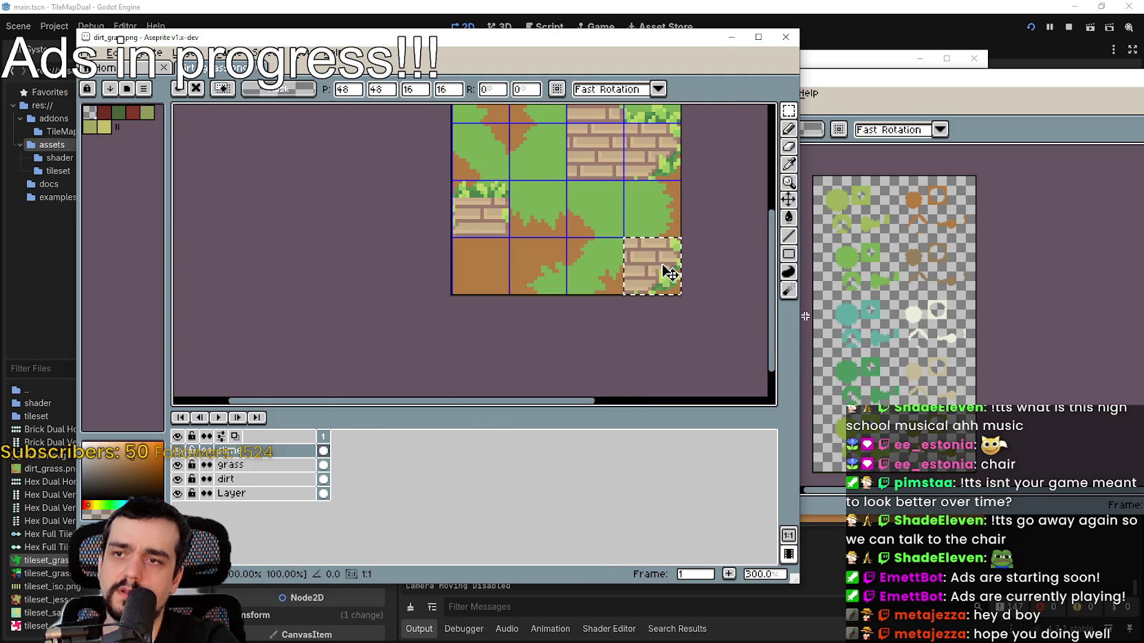
{"action": "key", "text": "ctrl+z"}
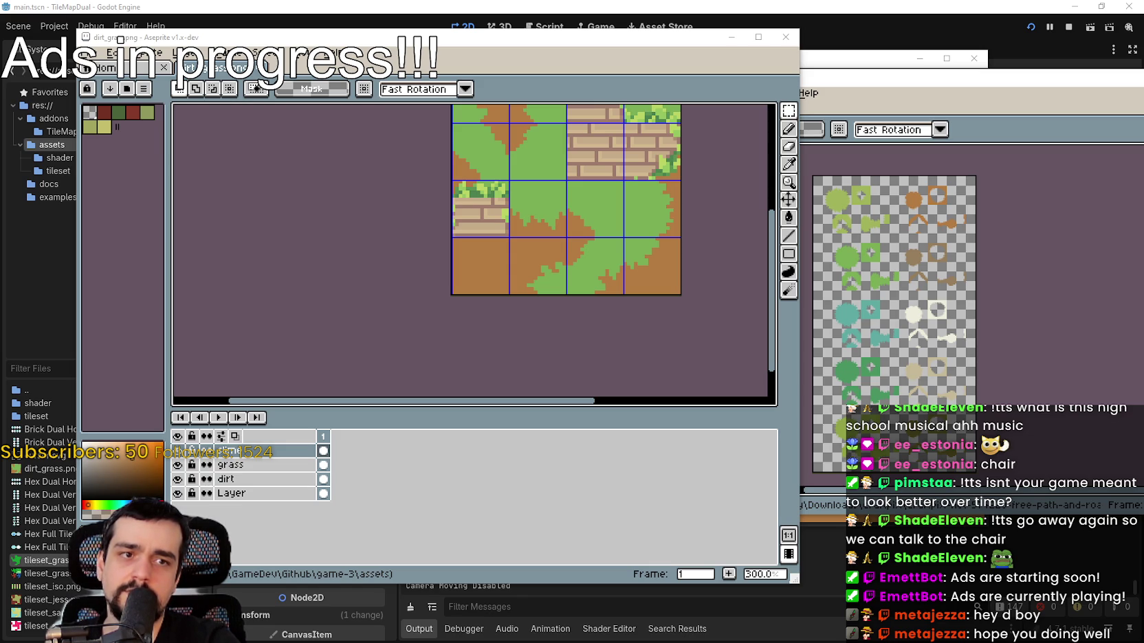
{"action": "scroll", "coordinate": [680, 206], "scroll_direction": "up", "scroll_amount": 3}
{"action": "scroll", "coordinate": [657, 292], "scroll_direction": "up", "scroll_amount": 2}
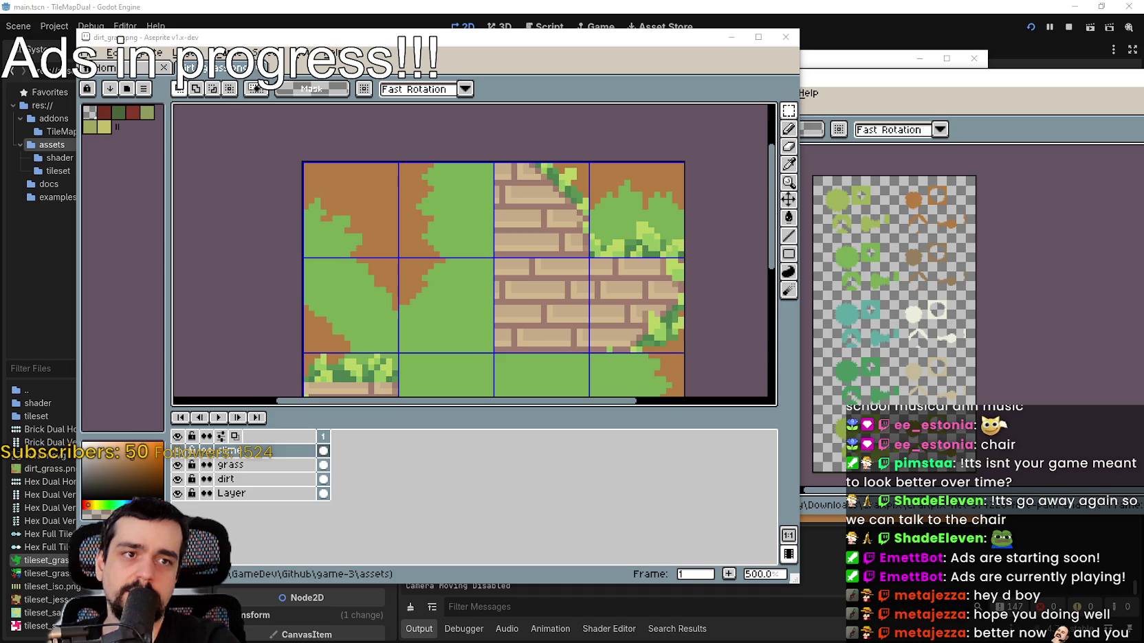
{"action": "scroll", "coordinate": [696, 310], "scroll_direction": "down", "scroll_amount": 2}
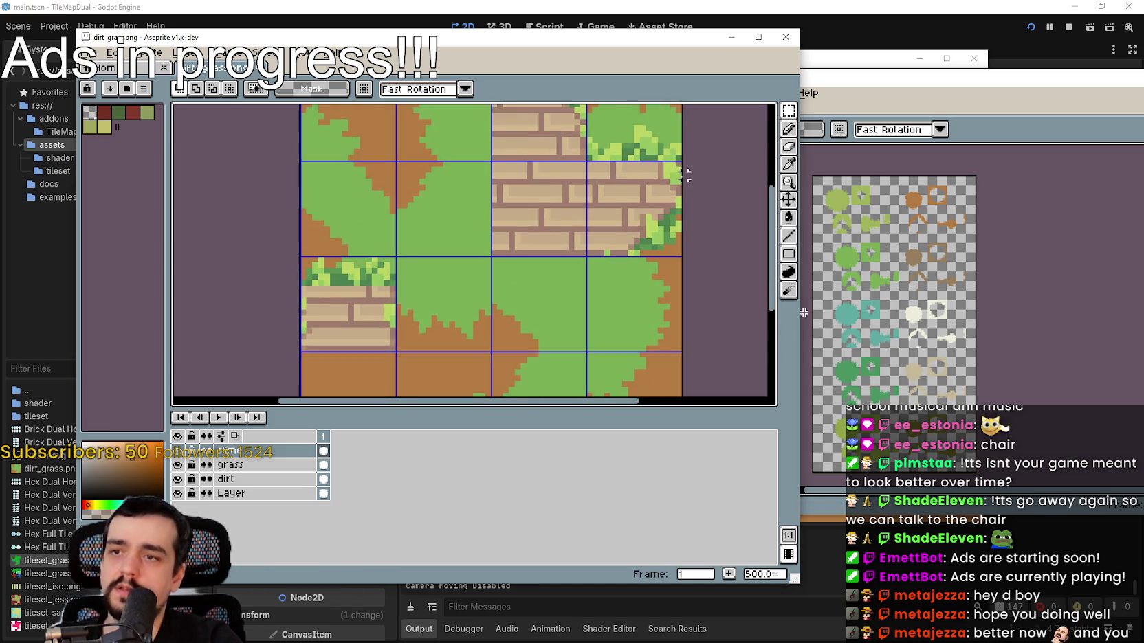
{"action": "scroll", "coordinate": [695, 310], "scroll_direction": "down", "scroll_amount": 2}
{"action": "scroll", "coordinate": [696, 310], "scroll_direction": "up", "scroll_amount": 1}
{"action": "scroll", "coordinate": [729, 343], "scroll_direction": "up", "scroll_amount": 1}
{"action": "scroll", "coordinate": [760, 376], "scroll_direction": "left", "scroll_amount": 2}
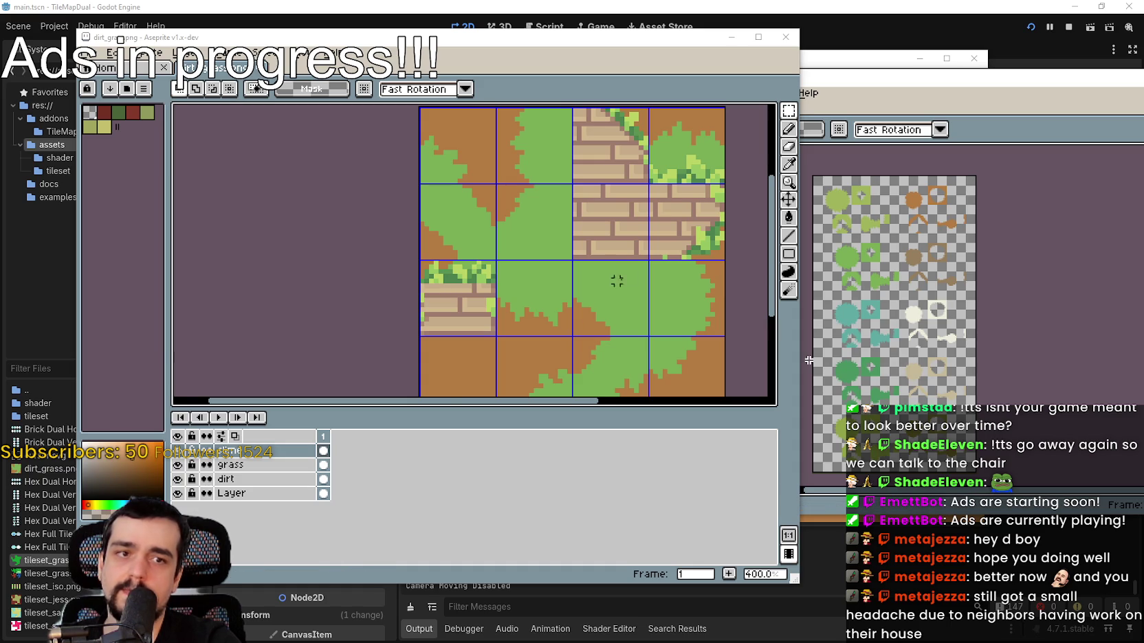
{"action": "key", "text": "ctrl+v"}
{"action": "mouse_move", "coordinate": [484, 371]}
{"action": "left_mouse_down"}
{"action": "mouse_move", "coordinate": [490, 255]}
{"action": "mouse_move", "coordinate": [455, 349]}
{"action": "mouse_move", "coordinate": [529, 232]}
{"action": "mouse_move", "coordinate": [584, 231]}
{"action": "mouse_move", "coordinate": [496, 224]}
{"action": "left_mouse_up"}
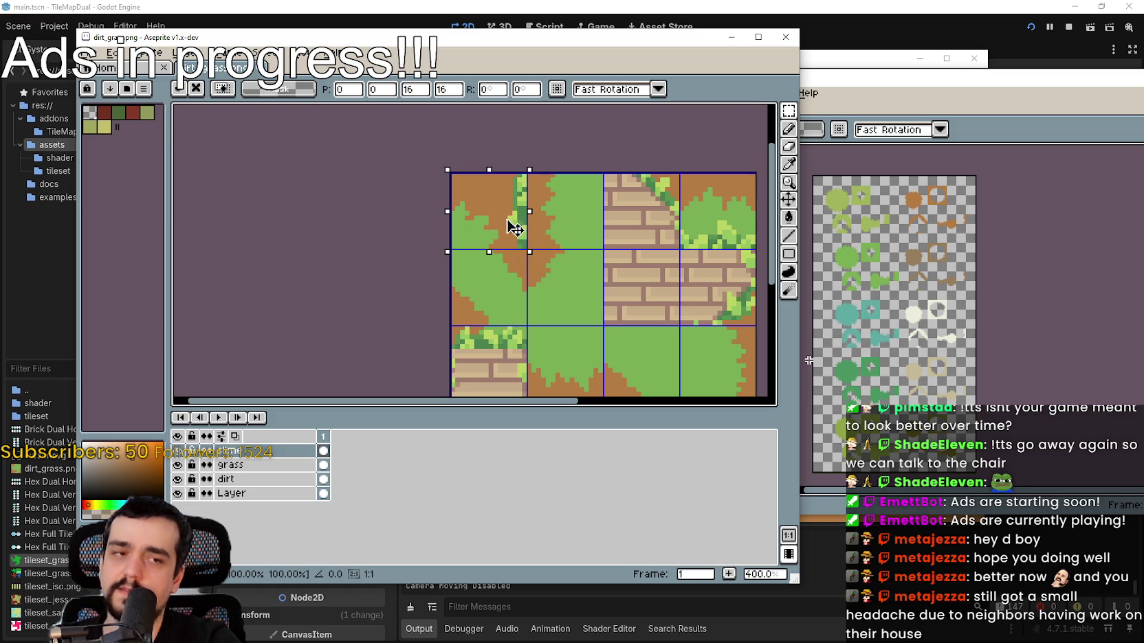
{"action": "key", "text": "i"}
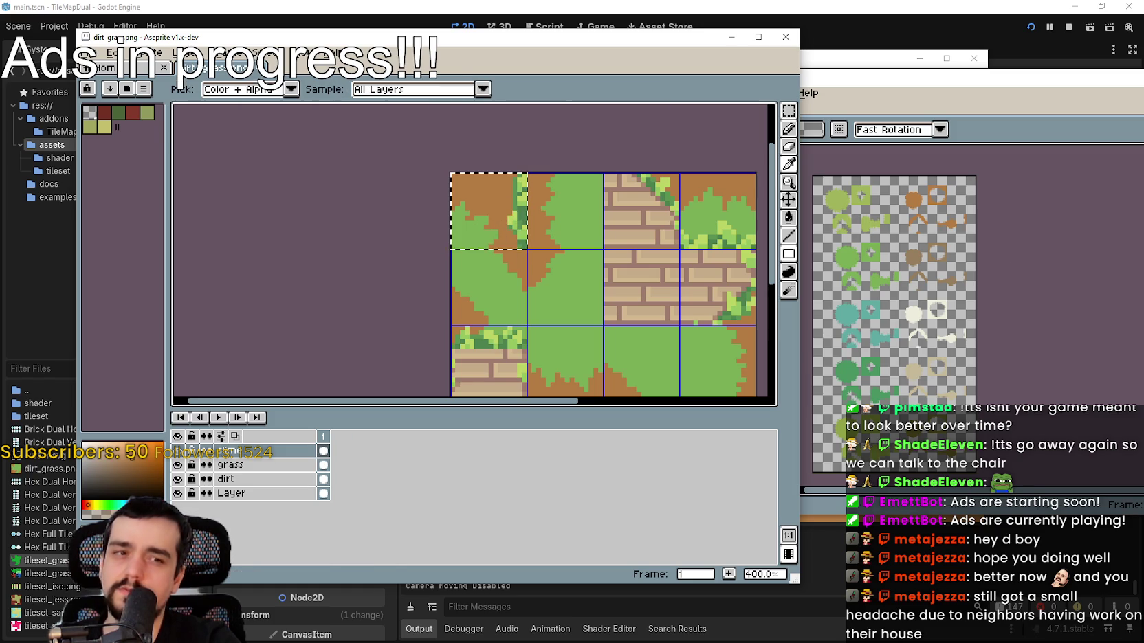
{"action": "key", "text": "m"}
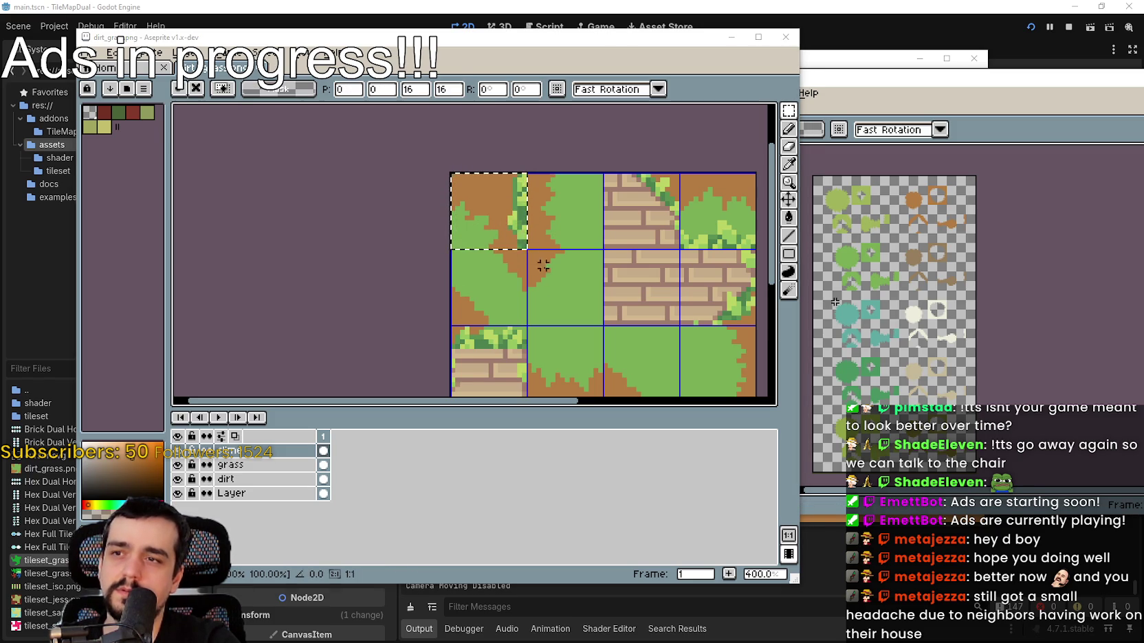
{"action": "key", "text": "ctrl+v"}
{"action": "left_click_drag", "start_coordinate": [569, 320], "coordinate": [561, 204]}
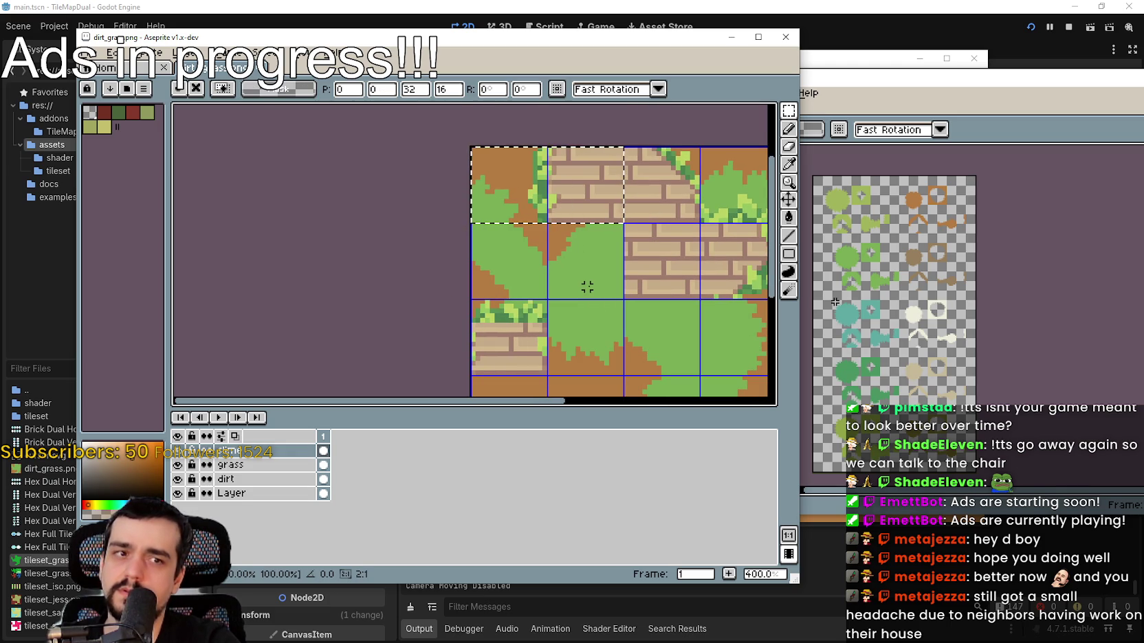
{"action": "key", "text": "ctrl+d"}
{"action": "left_click_drag", "start_coordinate": [662, 238], "coordinate": [580, 252]}
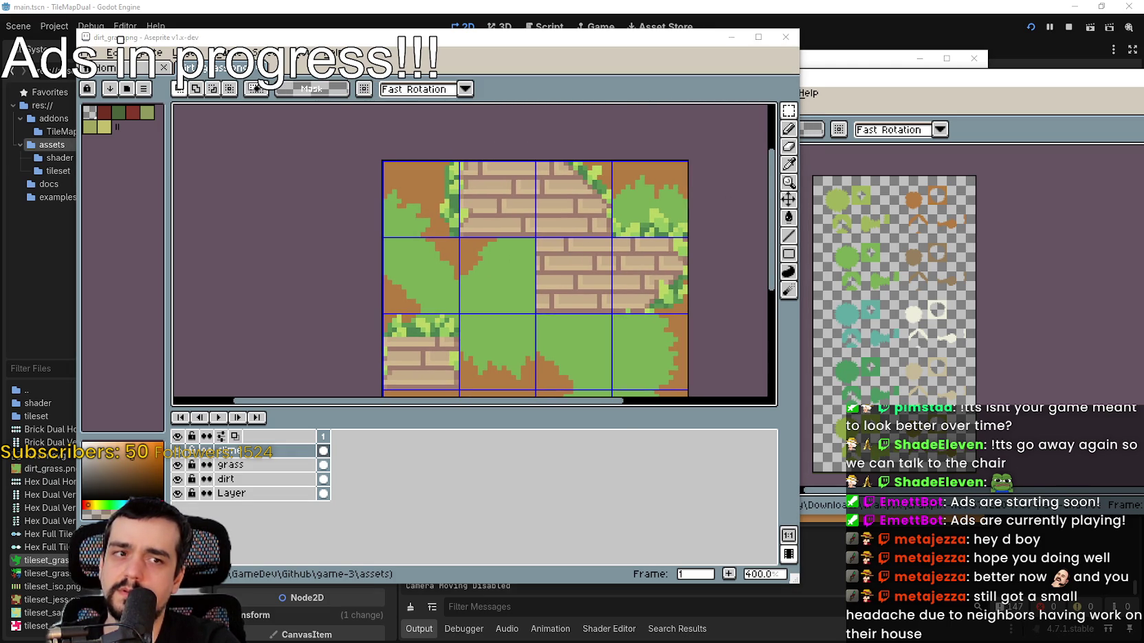
{"action": "key", "text": "ctrl+v"}
{"action": "mouse_move", "coordinate": [679, 276]}
{"action": "left_mouse_down"}
{"action": "mouse_move", "coordinate": [566, 271]}
{"action": "mouse_move", "coordinate": [651, 255]}
{"action": "left_mouse_up"}
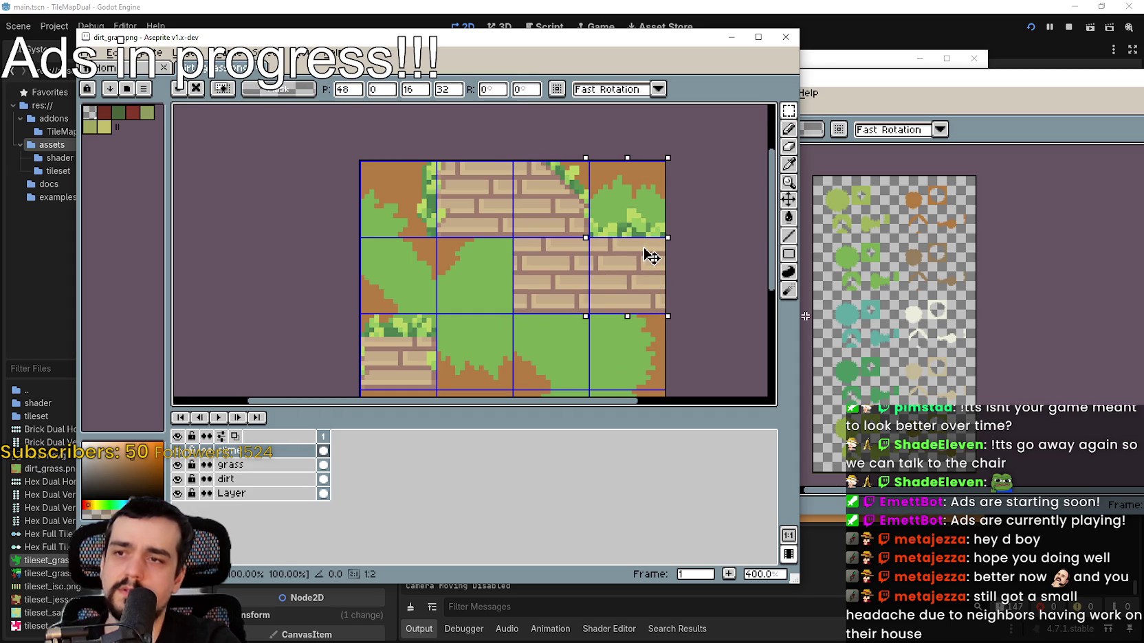
{"action": "key", "text": "Return"}
{"action": "scroll", "coordinate": [605, 257], "scroll_direction": "down", "scroll_amount": 2}
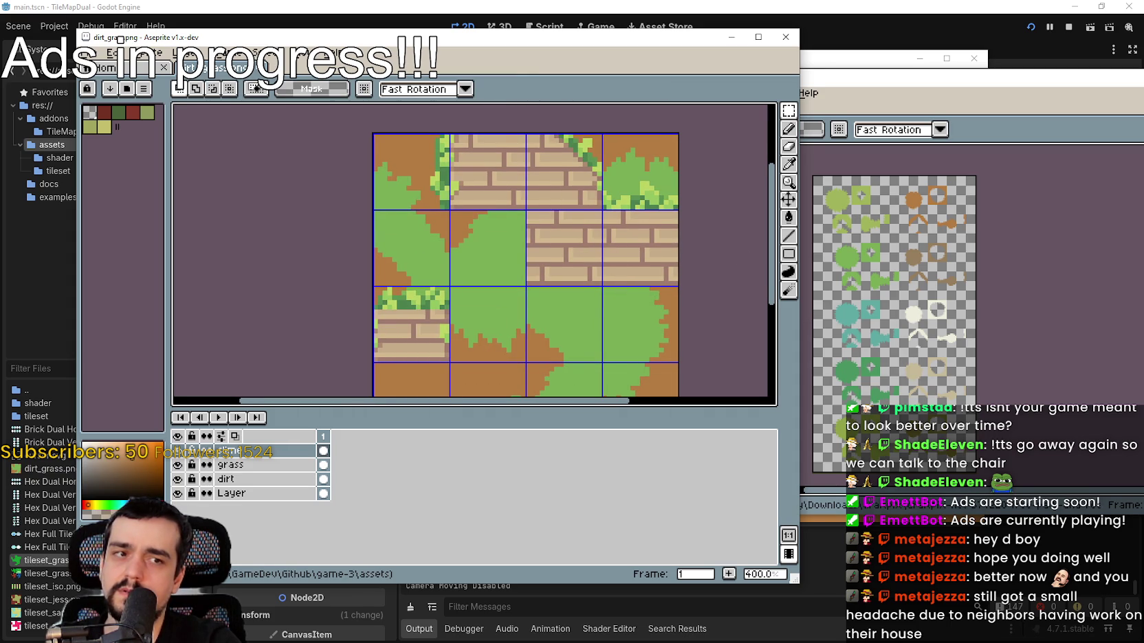
{"action": "key", "text": "ctrl+v"}
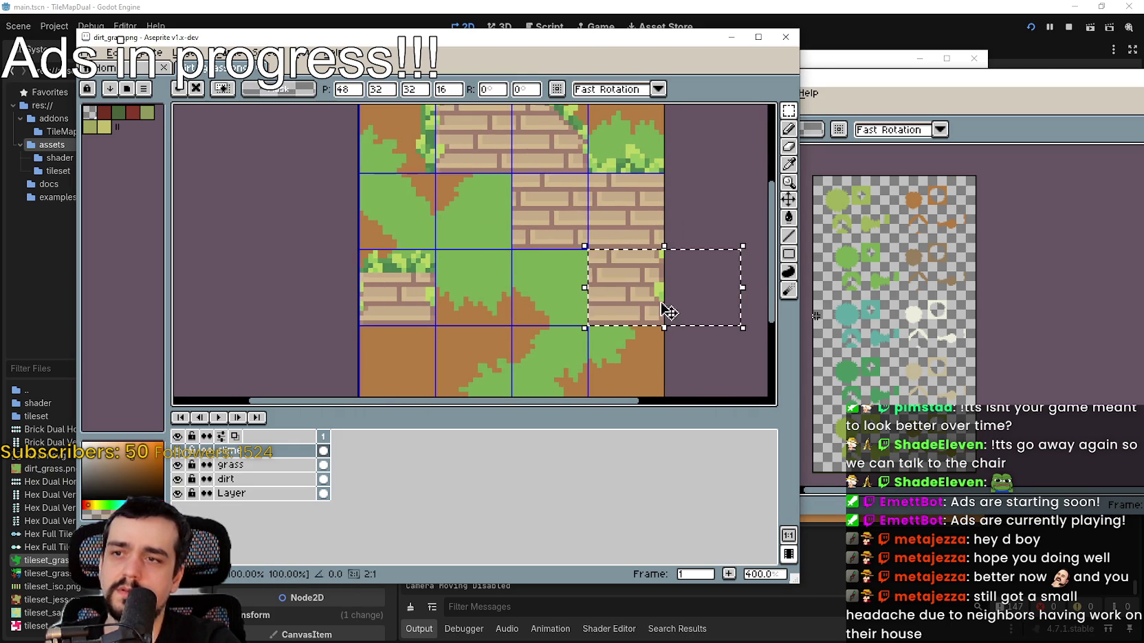
{"action": "mouse_move", "coordinate": [664, 311]}
{"action": "left_mouse_down"}
{"action": "mouse_move", "coordinate": [600, 316]}
{"action": "mouse_move", "coordinate": [646, 225]}
{"action": "mouse_move", "coordinate": [632, 395]}
{"action": "mouse_move", "coordinate": [605, 332]}
{"action": "mouse_move", "coordinate": [651, 299]}
{"action": "mouse_move", "coordinate": [324, 358]}
{"action": "mouse_move", "coordinate": [662, 261]}
{"action": "mouse_move", "coordinate": [608, 306]}
{"action": "mouse_move", "coordinate": [645, 292]}
{"action": "left_mouse_up"}
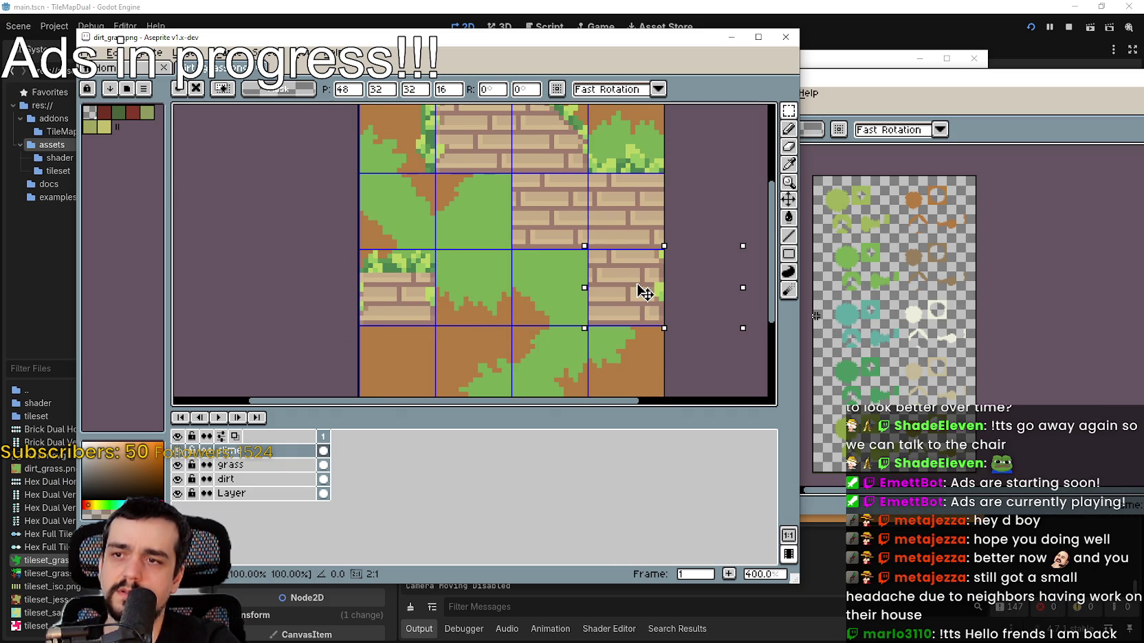
{"action": "scroll", "coordinate": [643, 292], "scroll_direction": "down", "scroll_amount": 3}
{"action": "scroll", "coordinate": [640, 292], "scroll_direction": "up", "scroll_amount": 4}
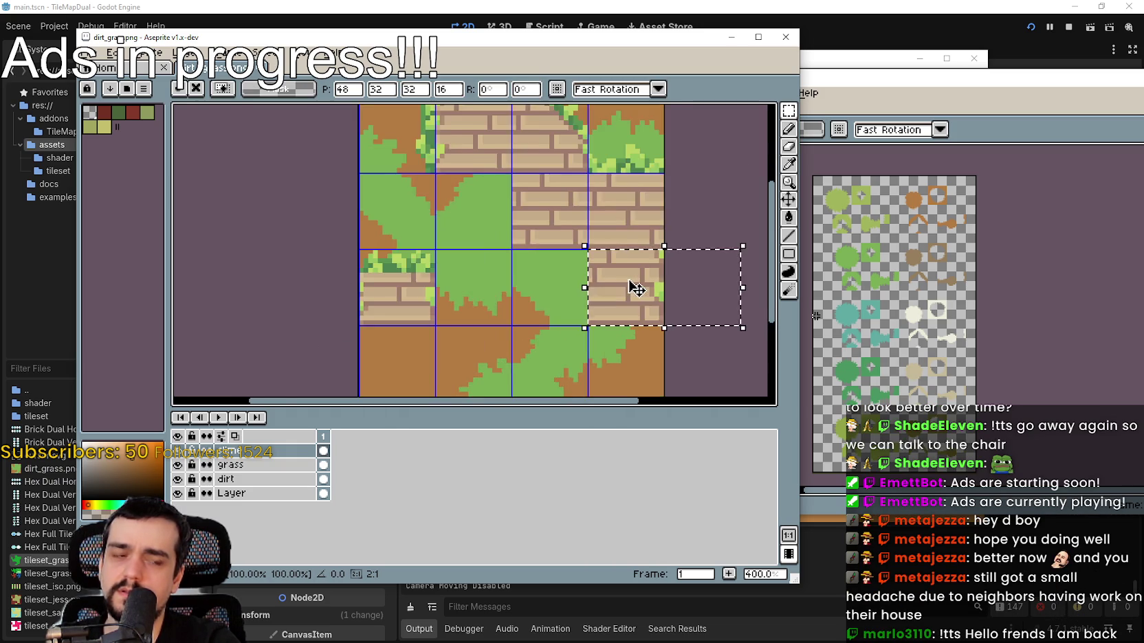
{"action": "mouse_move", "coordinate": [659, 289]}
{"action": "left_mouse_down"}
{"action": "mouse_move", "coordinate": [554, 316]}
{"action": "mouse_move", "coordinate": [615, 303]}
{"action": "mouse_move", "coordinate": [666, 313]}
{"action": "left_mouse_up"}
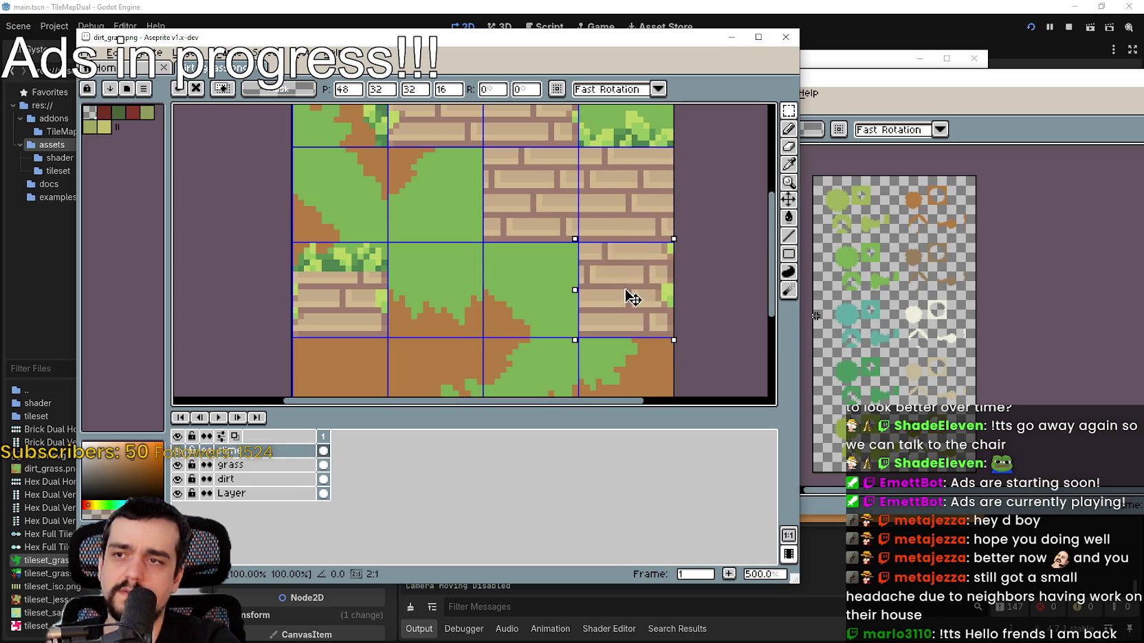
{"action": "mouse_move", "coordinate": [639, 251]}
{"action": "left_mouse_down"}
{"action": "mouse_move", "coordinate": [561, 293]}
{"action": "mouse_move", "coordinate": [612, 327]}
{"action": "mouse_move", "coordinate": [616, 248]}
{"action": "left_mouse_up"}
{"action": "key", "text": "ctrl+z"}
{"action": "scroll", "coordinate": [571, 294], "scroll_direction": "down", "scroll_amount": 2}
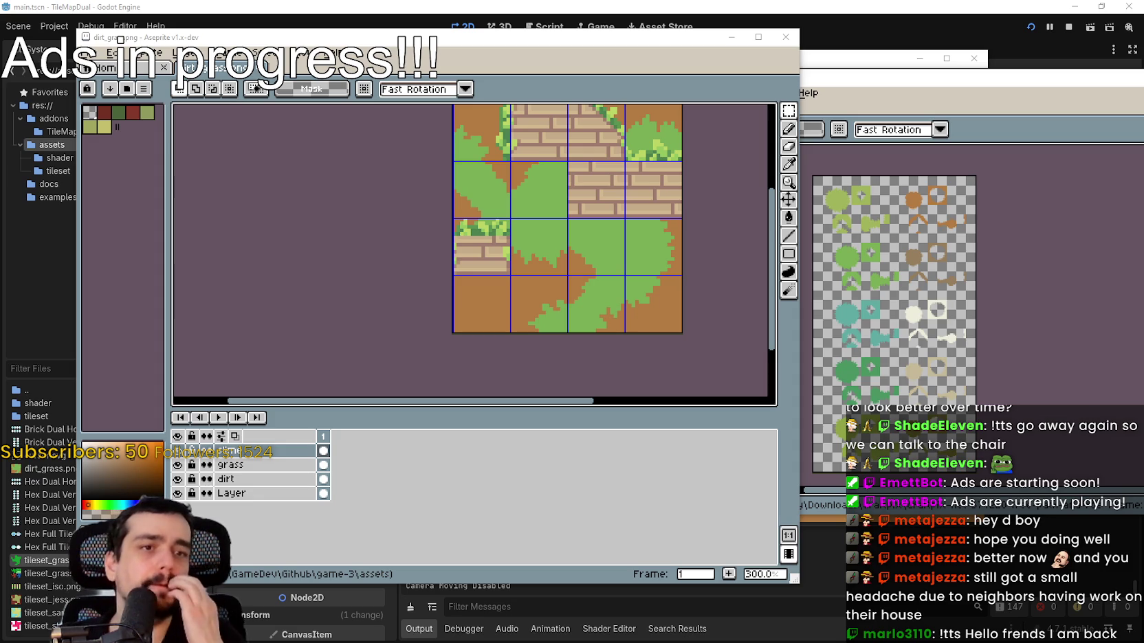
- Undo the brick pieces, then paste a brick tile and commit it in the top-right tile
{"action": "key", "text": "ctrl+z"}
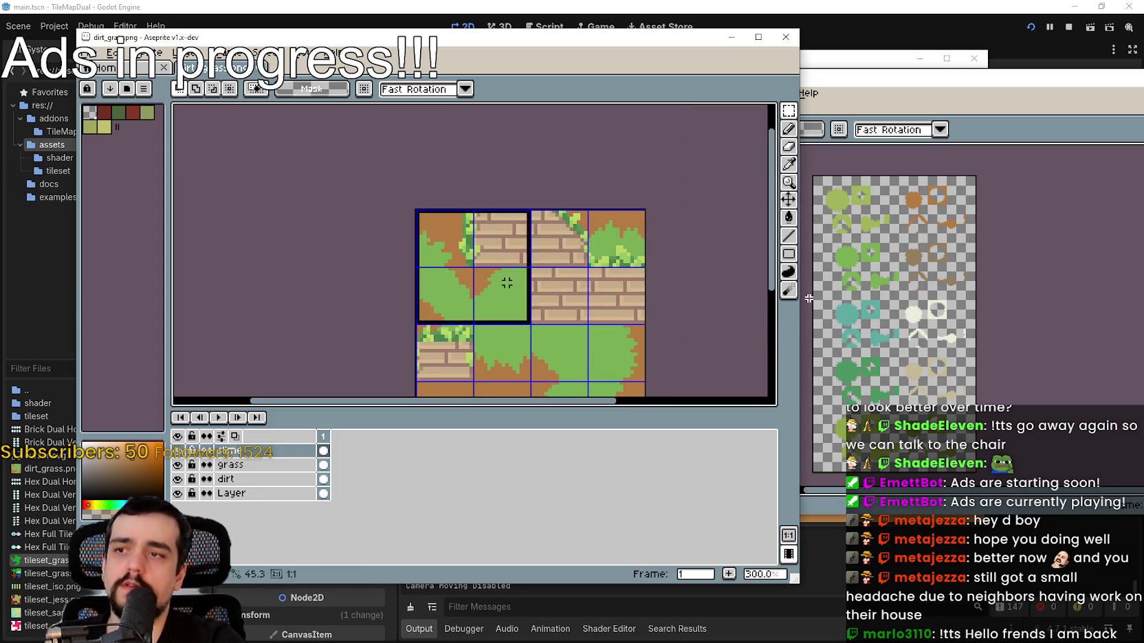
{"action": "left_click", "coordinate": [809, 298]}
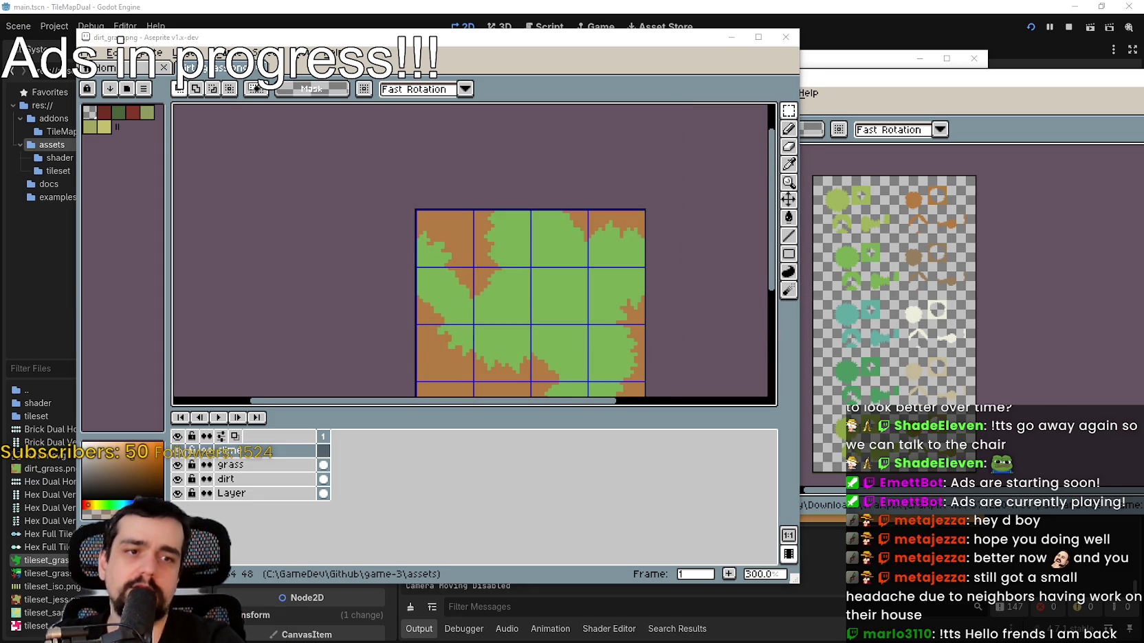
{"action": "left_click", "coordinate": [662, 191]}
{"action": "key", "text": "ctrl+v"}
{"action": "left_click_drag", "start_coordinate": [582, 175], "coordinate": [639, 175]}
{"action": "scroll", "coordinate": [619, 158], "scroll_direction": "up", "scroll_amount": 4}
{"action": "scroll", "coordinate": [605, 169], "scroll_direction": "down", "scroll_amount": 2}
{"action": "scroll", "coordinate": [613, 174], "scroll_direction": "down", "scroll_amount": 1}
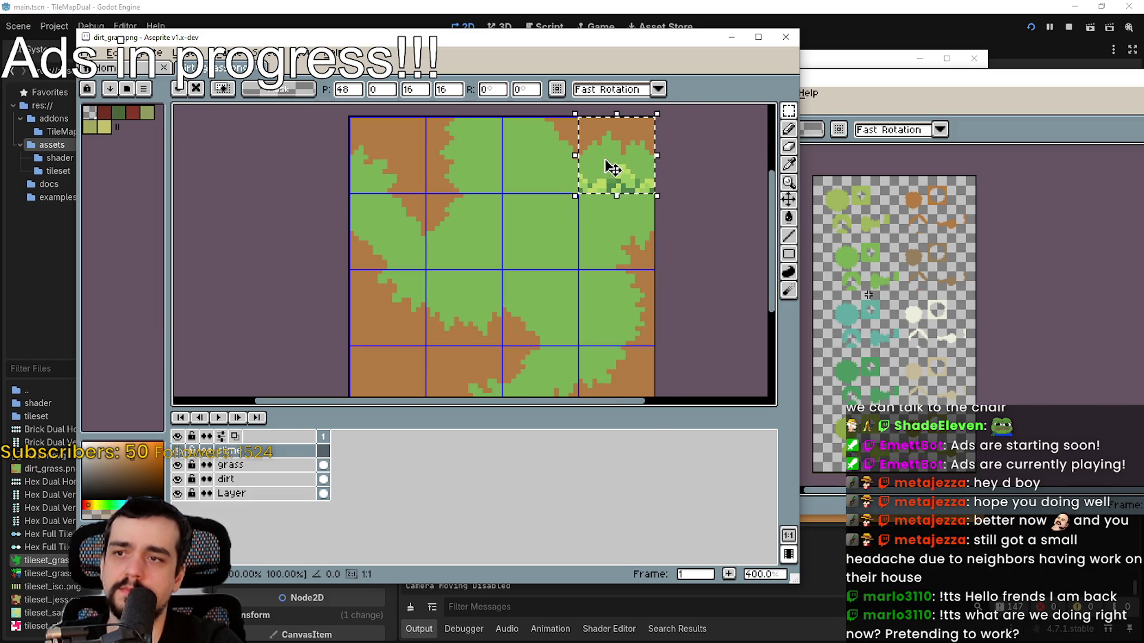
{"action": "left_click", "coordinate": [811, 295]}
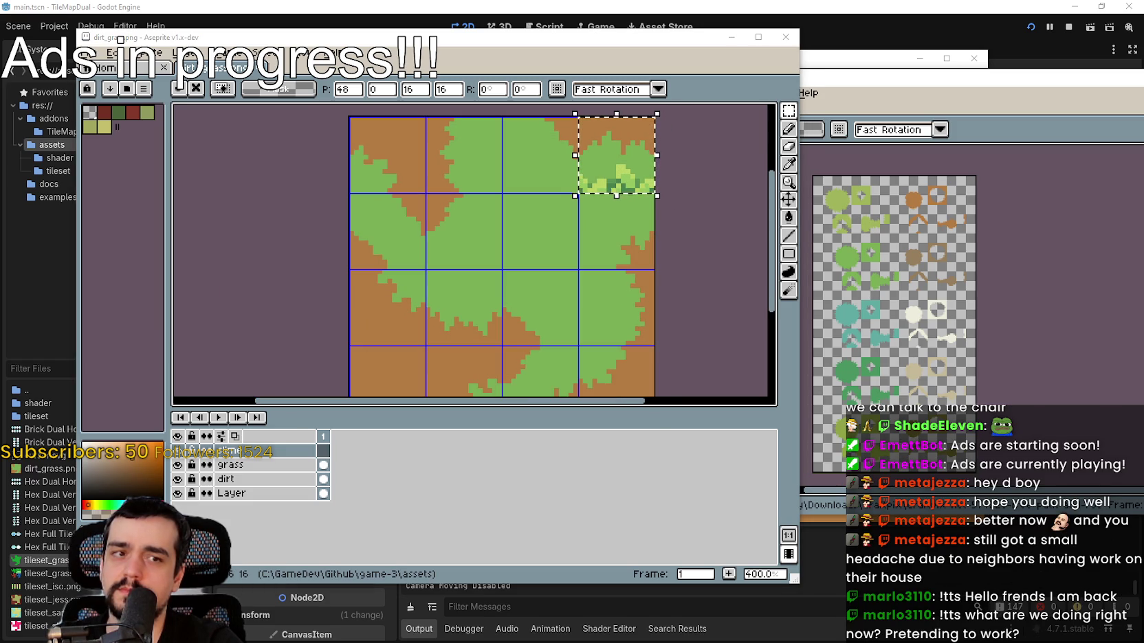
{"action": "mouse_move", "coordinate": [523, 263]}
{"action": "left_mouse_down"}
{"action": "mouse_move", "coordinate": [523, 296]}
{"action": "mouse_move", "coordinate": [529, 245]}
{"action": "left_mouse_up"}
{"action": "key", "text": "ctrl+v"}
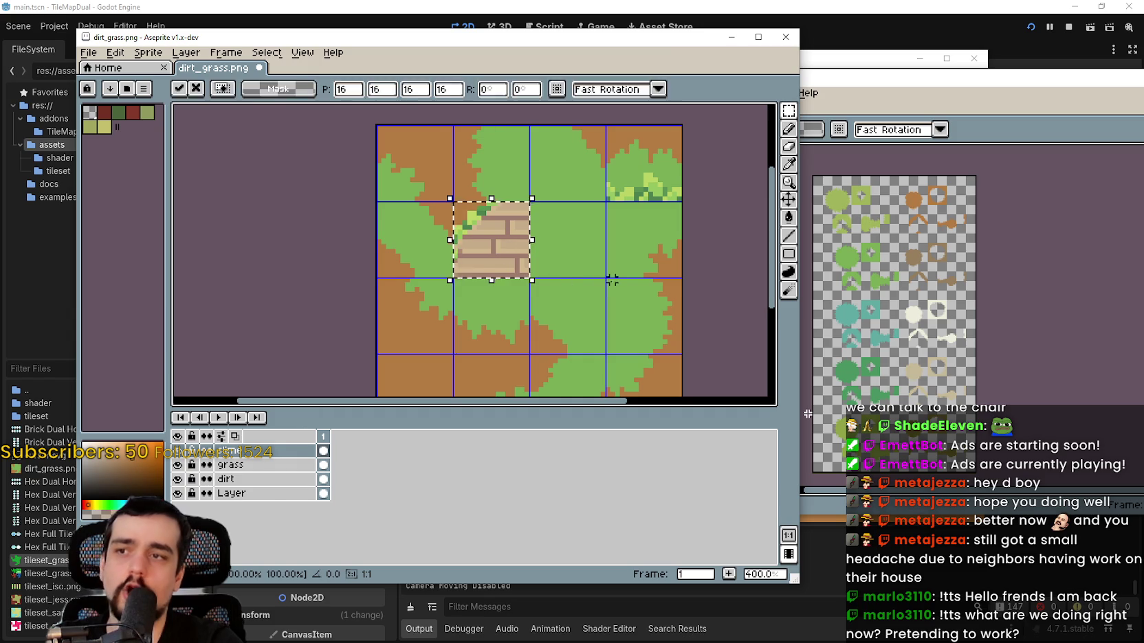
{"action": "key", "text": "Return"}
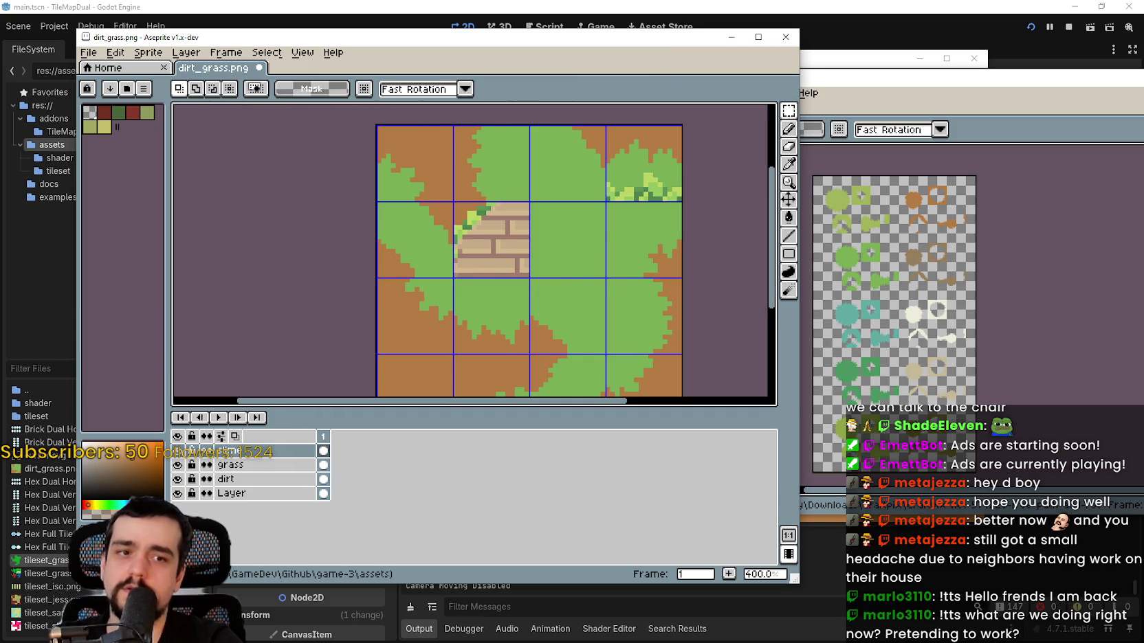
- Paste a 16×16 grass edge piece, try it in the top cells, then undo it
{"action": "left_click_drag", "start_coordinate": [504, 191], "coordinate": [509, 196]}
{"action": "key", "text": "ctrl+v"}
{"action": "mouse_move", "coordinate": [423, 316]}
{"action": "left_mouse_down"}
{"action": "mouse_move", "coordinate": [472, 191]}
{"action": "mouse_move", "coordinate": [498, 183]}
{"action": "mouse_move", "coordinate": [447, 174]}
{"action": "left_mouse_up"}
{"action": "scroll", "coordinate": [447, 174], "scroll_direction": "up", "scroll_amount": 3}
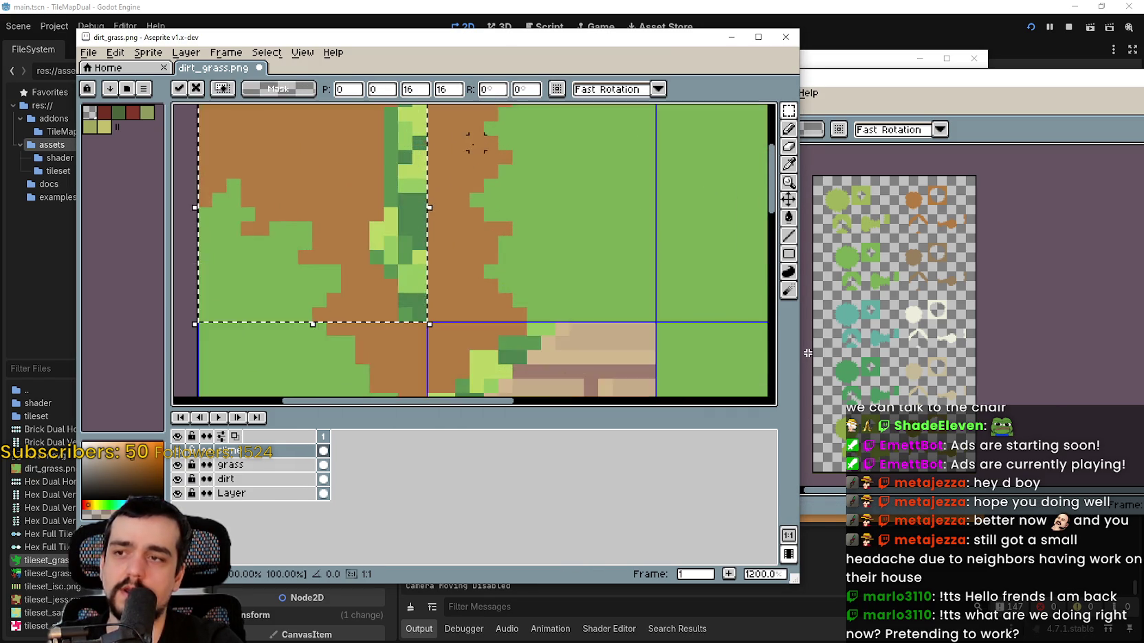
{"action": "scroll", "coordinate": [445, 168], "scroll_direction": "down", "scroll_amount": 2}
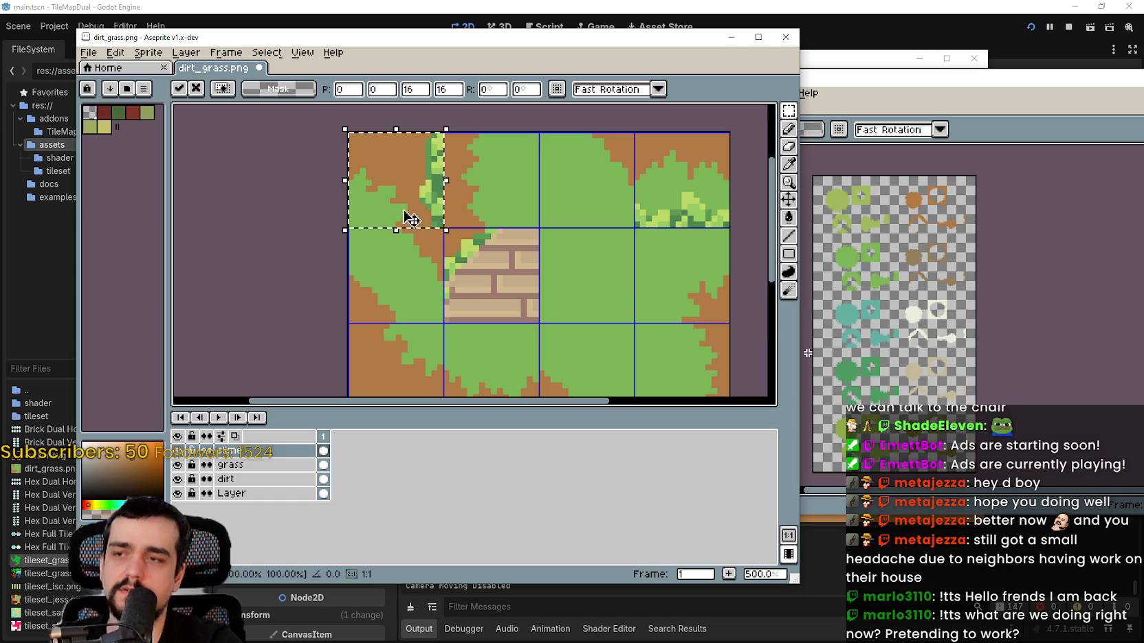
{"action": "mouse_move", "coordinate": [438, 181]}
{"action": "left_mouse_down"}
{"action": "mouse_move", "coordinate": [457, 196]}
{"action": "mouse_move", "coordinate": [498, 196]}
{"action": "left_mouse_up"}
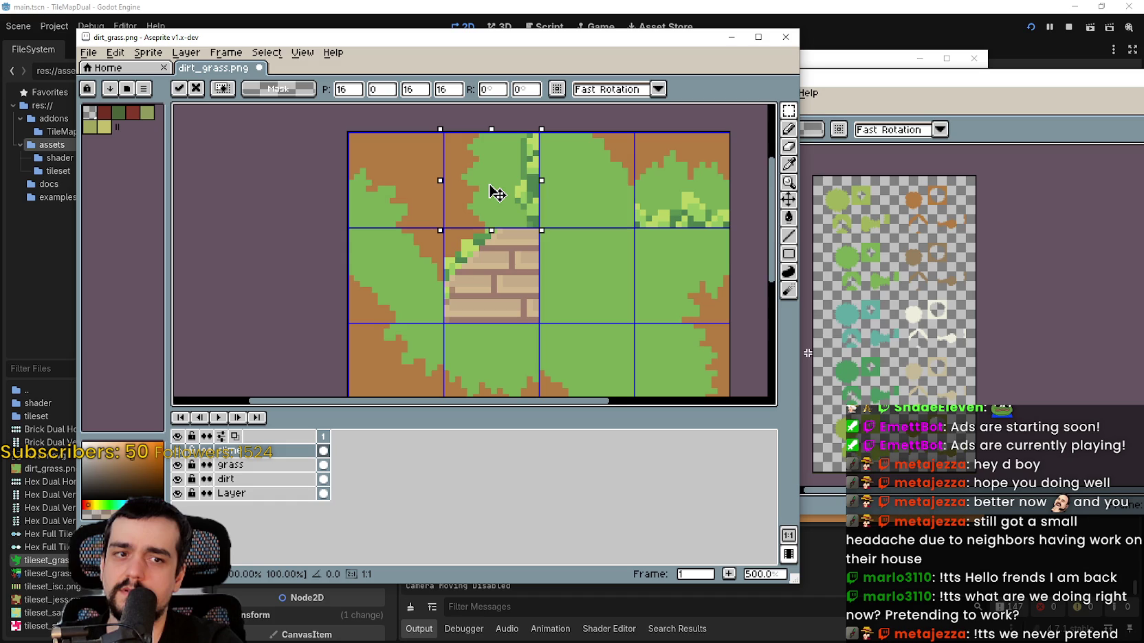
{"action": "mouse_move", "coordinate": [490, 185]}
{"action": "left_mouse_down"}
{"action": "mouse_move", "coordinate": [486, 174]}
{"action": "mouse_move", "coordinate": [444, 204]}
{"action": "mouse_move", "coordinate": [460, 186]}
{"action": "mouse_move", "coordinate": [486, 197]}
{"action": "left_mouse_up"}
{"action": "scroll", "coordinate": [486, 199], "scroll_direction": "up", "scroll_amount": 6}
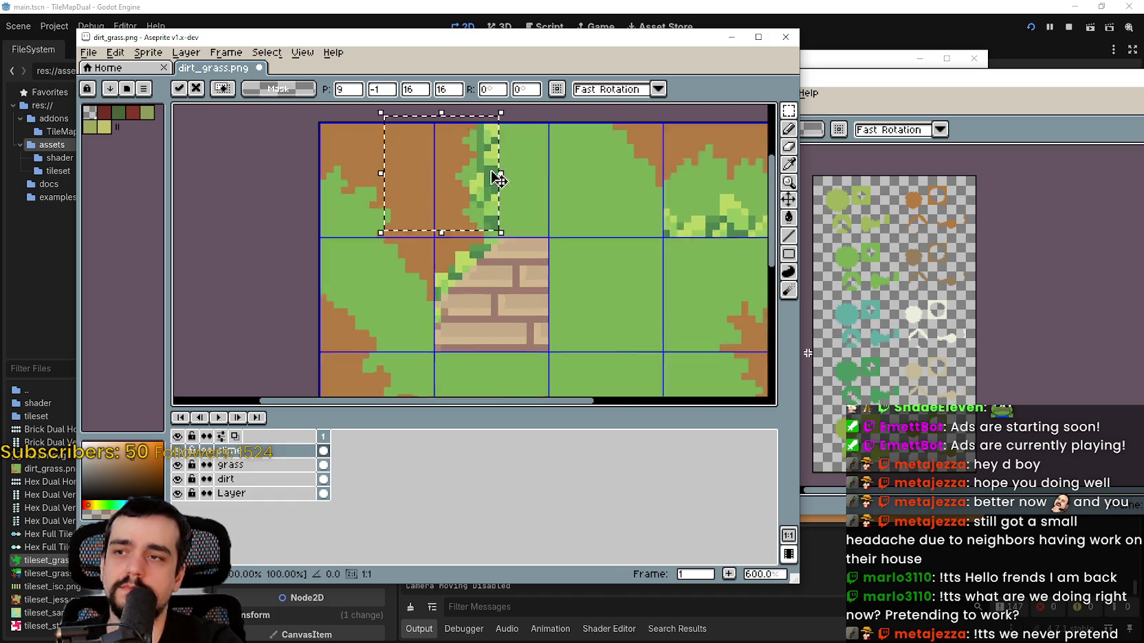
{"action": "scroll", "coordinate": [475, 225], "scroll_direction": "down", "scroll_amount": 3}
{"action": "mouse_move", "coordinate": [479, 231]}
{"action": "left_mouse_down"}
{"action": "mouse_move", "coordinate": [482, 248]}
{"action": "mouse_move", "coordinate": [467, 245]}
{"action": "left_mouse_up"}
{"action": "scroll", "coordinate": [475, 237], "scroll_direction": "down", "scroll_amount": 2}
{"action": "scroll", "coordinate": [502, 254], "scroll_direction": "up", "scroll_amount": 2}
{"action": "scroll", "coordinate": [472, 244], "scroll_direction": "down", "scroll_amount": 4}
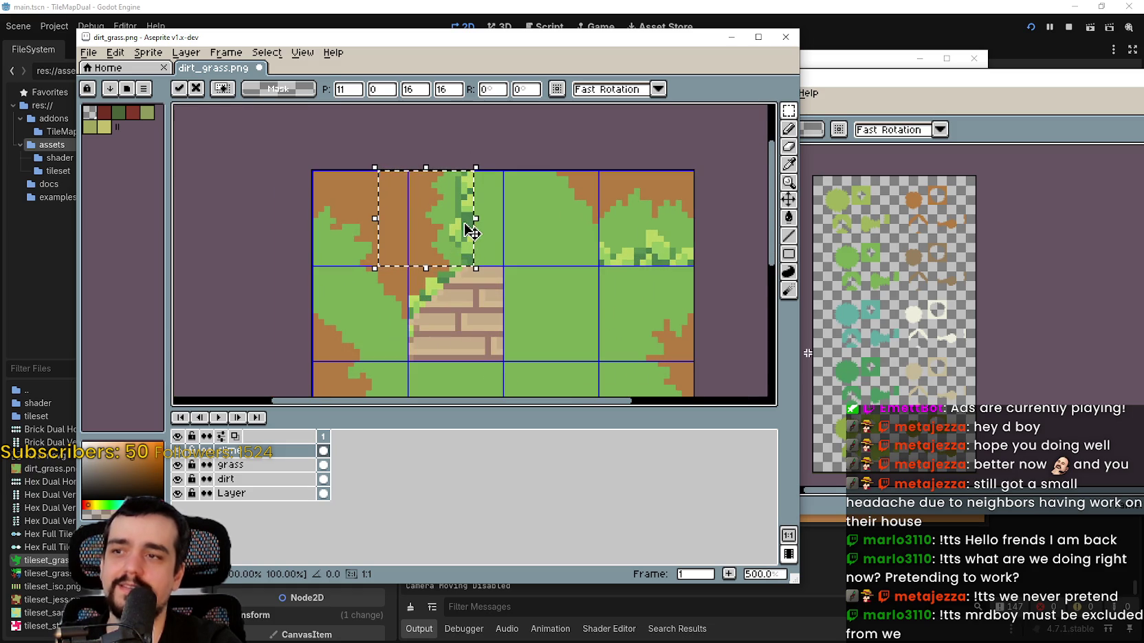
{"action": "key", "text": "ctrl+z"}
{"action": "scroll", "coordinate": [464, 227], "scroll_direction": "down", "scroll_amount": 1}
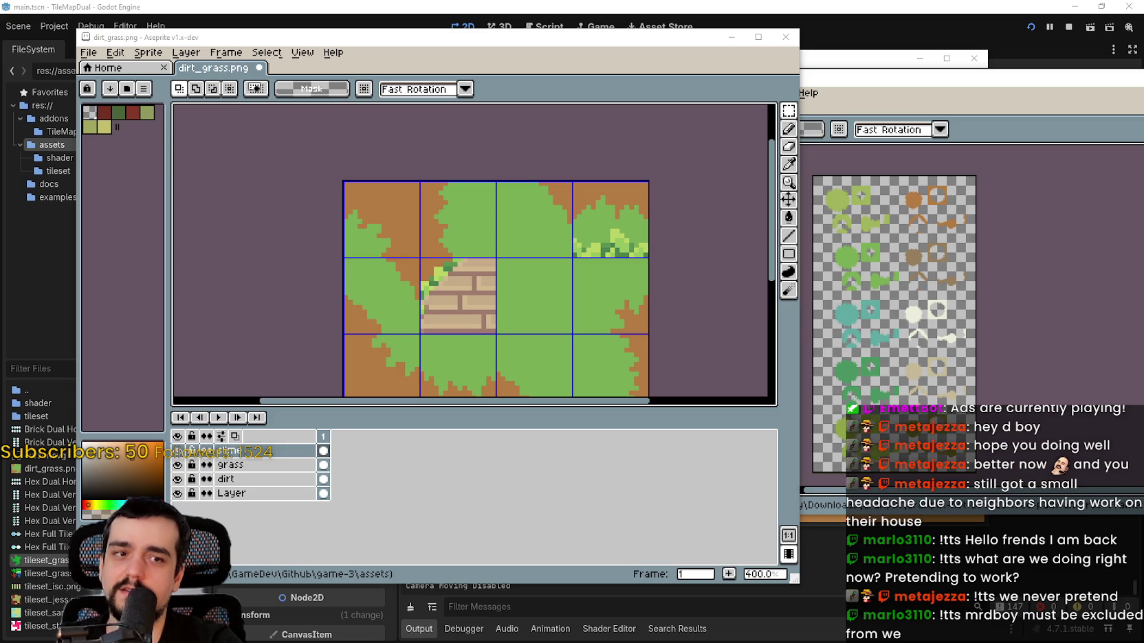
- Paste the 32×16 brick strip and drop it across the top-middle tiles
{"action": "key", "text": "ctrl+v"}
{"action": "mouse_move", "coordinate": [587, 242]}
{"action": "left_mouse_down"}
{"action": "mouse_move", "coordinate": [498, 302]}
{"action": "mouse_move", "coordinate": [504, 225]}
{"action": "mouse_move", "coordinate": [530, 213]}
{"action": "mouse_move", "coordinate": [510, 222]}
{"action": "mouse_move", "coordinate": [478, 204]}
{"action": "mouse_move", "coordinate": [513, 237]}
{"action": "mouse_move", "coordinate": [517, 362]}
{"action": "mouse_move", "coordinate": [490, 143]}
{"action": "left_mouse_up"}
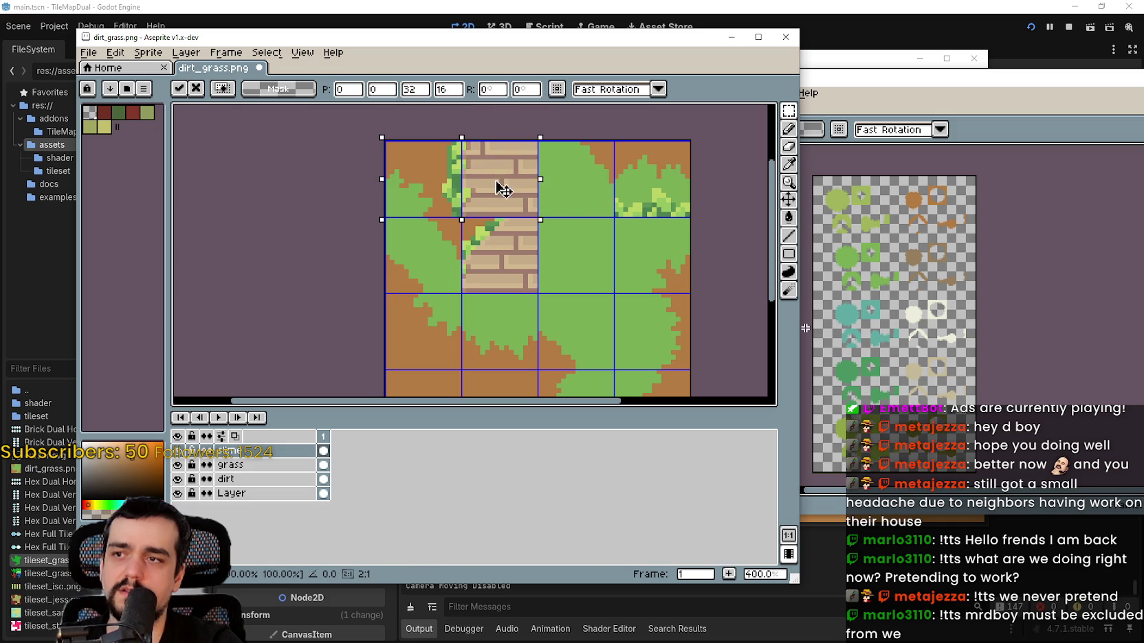
{"action": "left_click_drag", "start_coordinate": [504, 189], "coordinate": [522, 183]}
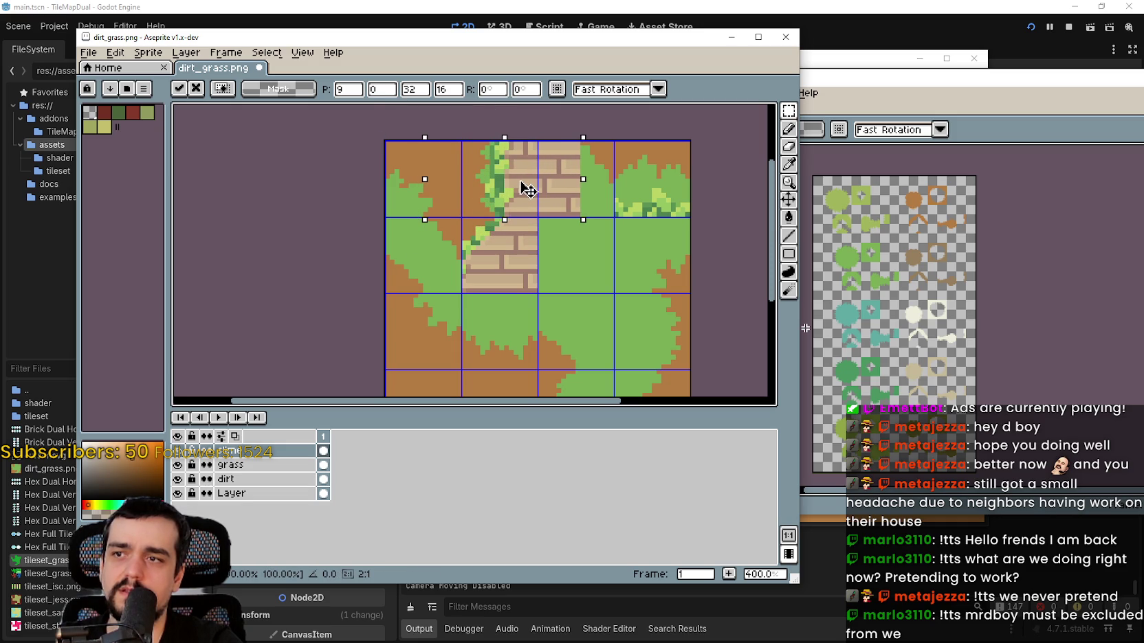
{"action": "scroll", "coordinate": [527, 189], "scroll_direction": "up", "scroll_amount": 2}
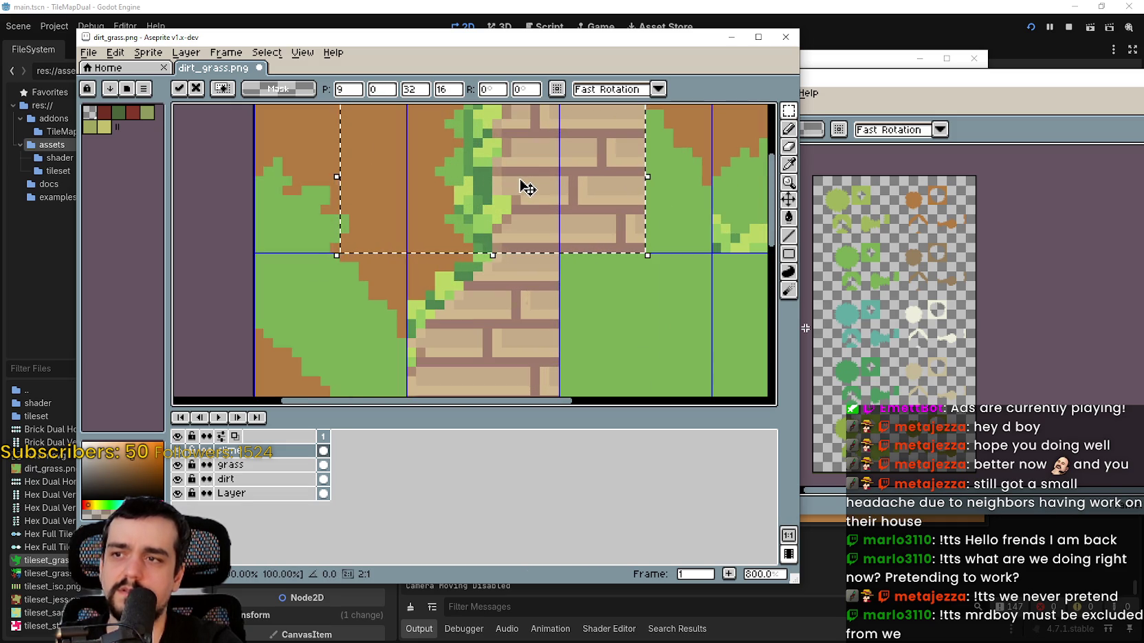
{"action": "scroll", "coordinate": [529, 188], "scroll_direction": "up", "scroll_amount": 2}
{"action": "scroll", "coordinate": [533, 186], "scroll_direction": "down", "scroll_amount": 4}
{"action": "scroll", "coordinate": [534, 186], "scroll_direction": "down", "scroll_amount": 1}
{"action": "scroll", "coordinate": [534, 186], "scroll_direction": "up", "scroll_amount": 2}
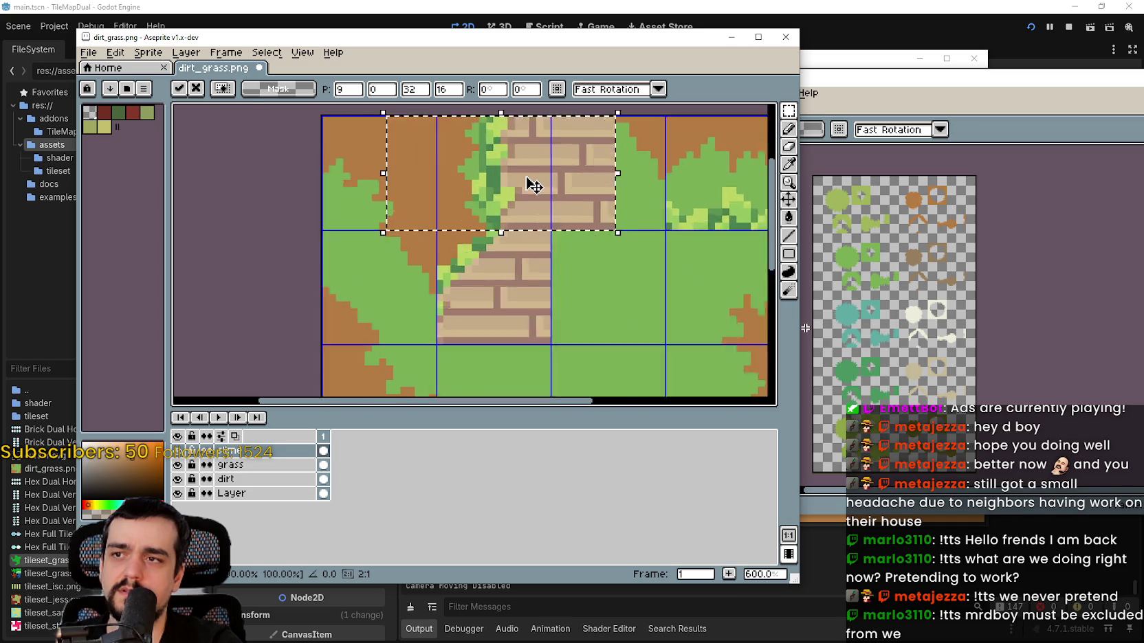
{"action": "scroll", "coordinate": [533, 186], "scroll_direction": "down", "scroll_amount": 1}
{"action": "scroll", "coordinate": [533, 186], "scroll_direction": "down", "scroll_amount": 1}
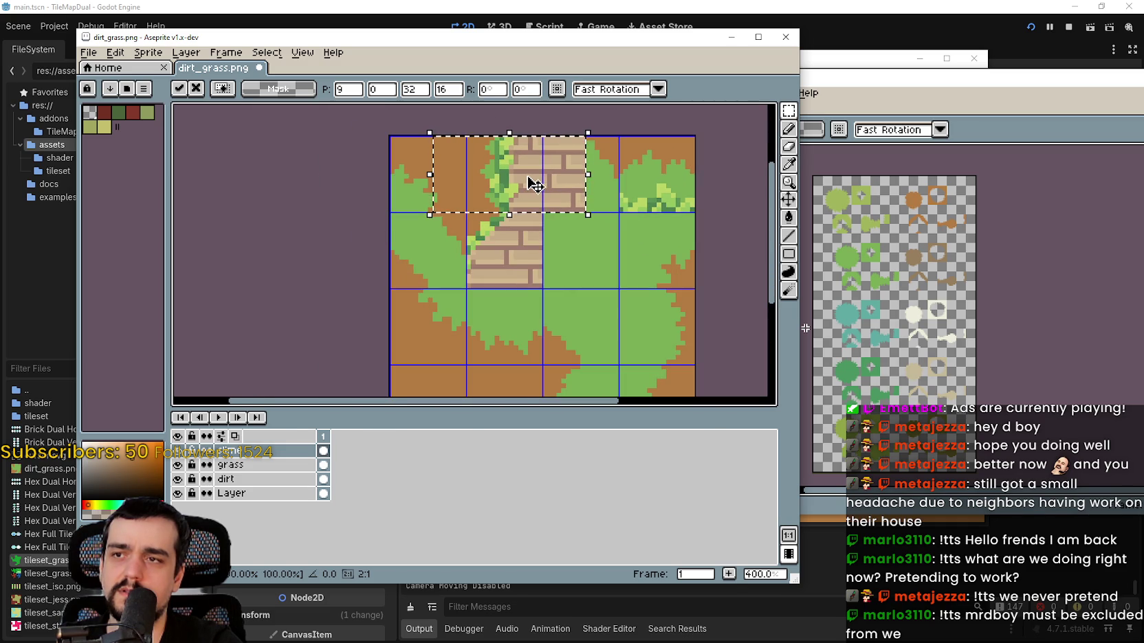
{"action": "scroll", "coordinate": [534, 186], "scroll_direction": "up", "scroll_amount": 3}
{"action": "scroll", "coordinate": [534, 185], "scroll_direction": "down", "scroll_amount": 1}
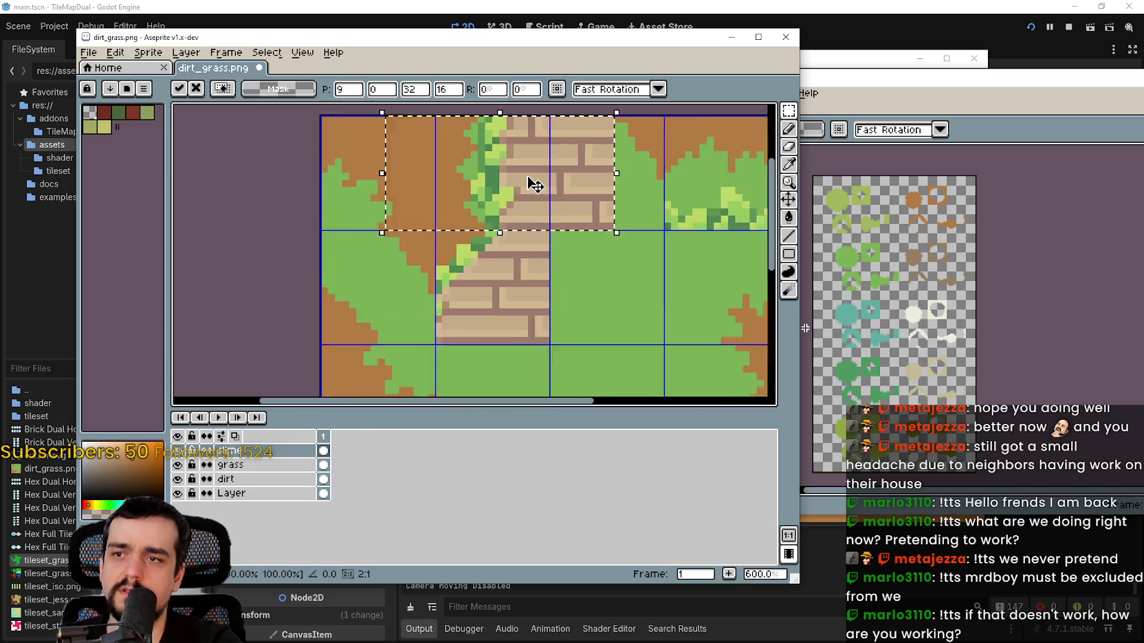
{"action": "scroll", "coordinate": [535, 186], "scroll_direction": "down", "scroll_amount": 1}
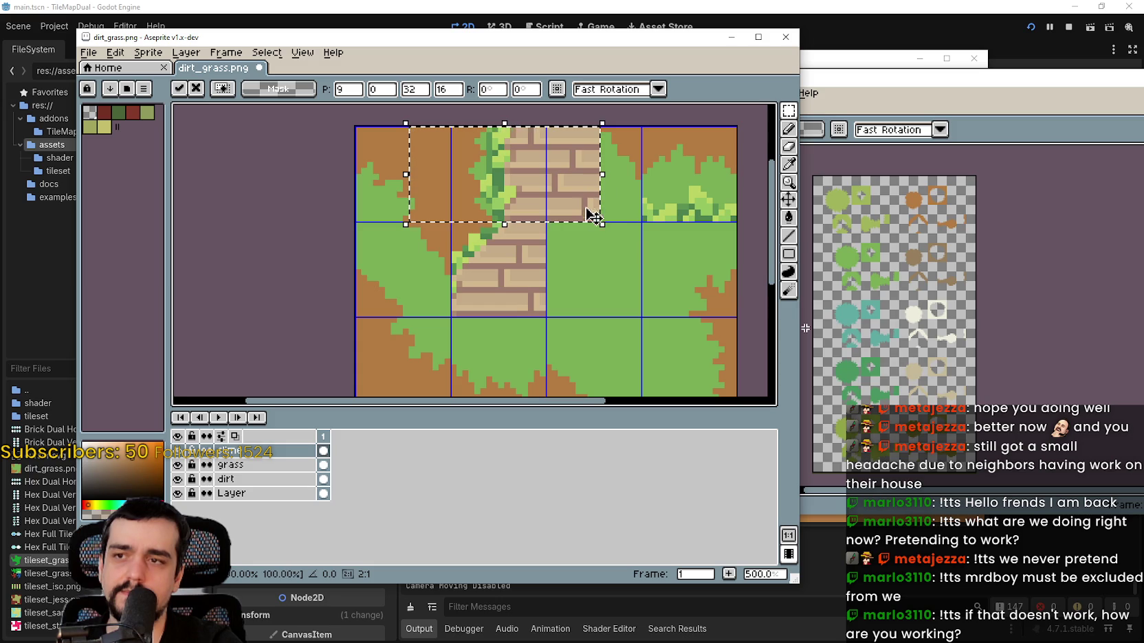
- Nudge the brick strip one pixel down and right so it sits at 6,0
{"action": "mouse_move", "coordinate": [582, 202]}
{"action": "left_mouse_down"}
{"action": "mouse_move", "coordinate": [576, 324]}
{"action": "mouse_move", "coordinate": [552, 373]}
{"action": "mouse_move", "coordinate": [586, 200]}
{"action": "left_mouse_up"}
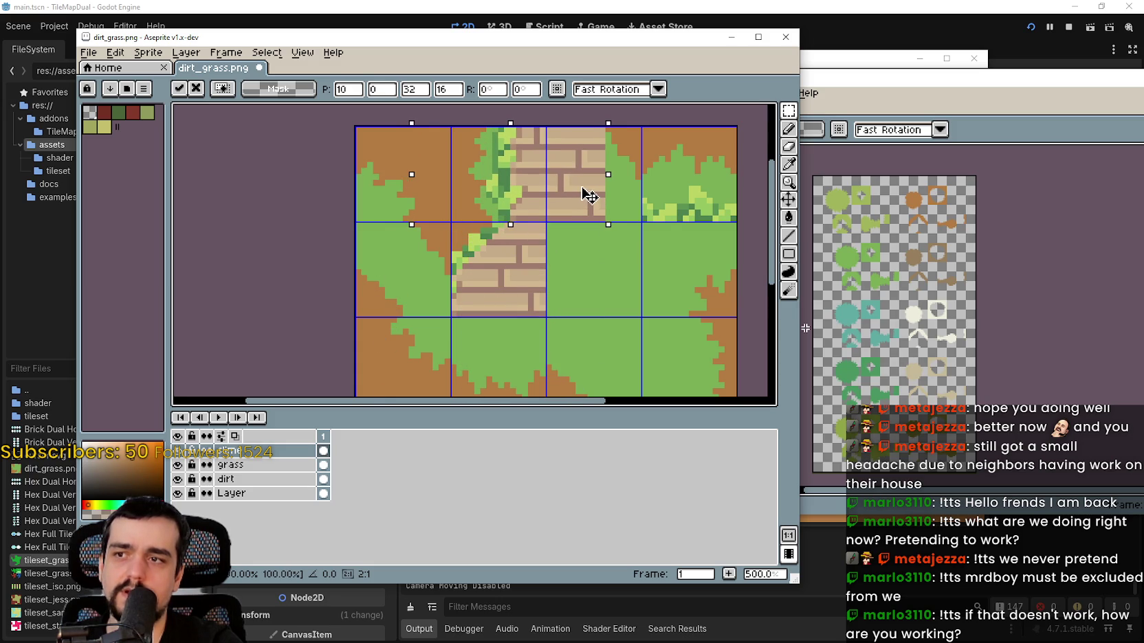
{"action": "scroll", "coordinate": [580, 194], "scroll_direction": "up", "scroll_amount": 1}
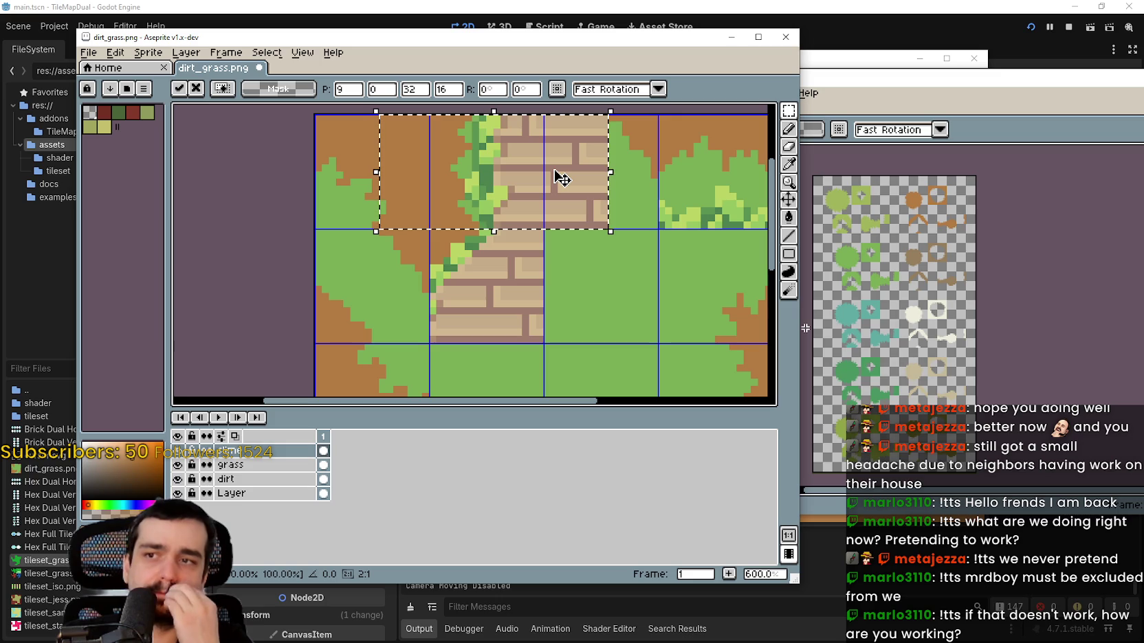
{"action": "scroll", "coordinate": [495, 151], "scroll_direction": "up", "scroll_amount": 1}
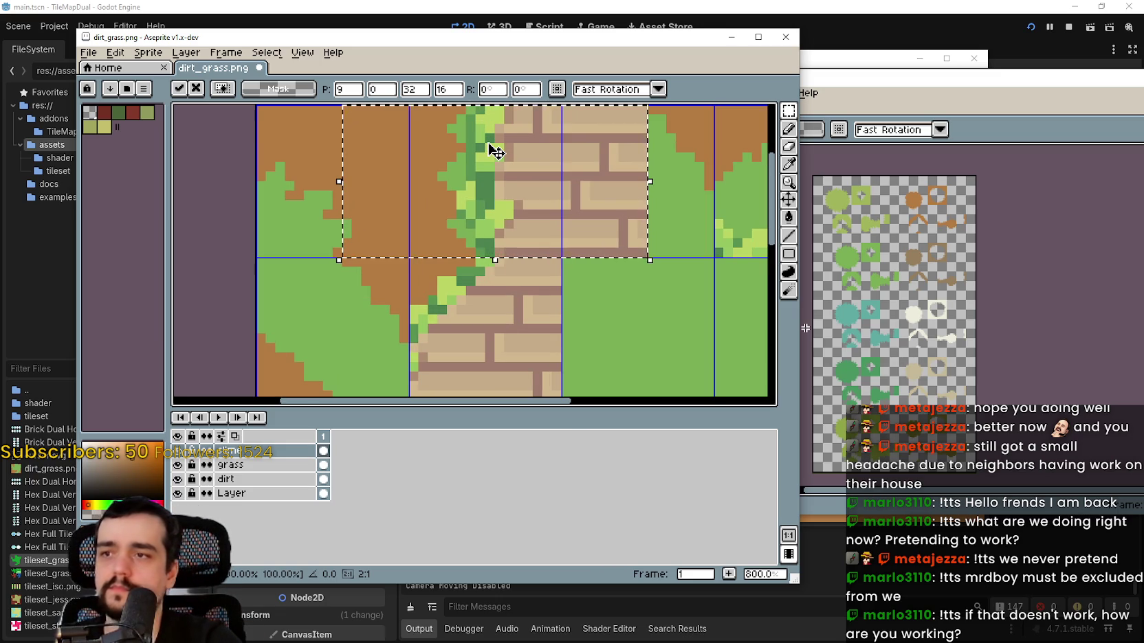
{"action": "scroll", "coordinate": [603, 251], "scroll_direction": "down", "scroll_amount": 2}
{"action": "scroll", "coordinate": [529, 211], "scroll_direction": "up", "scroll_amount": 5}
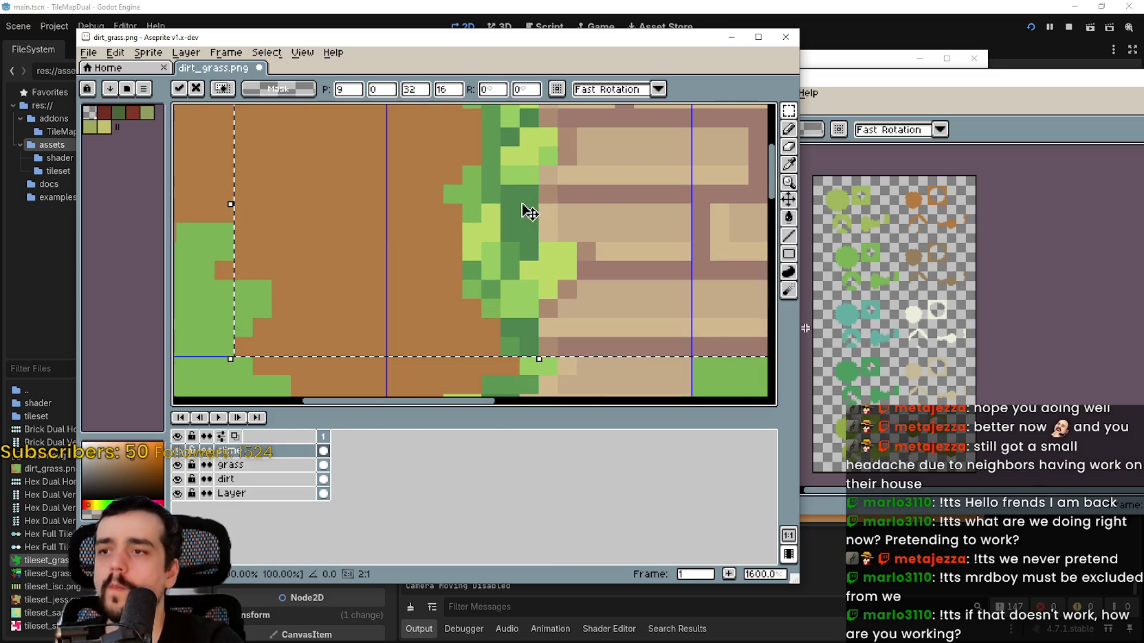
{"action": "scroll", "coordinate": [594, 241], "scroll_direction": "down", "scroll_amount": 3}
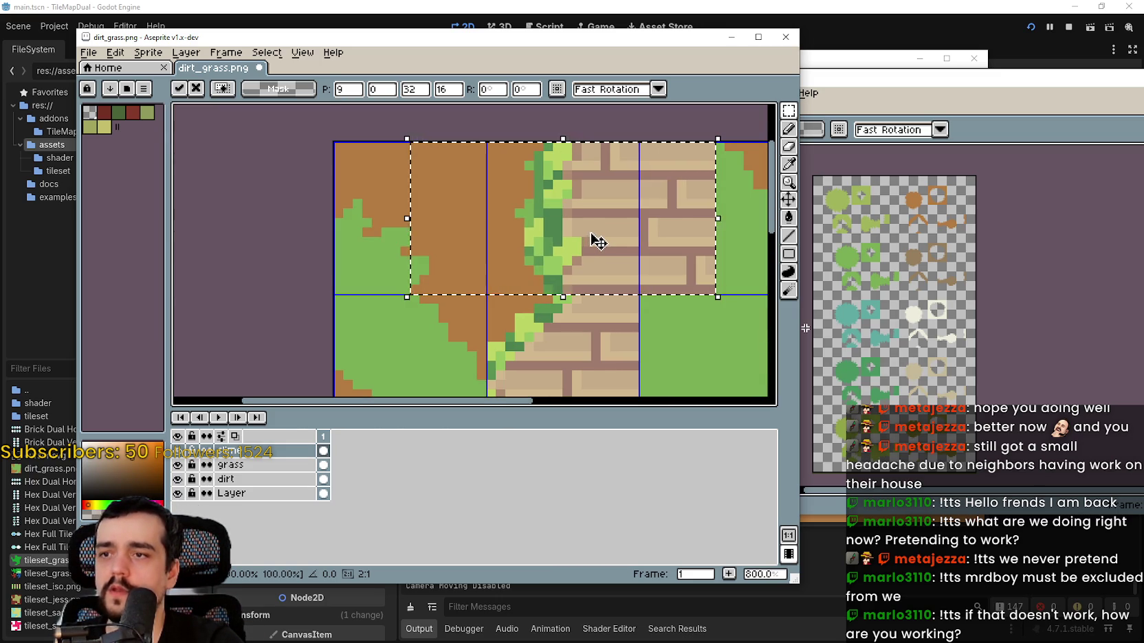
{"action": "mouse_move", "coordinate": [598, 242]}
{"action": "left_mouse_down"}
{"action": "mouse_move", "coordinate": [613, 215]}
{"action": "mouse_move", "coordinate": [612, 237]}
{"action": "left_mouse_up"}
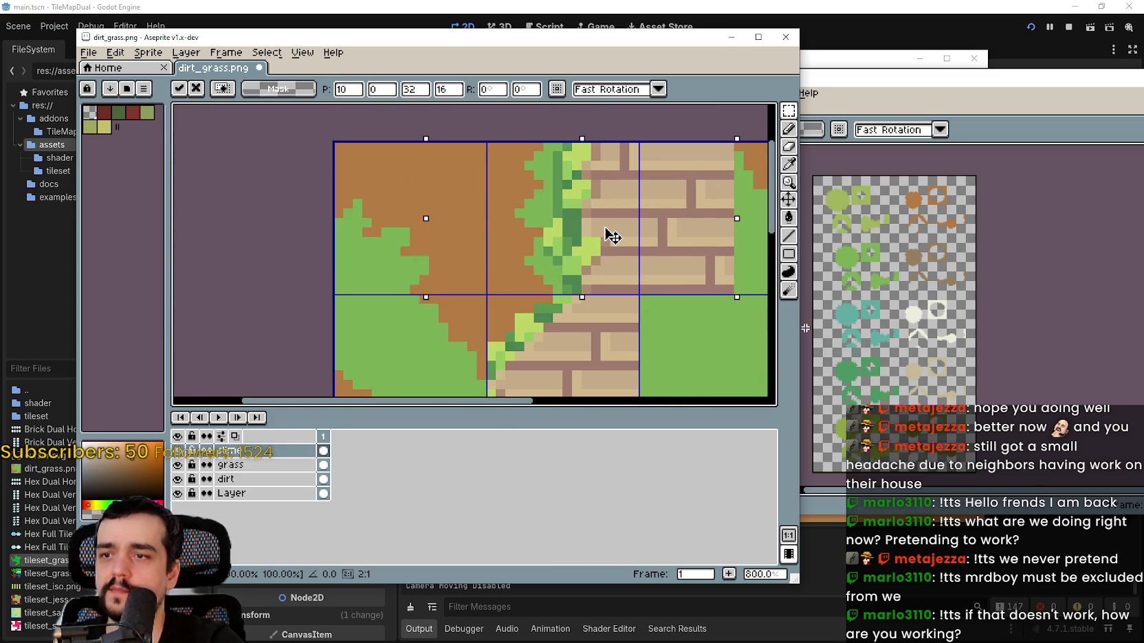
{"action": "scroll", "coordinate": [612, 236], "scroll_direction": "up", "scroll_amount": 3}
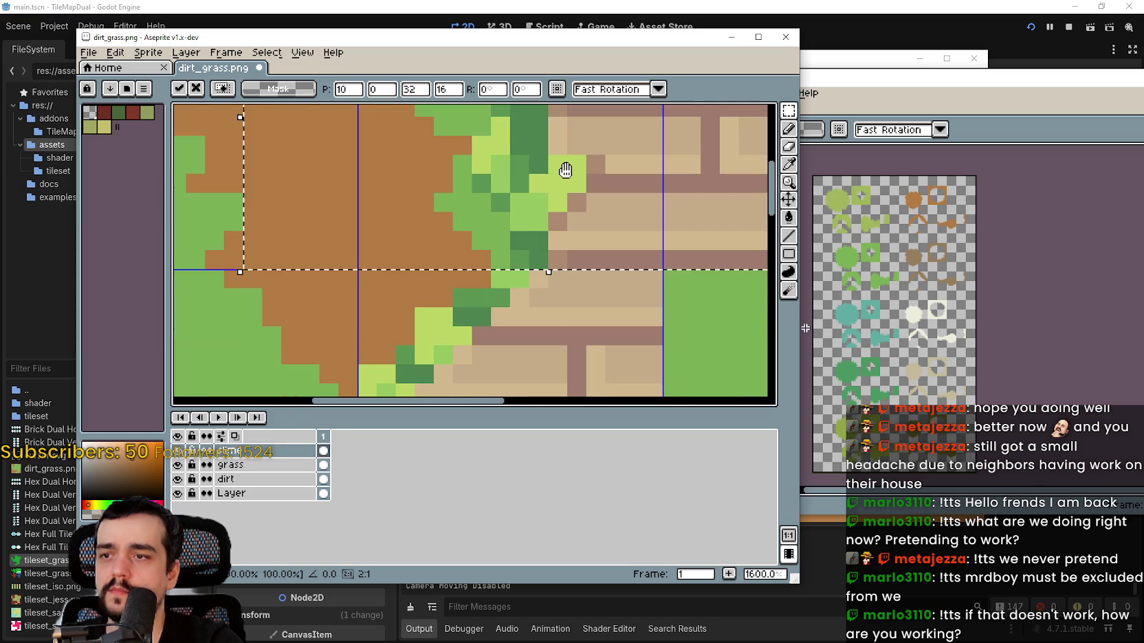
{"action": "scroll", "coordinate": [548, 176], "scroll_direction": "down", "scroll_amount": 5}
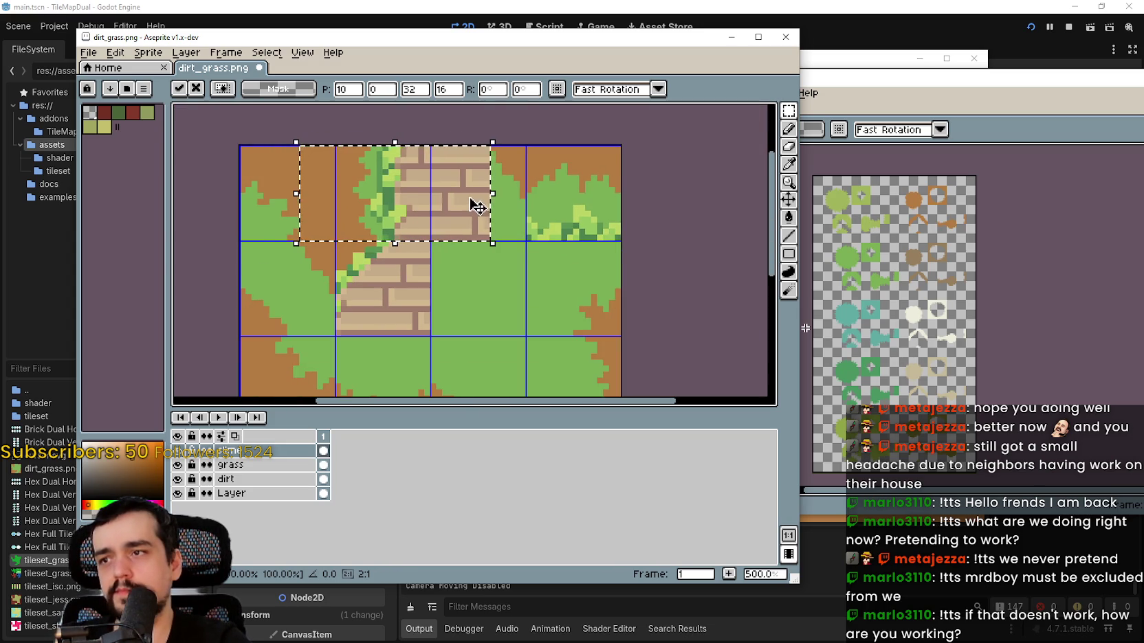
{"action": "scroll", "coordinate": [440, 205], "scroll_direction": "up", "scroll_amount": 1}
{"action": "scroll", "coordinate": [441, 203], "scroll_direction": "down", "scroll_amount": 1}
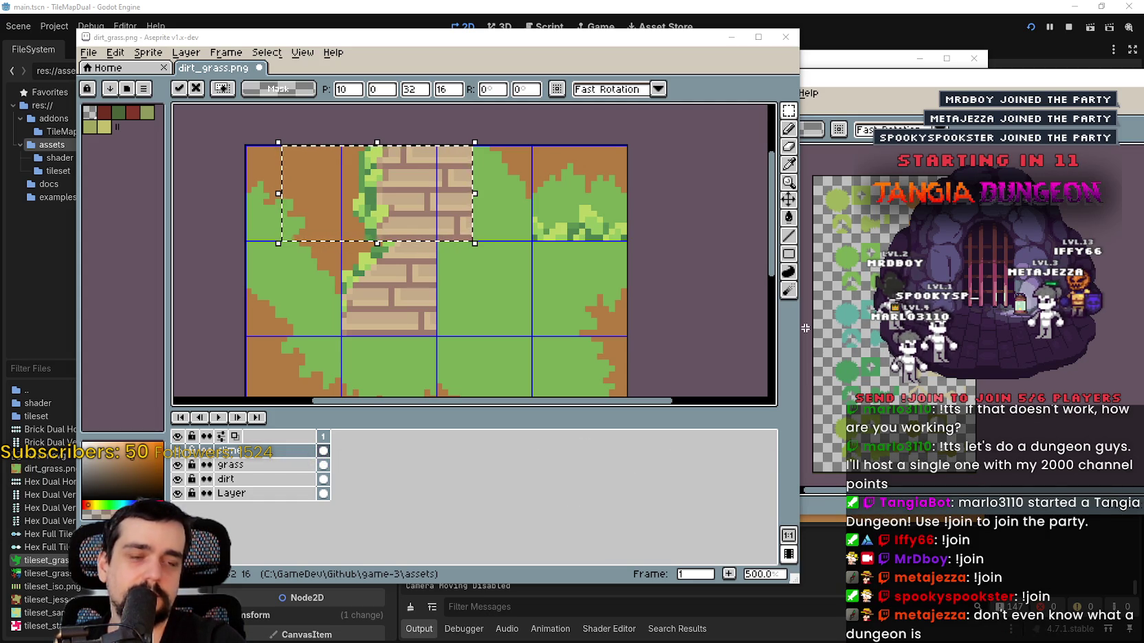
{"action": "scroll", "coordinate": [461, 165], "scroll_direction": "left", "scroll_amount": 2}
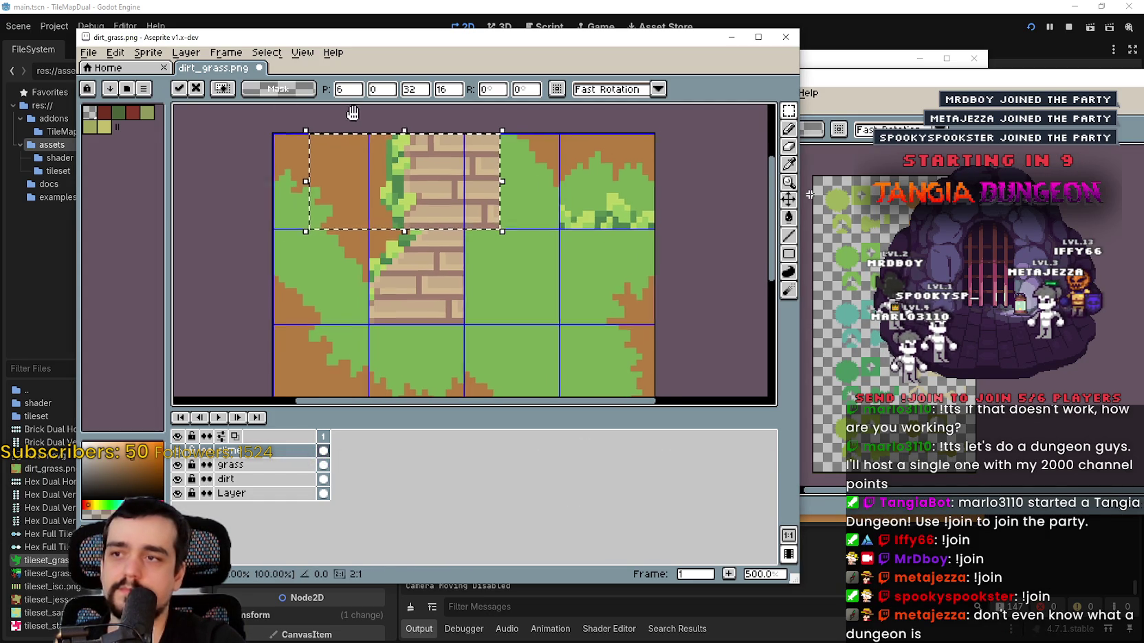
- Discard the floating brick road piece and paste a copied tile as a floating piece
{"action": "key", "text": "Escape"}
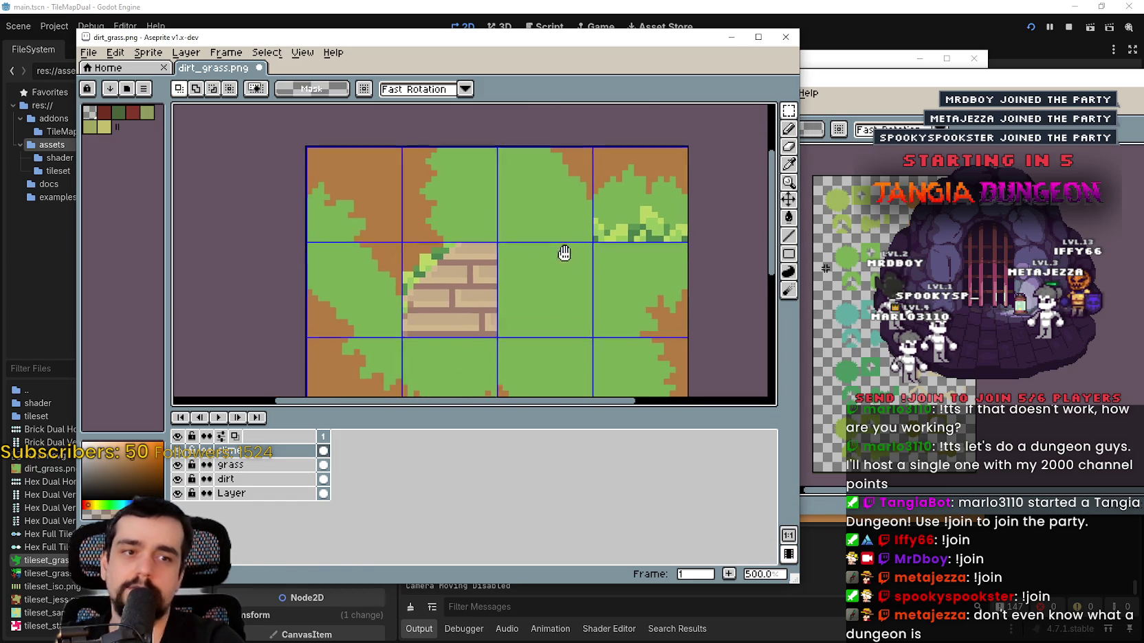
{"action": "key", "text": "ctrl+v"}
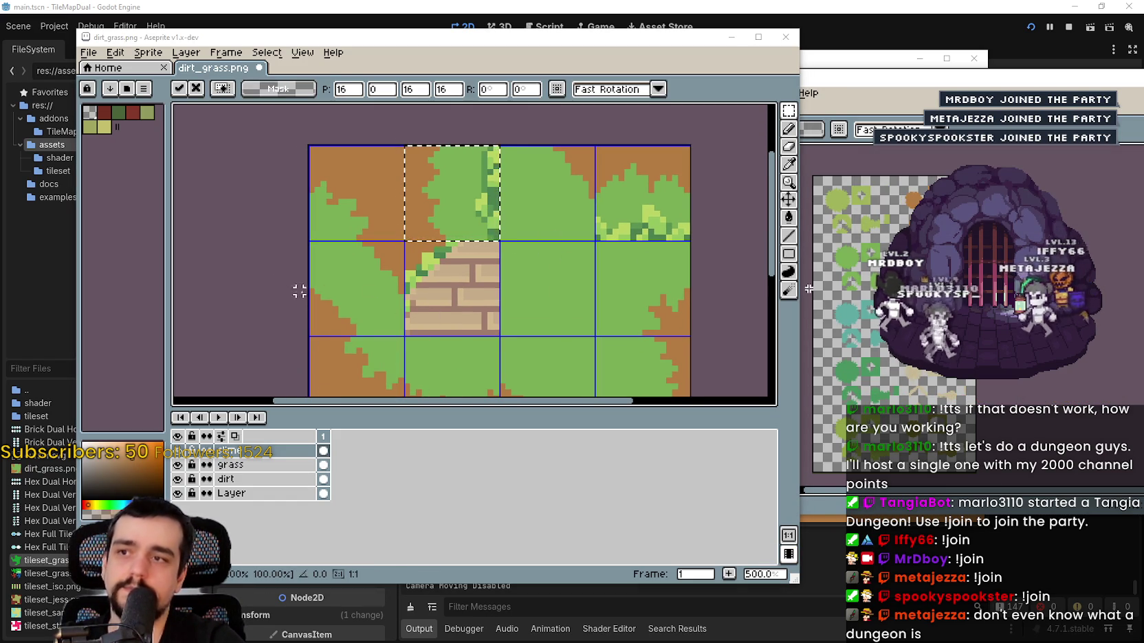
{"action": "scroll", "coordinate": [533, 236], "scroll_direction": "down", "scroll_amount": 1}
{"action": "scroll", "coordinate": [569, 225], "scroll_direction": "up", "scroll_amount": 1}
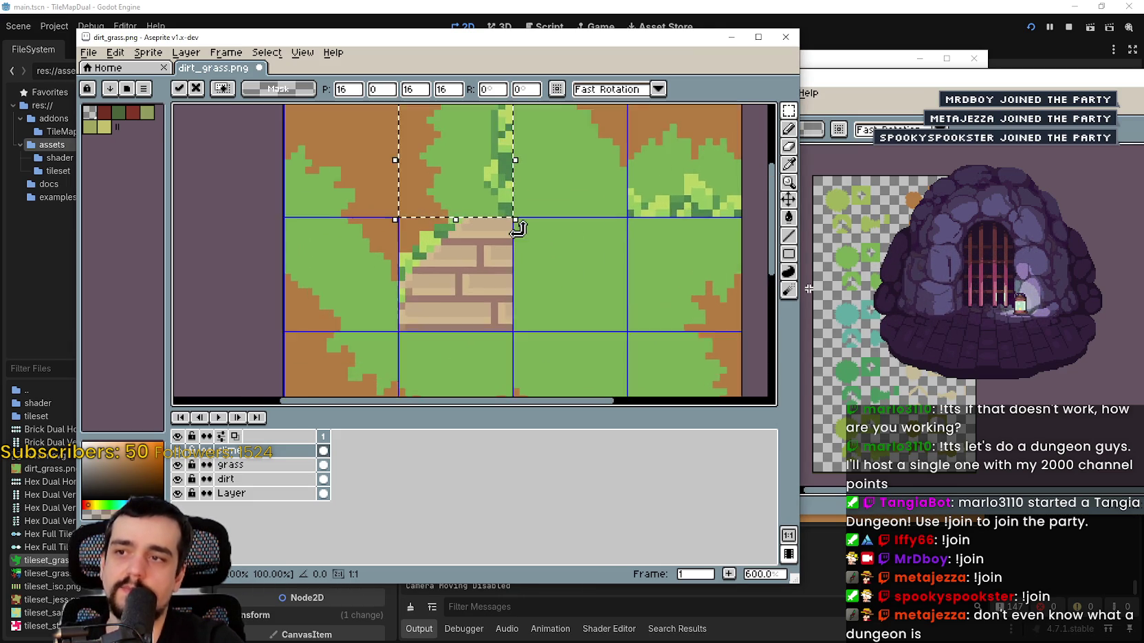
{"action": "scroll", "coordinate": [501, 227], "scroll_direction": "up", "scroll_amount": 1}
{"action": "scroll", "coordinate": [501, 227], "scroll_direction": "down", "scroll_amount": 1}
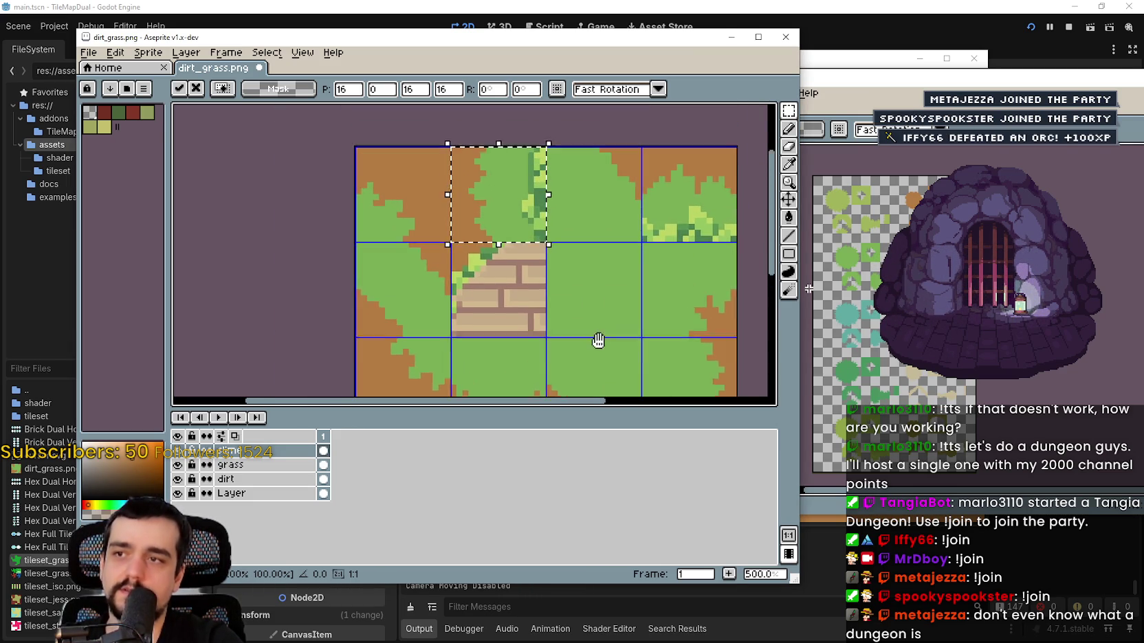
{"action": "scroll", "coordinate": [518, 211], "scroll_direction": "up", "scroll_amount": 3}
{"action": "scroll", "coordinate": [508, 183], "scroll_direction": "down", "scroll_amount": 3}
{"action": "left_click_drag", "start_coordinate": [592, 291], "coordinate": [573, 238]}
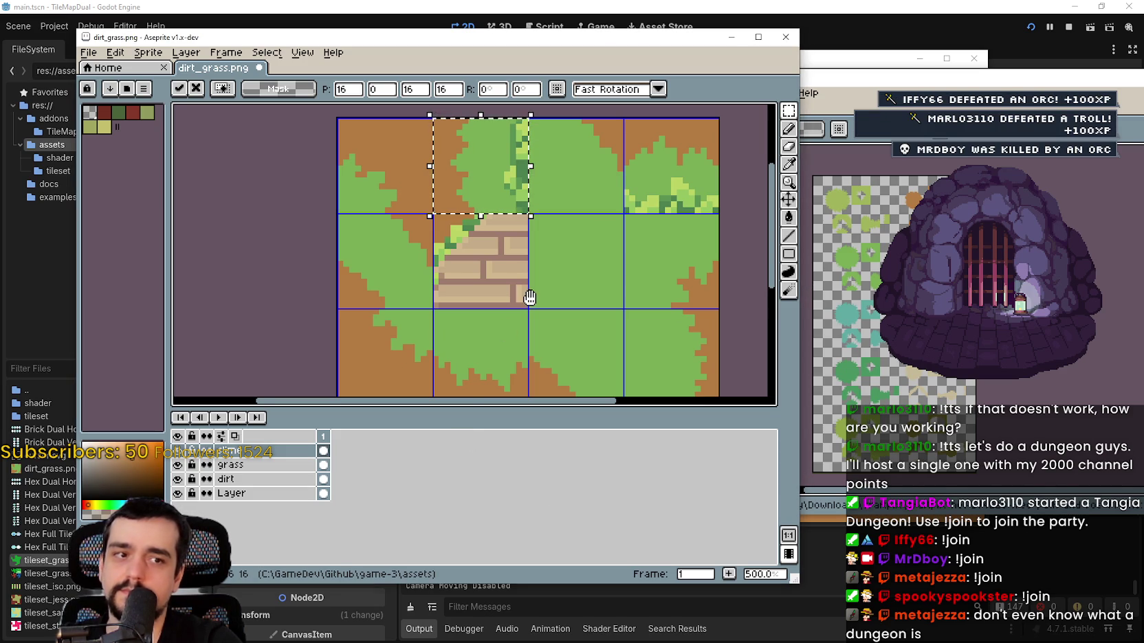
{"action": "mouse_move", "coordinate": [512, 330]}
{"action": "left_mouse_down"}
{"action": "mouse_move", "coordinate": [534, 191]}
{"action": "mouse_move", "coordinate": [584, 227]}
{"action": "mouse_move", "coordinate": [523, 316]}
{"action": "left_mouse_up"}
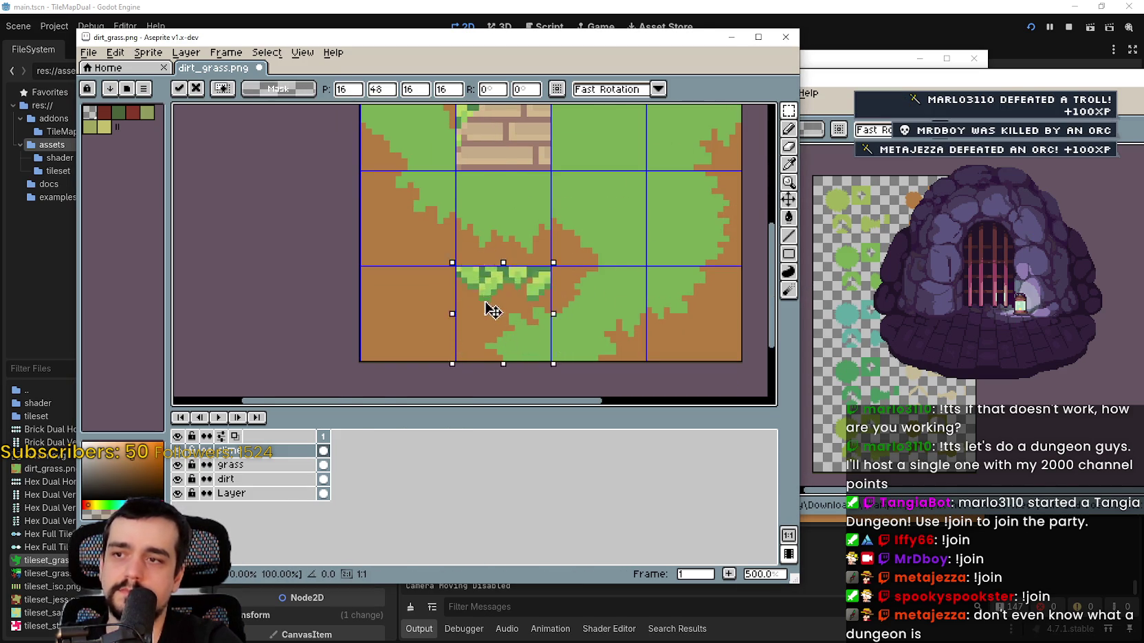
{"action": "scroll", "coordinate": [500, 224], "scroll_direction": "up", "scroll_amount": 2}
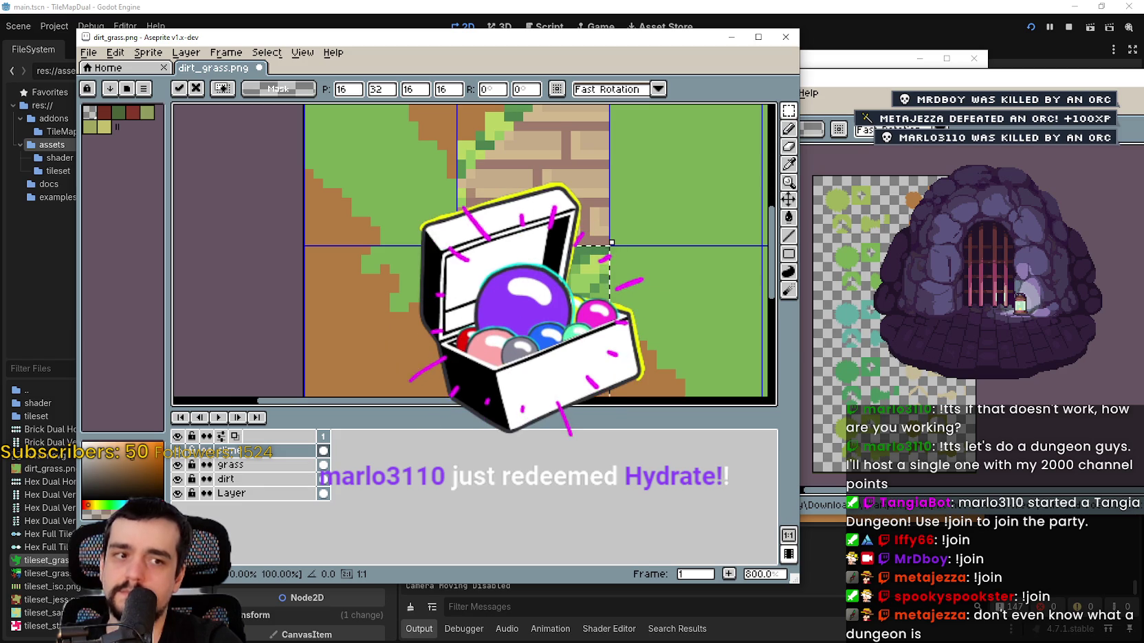
- Undo the recent edits until the bricks are gone, then paste the 16×16 grass-edge tile
{"action": "key", "text": "ctrl+z"}
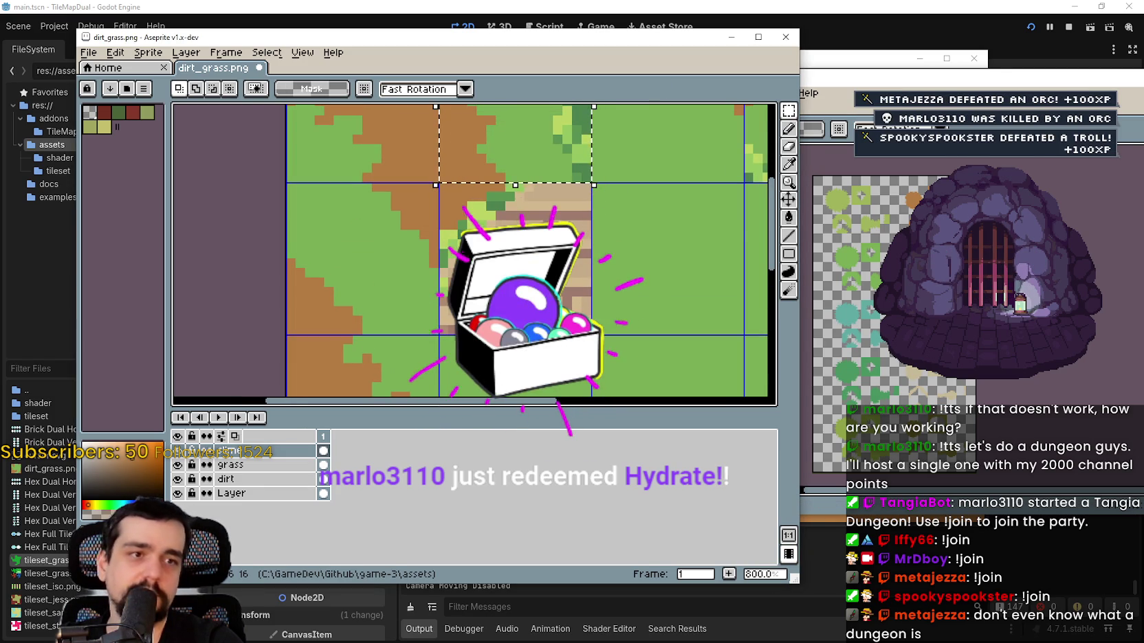
{"action": "scroll", "coordinate": [669, 232], "scroll_direction": "up", "scroll_amount": 1}
{"action": "key", "text": "ctrl+z"}
{"action": "key", "text": "ctrl+z"}
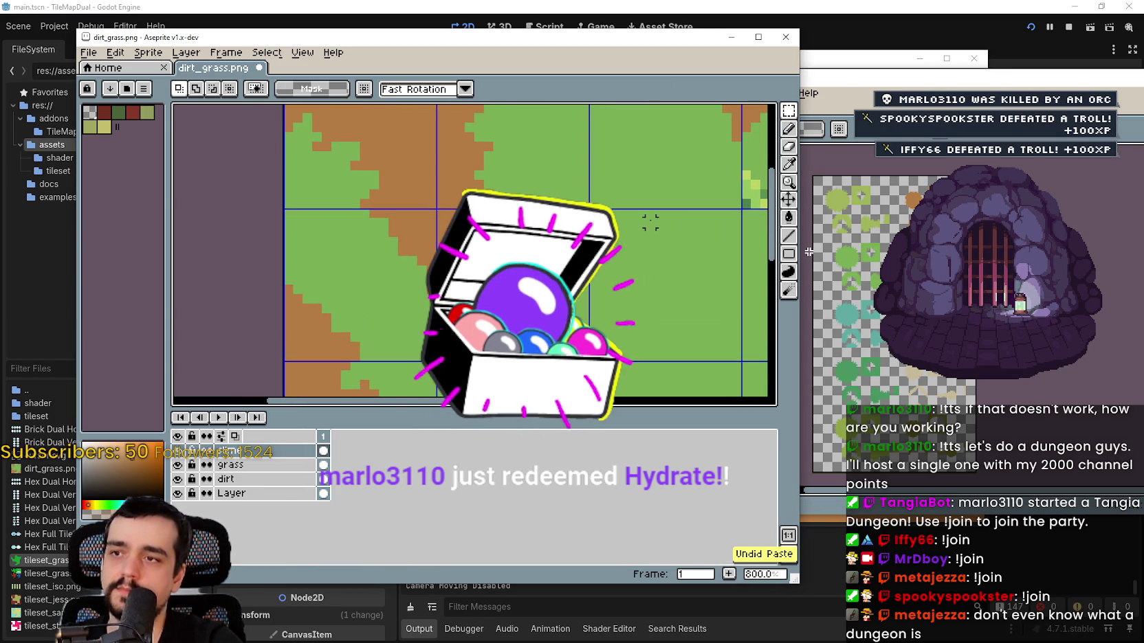
{"action": "scroll", "coordinate": [653, 224], "scroll_direction": "down", "scroll_amount": 2}
{"action": "key", "text": "ctrl+z"}
{"action": "key", "text": "ctrl+z"}
{"action": "key", "text": "ctrl+z"}
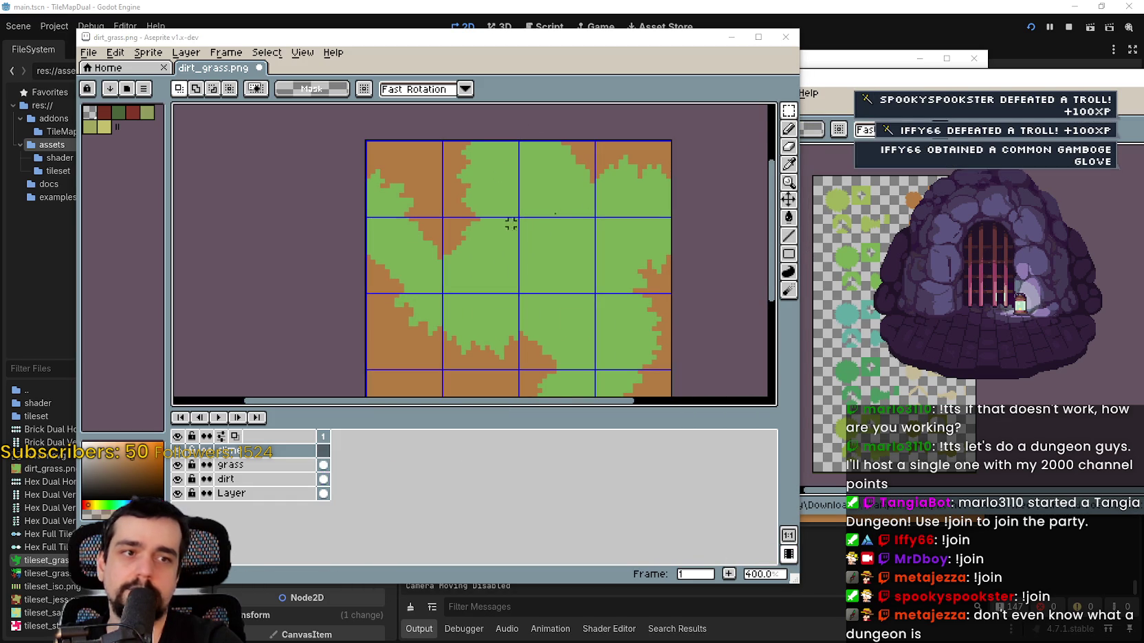
{"action": "scroll", "coordinate": [495, 165], "scroll_direction": "up", "scroll_amount": 2}
{"action": "scroll", "coordinate": [510, 191], "scroll_direction": "down", "scroll_amount": 2}
{"action": "scroll", "coordinate": [549, 215], "scroll_direction": "up", "scroll_amount": 1}
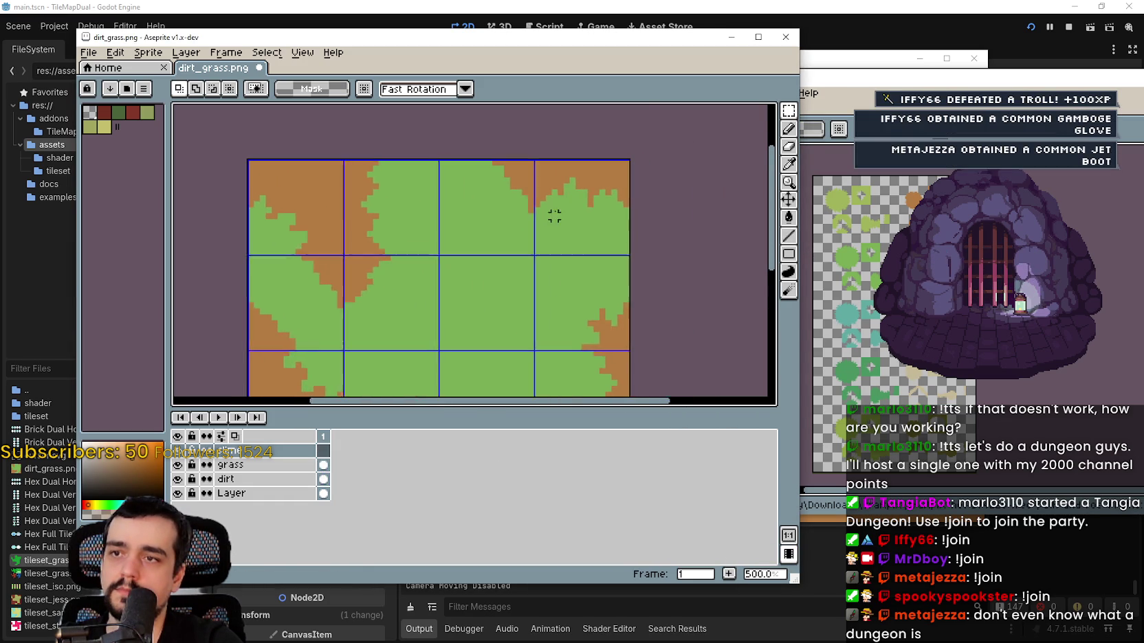
{"action": "key", "text": "ctrl+v"}
- Place the pasted grass fringe piece at 48,-8 atop the top-right tile and drop it
{"action": "left_click_drag", "start_coordinate": [474, 243], "coordinate": [539, 218]}
{"action": "scroll", "coordinate": [564, 200], "scroll_direction": "up", "scroll_amount": 4}
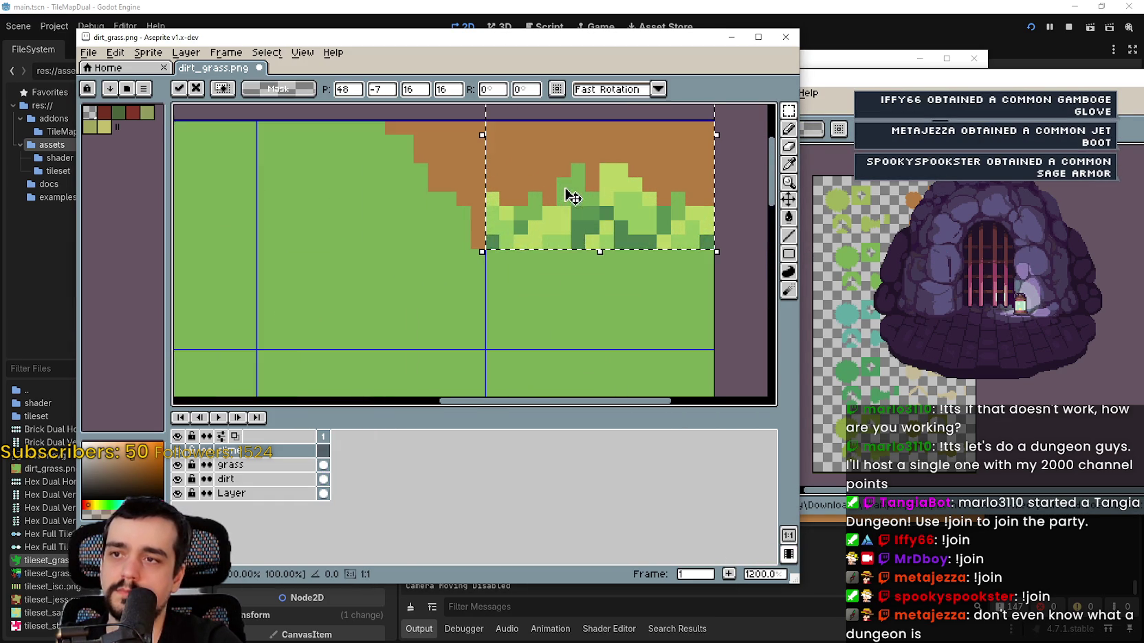
{"action": "scroll", "coordinate": [581, 220], "scroll_direction": "down", "scroll_amount": 3}
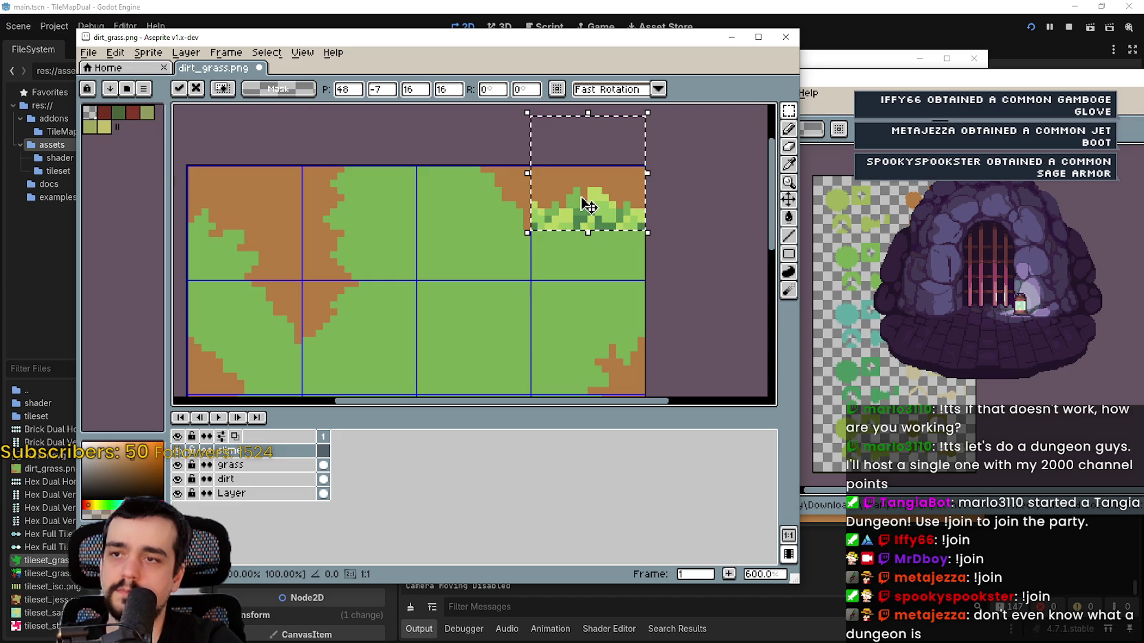
{"action": "left_click_drag", "start_coordinate": [585, 212], "coordinate": [589, 206]}
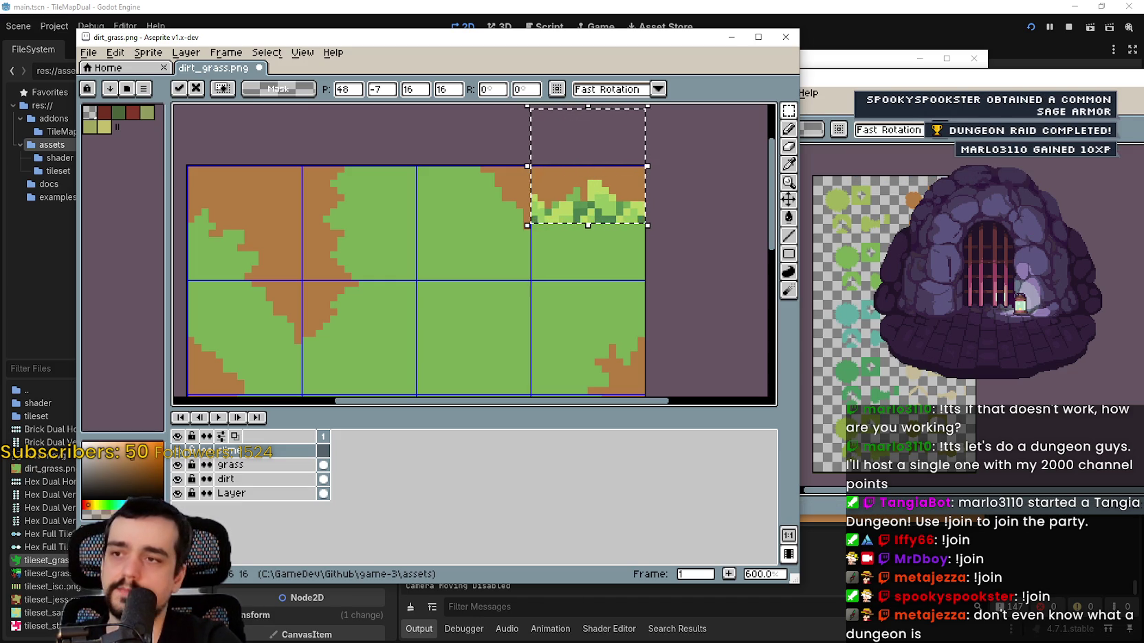
{"action": "left_click_drag", "start_coordinate": [576, 284], "coordinate": [619, 259]}
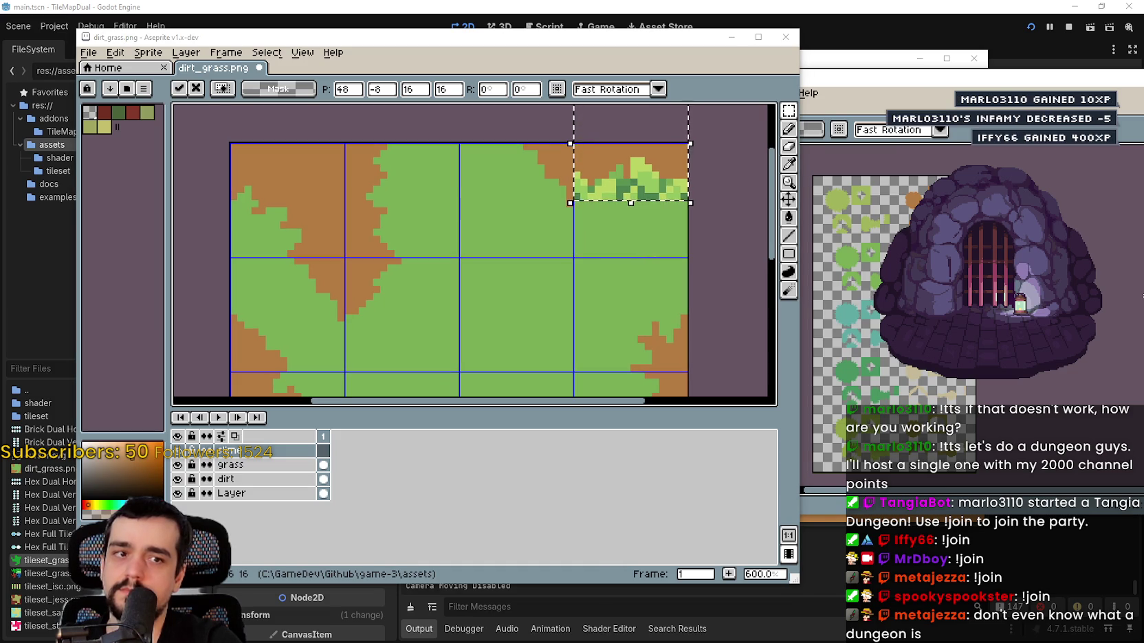
{"action": "mouse_move", "coordinate": [481, 261]}
{"action": "left_mouse_down"}
{"action": "mouse_move", "coordinate": [596, 284]}
{"action": "mouse_move", "coordinate": [499, 266]}
{"action": "left_mouse_up"}
{"action": "key", "text": "Escape"}
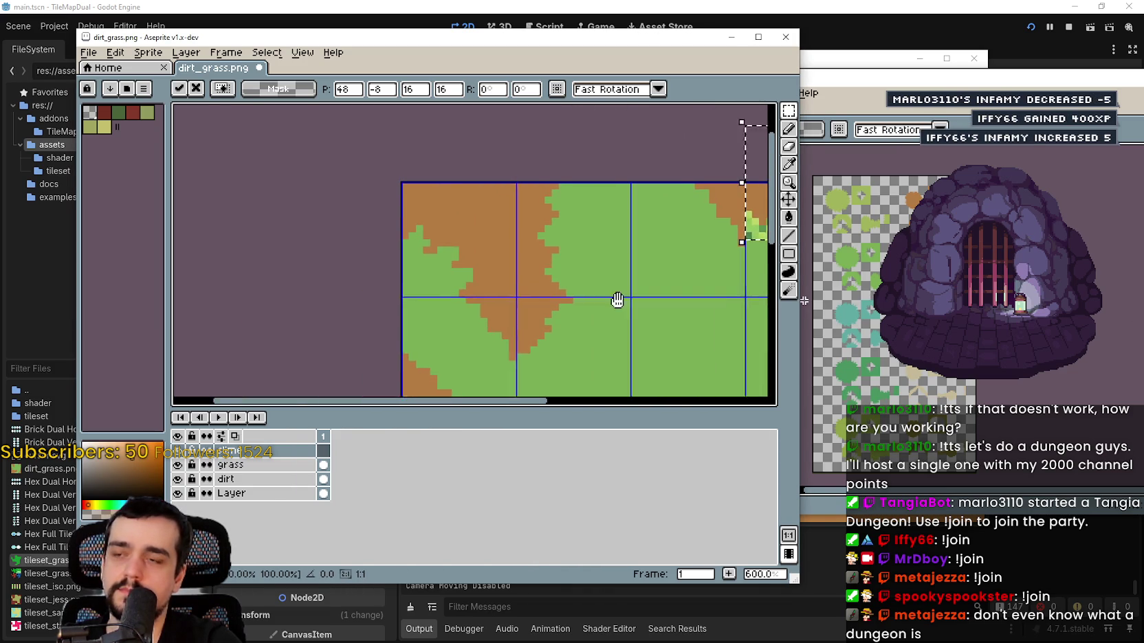
- Slide the top-left tile's dirt-and-grass edge content right to X 8
{"action": "mouse_move", "coordinate": [501, 264]}
{"action": "left_mouse_down"}
{"action": "mouse_move", "coordinate": [567, 248]}
{"action": "mouse_move", "coordinate": [587, 259]}
{"action": "left_mouse_up"}
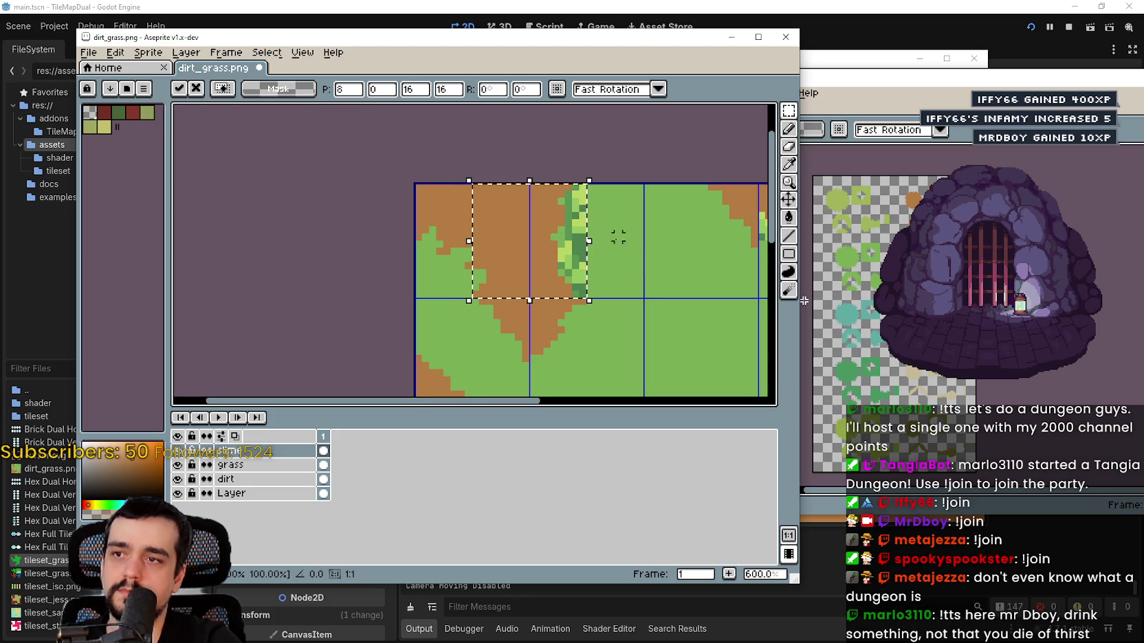
{"action": "scroll", "coordinate": [618, 237], "scroll_direction": "down", "scroll_amount": 1}
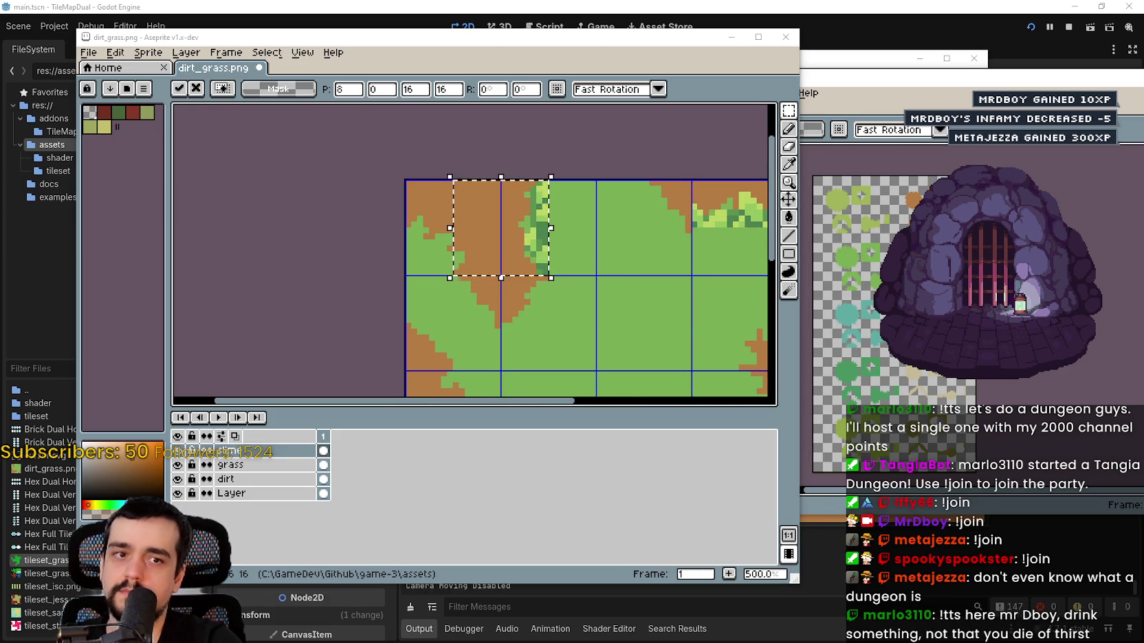
{"action": "scroll", "coordinate": [580, 289], "scroll_direction": "right", "scroll_amount": 1}
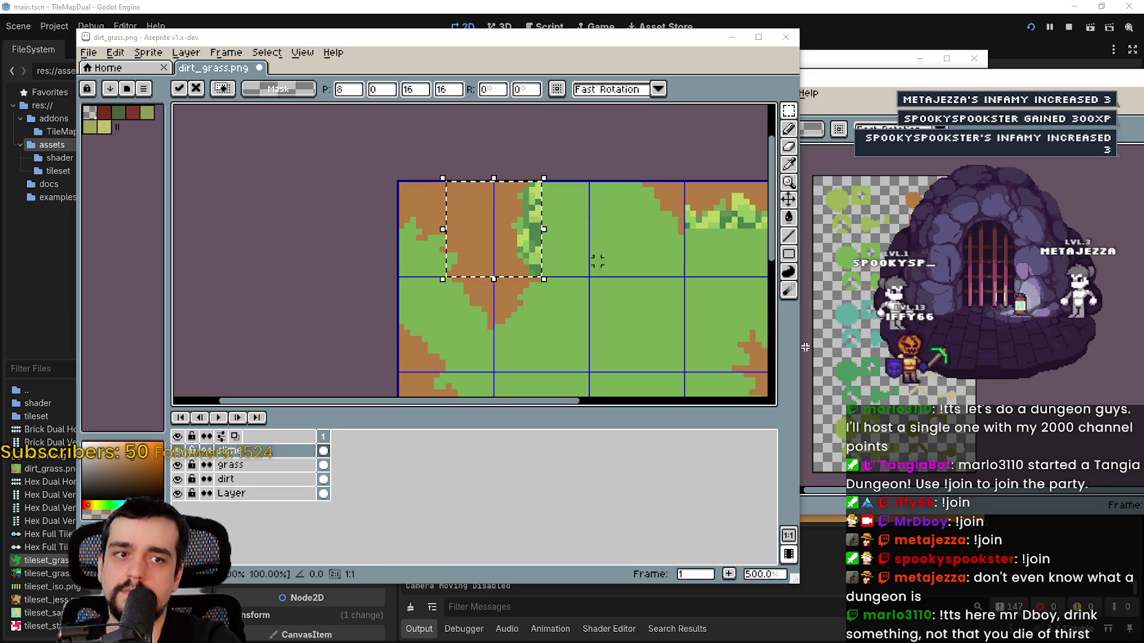
- Paste the 5×16 tan strip and drop it at 24,0 beside the grassy edge
{"action": "left_click_drag", "start_coordinate": [645, 213], "coordinate": [633, 218]}
{"action": "key", "text": "ctrl+v"}
{"action": "scroll", "coordinate": [550, 233], "scroll_direction": "up", "scroll_amount": 1}
{"action": "mouse_move", "coordinate": [503, 247]}
{"action": "left_mouse_down"}
{"action": "mouse_move", "coordinate": [605, 237]}
{"action": "mouse_move", "coordinate": [558, 227]}
{"action": "left_mouse_up"}
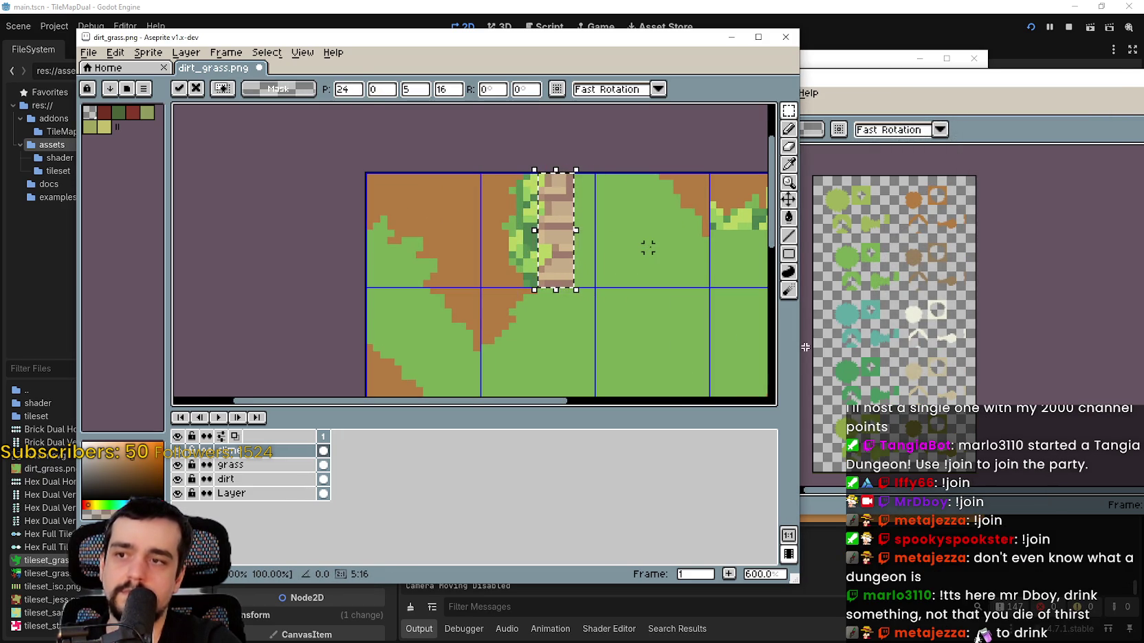
{"action": "key", "text": "Return"}
{"action": "scroll", "coordinate": [646, 245], "scroll_direction": "up", "scroll_amount": 3}
{"action": "scroll", "coordinate": [529, 225], "scroll_direction": "down", "scroll_amount": 2}
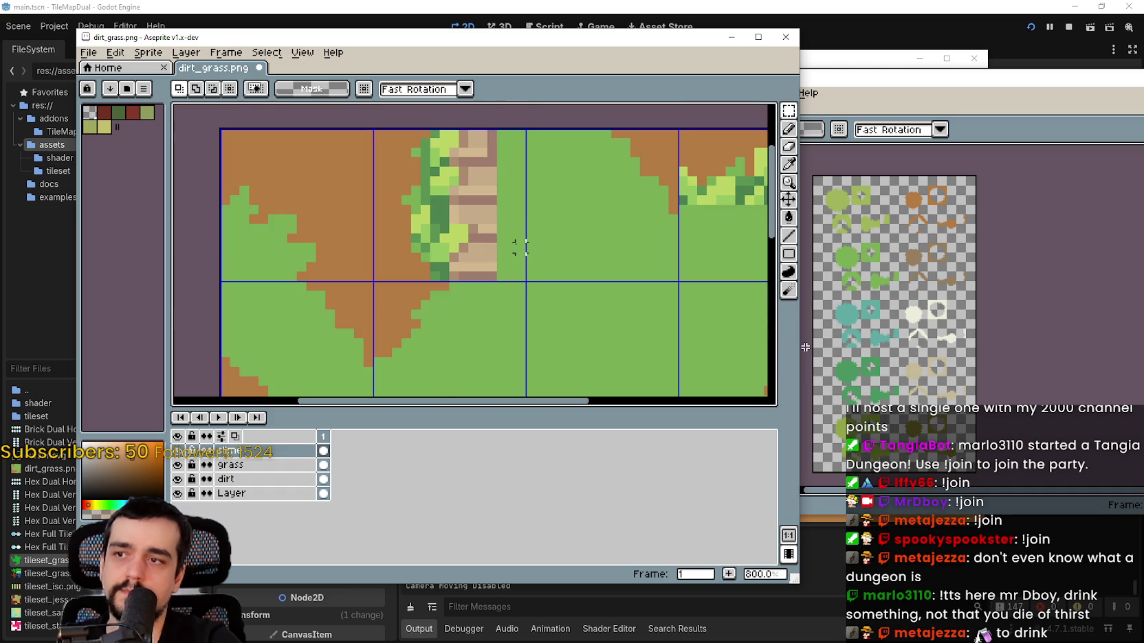
- Select the tile and paint-bucket fill the tan pixels grass green, then deselect
{"action": "left_click_drag", "start_coordinate": [520, 247], "coordinate": [510, 247]}
{"action": "key", "text": "g"}
{"action": "scroll", "coordinate": [488, 255], "scroll_direction": "up", "scroll_amount": 2}
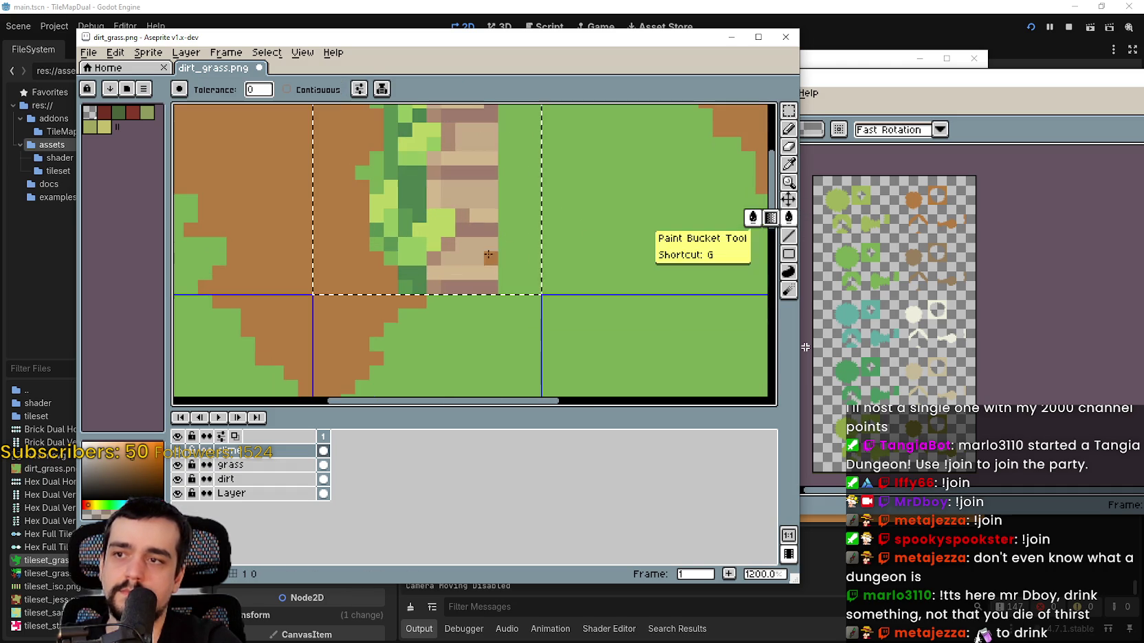
{"action": "left_click", "coordinate": [474, 279]}
{"action": "left_click", "coordinate": [449, 250]}
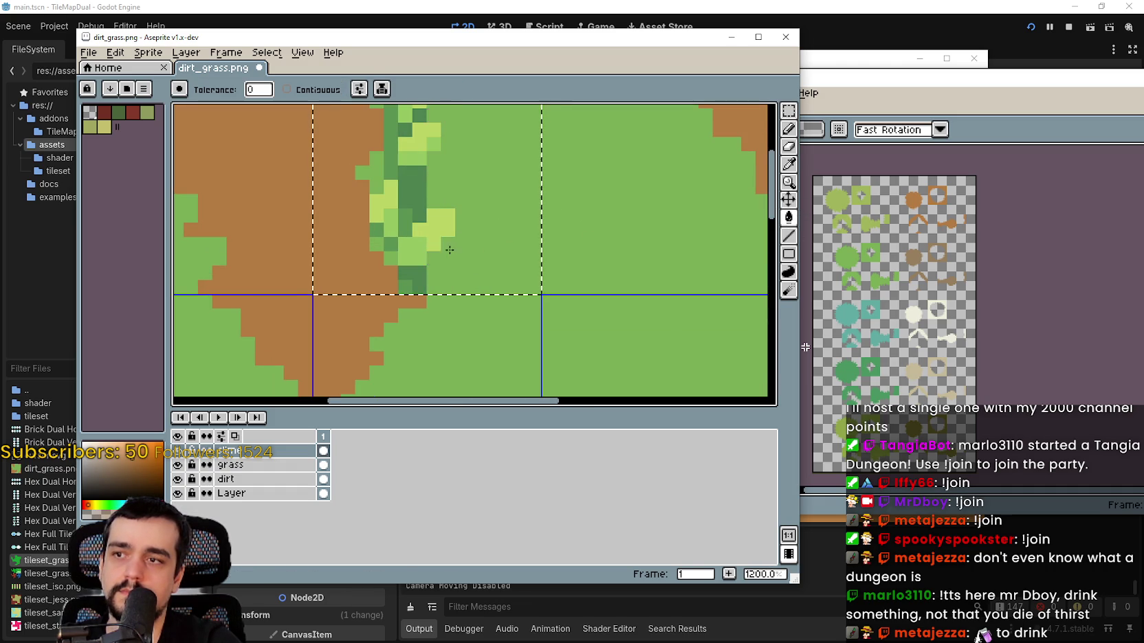
{"action": "scroll", "coordinate": [454, 251], "scroll_direction": "down", "scroll_amount": 1}
{"action": "key", "text": "ctrl+d"}
{"action": "scroll", "coordinate": [470, 255], "scroll_direction": "down", "scroll_amount": 2}
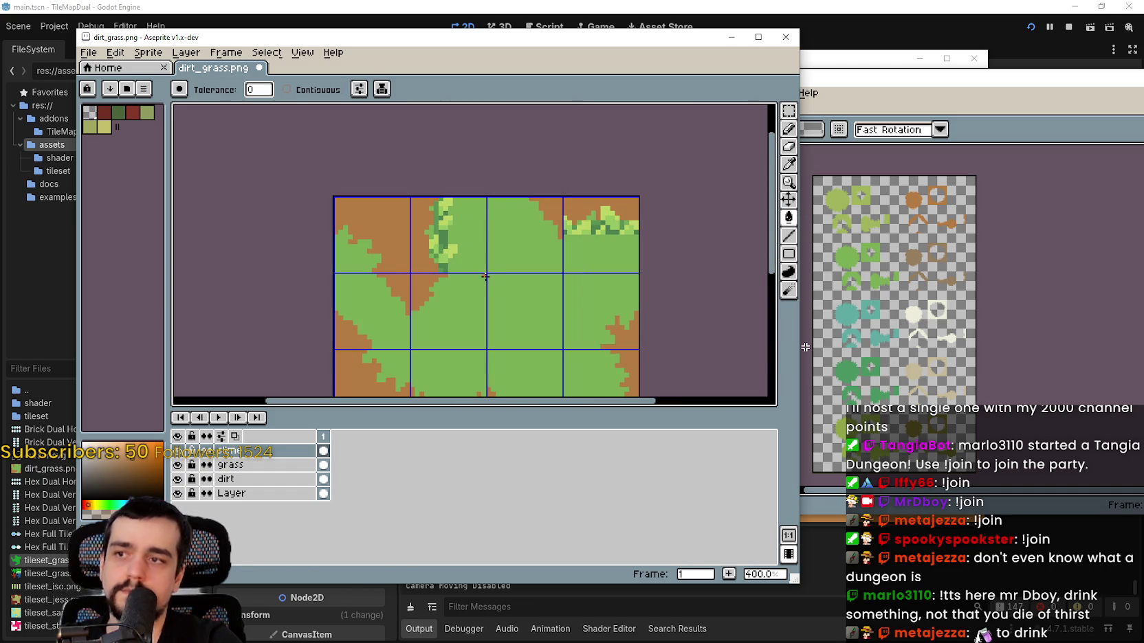
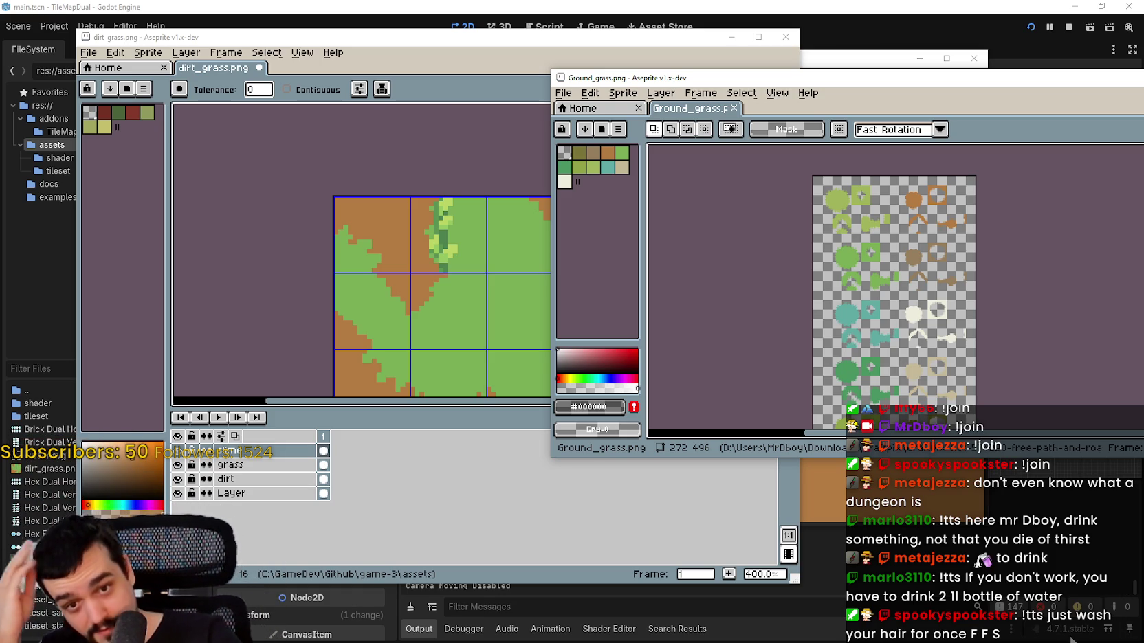
- Paste the brick tile into dirt_grass.png and move it onto the top row's third tile at 32,0
{"action": "left_click", "coordinate": [461, 446]}
{"action": "left_click_drag", "start_coordinate": [512, 282], "coordinate": [517, 247]}
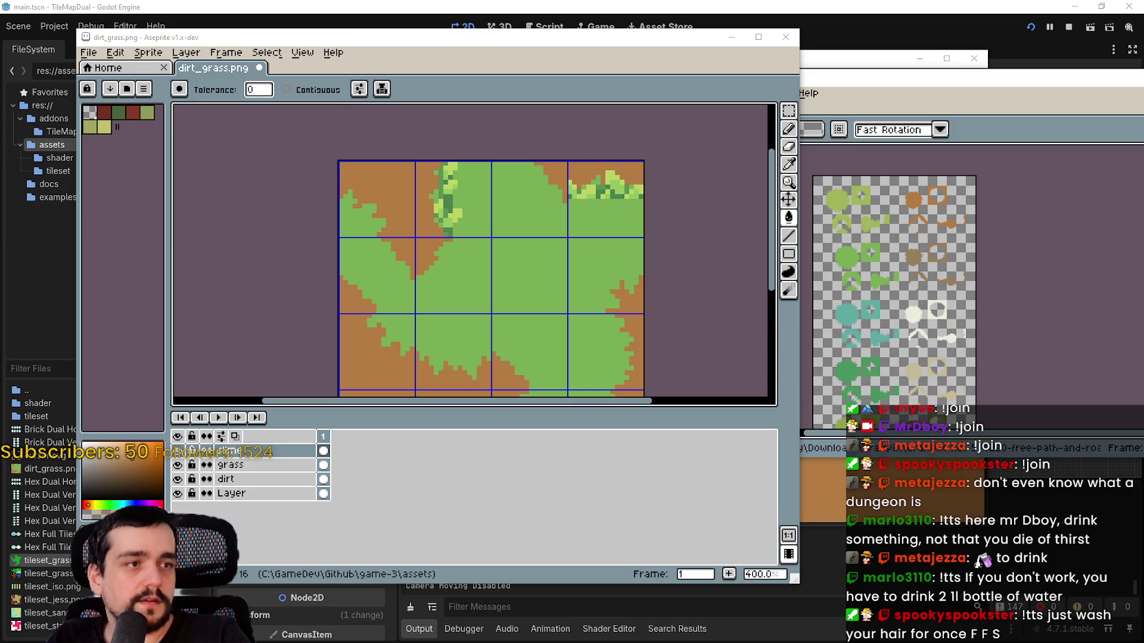
{"action": "key", "text": "ctrl+v"}
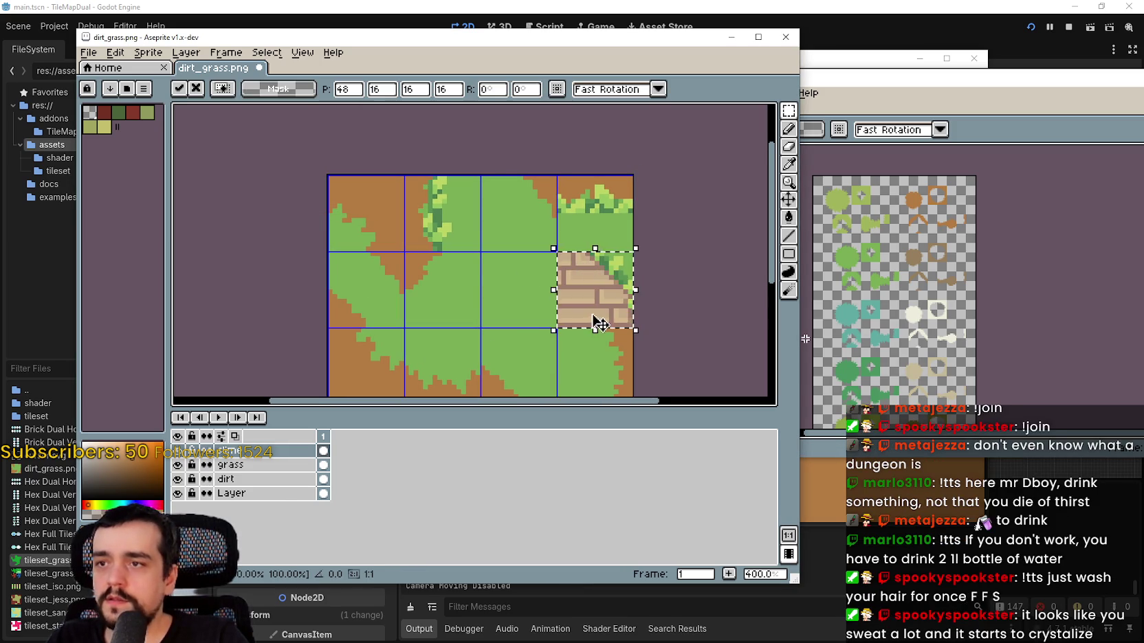
{"action": "left_click_drag", "start_coordinate": [572, 329], "coordinate": [497, 257]}
{"action": "scroll", "coordinate": [502, 227], "scroll_direction": "up", "scroll_amount": 3}
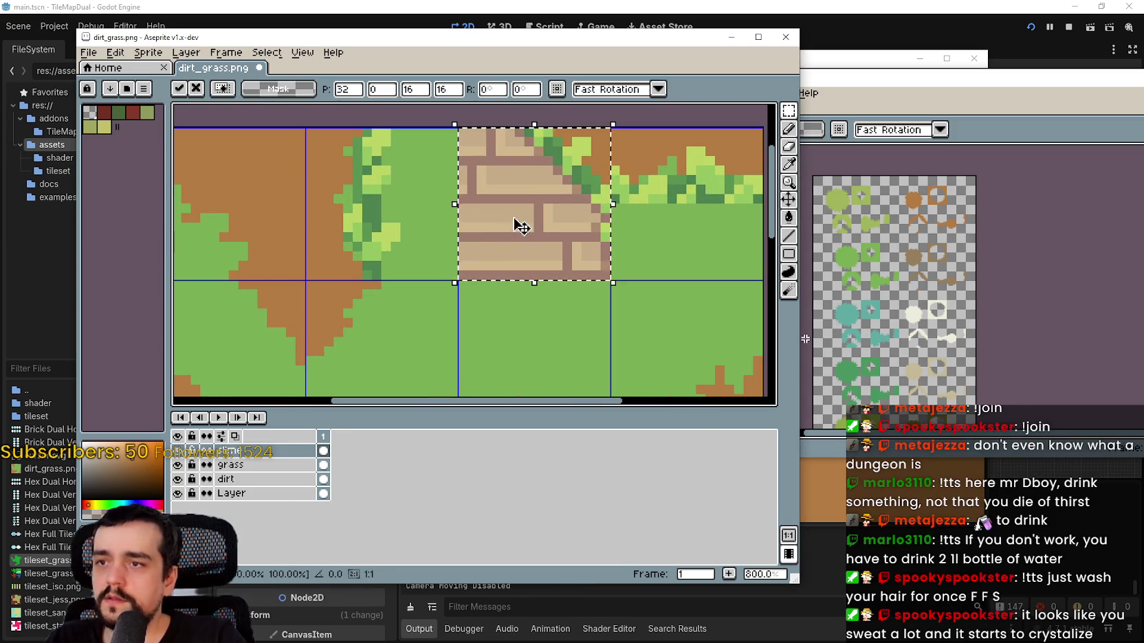
{"action": "scroll", "coordinate": [612, 306], "scroll_direction": "up", "scroll_amount": 1}
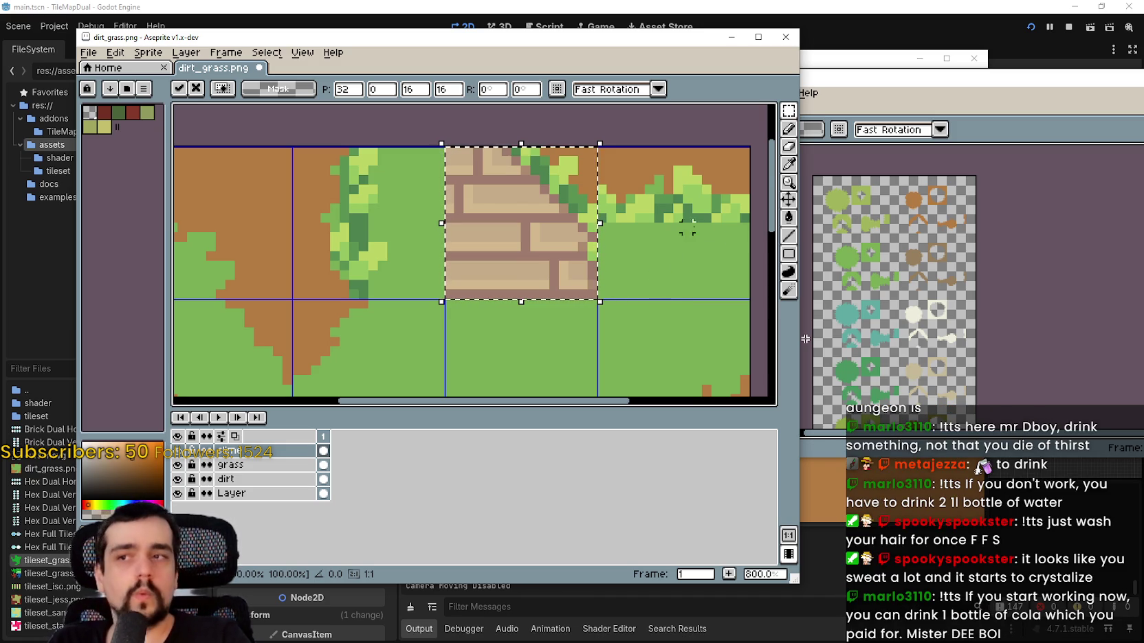
- Flood-fill the top-row brick pattern with grass green and deselect it
{"action": "left_click", "coordinate": [789, 218]}
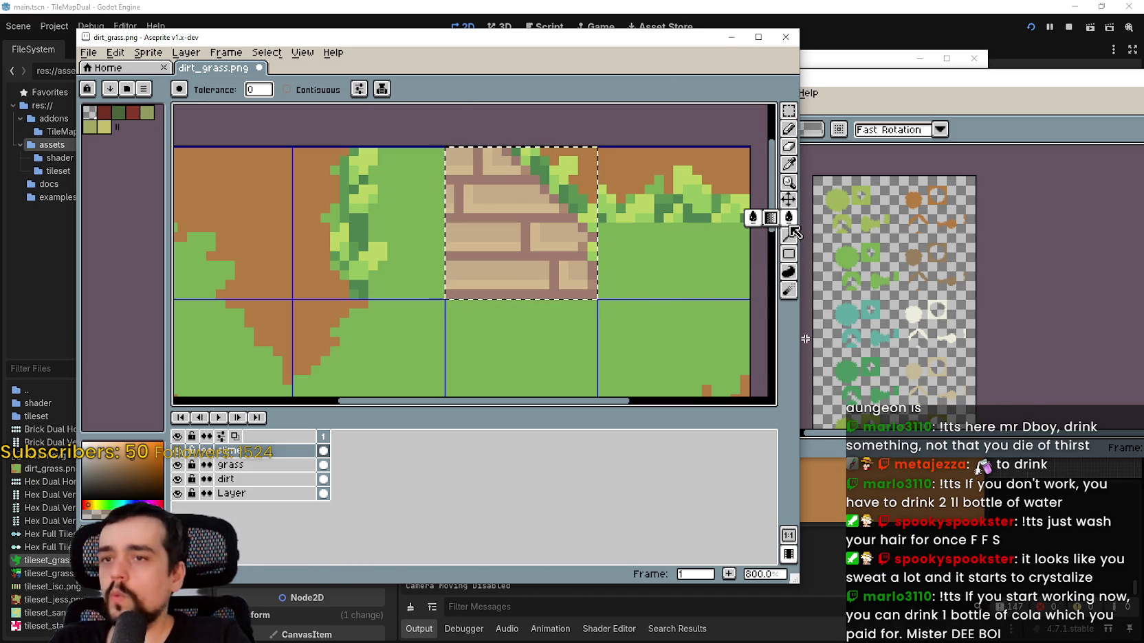
{"action": "left_click", "coordinate": [576, 284]}
{"action": "left_click", "coordinate": [575, 283]}
{"action": "left_click", "coordinate": [561, 282]}
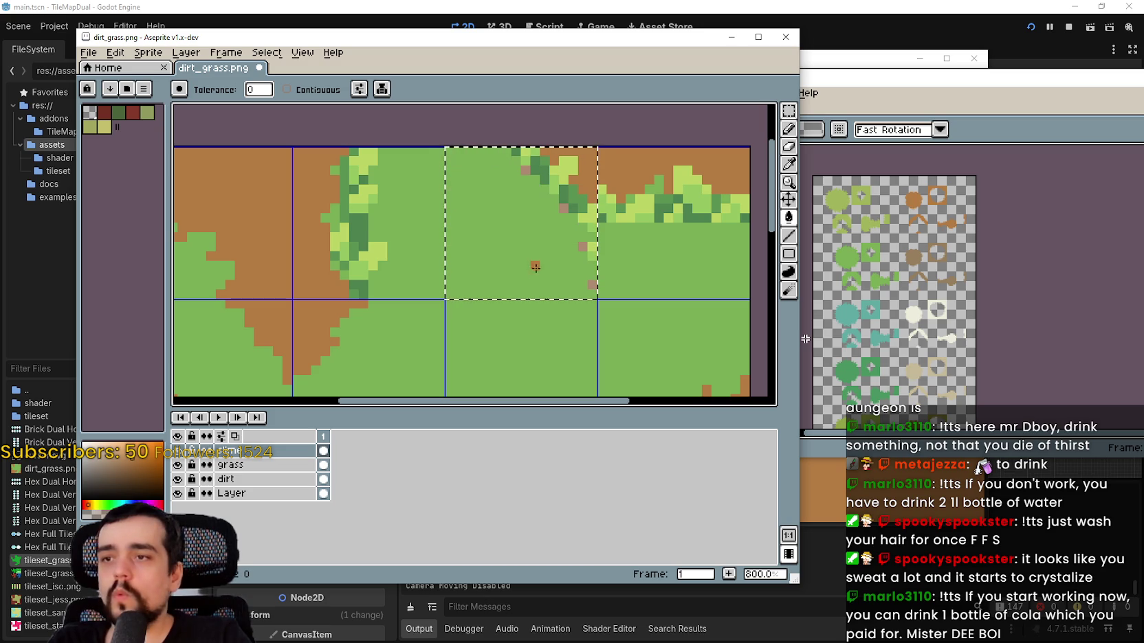
{"action": "scroll", "coordinate": [579, 248], "scroll_direction": "down", "scroll_amount": 1}
{"action": "key", "text": "ctrl+d"}
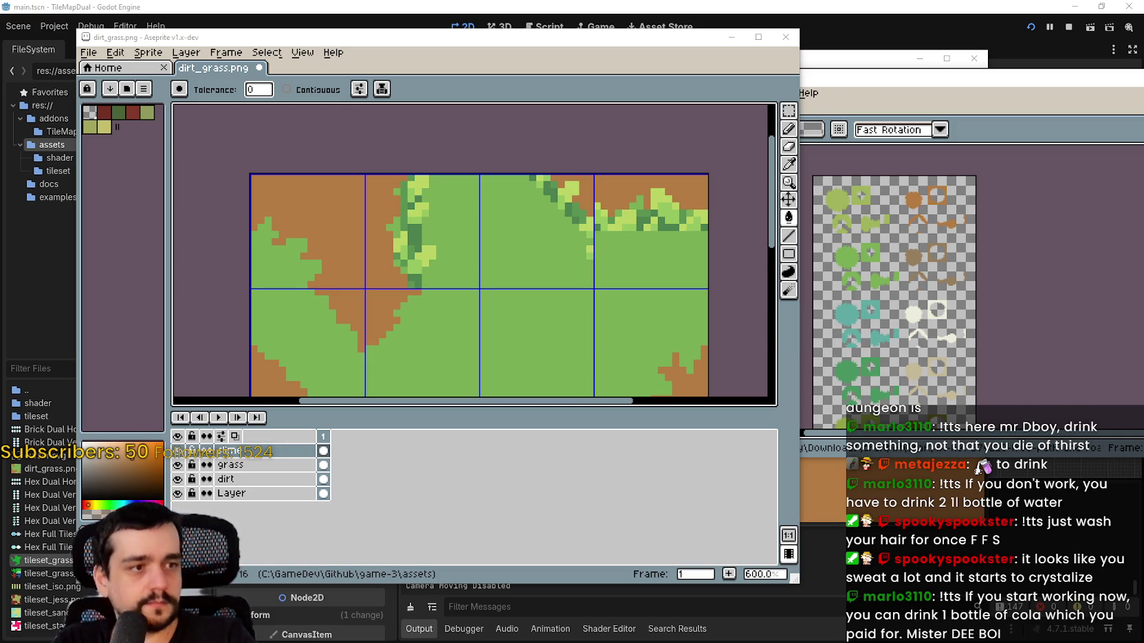
- Paste another brick tile and drag it toward the middle tiles at 26,21
{"action": "scroll", "coordinate": [493, 145], "scroll_direction": "down", "scroll_amount": 1}
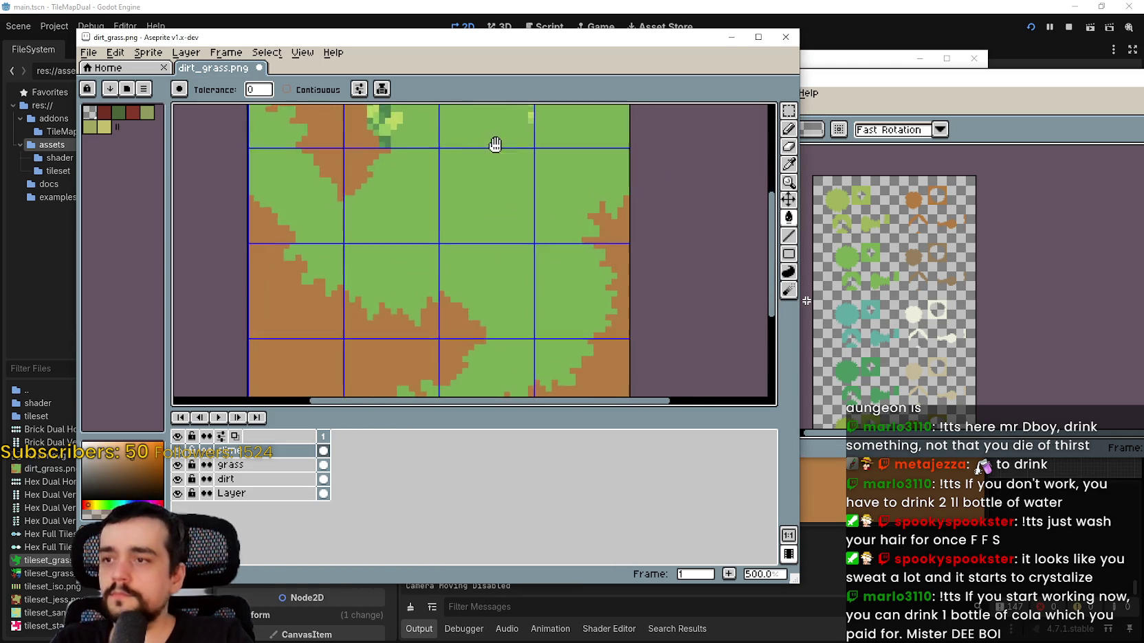
{"action": "mouse_move", "coordinate": [493, 145]}
{"action": "left_mouse_down"}
{"action": "mouse_move", "coordinate": [531, 156]}
{"action": "mouse_move", "coordinate": [575, 198]}
{"action": "left_mouse_up"}
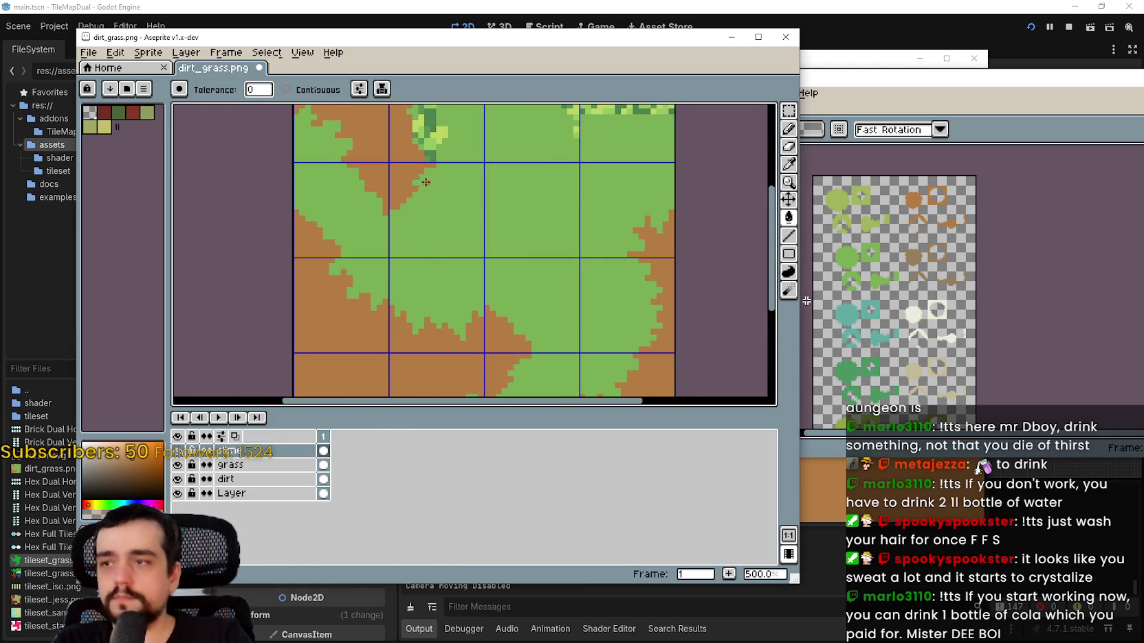
{"action": "mouse_move", "coordinate": [419, 184]}
{"action": "left_mouse_down"}
{"action": "mouse_move", "coordinate": [429, 227]}
{"action": "mouse_move", "coordinate": [427, 202]}
{"action": "left_mouse_up"}
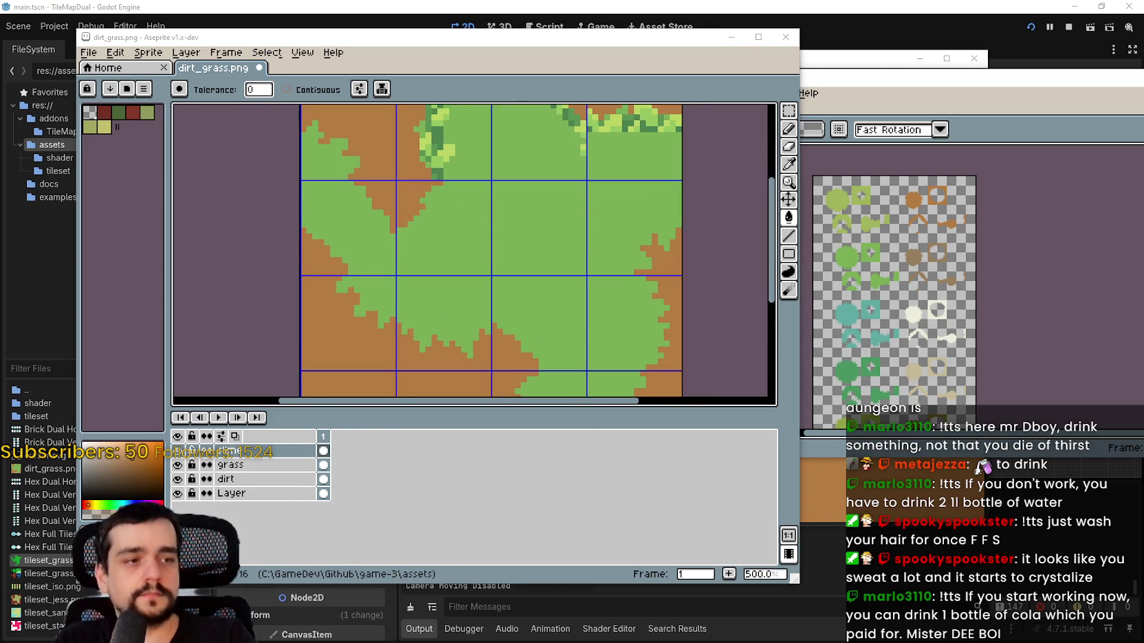
{"action": "scroll", "coordinate": [818, 288], "scroll_direction": "up", "scroll_amount": 1}
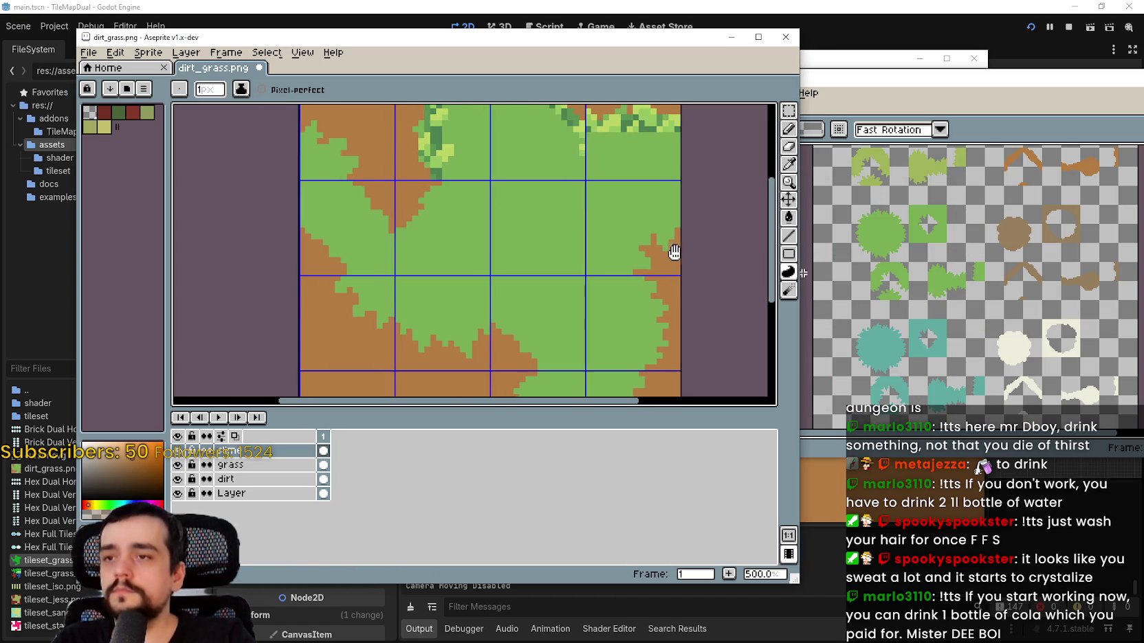
{"action": "key", "text": "ctrl+v"}
{"action": "scroll", "coordinate": [680, 289], "scroll_direction": "down", "scroll_amount": 2}
{"action": "mouse_move", "coordinate": [608, 200]}
{"action": "left_mouse_down"}
{"action": "mouse_move", "coordinate": [585, 229]}
{"action": "mouse_move", "coordinate": [472, 206]}
{"action": "left_mouse_up"}
{"action": "scroll", "coordinate": [589, 248], "scroll_direction": "left", "scroll_amount": 2}
{"action": "scroll", "coordinate": [589, 249], "scroll_direction": "up", "scroll_amount": 1}
{"action": "scroll", "coordinate": [589, 249], "scroll_direction": "right", "scroll_amount": 2}
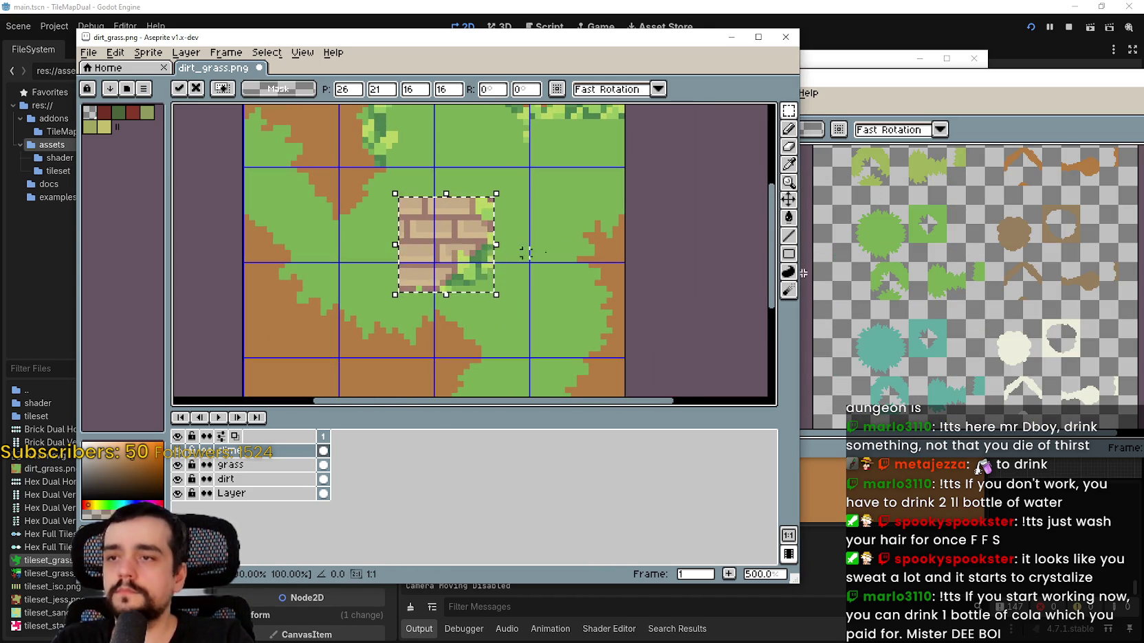
{"action": "left_click_drag", "start_coordinate": [597, 259], "coordinate": [655, 269]}
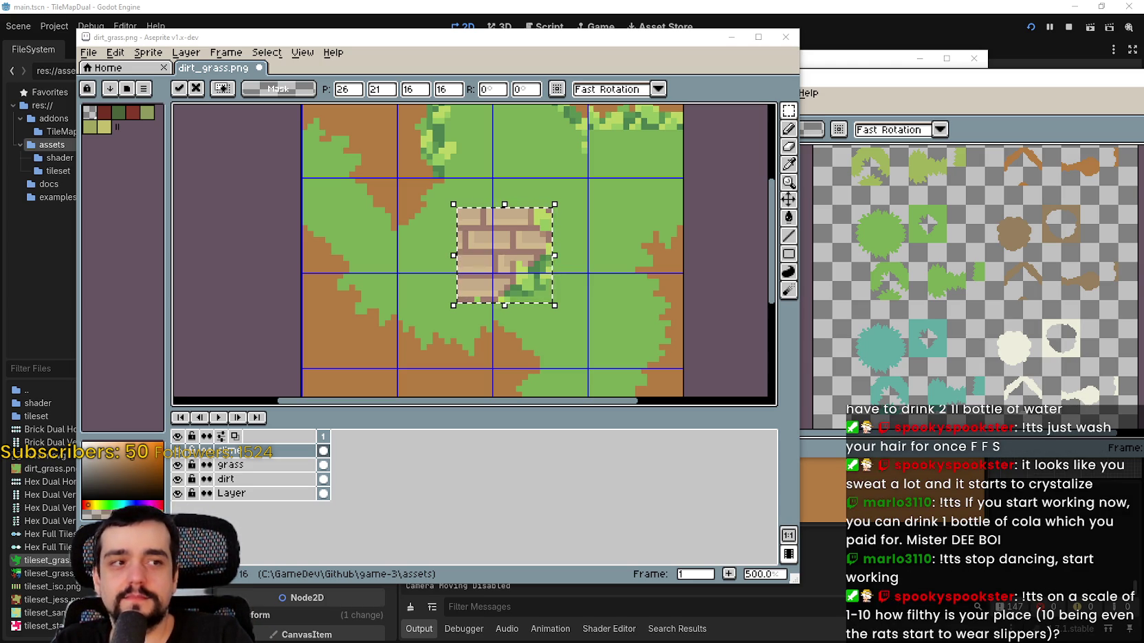
- Nudge the floating brick block around the 16,16 grid cell and undo the extra pasted copy
{"action": "scroll", "coordinate": [454, 317], "scroll_direction": "up", "scroll_amount": 2}
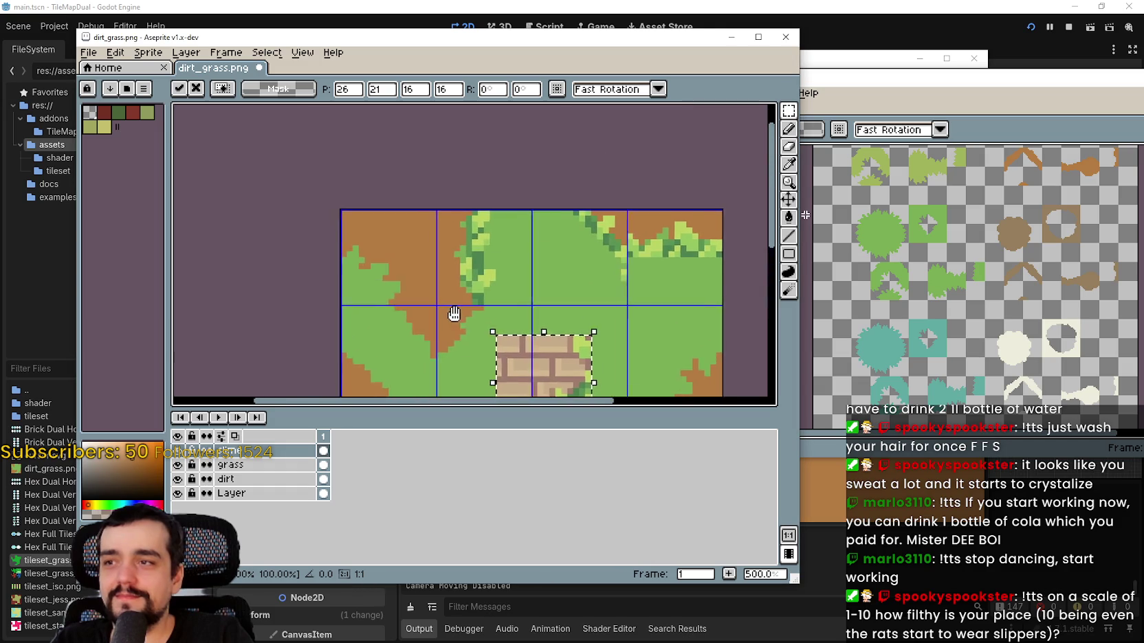
{"action": "scroll", "coordinate": [440, 275], "scroll_direction": "down", "scroll_amount": 2}
{"action": "scroll", "coordinate": [428, 225], "scroll_direction": "up", "scroll_amount": 2}
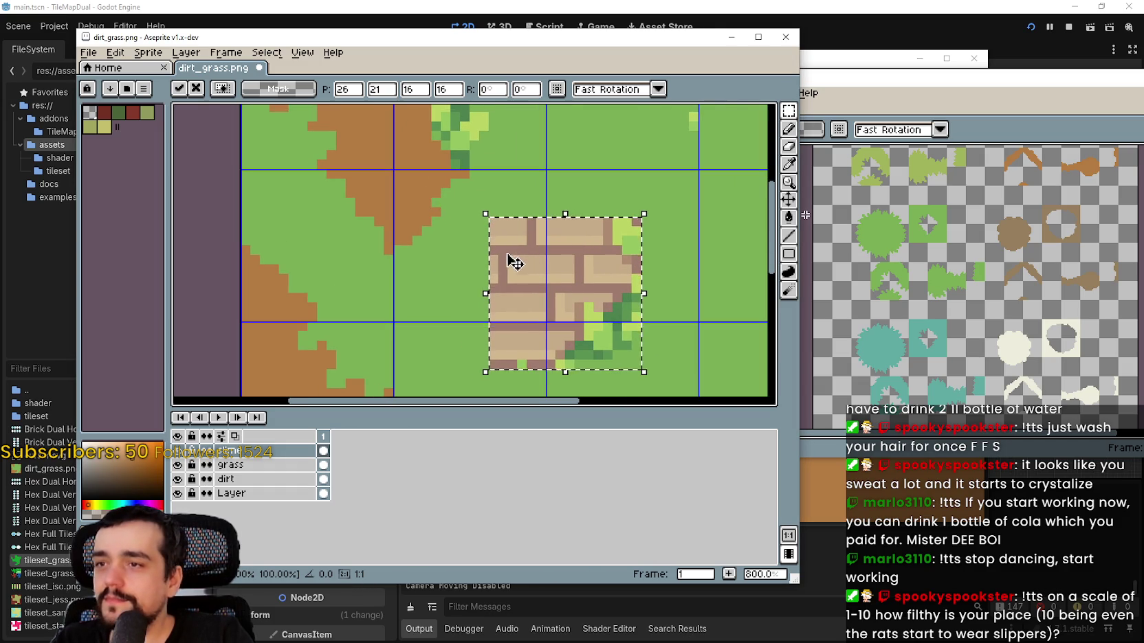
{"action": "scroll", "coordinate": [419, 242], "scroll_direction": "down", "scroll_amount": 1}
{"action": "mouse_move", "coordinate": [481, 274]}
{"action": "left_mouse_down"}
{"action": "mouse_move", "coordinate": [472, 285]}
{"action": "mouse_move", "coordinate": [462, 263]}
{"action": "left_mouse_up"}
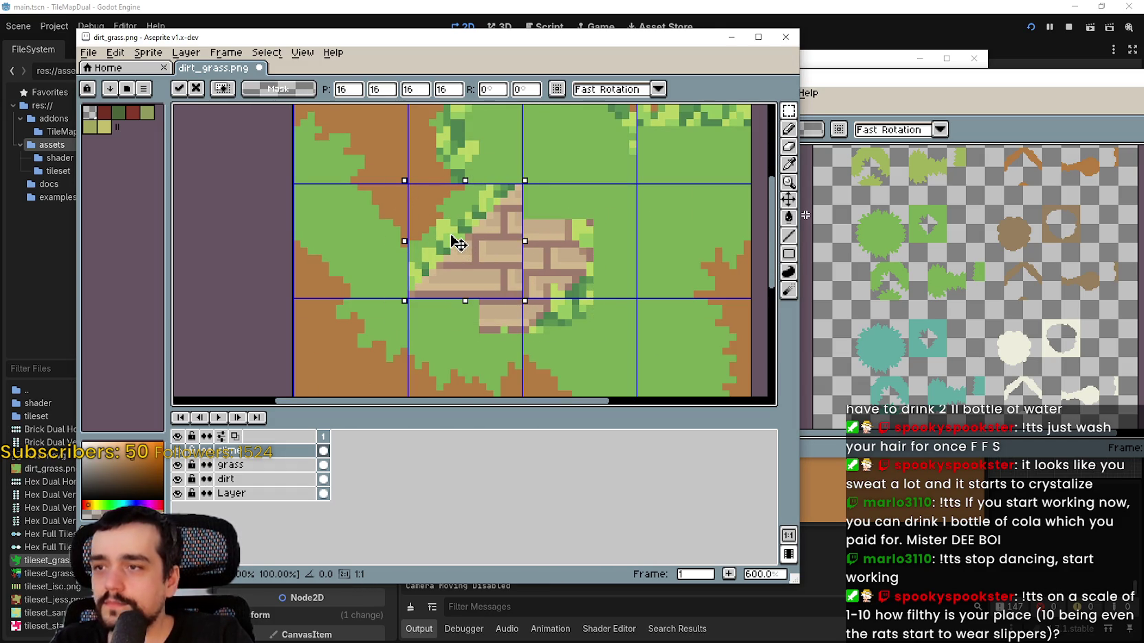
{"action": "key", "text": "Left"}
{"action": "key", "text": "Left"}
{"action": "key", "text": "Left"}
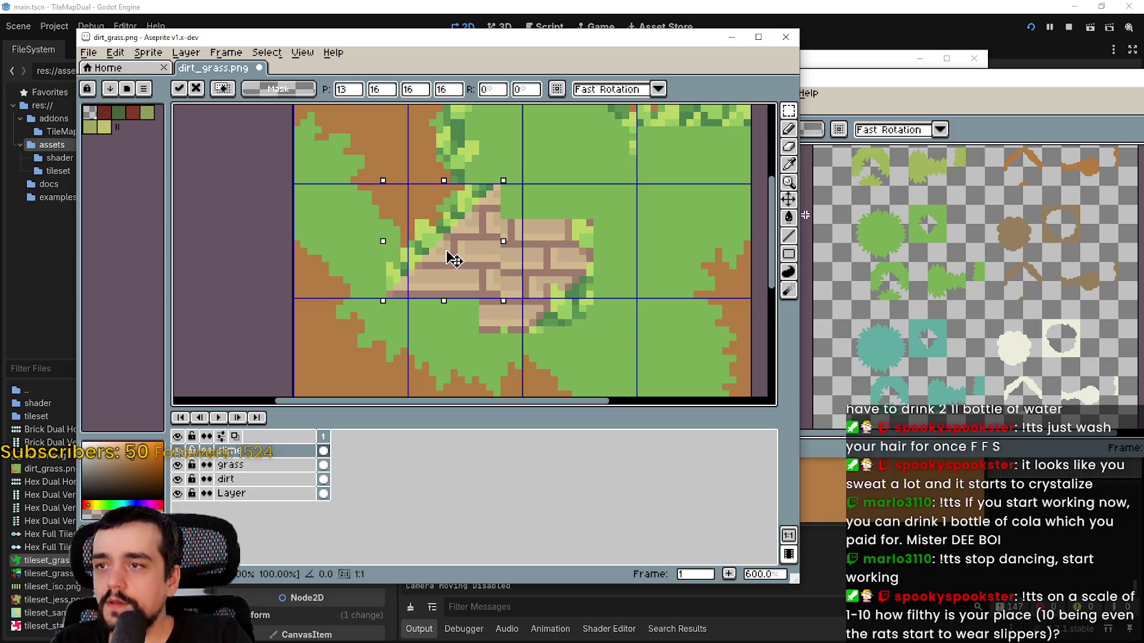
{"action": "key", "text": "Right"}
{"action": "key", "text": "Right"}
{"action": "key", "text": "Right"}
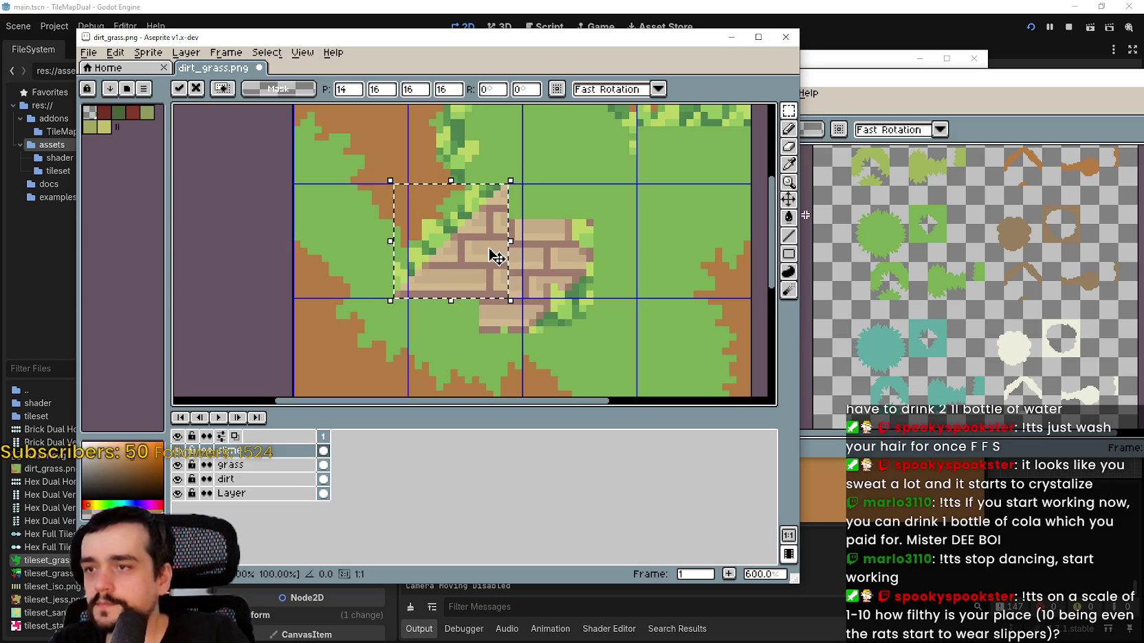
{"action": "key", "text": "Left"}
{"action": "key", "text": "Left"}
{"action": "key", "text": "Left"}
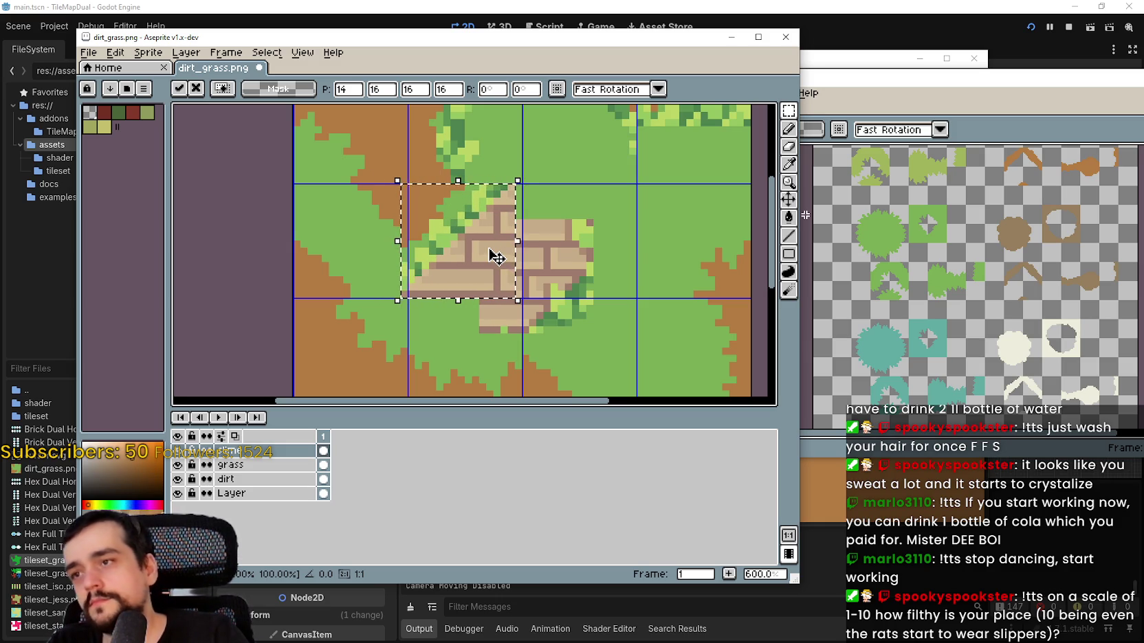
{"action": "key", "text": "Left"}
{"action": "key", "text": "Left"}
{"action": "key", "text": "Left"}
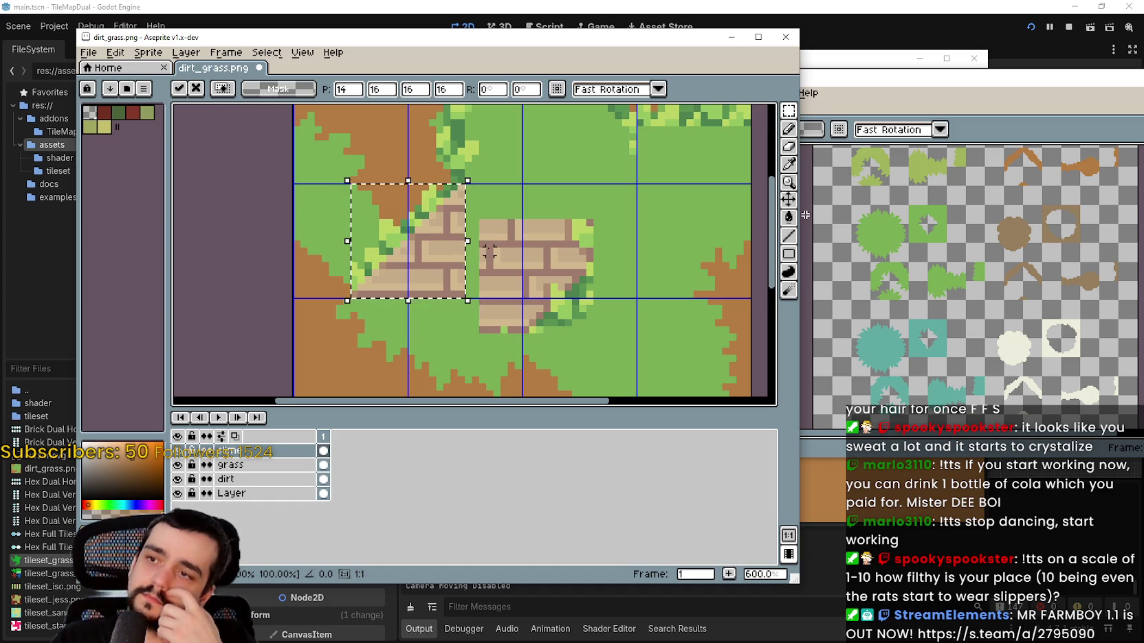
{"action": "key", "text": "ctrl+z"}
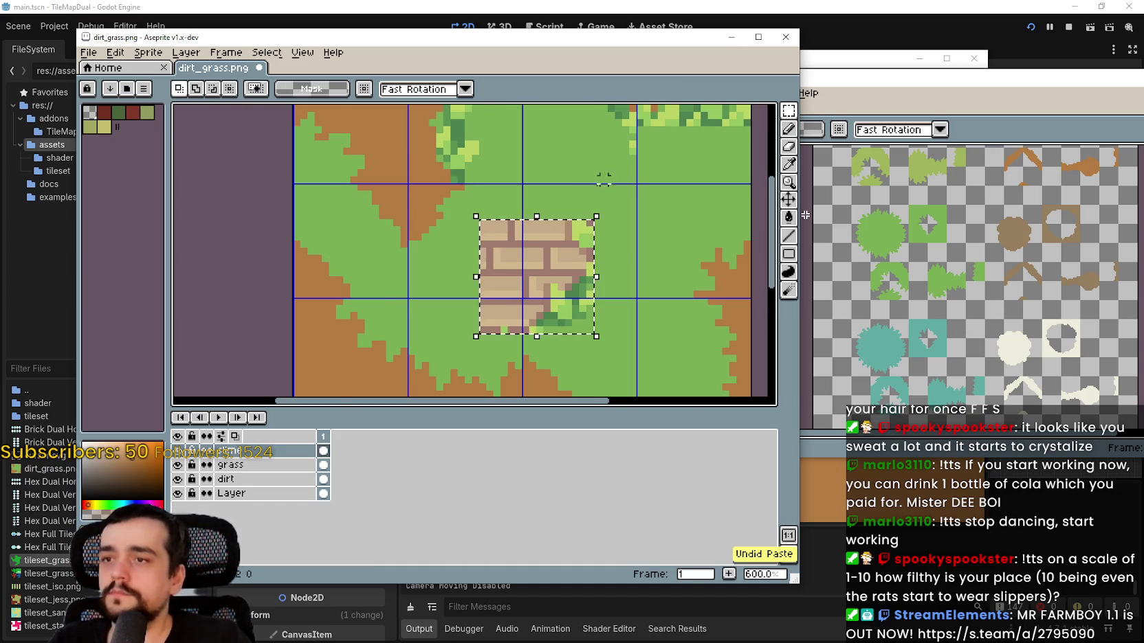
- Move the brick tile to the rightmost tile of the second row at 48,16
{"action": "scroll", "coordinate": [554, 260], "scroll_direction": "down", "scroll_amount": 1}
{"action": "scroll", "coordinate": [554, 260], "scroll_direction": "down", "scroll_amount": 1}
{"action": "mouse_move", "coordinate": [556, 255]}
{"action": "left_mouse_down"}
{"action": "mouse_move", "coordinate": [582, 276]}
{"action": "mouse_move", "coordinate": [510, 301]}
{"action": "mouse_move", "coordinate": [523, 327]}
{"action": "mouse_move", "coordinate": [459, 198]}
{"action": "left_mouse_up"}
{"action": "scroll", "coordinate": [582, 276], "scroll_direction": "up", "scroll_amount": 2}
{"action": "scroll", "coordinate": [511, 243], "scroll_direction": "up", "scroll_amount": 1}
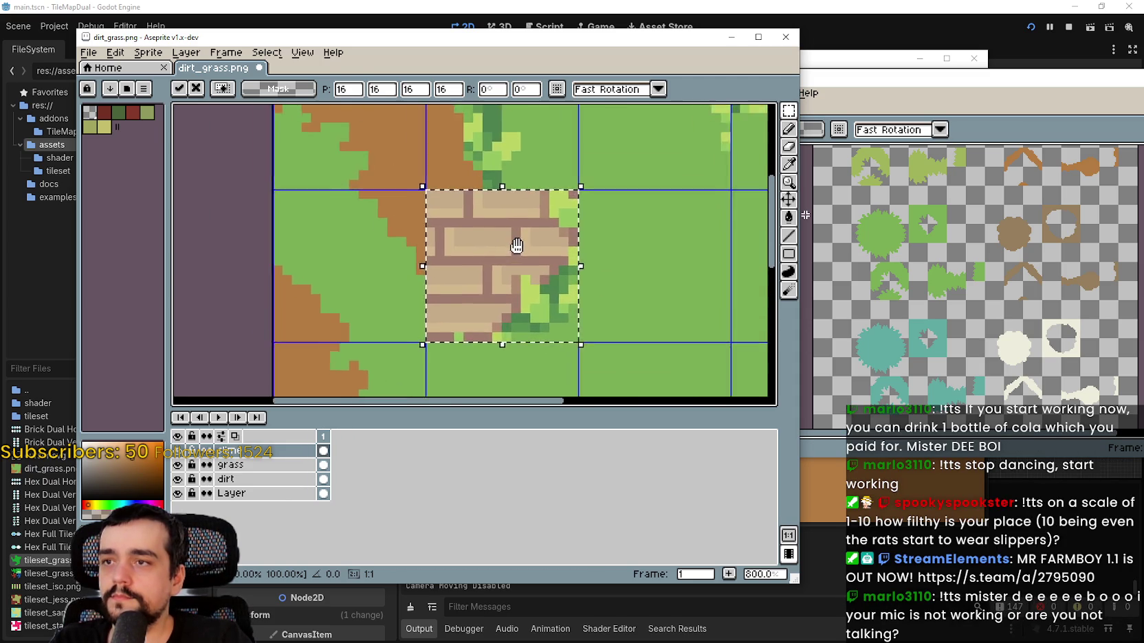
{"action": "scroll", "coordinate": [530, 253], "scroll_direction": "down", "scroll_amount": 3}
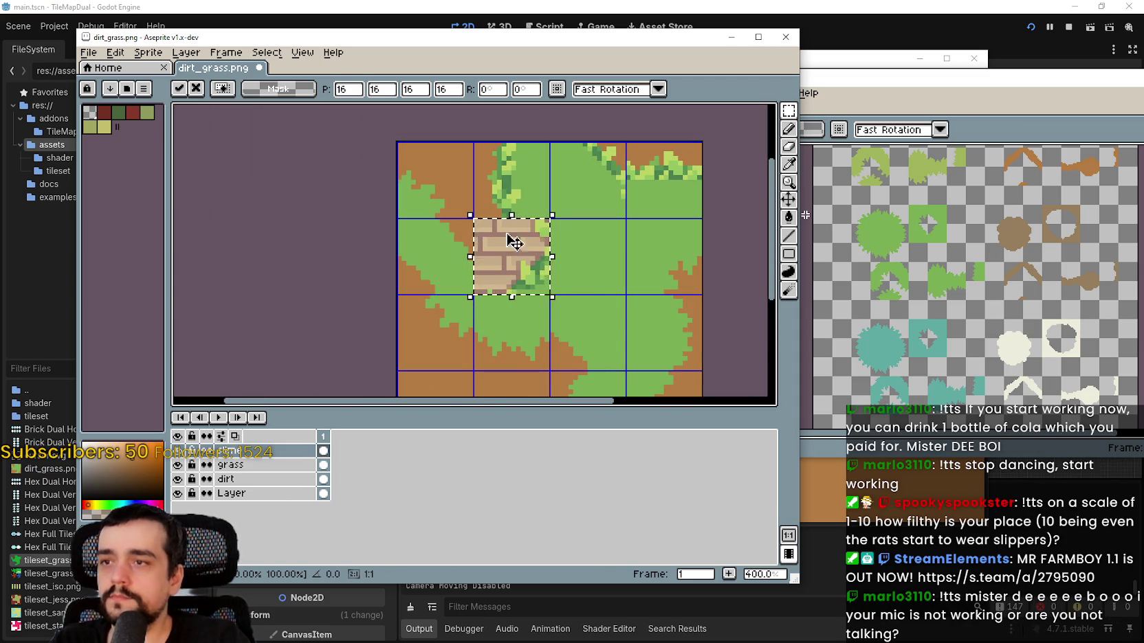
{"action": "mouse_move", "coordinate": [512, 237]}
{"action": "left_mouse_down"}
{"action": "mouse_move", "coordinate": [577, 306]}
{"action": "mouse_move", "coordinate": [654, 255]}
{"action": "mouse_move", "coordinate": [645, 247]}
{"action": "left_mouse_up"}
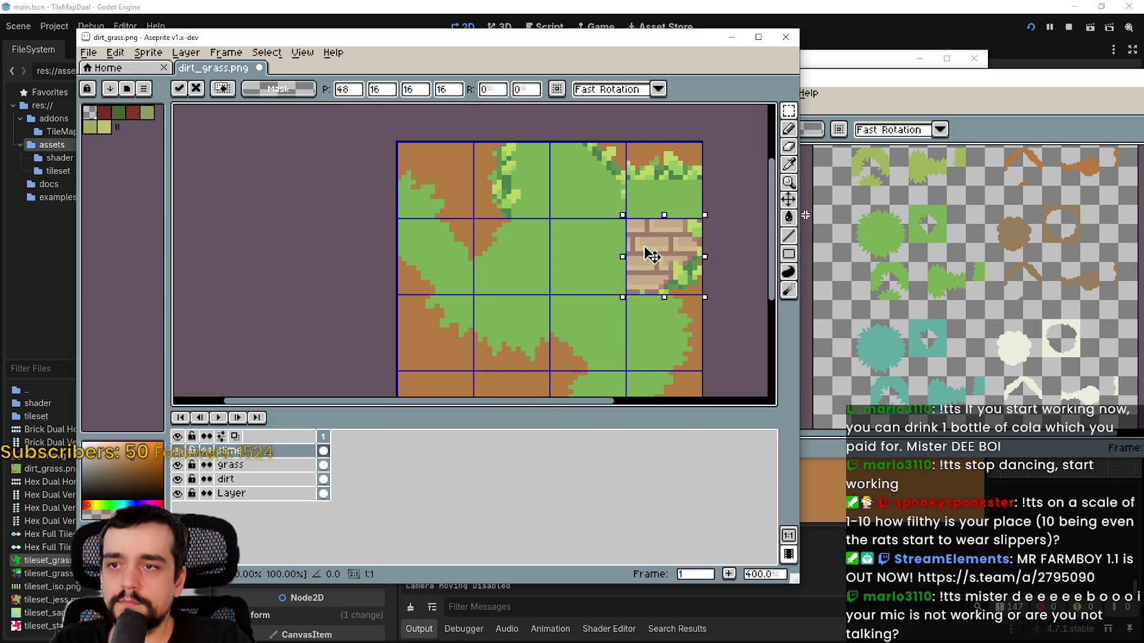
{"action": "scroll", "coordinate": [641, 255], "scroll_direction": "up", "scroll_amount": 2}
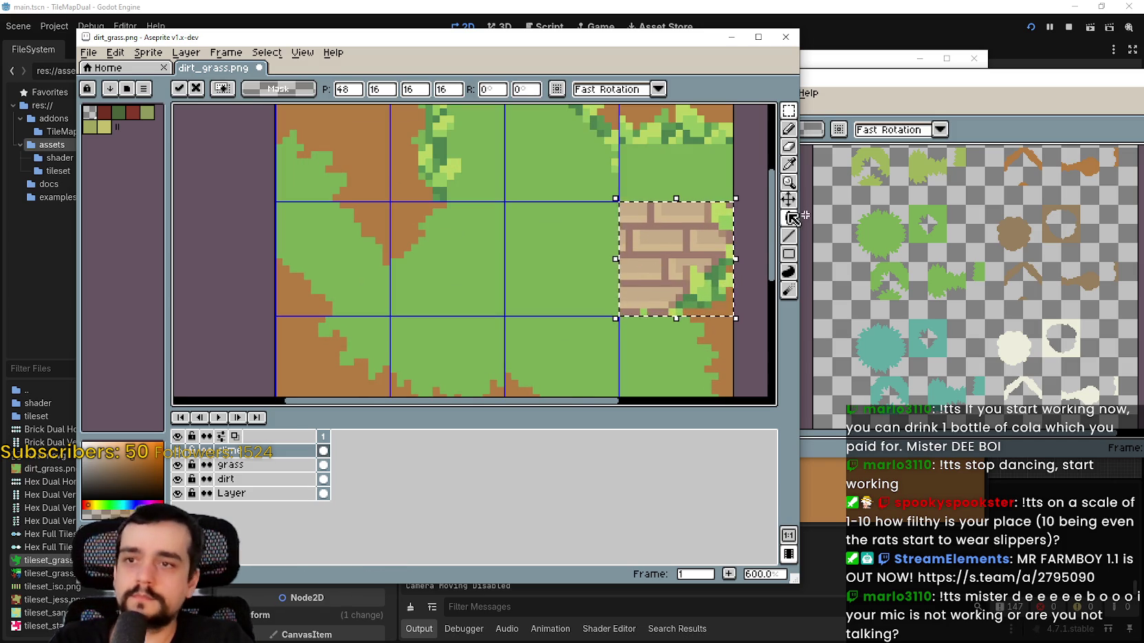
- Flood-fill the brick interiors and tan brick lines with grass green
{"action": "left_click", "coordinate": [789, 217]}
{"action": "left_click", "coordinate": [662, 242]}
{"action": "left_click", "coordinate": [676, 250]}
{"action": "left_click", "coordinate": [685, 248]}
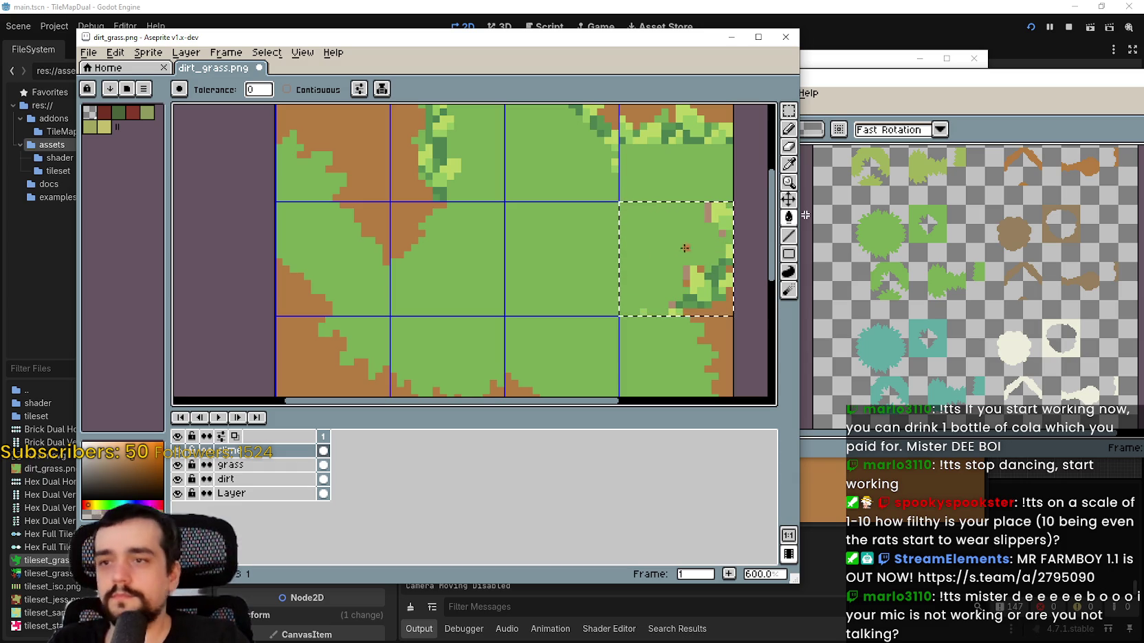
{"action": "scroll", "coordinate": [688, 270], "scroll_direction": "up", "scroll_amount": 3}
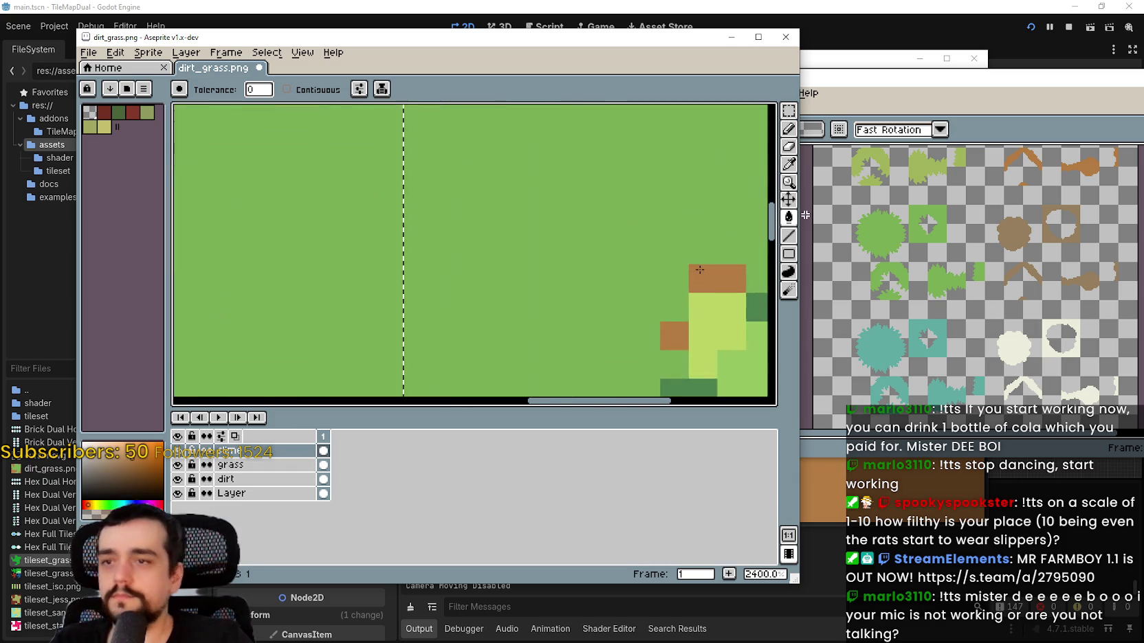
{"action": "scroll", "coordinate": [661, 196], "scroll_direction": "down", "scroll_amount": 2}
{"action": "scroll", "coordinate": [626, 213], "scroll_direction": "down", "scroll_amount": 1}
{"action": "scroll", "coordinate": [508, 223], "scroll_direction": "down", "scroll_amount": 1}
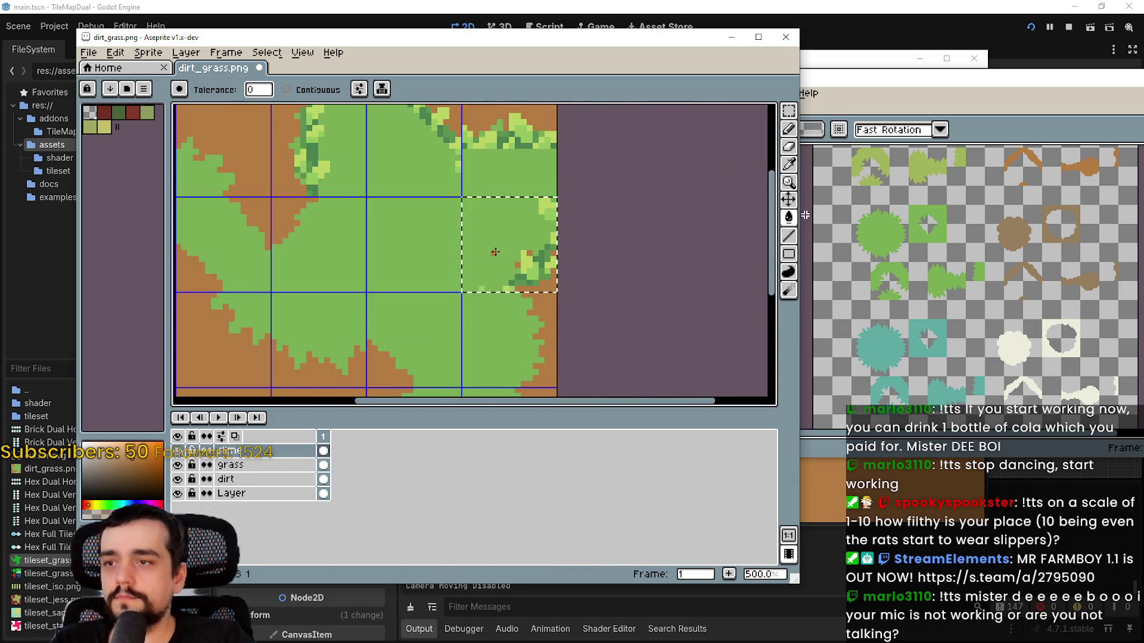
{"action": "scroll", "coordinate": [508, 223], "scroll_direction": "up", "scroll_amount": 2}
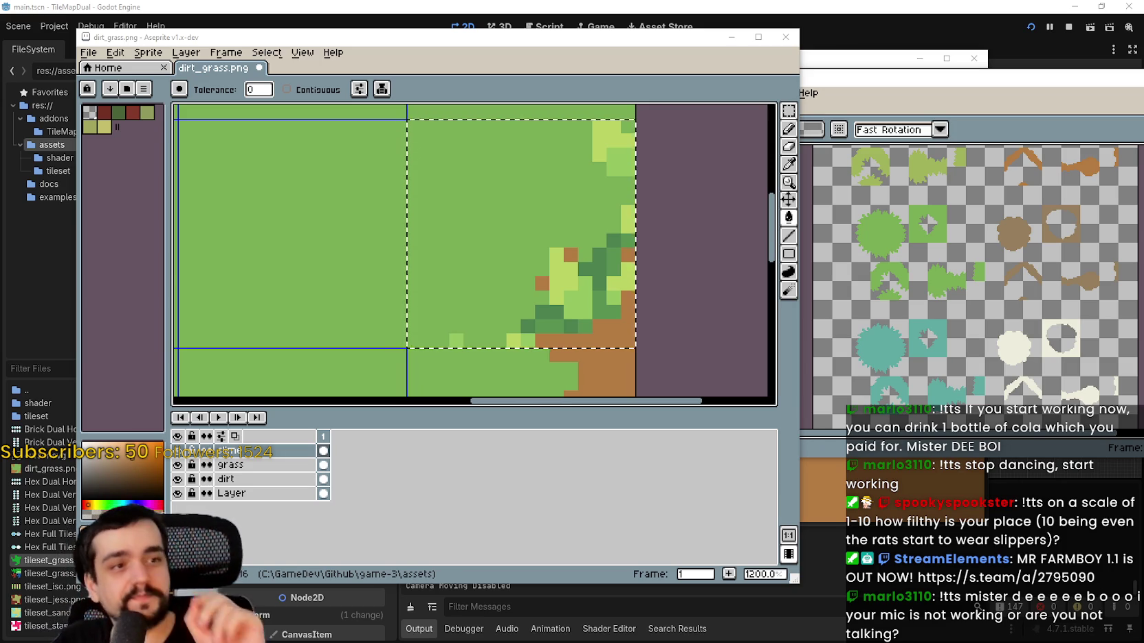
- Paint a brown pixel on the grass tile, then undo it
{"action": "left_click", "coordinate": [443, 268]}
{"action": "scroll", "coordinate": [446, 269], "scroll_direction": "down", "scroll_amount": 3}
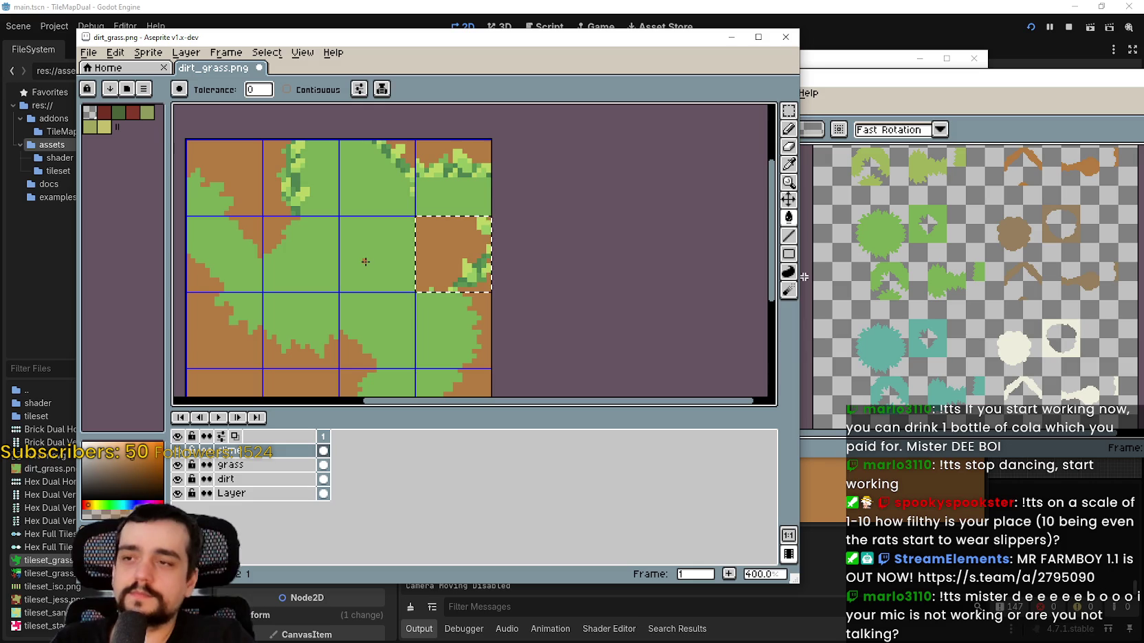
{"action": "key", "text": "ctrl+z"}
{"action": "scroll", "coordinate": [470, 332], "scroll_direction": "left", "scroll_amount": 3}
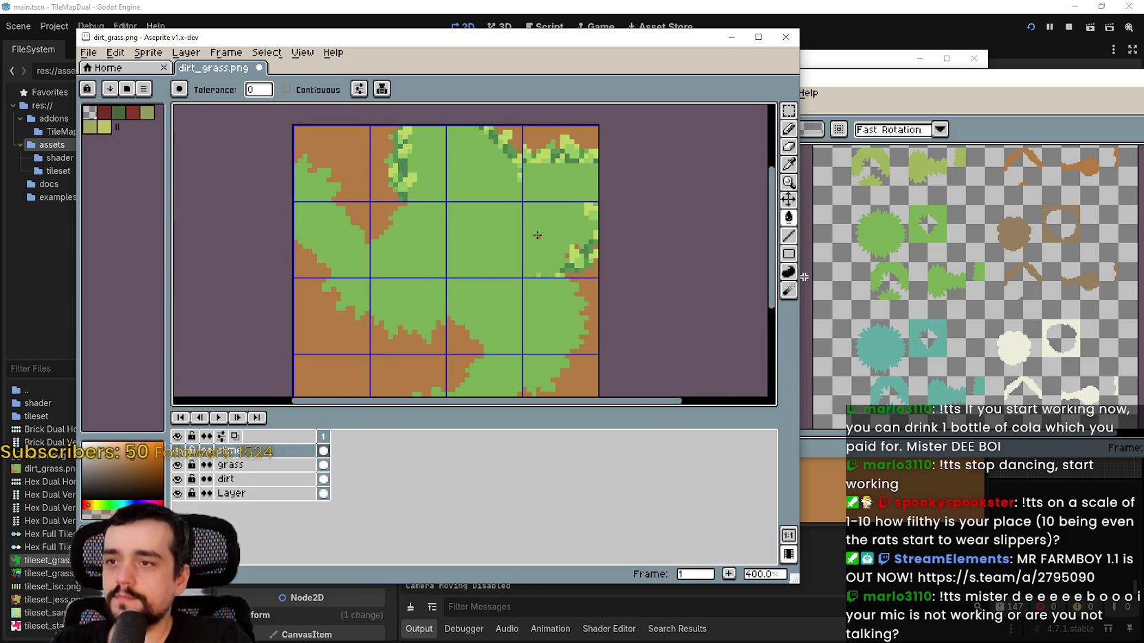
{"action": "scroll", "coordinate": [537, 235], "scroll_direction": "left", "scroll_amount": 2}
{"action": "scroll", "coordinate": [543, 269], "scroll_direction": "up", "scroll_amount": 1}
{"action": "scroll", "coordinate": [521, 267], "scroll_direction": "up", "scroll_amount": 1}
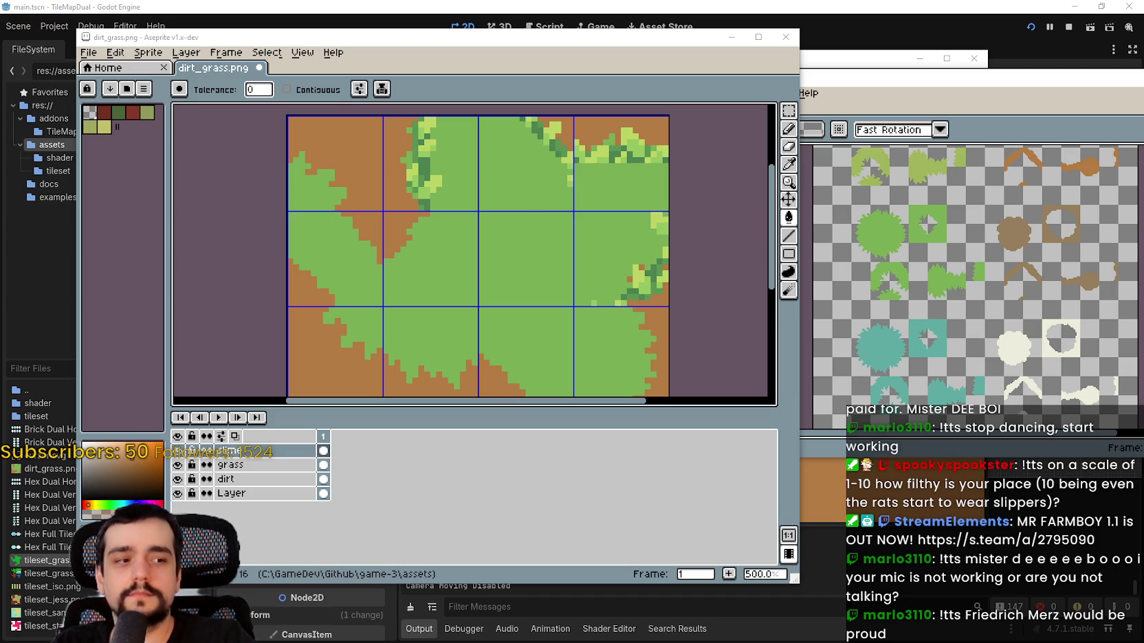
- Paste the brick tile so it floats over the second-row tile at 16,16
{"action": "scroll", "coordinate": [686, 265], "scroll_direction": "left", "scroll_amount": 3}
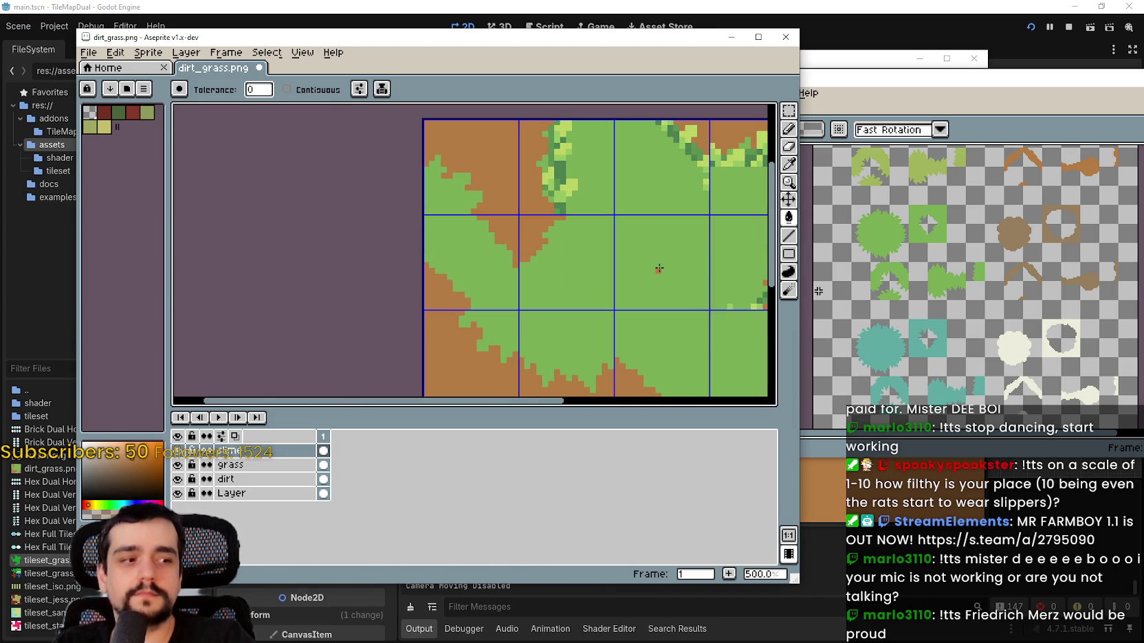
{"action": "scroll", "coordinate": [584, 210], "scroll_direction": "up", "scroll_amount": 1}
{"action": "scroll", "coordinate": [567, 262], "scroll_direction": "down", "scroll_amount": 2}
{"action": "key", "text": "ctrl+v"}
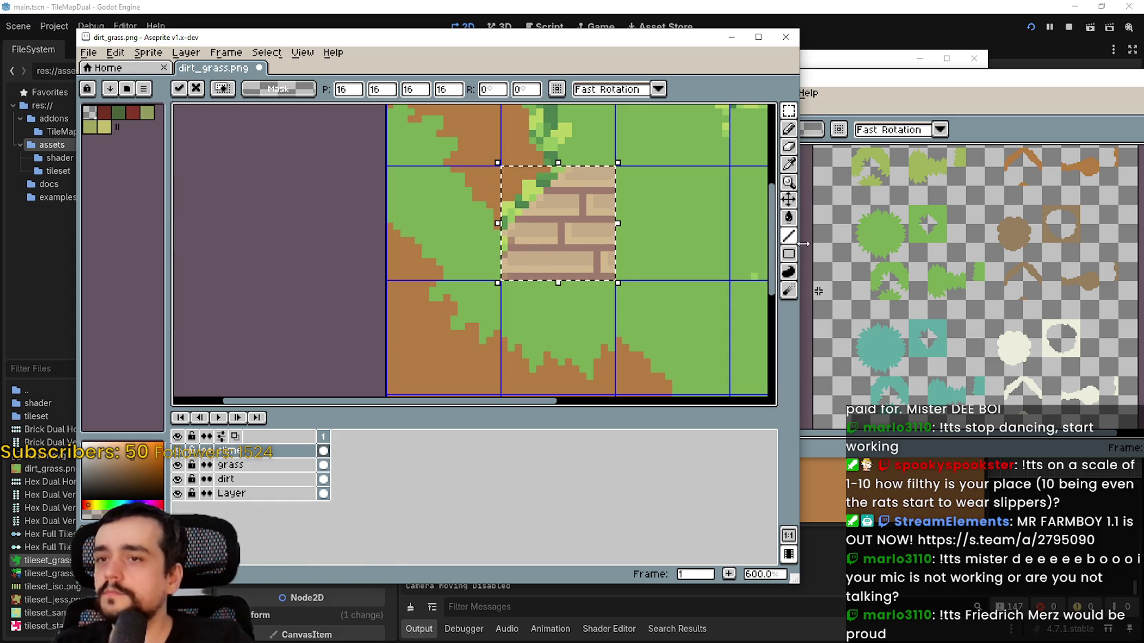
- Flood-fill the pasted brick pixels with grass green
{"action": "left_click", "coordinate": [788, 217]}
{"action": "left_click", "coordinate": [553, 247]}
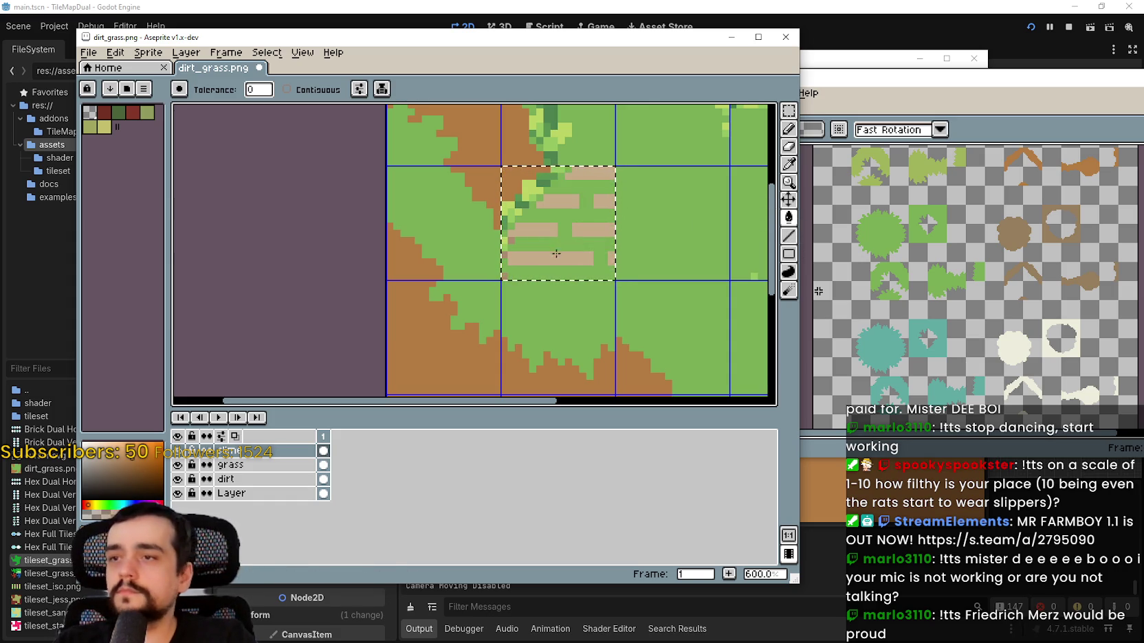
{"action": "left_click", "coordinate": [542, 239]}
{"action": "scroll", "coordinate": [522, 219], "scroll_direction": "up", "scroll_amount": 4}
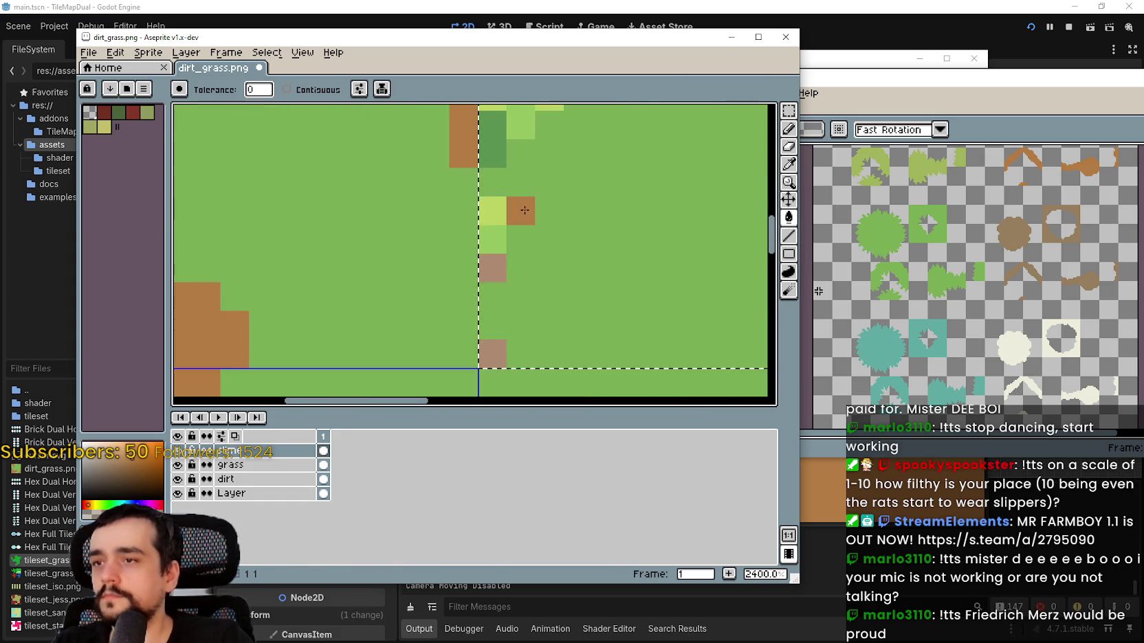
{"action": "scroll", "coordinate": [521, 215], "scroll_direction": "down", "scroll_amount": 3}
{"action": "scroll", "coordinate": [522, 215], "scroll_direction": "down", "scroll_amount": 4}
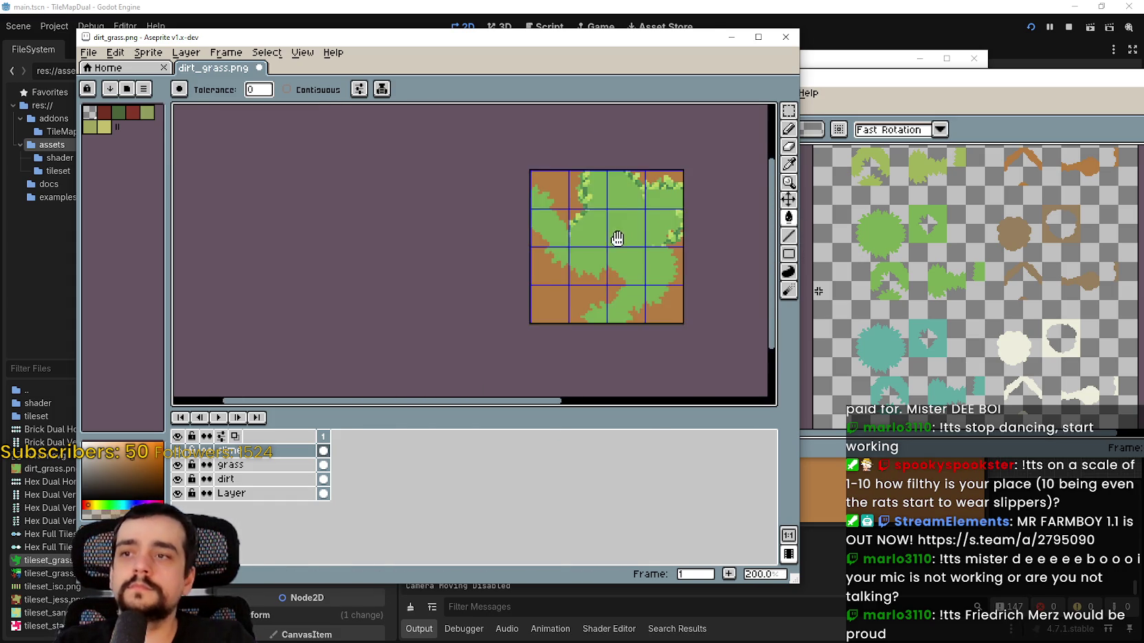
{"action": "scroll", "coordinate": [574, 256], "scroll_direction": "up", "scroll_amount": 1}
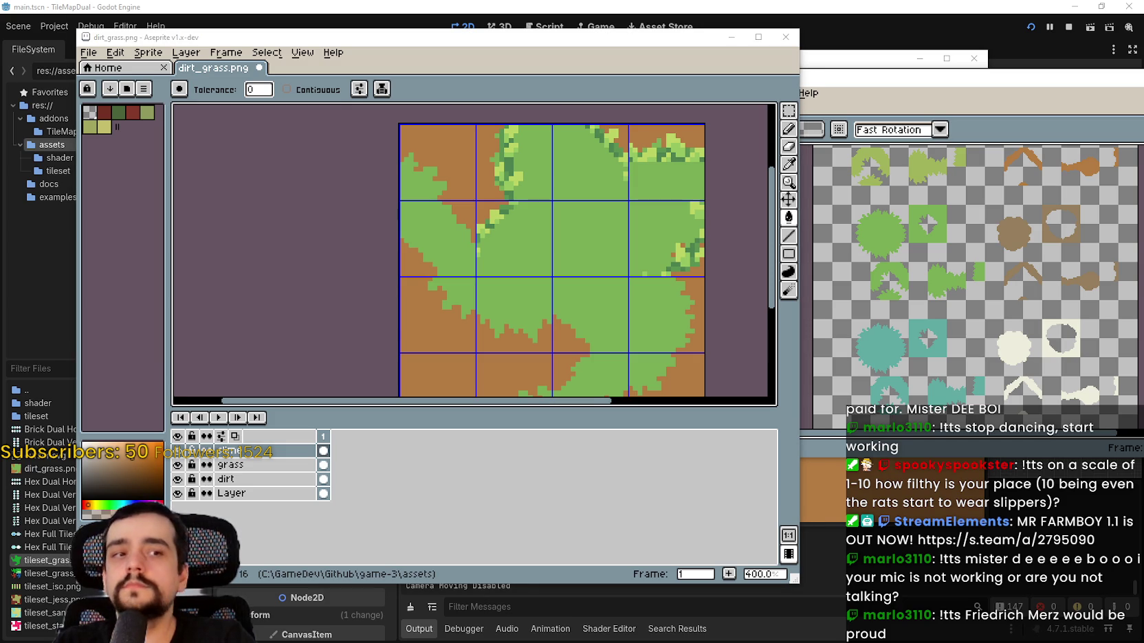
{"action": "scroll", "coordinate": [617, 362], "scroll_direction": "up", "scroll_amount": 1}
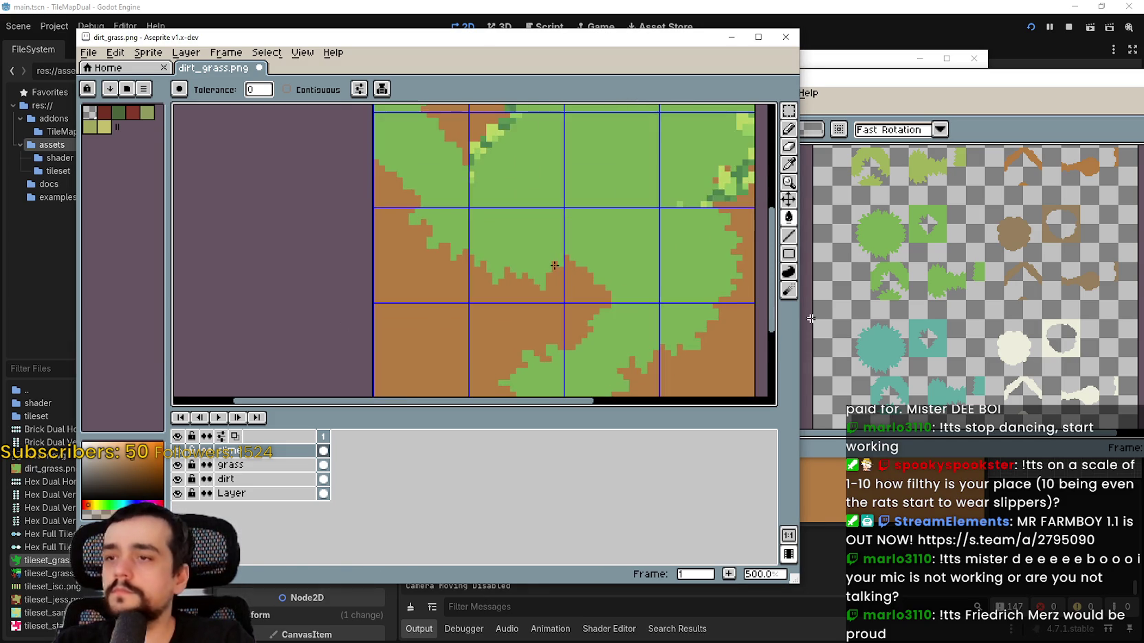
- Paste the grass-edge piece, nudge it down to 16,32 on the dirt, and deselect
{"action": "key", "text": "ctrl+v"}
{"action": "left_click_drag", "start_coordinate": [649, 257], "coordinate": [554, 273]}
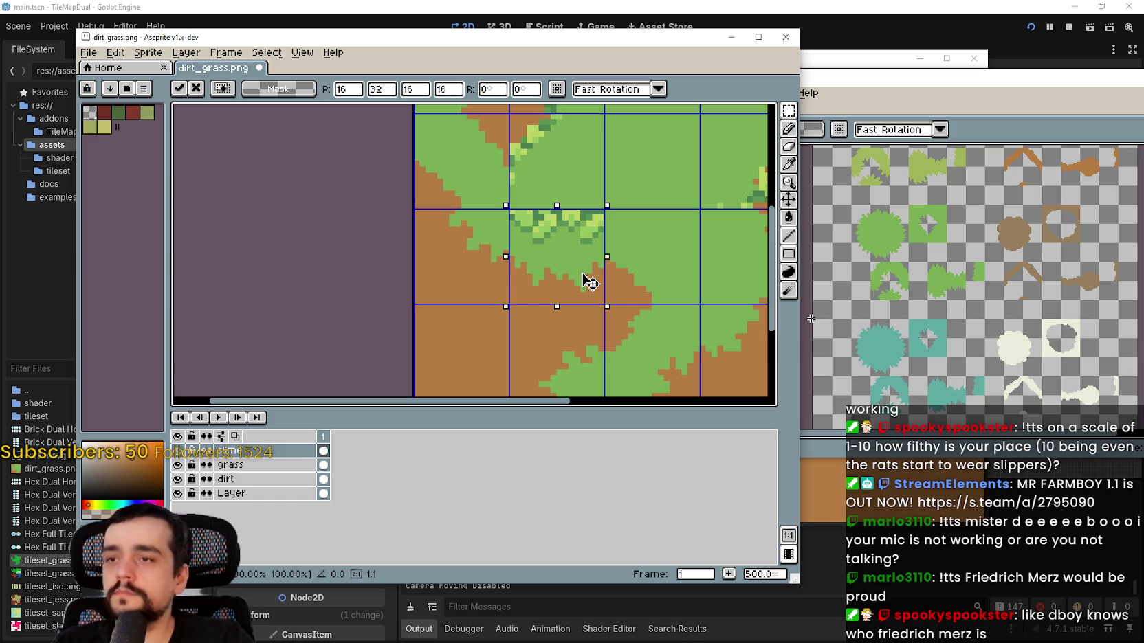
{"action": "key", "text": "Down"}
{"action": "key", "text": "Down"}
{"action": "key", "text": "Down"}
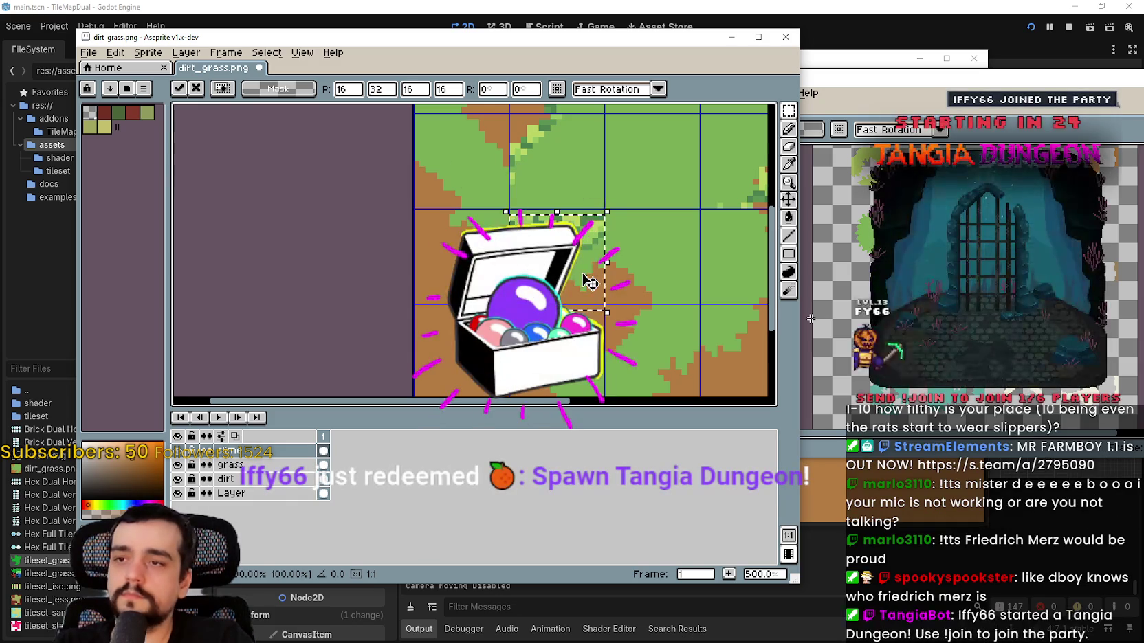
{"action": "key", "text": "Down"}
{"action": "key", "text": "Down"}
{"action": "key", "text": "Down"}
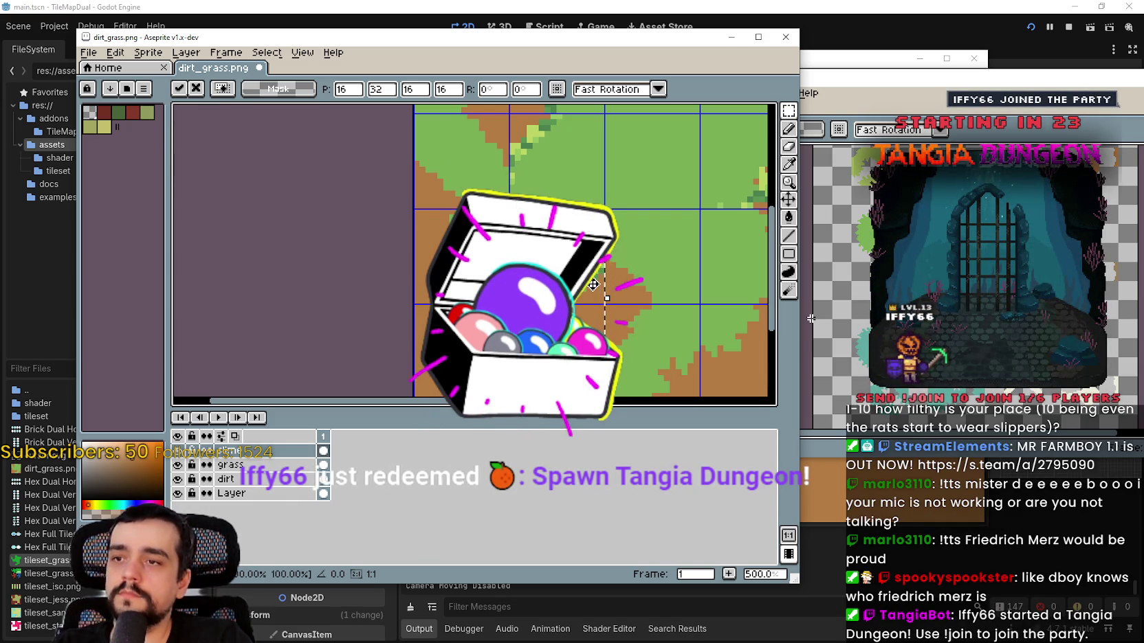
{"action": "key", "text": "ctrl+d"}
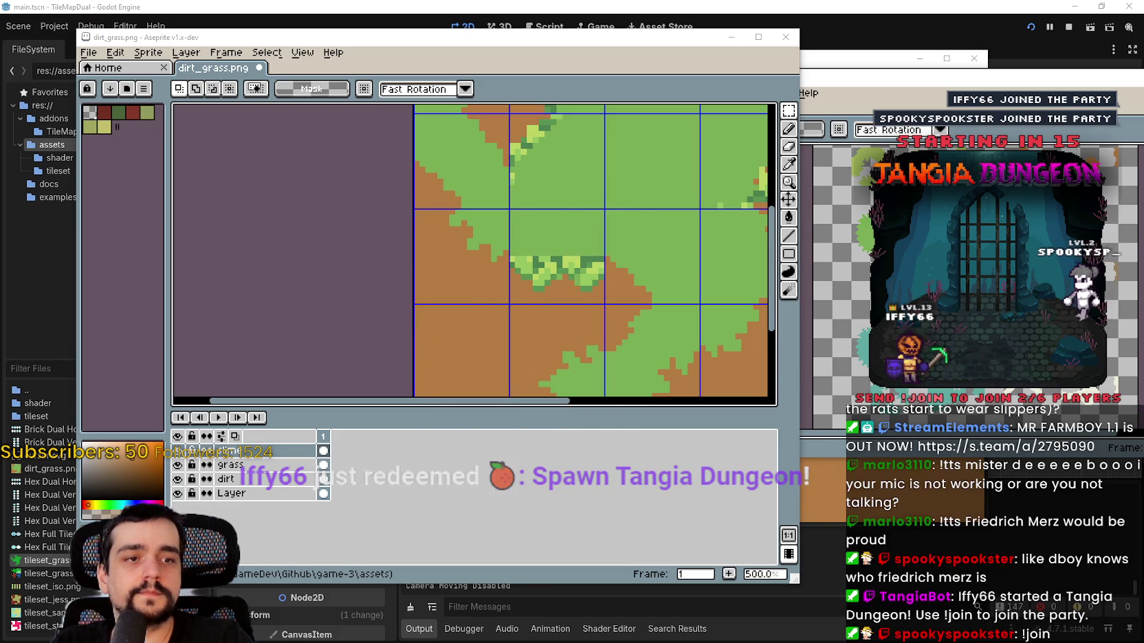
- Paste the brick-edge strip above the grass tufts and fill its tan pixels green
{"action": "key", "text": "ctrl+v"}
{"action": "mouse_move", "coordinate": [655, 386]}
{"action": "left_mouse_down"}
{"action": "mouse_move", "coordinate": [618, 282]}
{"action": "mouse_move", "coordinate": [581, 225]}
{"action": "mouse_move", "coordinate": [571, 246]}
{"action": "left_mouse_up"}
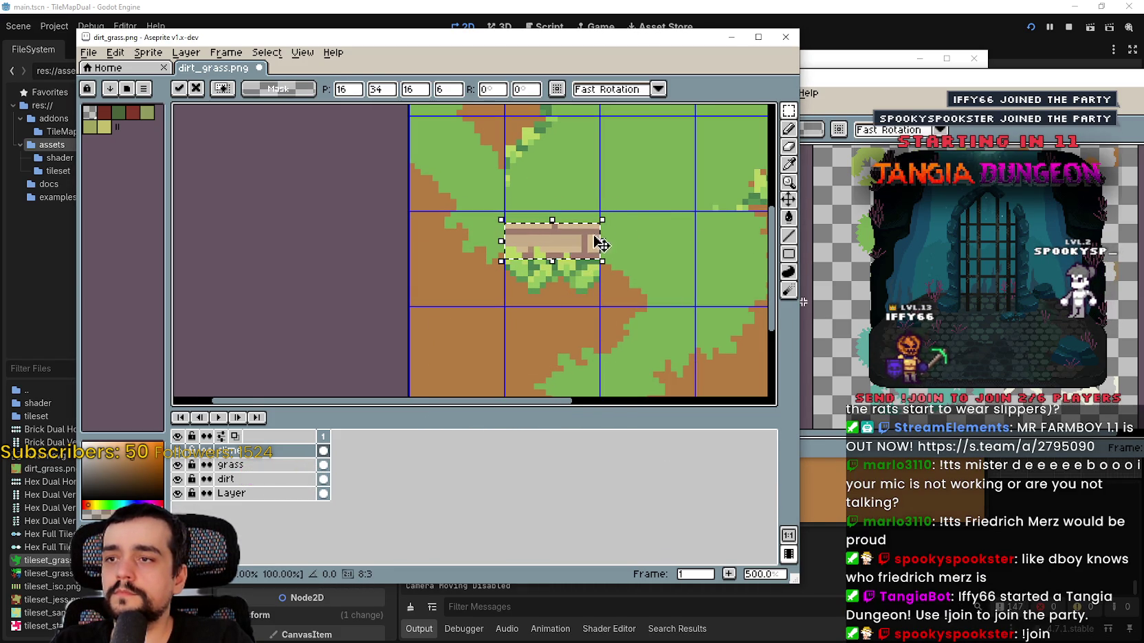
{"action": "scroll", "coordinate": [571, 246], "scroll_direction": "up", "scroll_amount": 2}
{"action": "key", "text": "g"}
{"action": "left_click", "coordinate": [577, 240]}
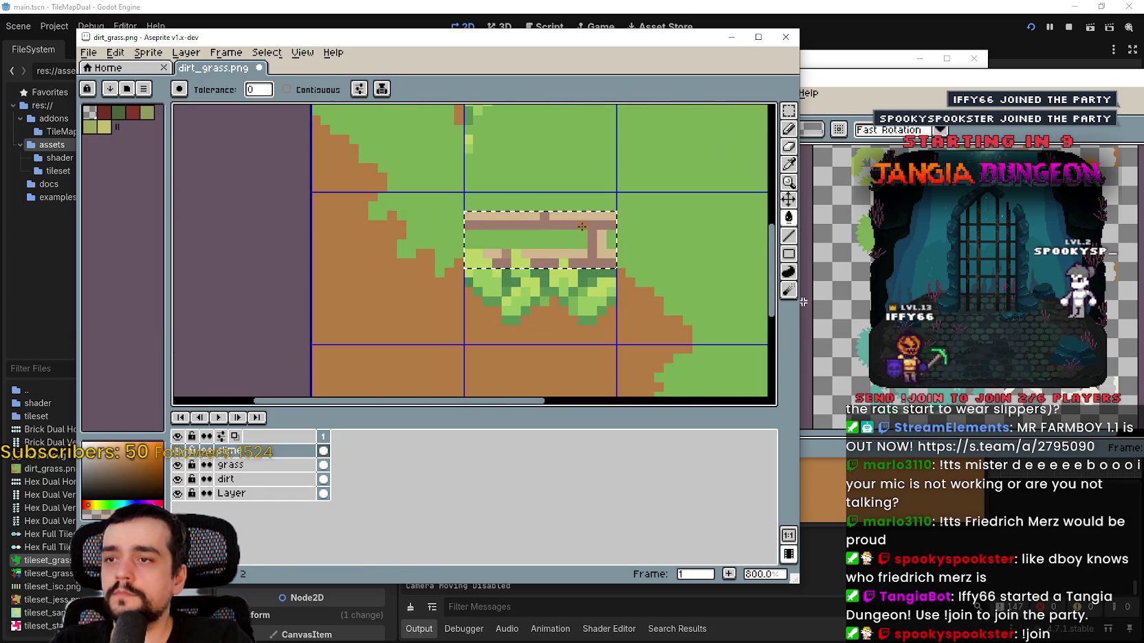
{"action": "left_click", "coordinate": [582, 225]}
{"action": "left_click", "coordinate": [598, 239]}
{"action": "scroll", "coordinate": [508, 253], "scroll_direction": "down", "scroll_amount": 2}
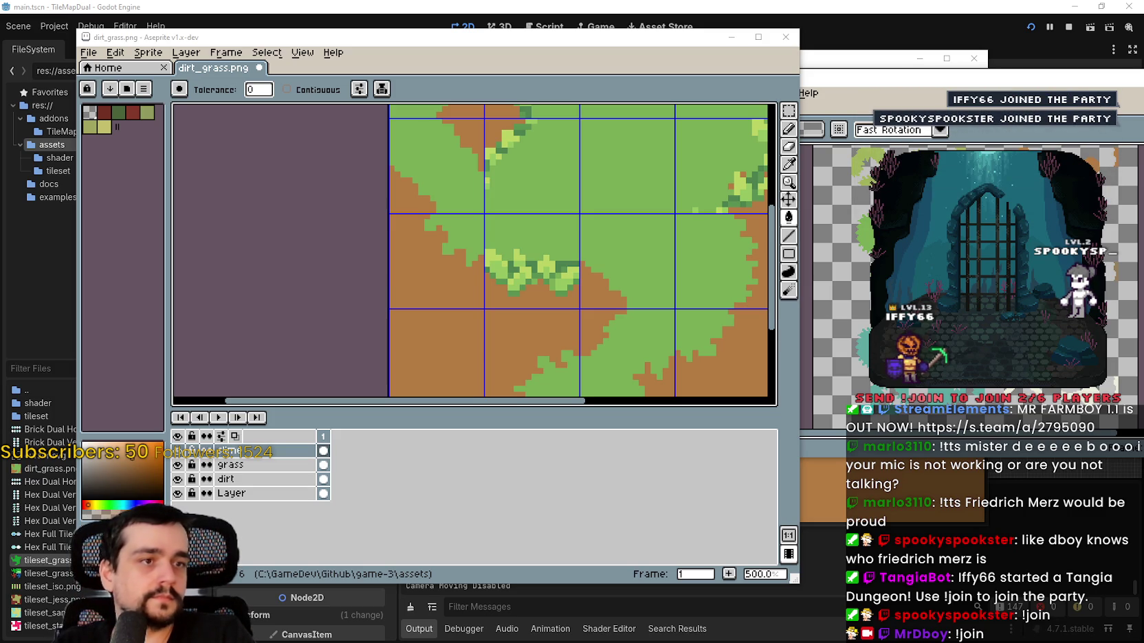
- Paste a brick block and position it on the grass edge near the leftmost tile
{"action": "scroll", "coordinate": [562, 237], "scroll_direction": "down", "scroll_amount": 1}
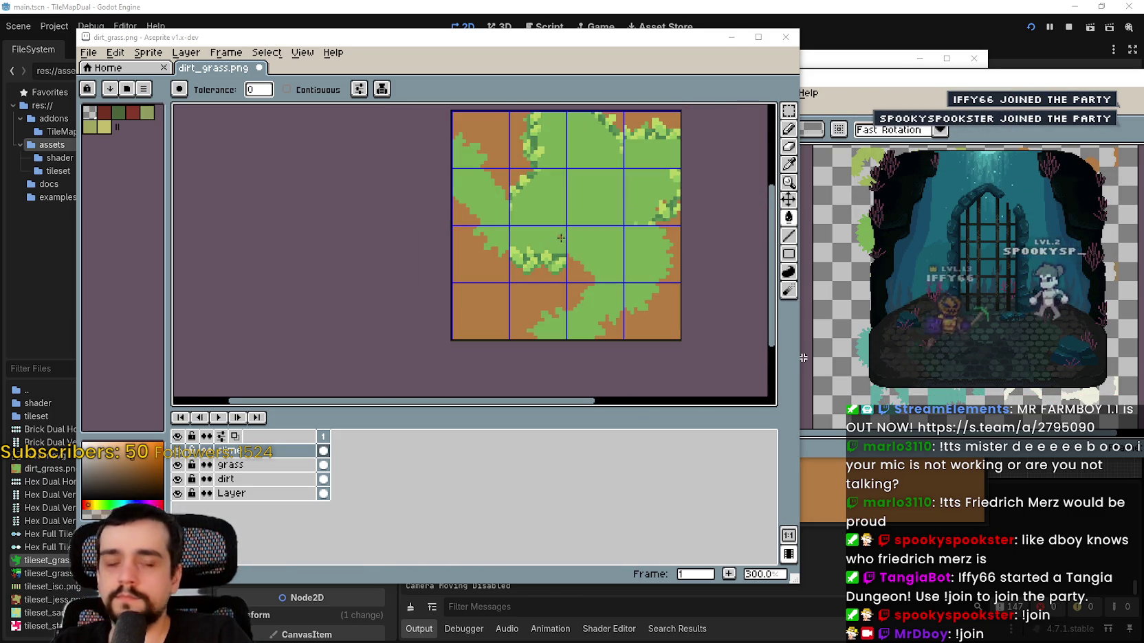
{"action": "scroll", "coordinate": [562, 237], "scroll_direction": "up", "scroll_amount": 1}
{"action": "left_click_drag", "start_coordinate": [562, 237], "coordinate": [564, 261]}
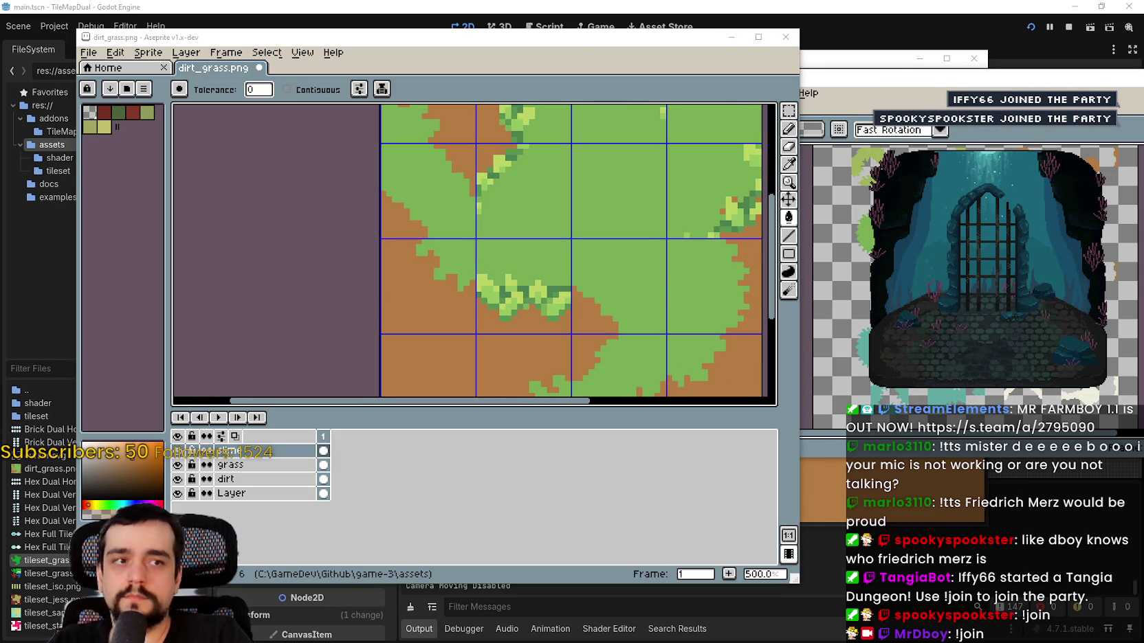
{"action": "left_click_drag", "start_coordinate": [456, 266], "coordinate": [499, 321]}
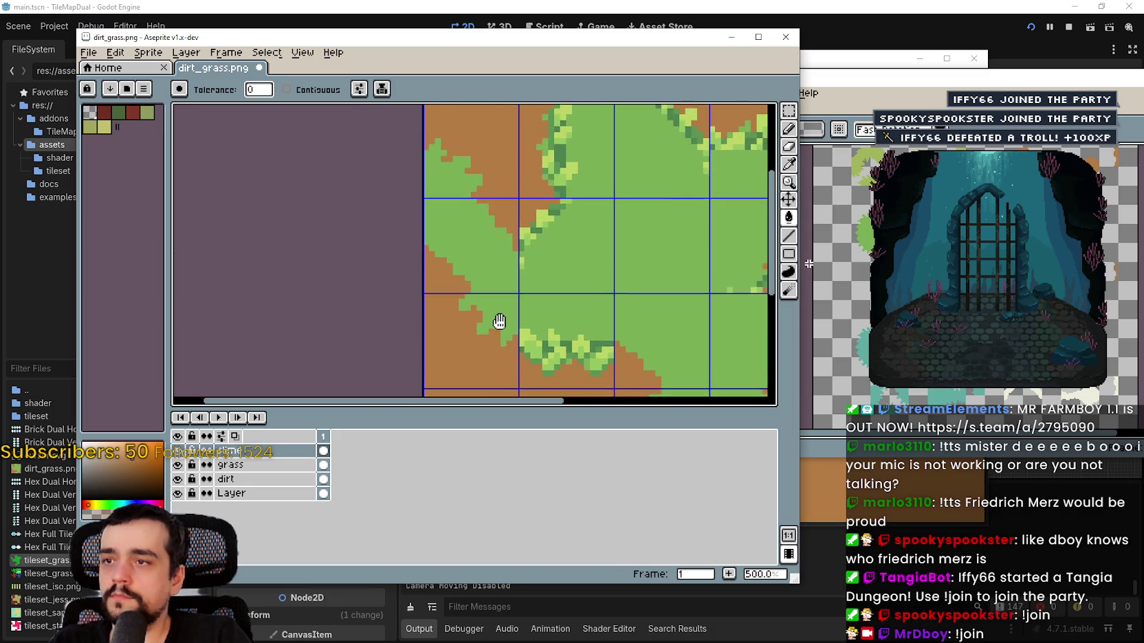
{"action": "scroll", "coordinate": [499, 321], "scroll_direction": "up", "scroll_amount": 2}
{"action": "key", "text": "ctrl+v"}
{"action": "left_click_drag", "start_coordinate": [651, 294], "coordinate": [492, 320]}
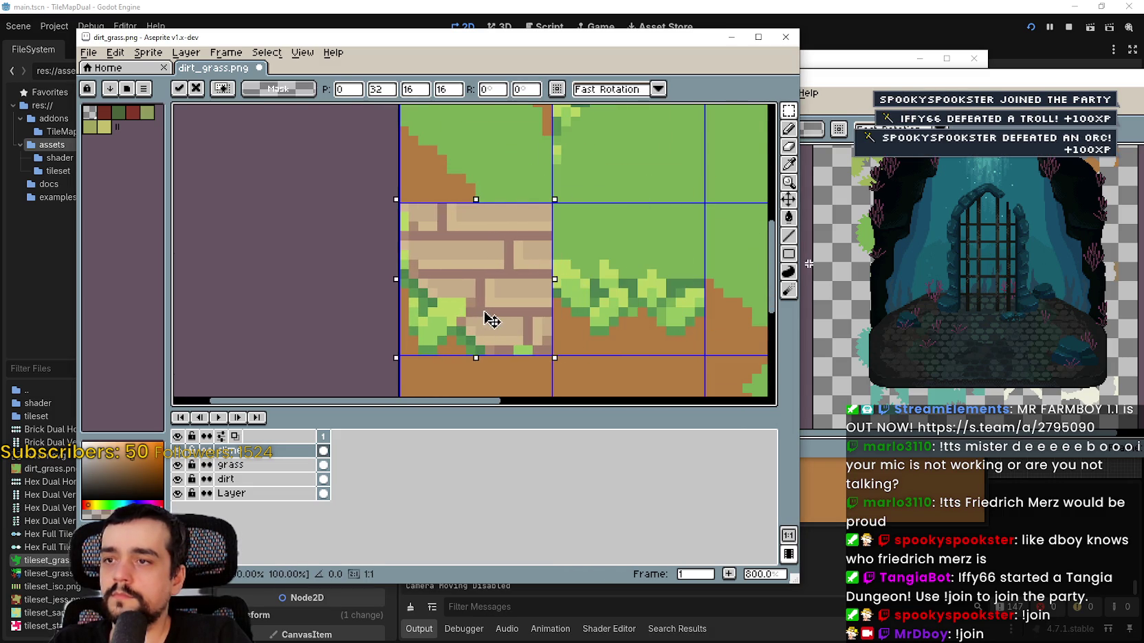
{"action": "scroll", "coordinate": [467, 309], "scroll_direction": "down", "scroll_amount": 1}
{"action": "scroll", "coordinate": [486, 290], "scroll_direction": "down", "scroll_amount": 1}
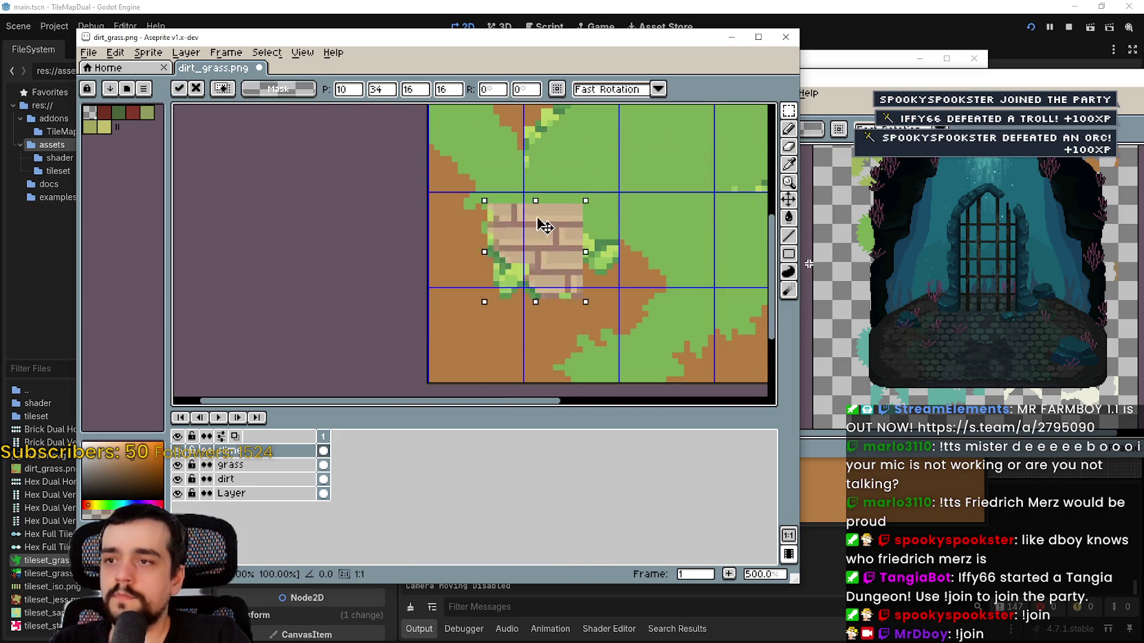
{"action": "mouse_move", "coordinate": [490, 245]}
{"action": "left_mouse_down"}
{"action": "mouse_move", "coordinate": [533, 251]}
{"action": "mouse_move", "coordinate": [489, 288]}
{"action": "mouse_move", "coordinate": [485, 241]}
{"action": "mouse_move", "coordinate": [601, 284]}
{"action": "left_mouse_up"}
{"action": "key", "text": "Escape"}
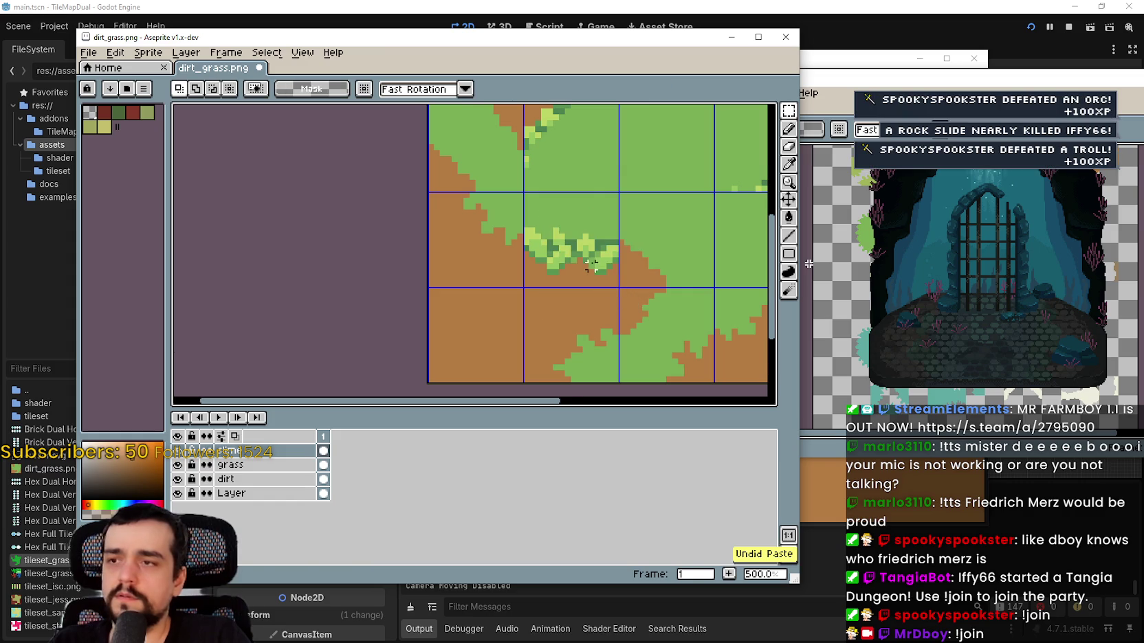
{"action": "scroll", "coordinate": [601, 284], "scroll_direction": "down", "scroll_amount": 3}
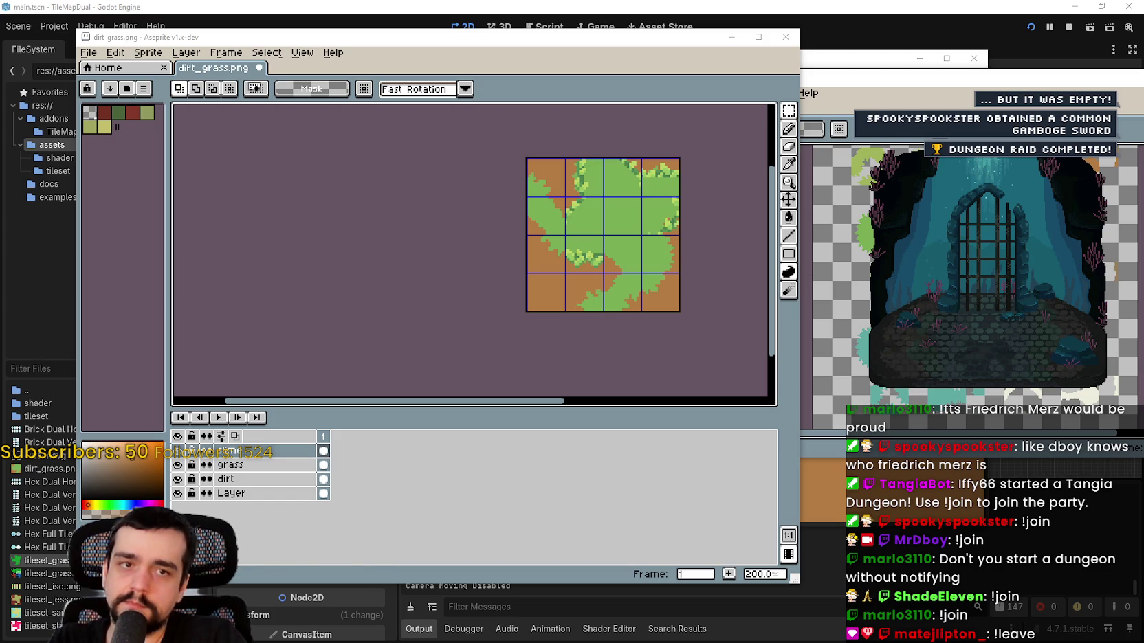
{"action": "scroll", "coordinate": [582, 256], "scroll_direction": "up", "scroll_amount": 2}
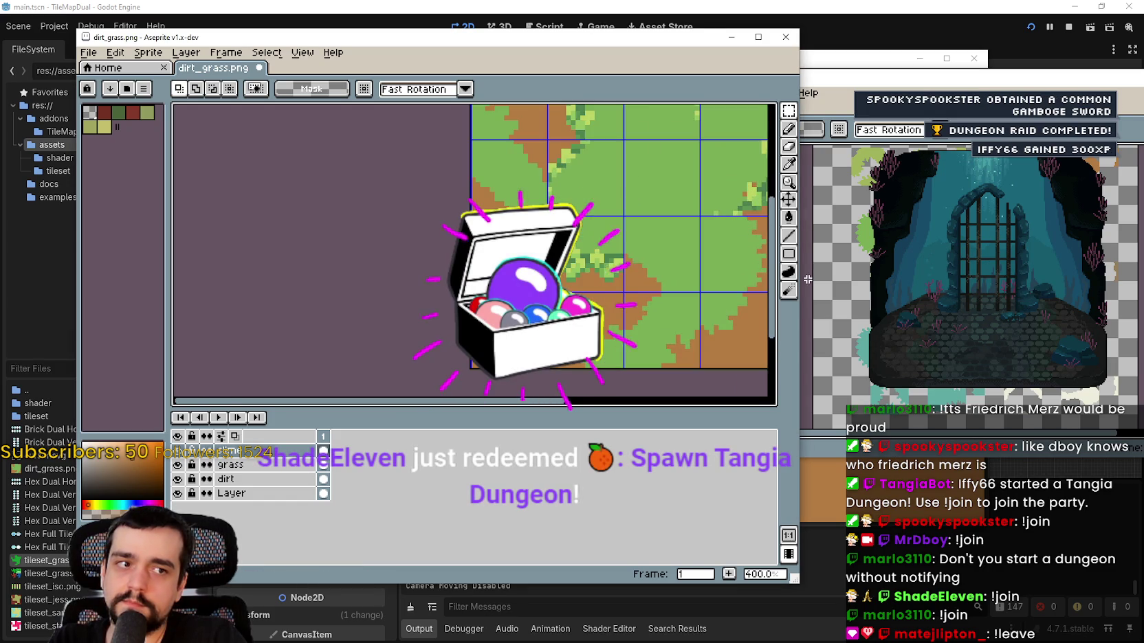
{"action": "scroll", "coordinate": [471, 175], "scroll_direction": "up", "scroll_amount": 1}
{"action": "key", "text": "ctrl+v"}
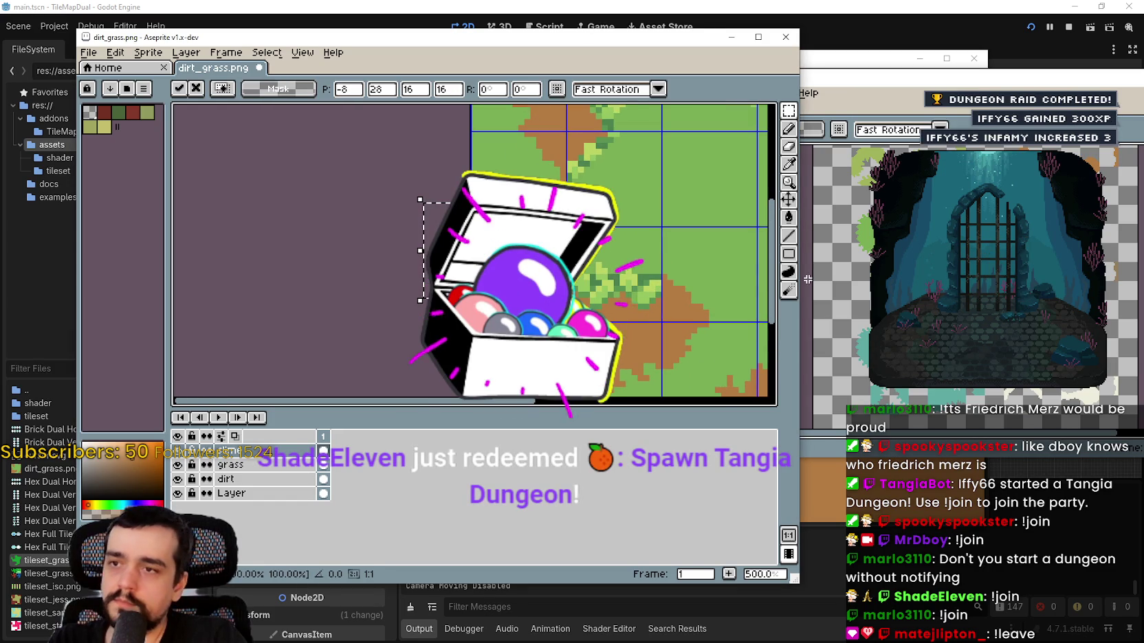
{"action": "mouse_move", "coordinate": [464, 271]}
{"action": "left_mouse_down"}
{"action": "mouse_move", "coordinate": [514, 298]}
{"action": "mouse_move", "coordinate": [539, 256]}
{"action": "left_mouse_up"}
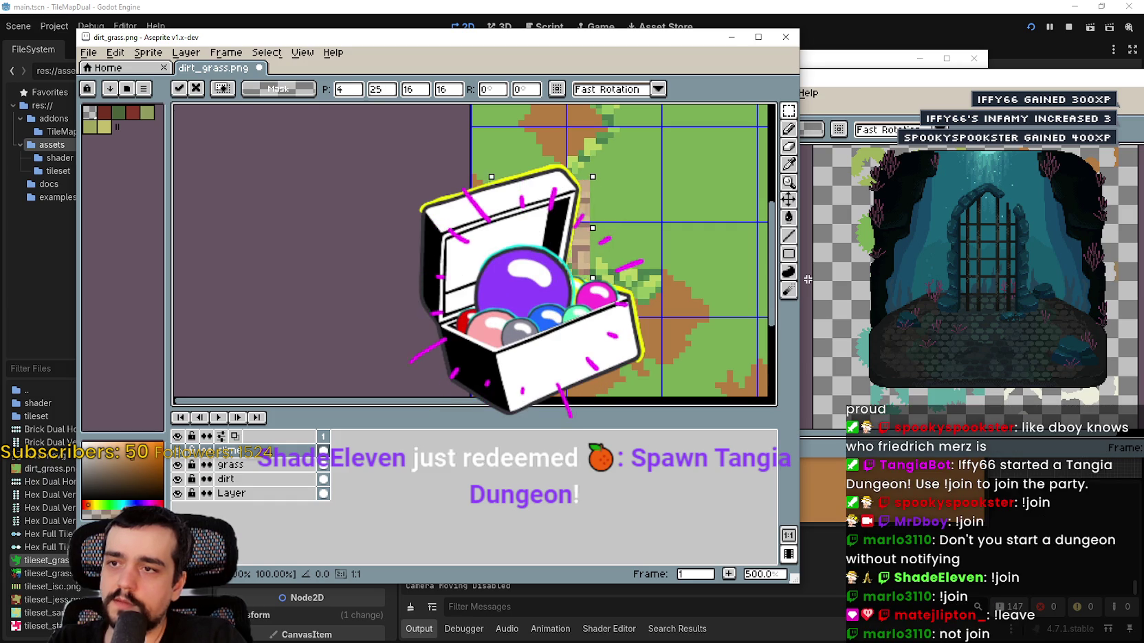
{"action": "key", "text": "Right"}
{"action": "key", "text": "Right"}
{"action": "key", "text": "Up"}
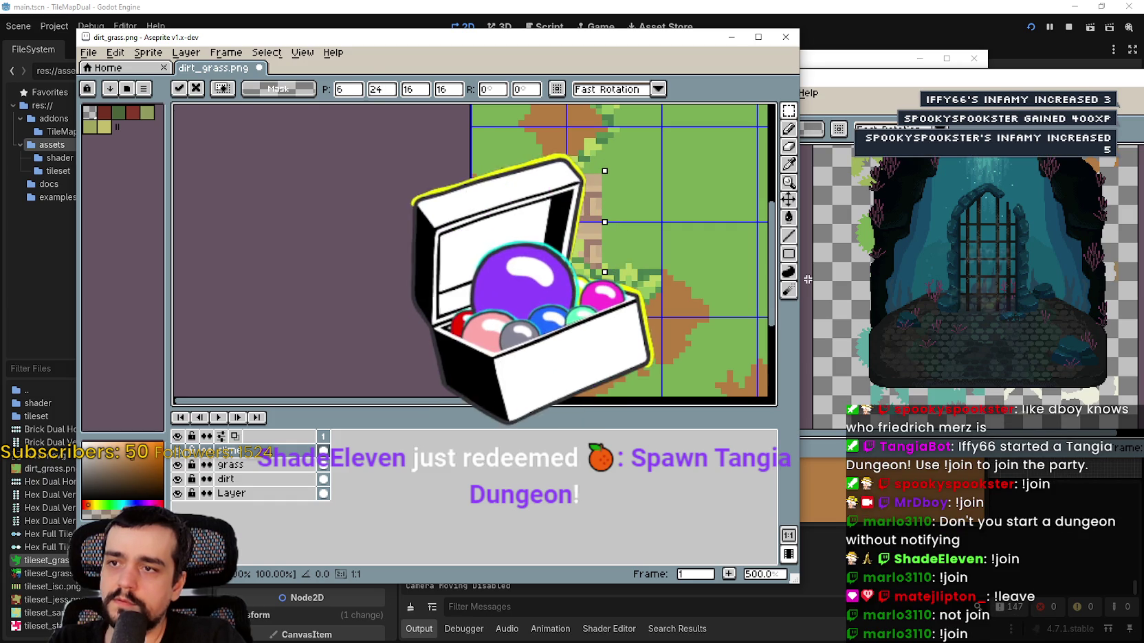
{"action": "left_click_drag", "start_coordinate": [549, 242], "coordinate": [564, 244]}
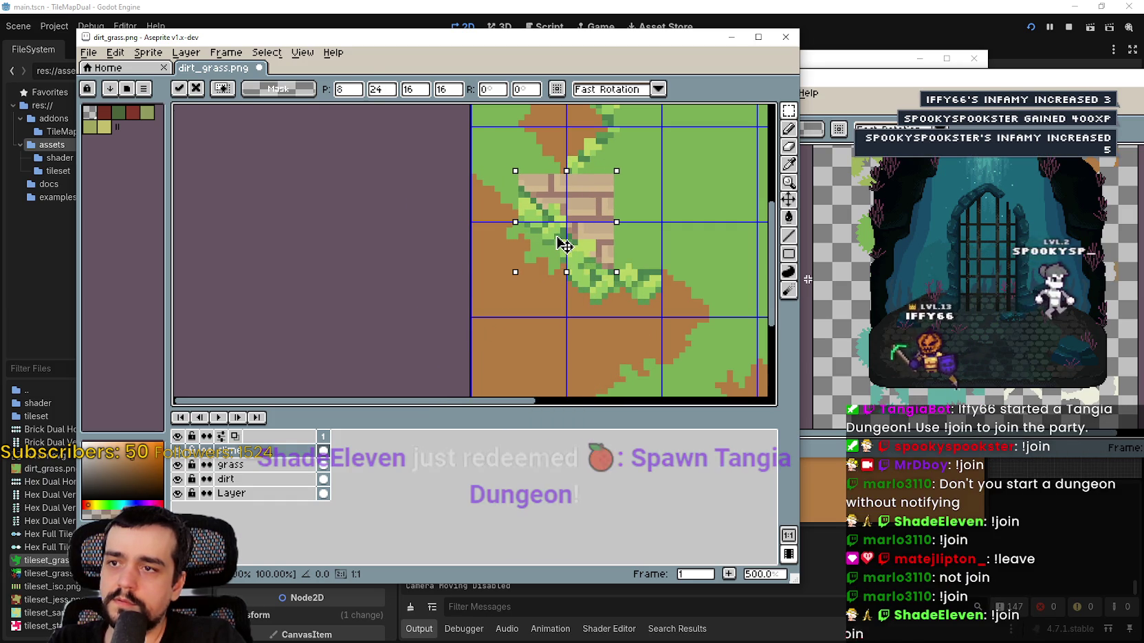
{"action": "scroll", "coordinate": [565, 245], "scroll_direction": "up", "scroll_amount": 1}
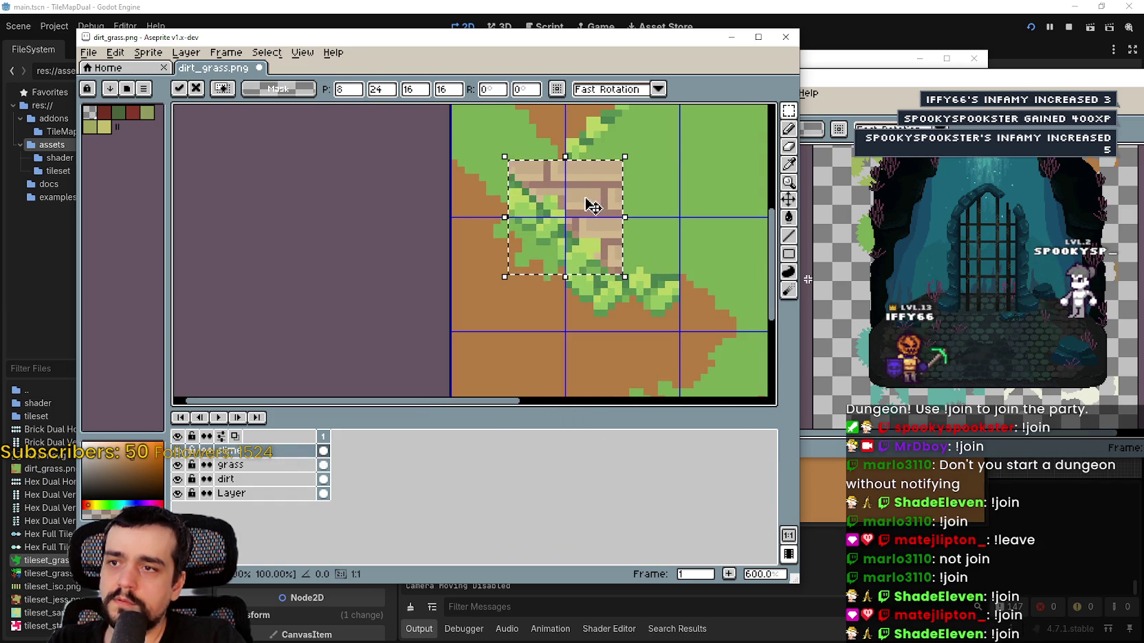
{"action": "scroll", "coordinate": [593, 206], "scroll_direction": "down", "scroll_amount": 2}
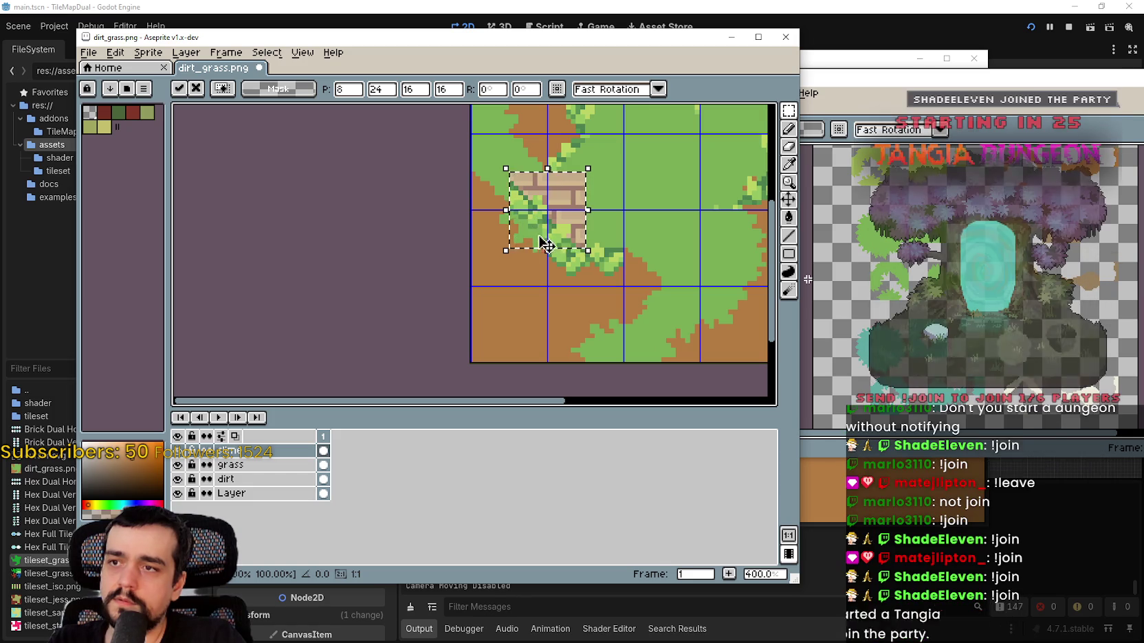
{"action": "key", "text": "Return"}
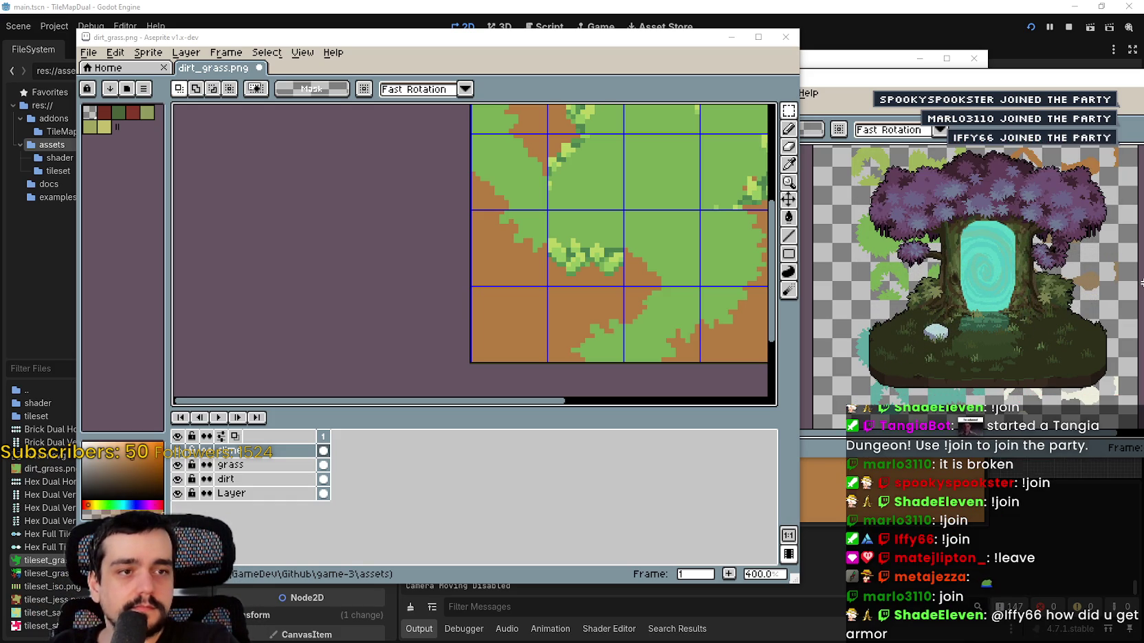
- Paste the brick tile onto the grass edge, raise it one pixel, and commit it
{"action": "scroll", "coordinate": [505, 231], "scroll_direction": "up", "scroll_amount": 1}
{"action": "key", "text": "ctrl+v"}
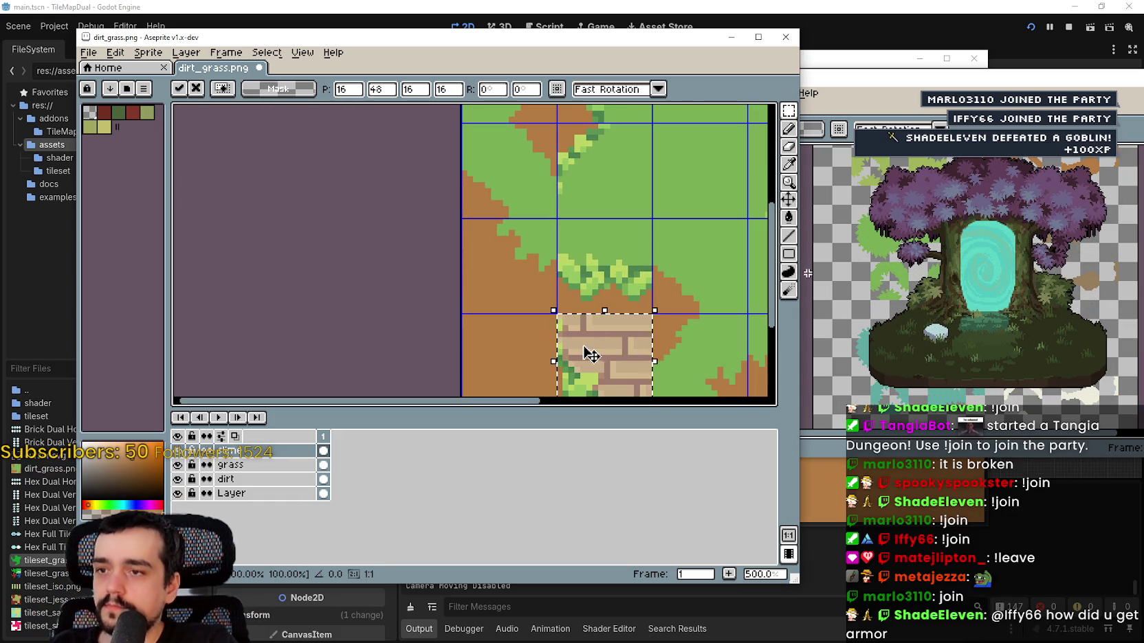
{"action": "mouse_move", "coordinate": [591, 354]}
{"action": "left_mouse_down"}
{"action": "mouse_move", "coordinate": [529, 256]}
{"action": "mouse_move", "coordinate": [521, 268]}
{"action": "mouse_move", "coordinate": [485, 246]}
{"action": "mouse_move", "coordinate": [507, 247]}
{"action": "left_mouse_up"}
{"action": "scroll", "coordinate": [521, 268], "scroll_direction": "up", "scroll_amount": 1}
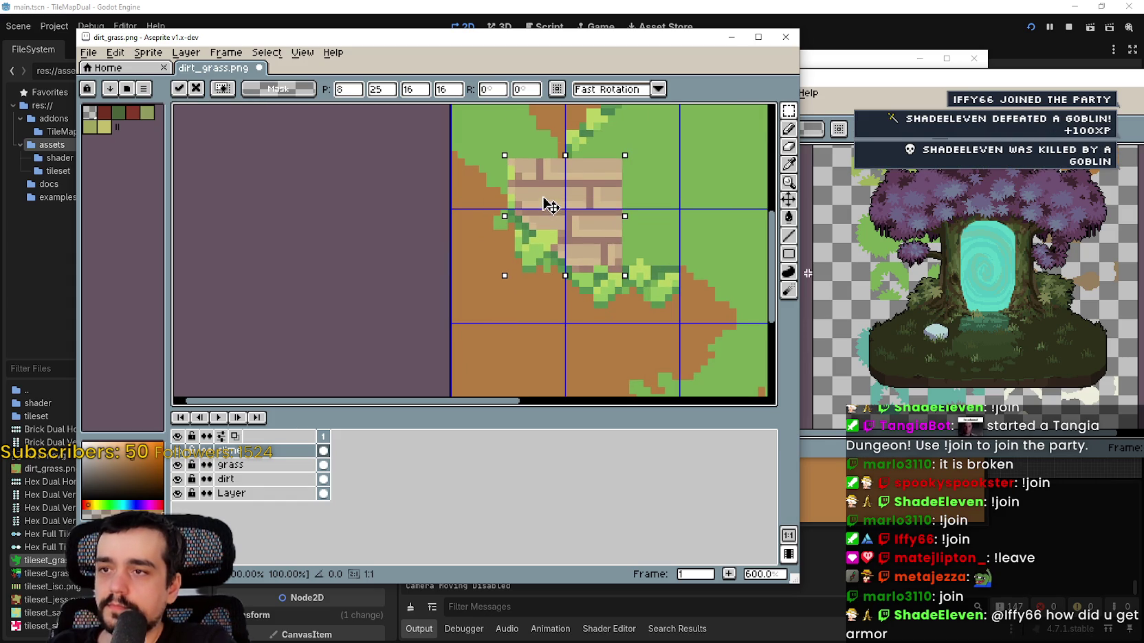
{"action": "left_click_drag", "start_coordinate": [550, 205], "coordinate": [544, 200]}
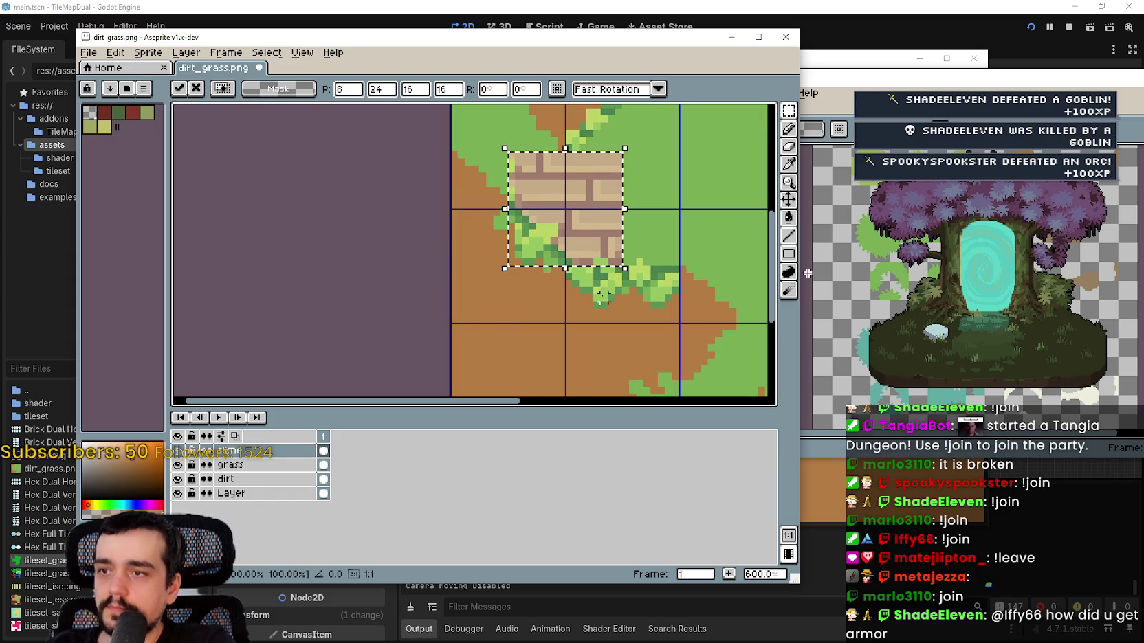
{"action": "scroll", "coordinate": [502, 177], "scroll_direction": "up", "scroll_amount": 1}
{"action": "scroll", "coordinate": [502, 177], "scroll_direction": "down", "scroll_amount": 2}
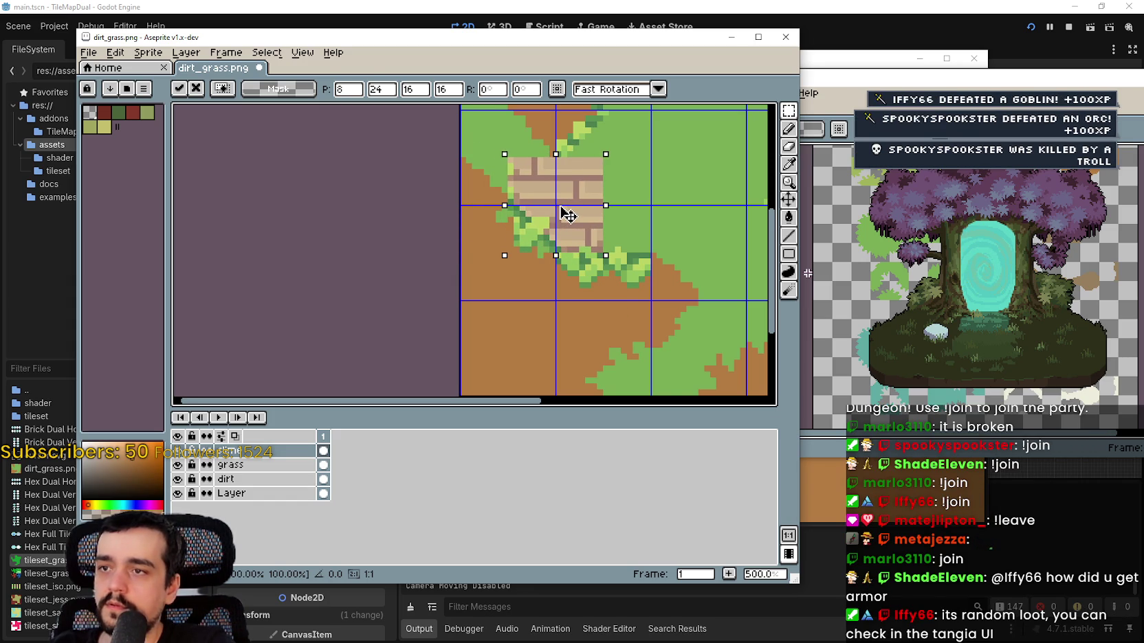
{"action": "left_click", "coordinate": [539, 324]}
- Undo the commit, flood-fill all the tile's brick pixels grass green, and deselect
{"action": "scroll", "coordinate": [559, 193], "scroll_direction": "up", "scroll_amount": 2}
{"action": "scroll", "coordinate": [569, 165], "scroll_direction": "down", "scroll_amount": 1}
{"action": "key", "text": "ctrl+z"}
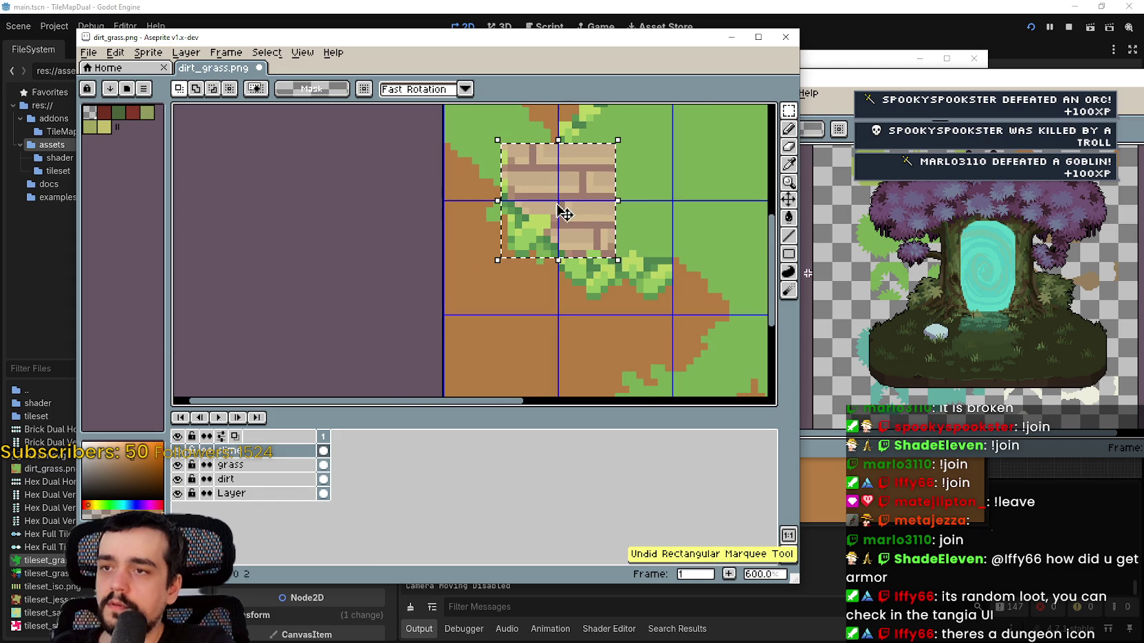
{"action": "left_click", "coordinate": [788, 217]}
{"action": "left_click", "coordinate": [543, 179]}
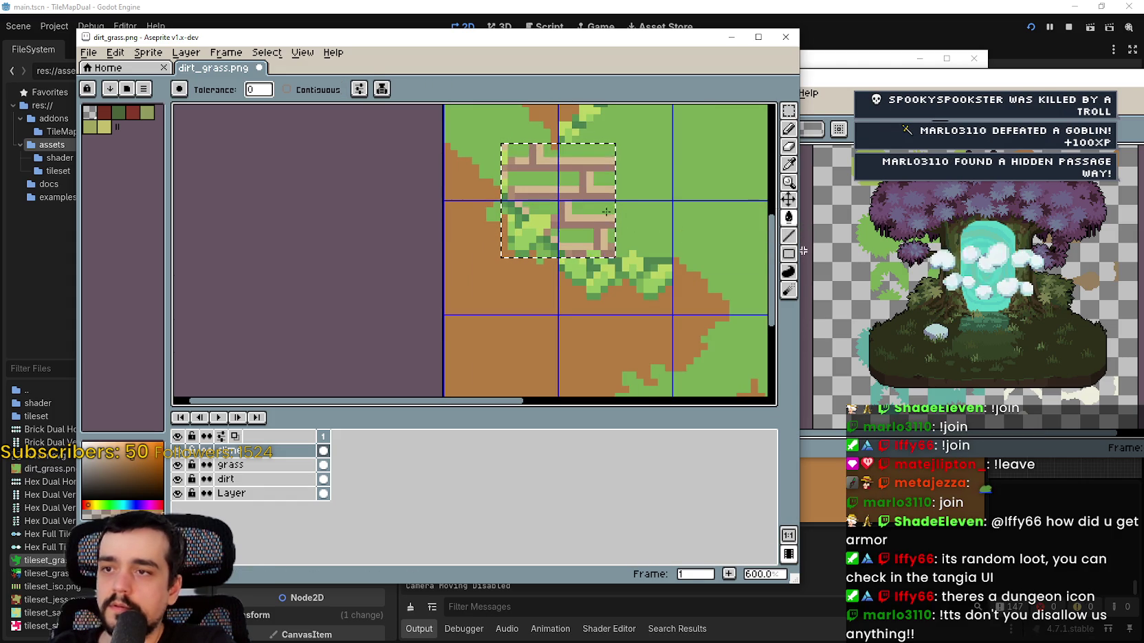
{"action": "left_click", "coordinate": [578, 207]}
{"action": "left_click", "coordinate": [584, 225]}
{"action": "left_click", "coordinate": [548, 221]}
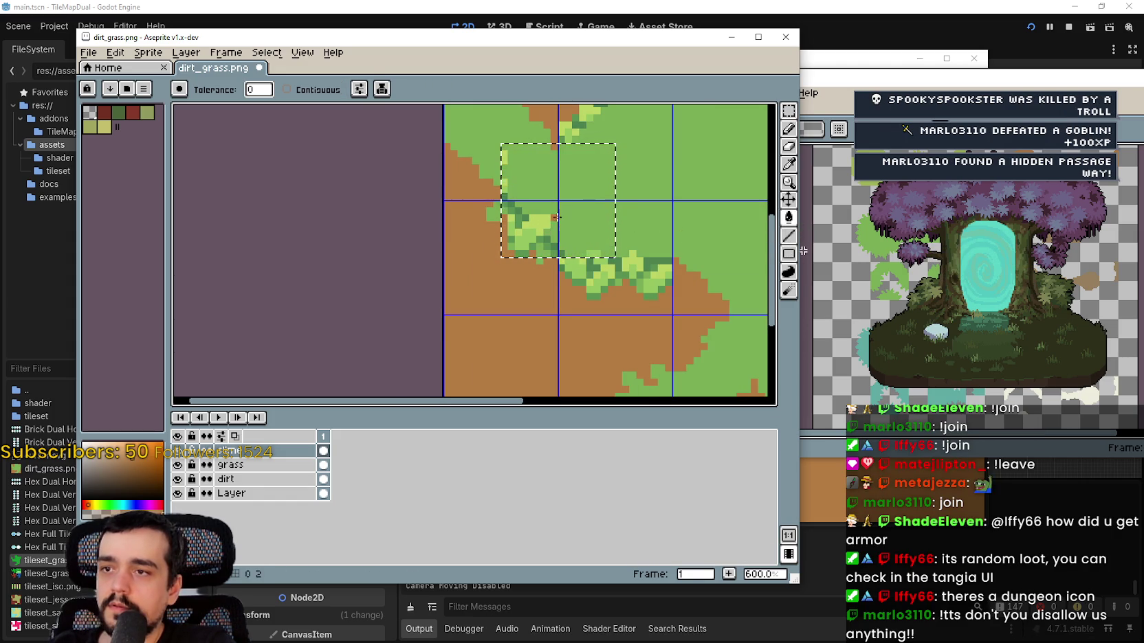
{"action": "key", "text": "ctrl+d"}
{"action": "scroll", "coordinate": [576, 259], "scroll_direction": "down", "scroll_amount": 3}
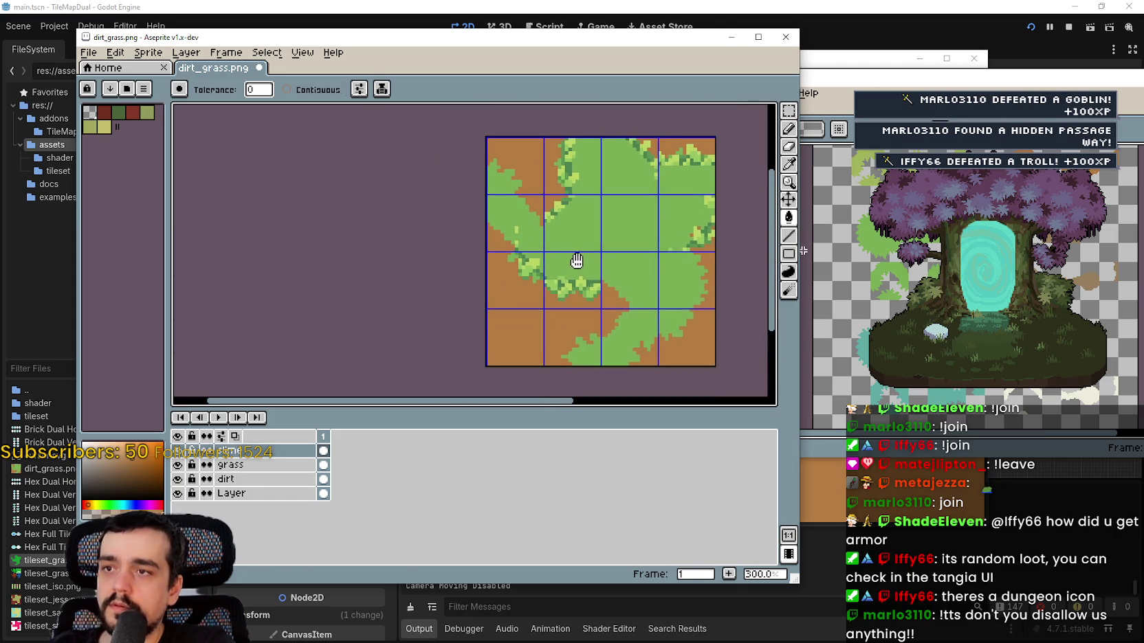
{"action": "scroll", "coordinate": [576, 259], "scroll_direction": "up", "scroll_amount": 1}
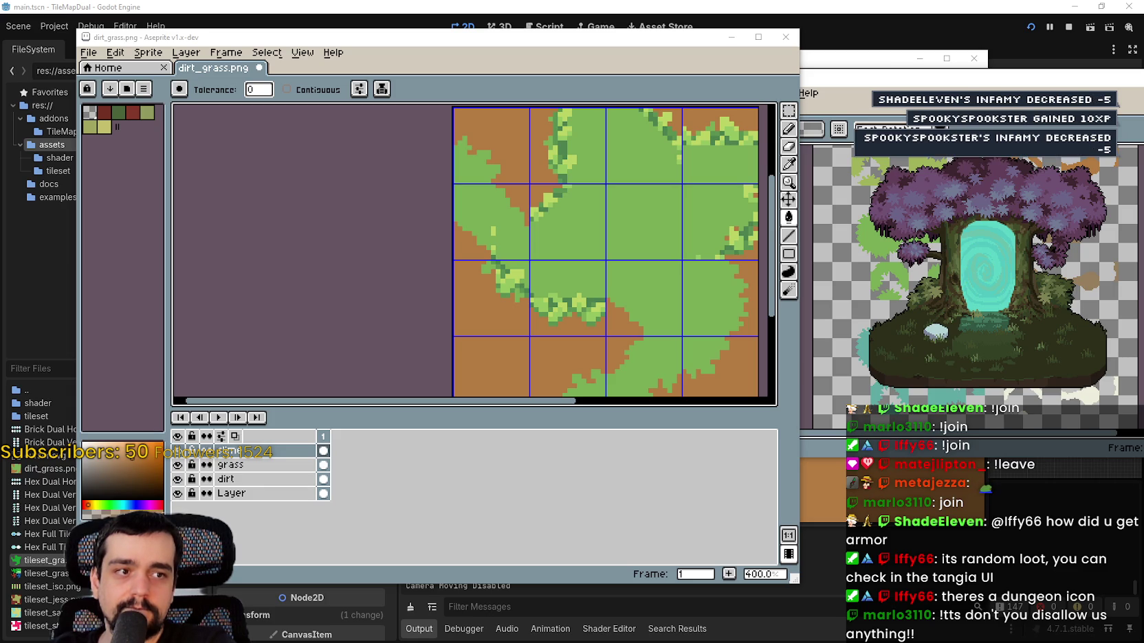
- Paste the brick block near the left-edge tile and fill some of its bricks green
{"action": "left_click_drag", "start_coordinate": [586, 214], "coordinate": [603, 220]}
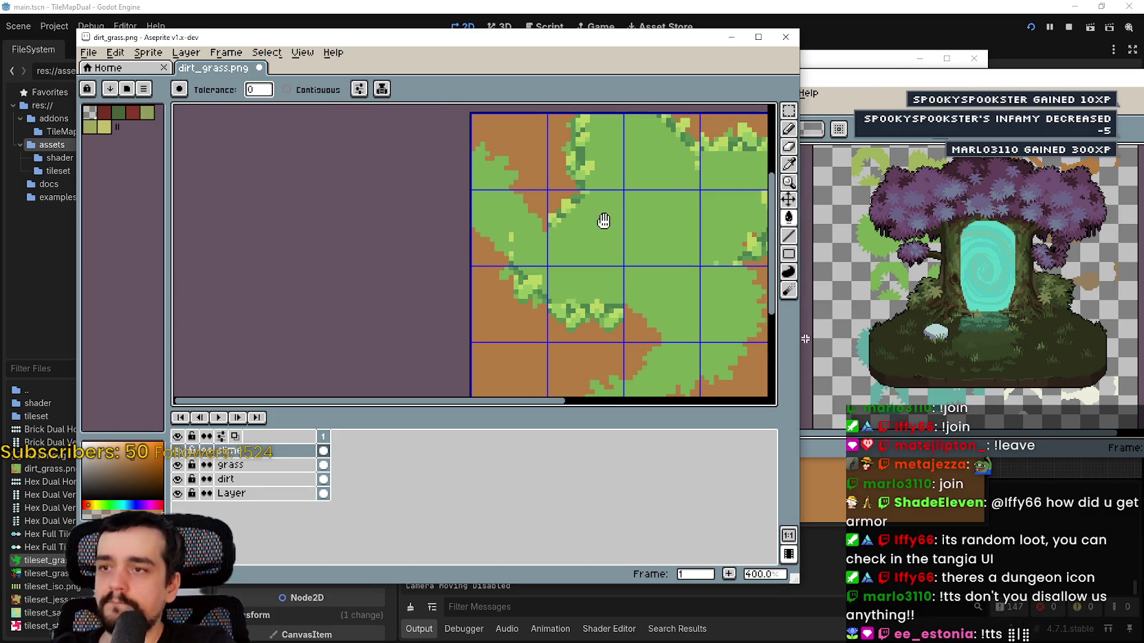
{"action": "scroll", "coordinate": [630, 224], "scroll_direction": "up", "scroll_amount": 1}
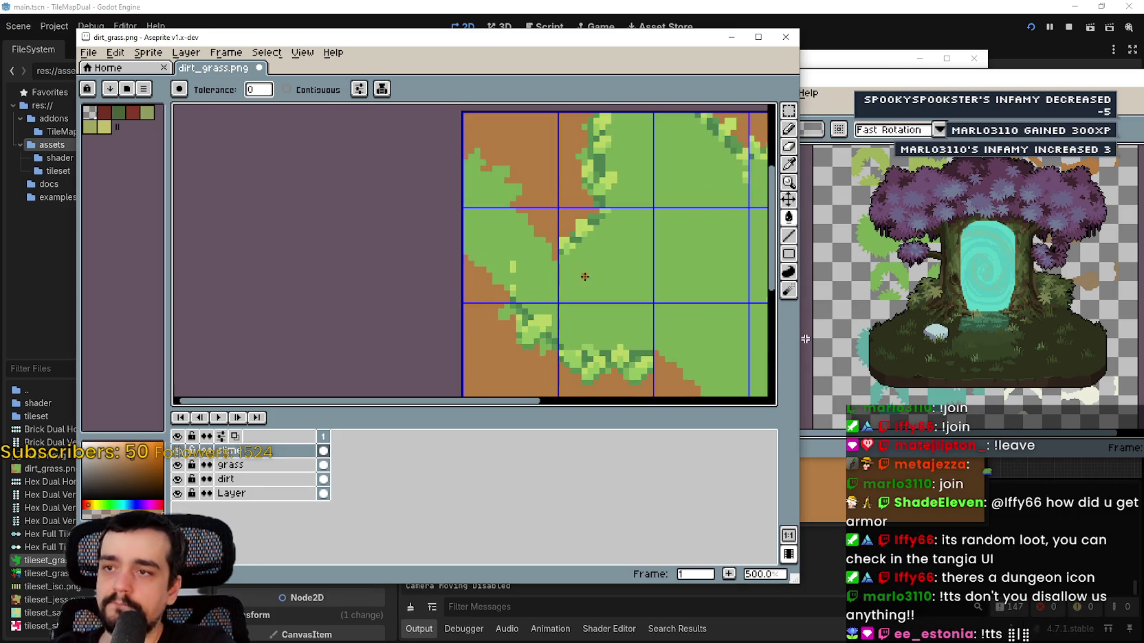
{"action": "scroll", "coordinate": [585, 277], "scroll_direction": "up", "scroll_amount": 1}
{"action": "key", "text": "ctrl+v"}
{"action": "mouse_move", "coordinate": [480, 280]}
{"action": "left_mouse_down"}
{"action": "mouse_move", "coordinate": [565, 249]}
{"action": "mouse_move", "coordinate": [535, 258]}
{"action": "left_mouse_up"}
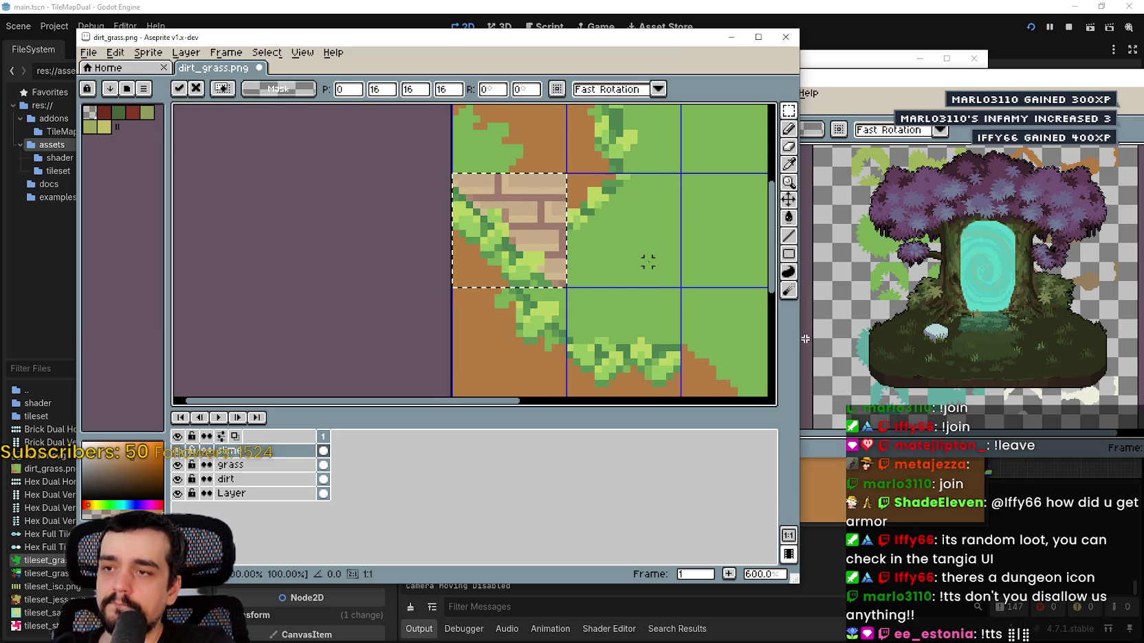
{"action": "key", "text": "g"}
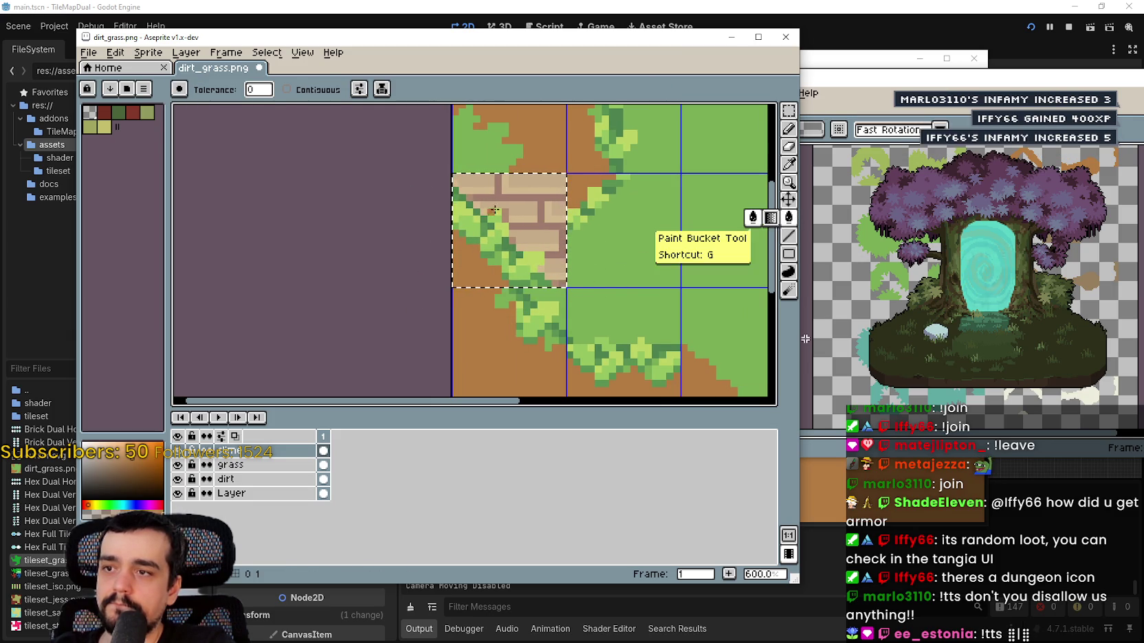
{"action": "left_click", "coordinate": [501, 212]}
{"action": "left_click", "coordinate": [508, 214]}
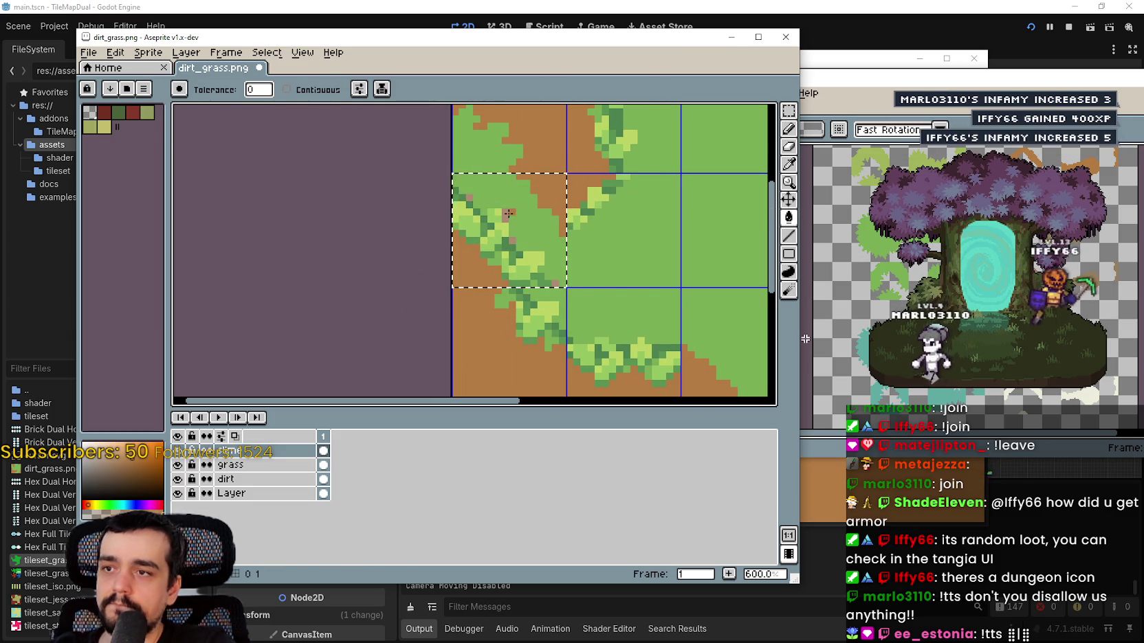
- Undo the green fill and an accidental layer move, reverting the recent tile edits
{"action": "scroll", "coordinate": [527, 253], "scroll_direction": "up", "scroll_amount": 3}
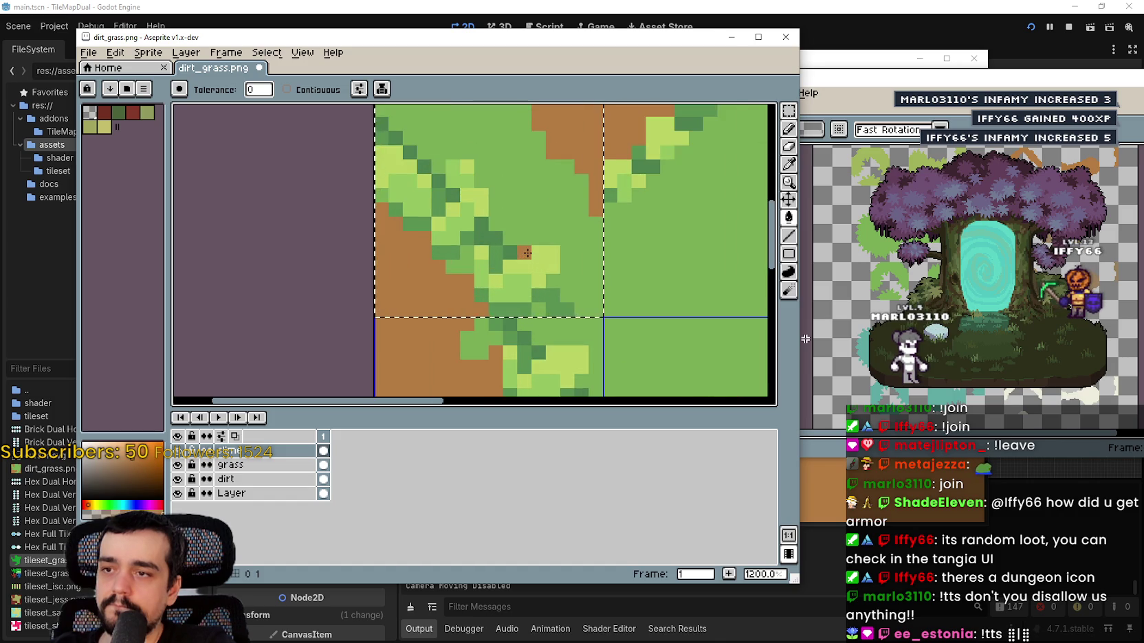
{"action": "scroll", "coordinate": [526, 253], "scroll_direction": "down", "scroll_amount": 2}
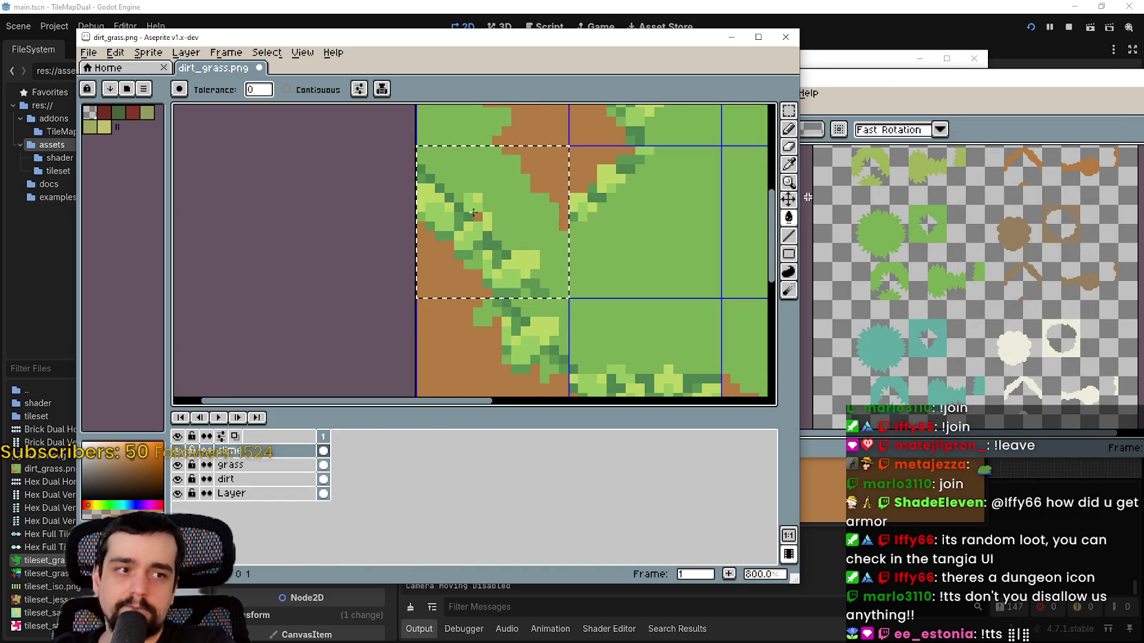
{"action": "left_click_drag", "start_coordinate": [501, 231], "coordinate": [556, 197]}
{"action": "scroll", "coordinate": [556, 197], "scroll_direction": "up", "scroll_amount": 1}
{"action": "scroll", "coordinate": [549, 227], "scroll_direction": "down", "scroll_amount": 2}
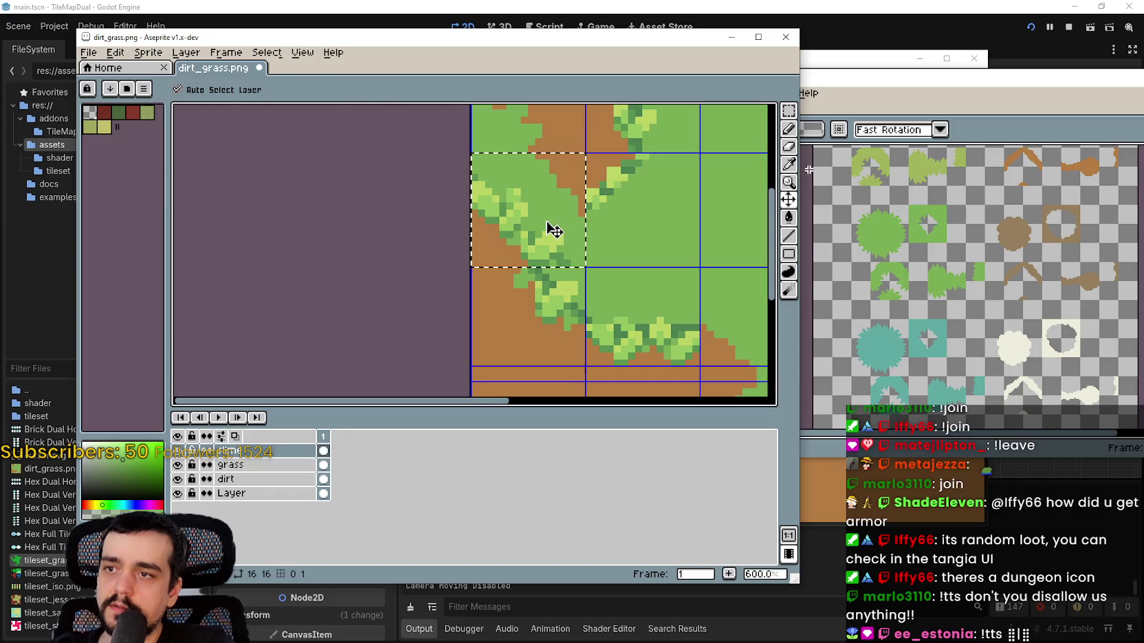
{"action": "key", "text": "ctrl+z"}
{"action": "left_click", "coordinate": [788, 199]}
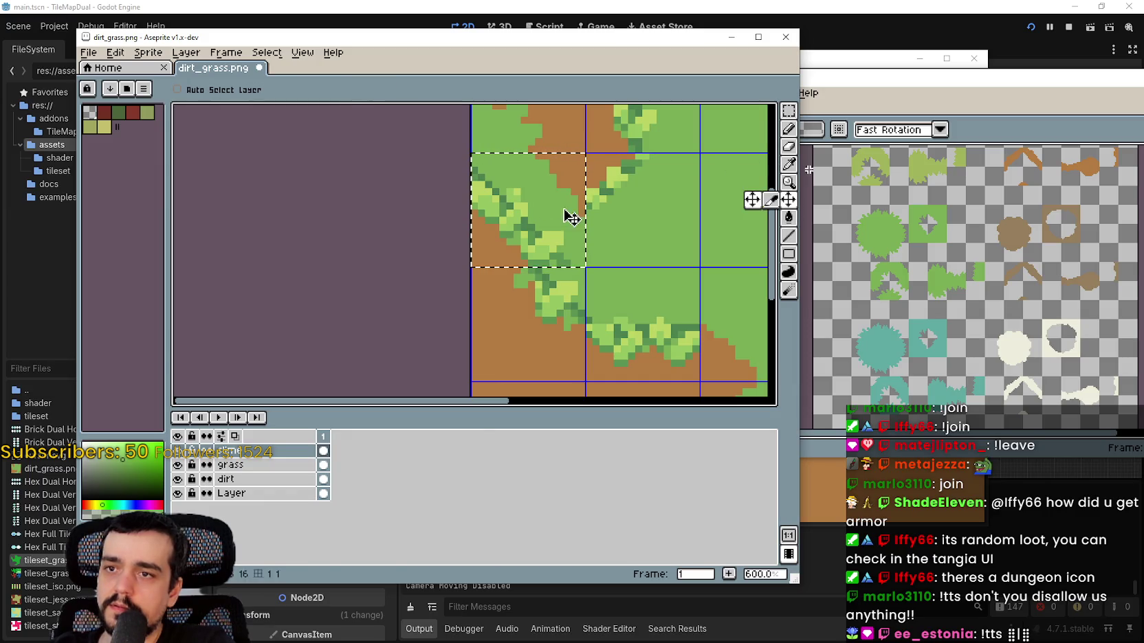
{"action": "left_click_drag", "start_coordinate": [509, 247], "coordinate": [521, 243]}
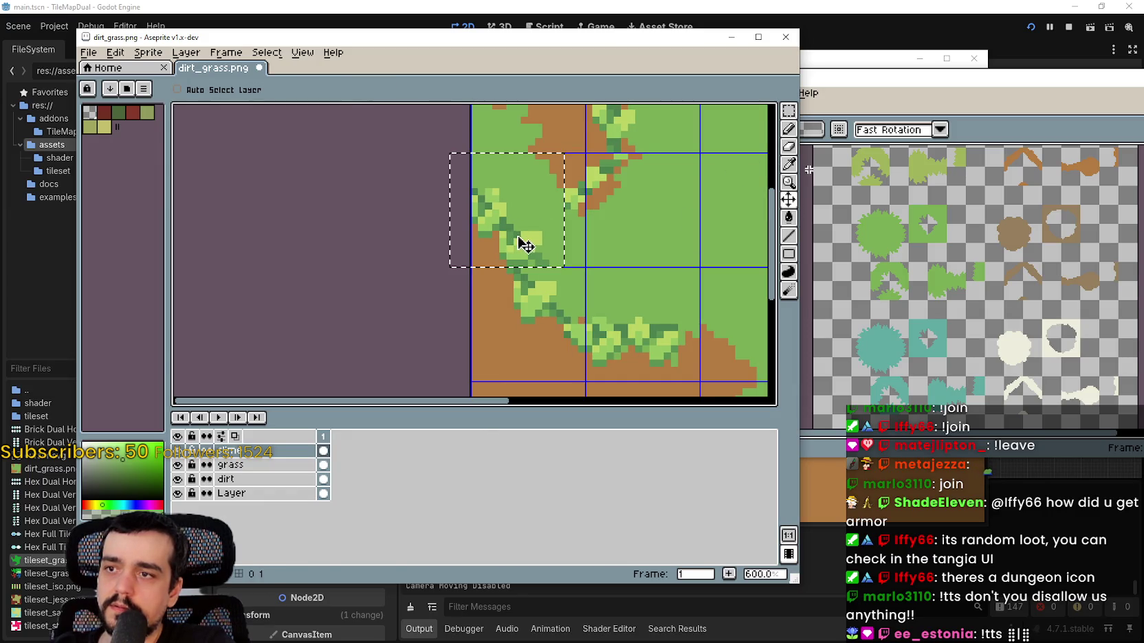
{"action": "key", "text": "ctrl+z"}
{"action": "key", "text": "ctrl+z"}
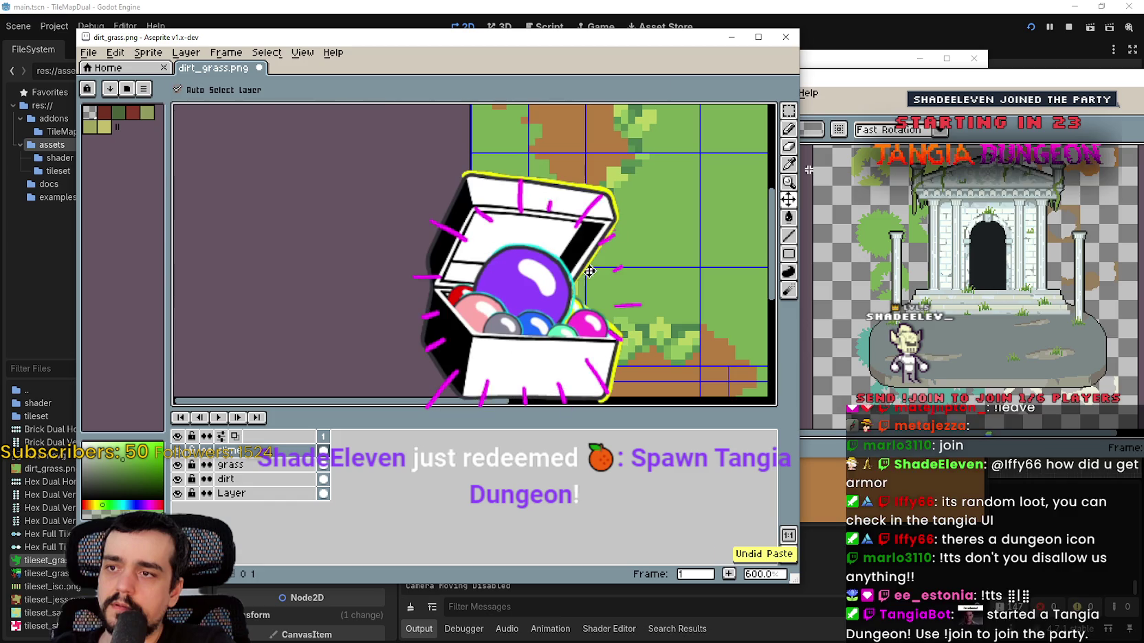
{"action": "key", "text": "b"}
{"action": "key", "text": "ctrl+z"}
{"action": "key", "text": "minus"}
{"action": "key", "text": "minus"}
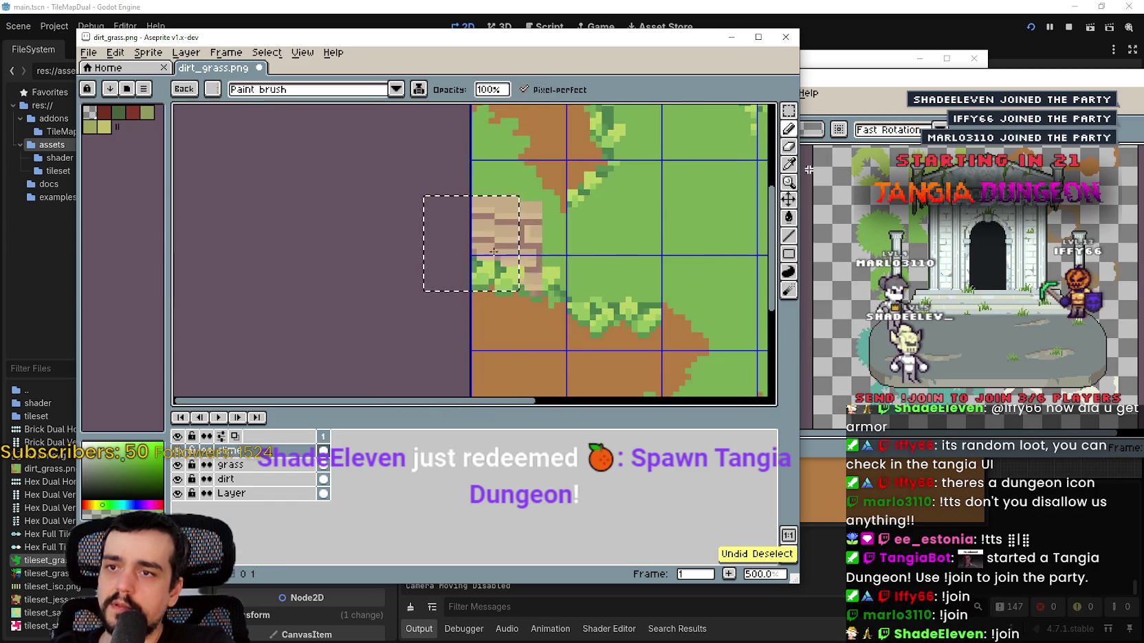
- Re-paste the brick block and nudge it pixel by pixel into the left-edge tile
{"action": "key", "text": "ctrl+v"}
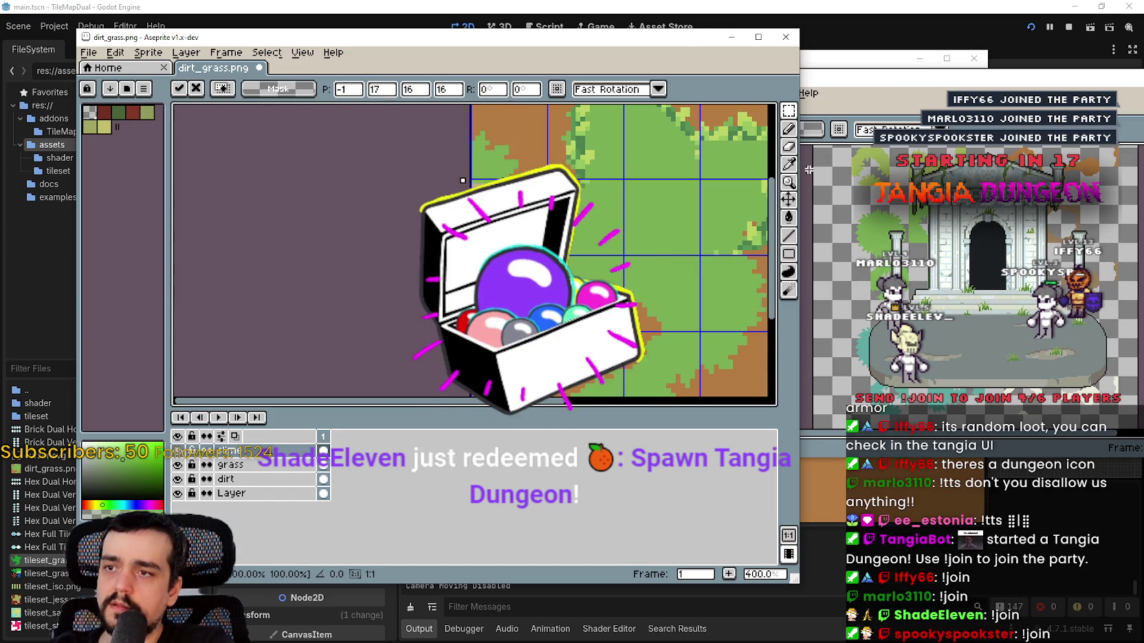
{"action": "left_click_drag", "start_coordinate": [477, 271], "coordinate": [520, 238]}
{"action": "scroll", "coordinate": [520, 237], "scroll_direction": "up", "scroll_amount": 1}
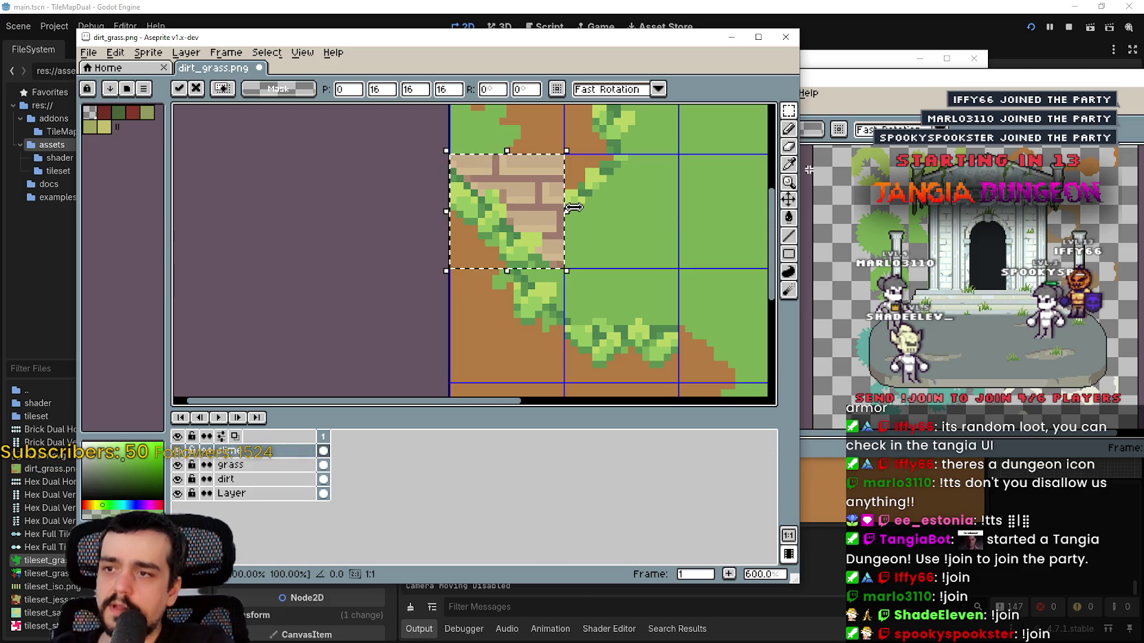
{"action": "key", "text": "Left"}
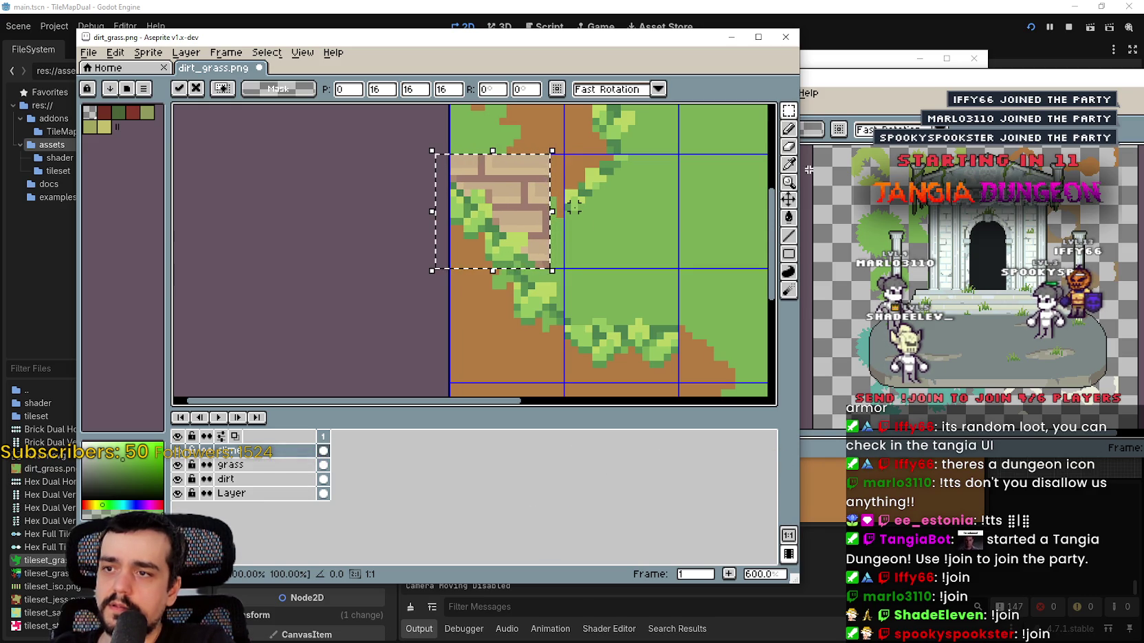
{"action": "key", "text": "Down"}
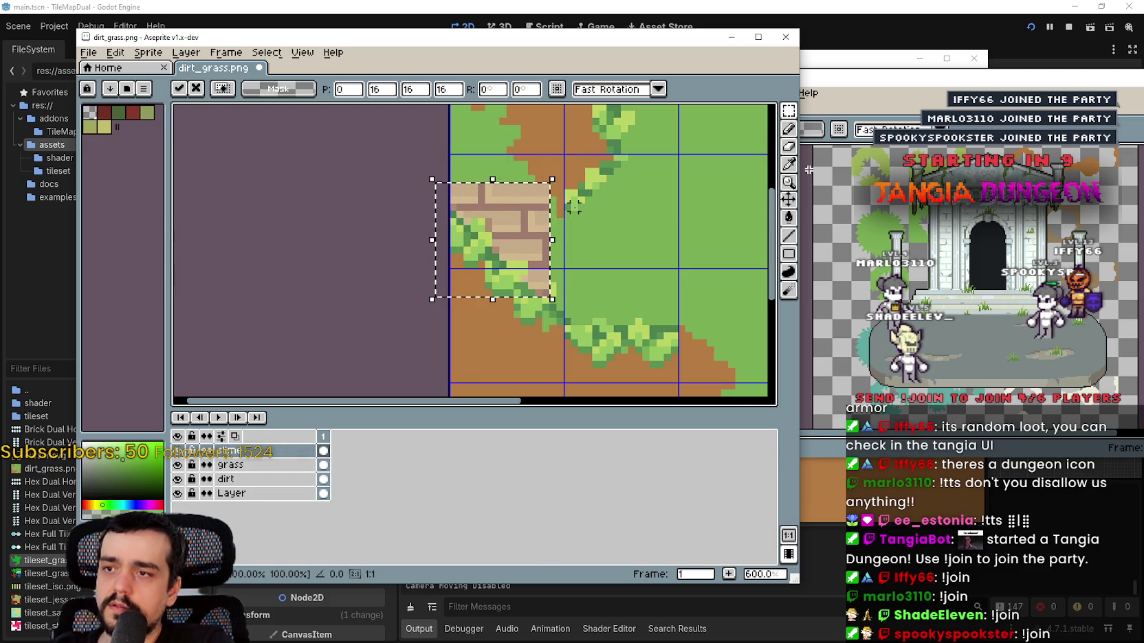
{"action": "key", "text": "Down"}
{"action": "key", "text": "Down"}
{"action": "key", "text": "Right"}
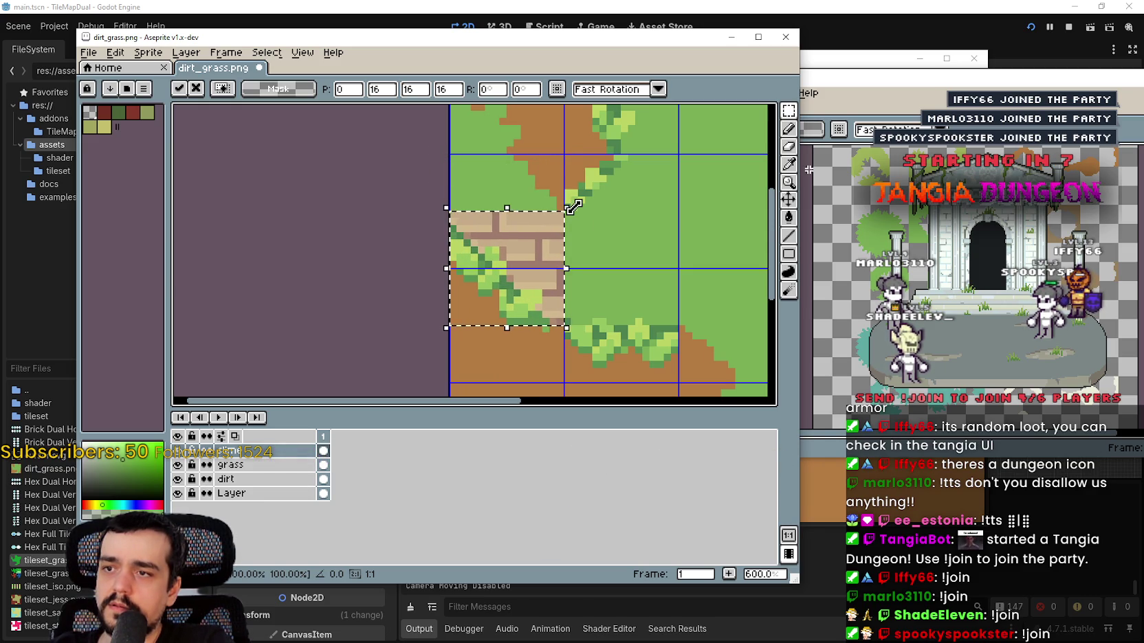
{"action": "key", "text": "Right"}
{"action": "key", "text": "Right"}
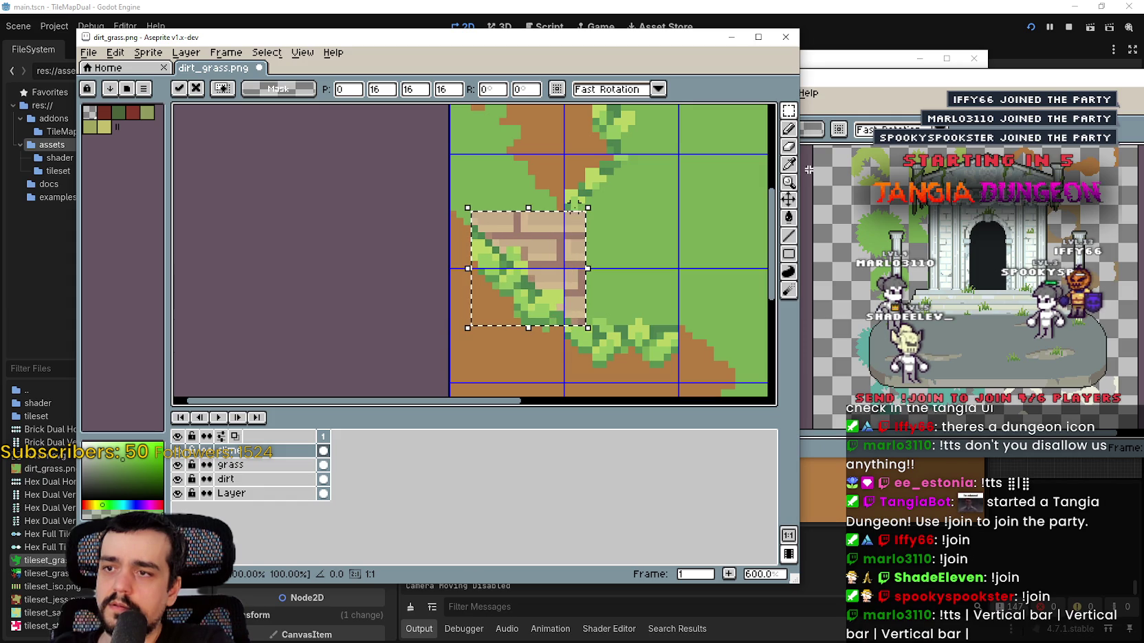
{"action": "key", "text": "Right"}
{"action": "key", "text": "Right"}
{"action": "key", "text": "Right"}
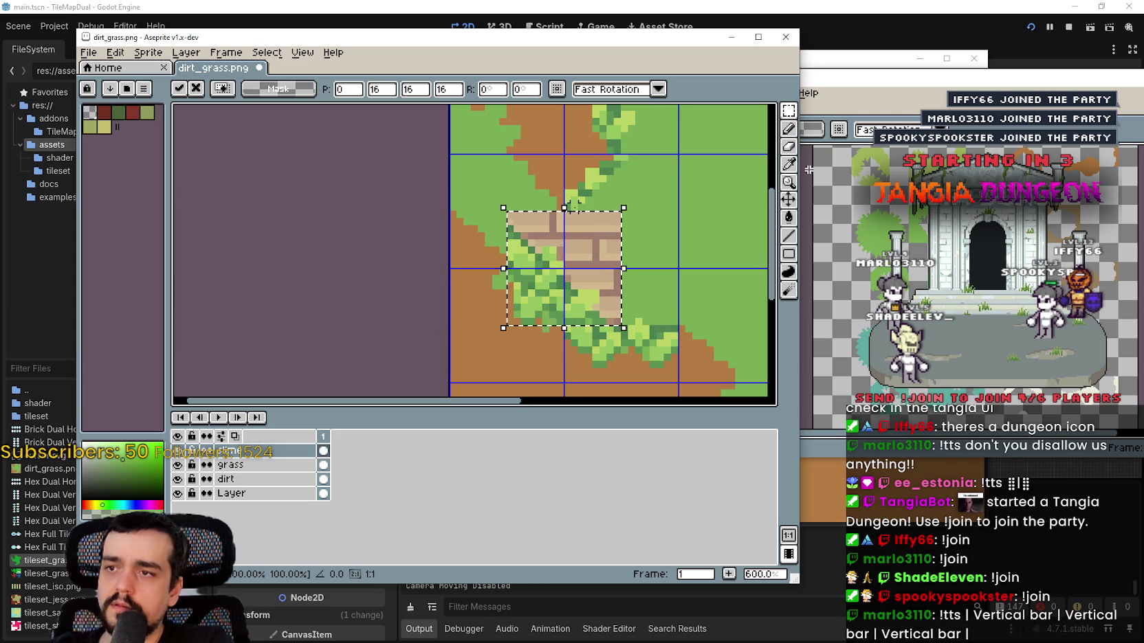
{"action": "key", "text": "Up"}
{"action": "key", "text": "Up"}
{"action": "key", "text": "Up"}
{"action": "key", "text": "Up"}
{"action": "key", "text": "Left"}
{"action": "key", "text": "Left"}
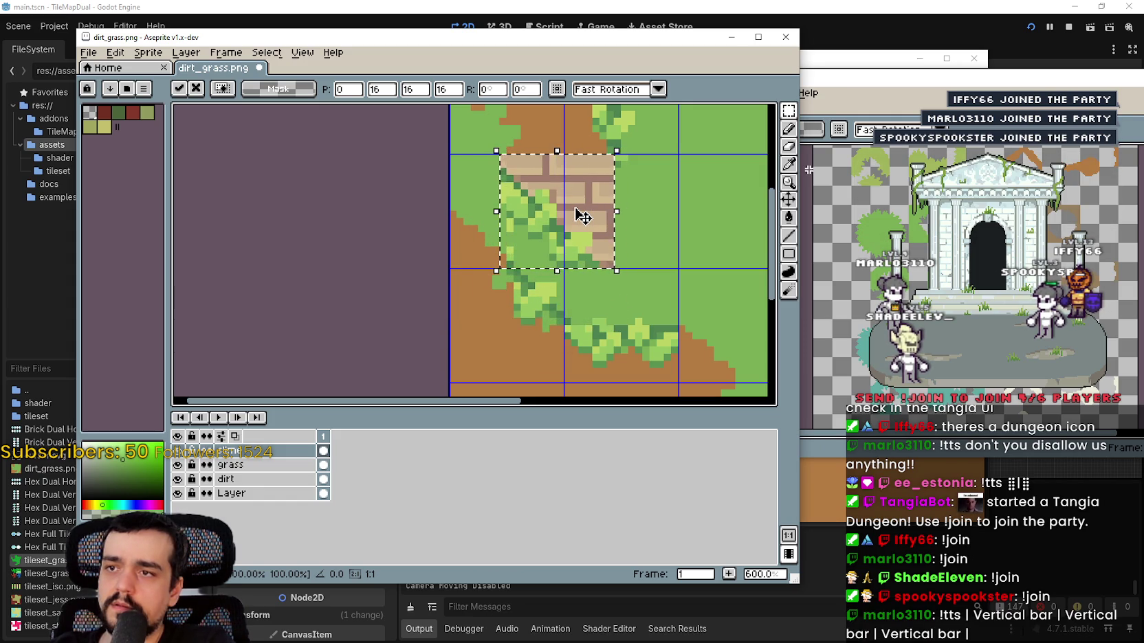
{"action": "key", "text": "Left"}
{"action": "key", "text": "Left"}
{"action": "key", "text": "Left"}
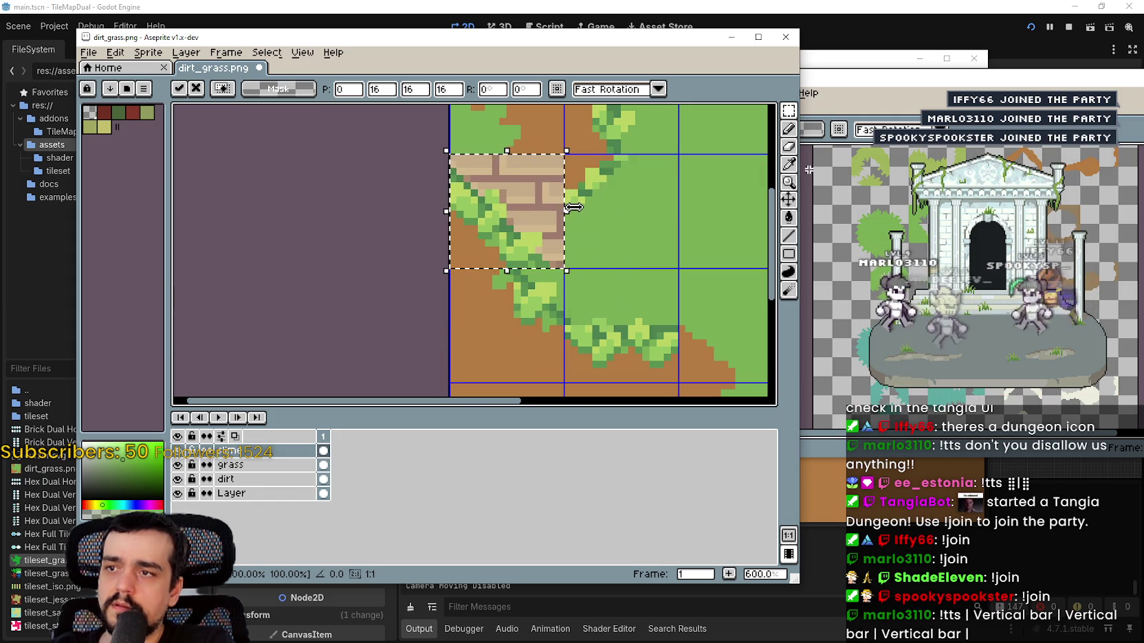
{"action": "key", "text": "Right"}
{"action": "key", "text": "Right"}
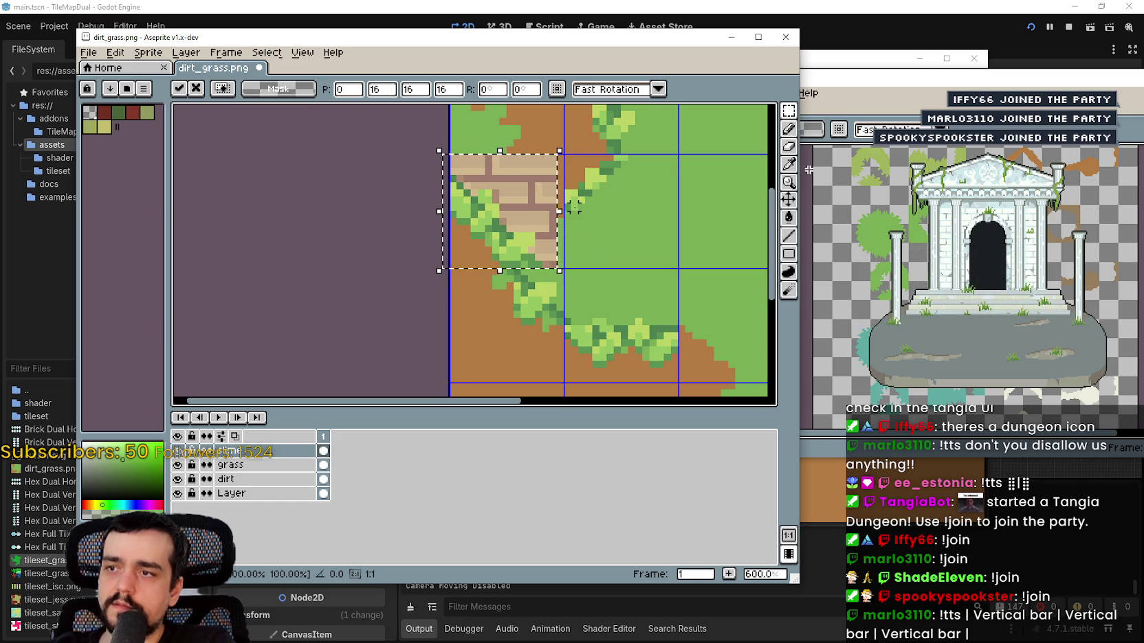
{"action": "key", "text": "Left"}
{"action": "key", "text": "Left"}
{"action": "key", "text": "Left"}
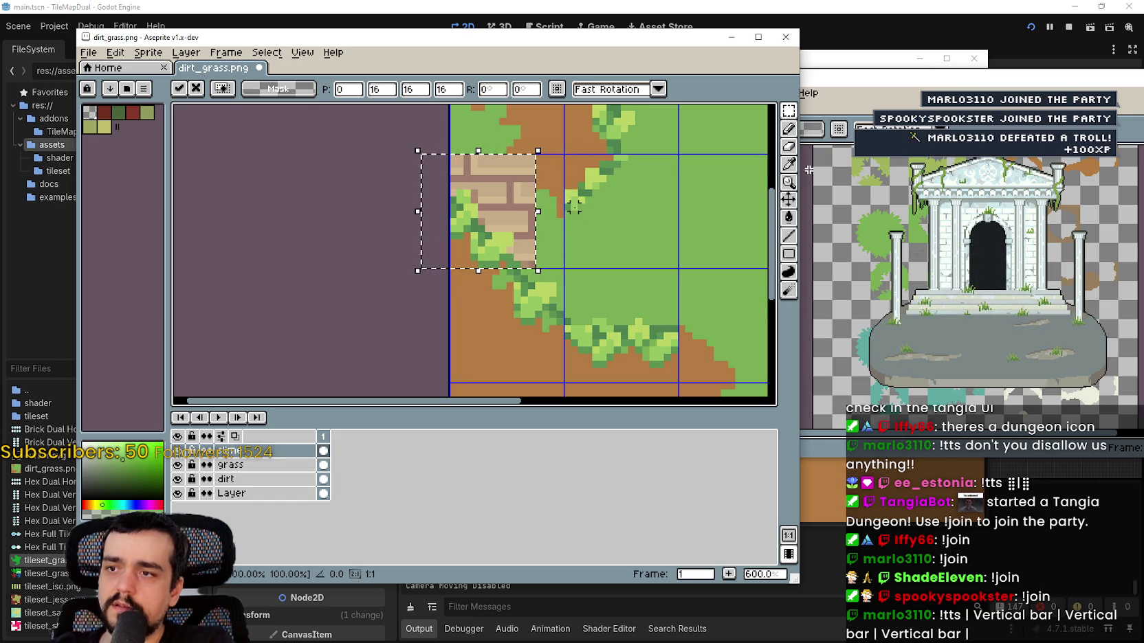
{"action": "key", "text": "Right"}
{"action": "key", "text": "Right"}
{"action": "key", "text": "Right"}
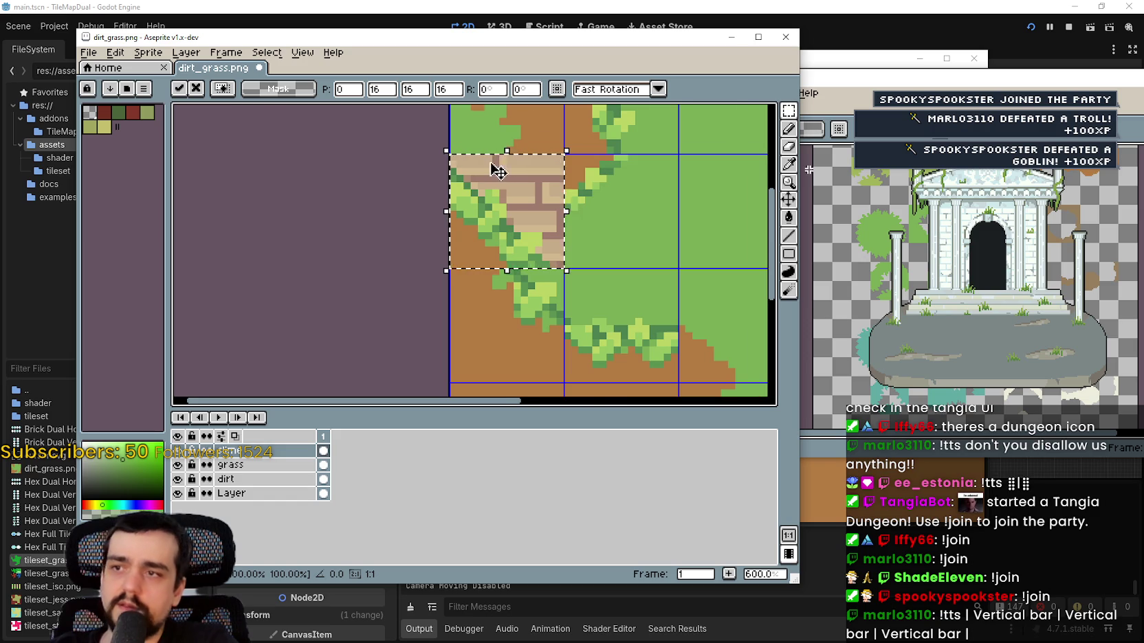
- Fill the tan brick areas with grass green and dirt brown
{"action": "scroll", "coordinate": [492, 163], "scroll_direction": "up", "scroll_amount": 2}
{"action": "key", "text": "g"}
{"action": "left_click", "coordinate": [570, 186]}
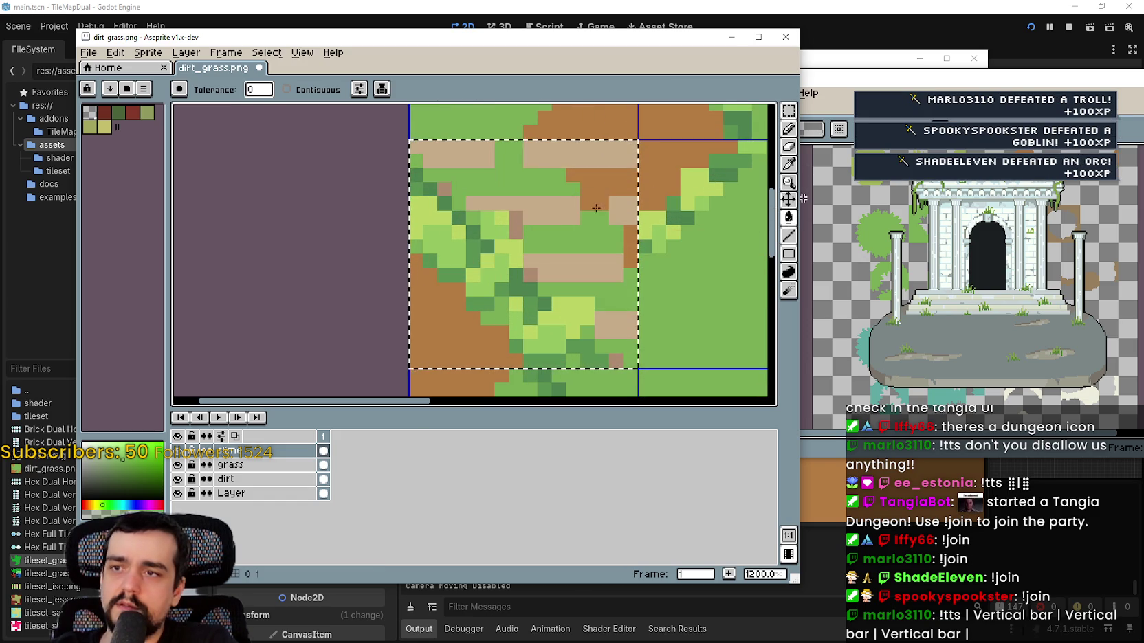
{"action": "left_click", "coordinate": [543, 206]}
{"action": "left_click", "coordinate": [523, 223]}
{"action": "scroll", "coordinate": [520, 228], "scroll_direction": "down", "scroll_amount": 3}
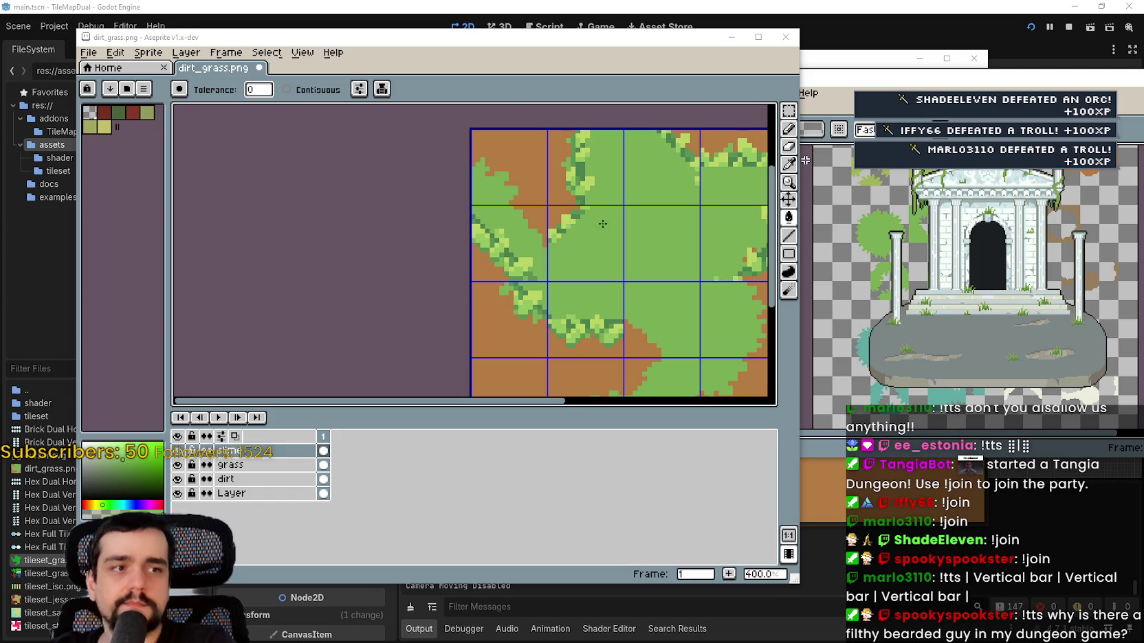
- Paste the brick-path tile and commit it on the grid cell below
{"action": "scroll", "coordinate": [602, 223], "scroll_direction": "up", "scroll_amount": 2}
{"action": "scroll", "coordinate": [536, 282], "scroll_direction": "up", "scroll_amount": 2}
{"action": "key", "text": "ctrl+v"}
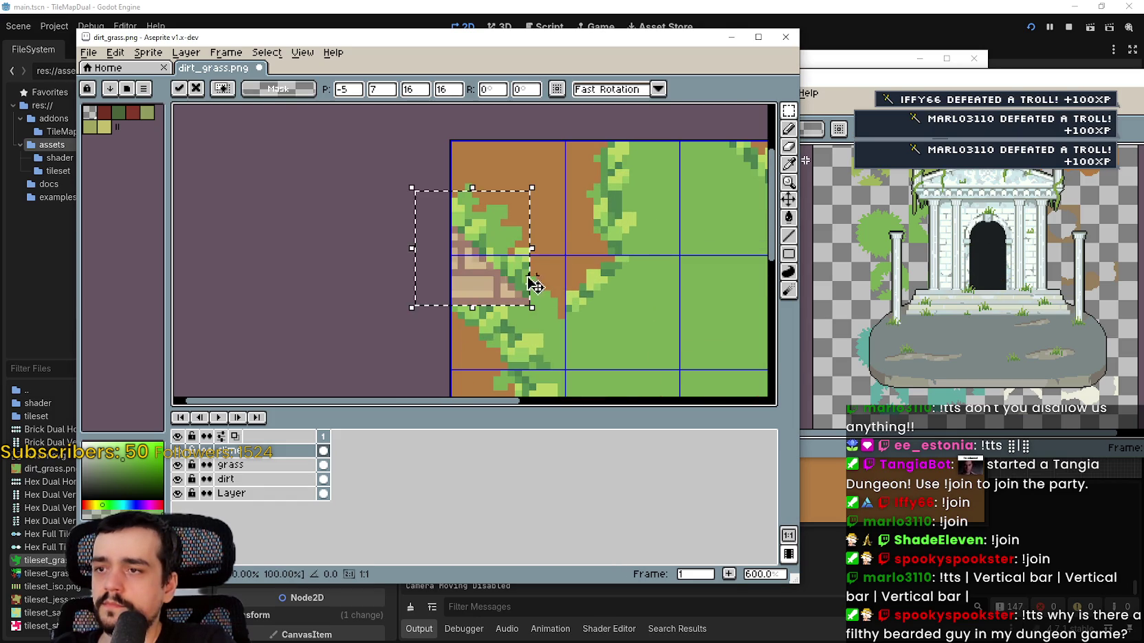
{"action": "left_click_drag", "start_coordinate": [528, 276], "coordinate": [545, 350]}
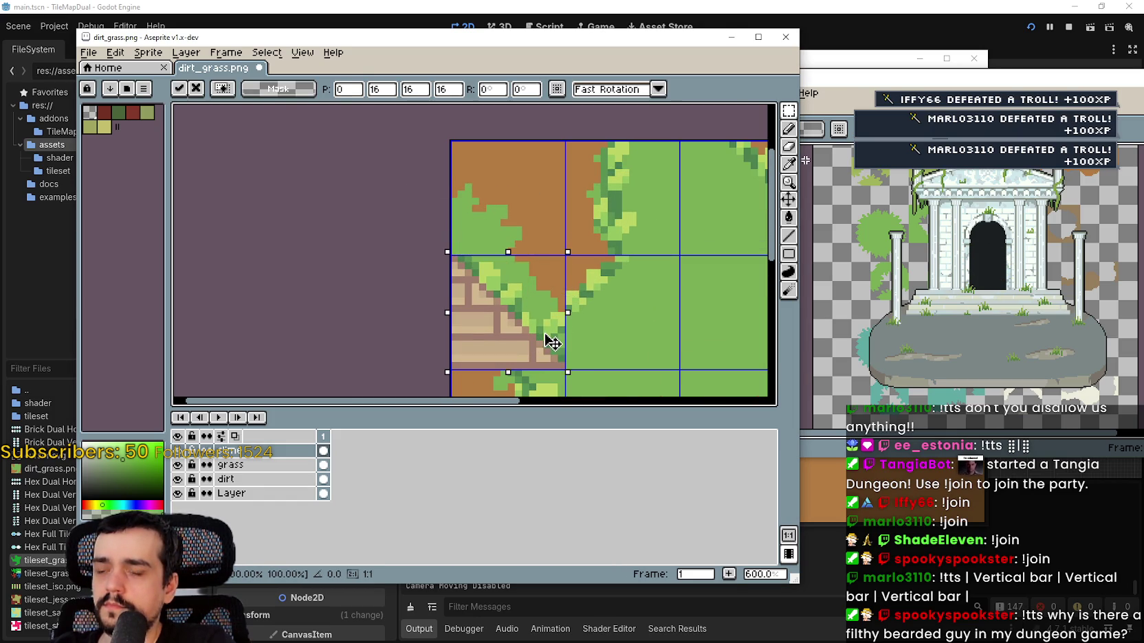
{"action": "key", "text": "Return"}
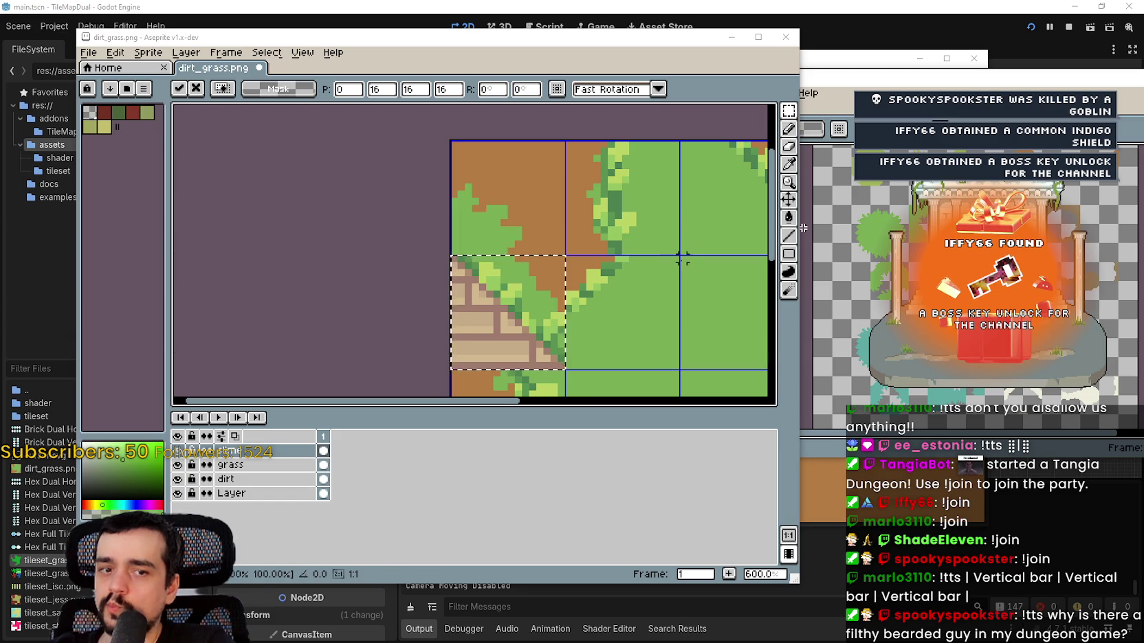
- Shift the pasted 16×16 brick tile a pixel or two until it sits at 0,9
{"action": "scroll", "coordinate": [526, 332], "scroll_direction": "up", "scroll_amount": 1}
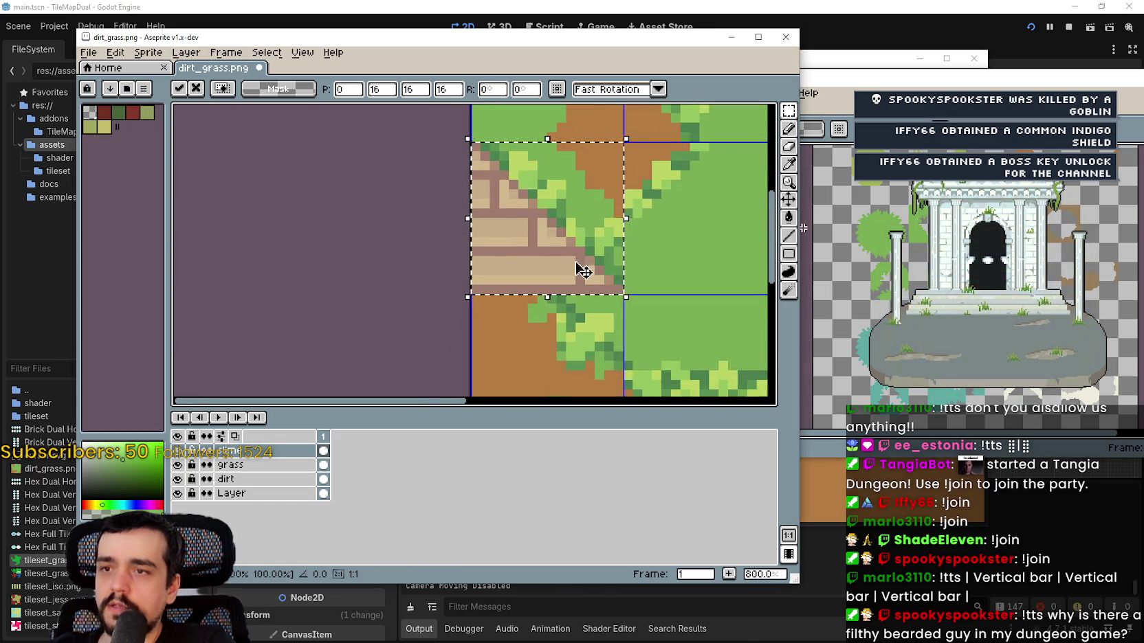
{"action": "scroll", "coordinate": [583, 271], "scroll_direction": "down", "scroll_amount": 2}
{"action": "mouse_move", "coordinate": [584, 258]}
{"action": "left_mouse_down"}
{"action": "mouse_move", "coordinate": [544, 272]}
{"action": "mouse_move", "coordinate": [543, 243]}
{"action": "mouse_move", "coordinate": [523, 258]}
{"action": "mouse_move", "coordinate": [549, 258]}
{"action": "mouse_move", "coordinate": [534, 235]}
{"action": "mouse_move", "coordinate": [519, 240]}
{"action": "mouse_move", "coordinate": [548, 255]}
{"action": "mouse_move", "coordinate": [523, 206]}
{"action": "left_mouse_up"}
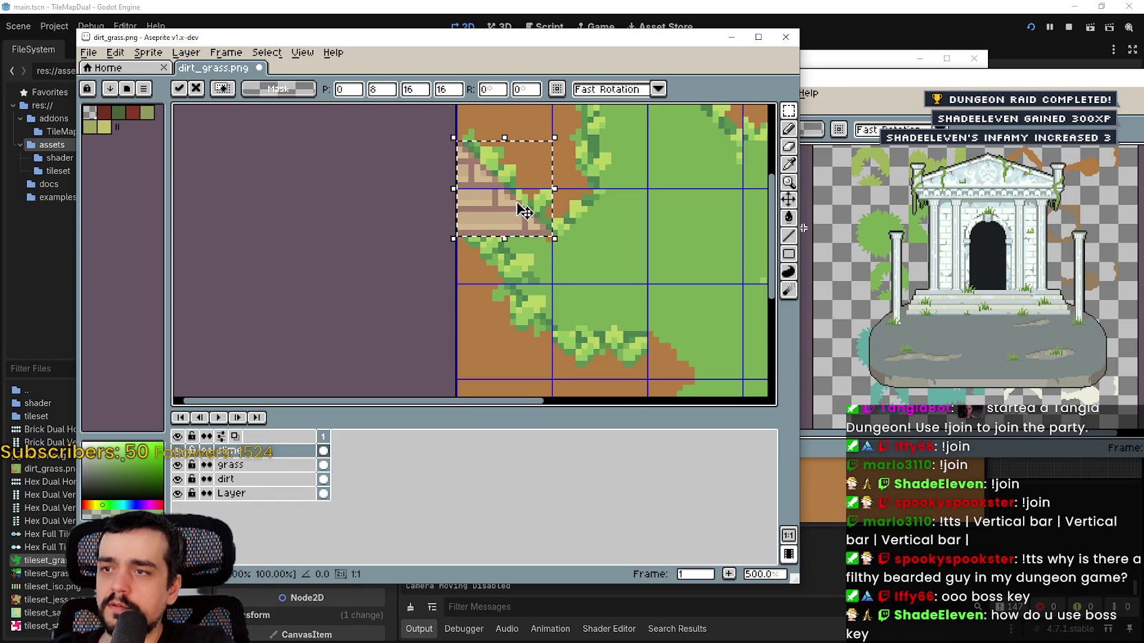
{"action": "scroll", "coordinate": [521, 211], "scroll_direction": "up", "scroll_amount": 2}
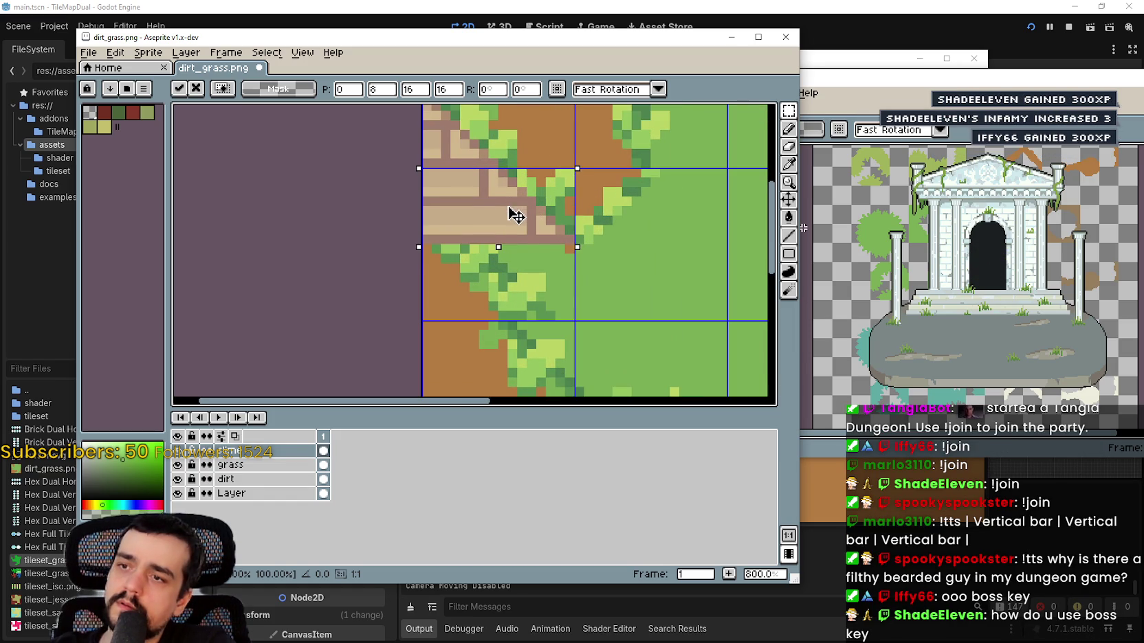
{"action": "left_click_drag", "start_coordinate": [516, 215], "coordinate": [515, 224]}
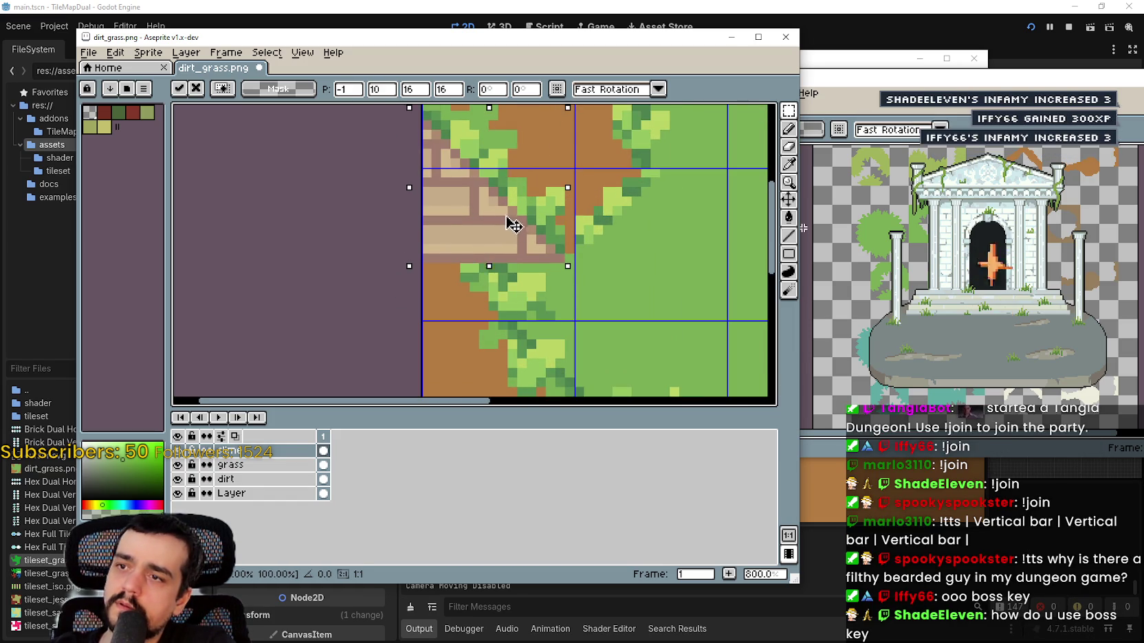
{"action": "left_click_drag", "start_coordinate": [521, 223], "coordinate": [524, 219]}
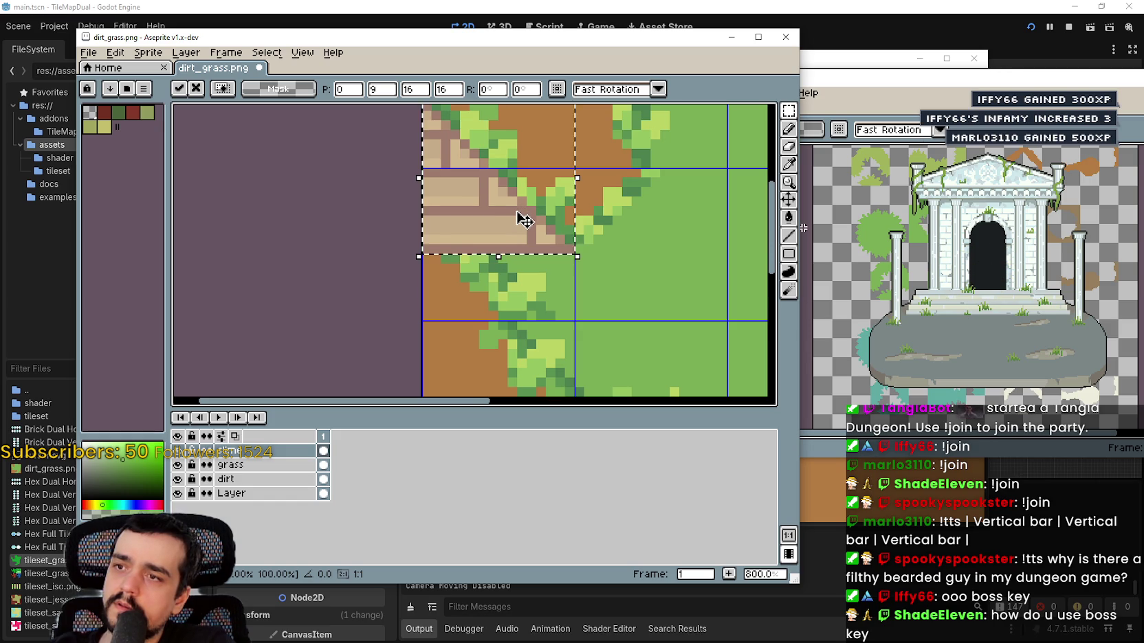
{"action": "scroll", "coordinate": [524, 220], "scroll_direction": "down", "scroll_amount": 2}
{"action": "scroll", "coordinate": [507, 201], "scroll_direction": "up", "scroll_amount": 2}
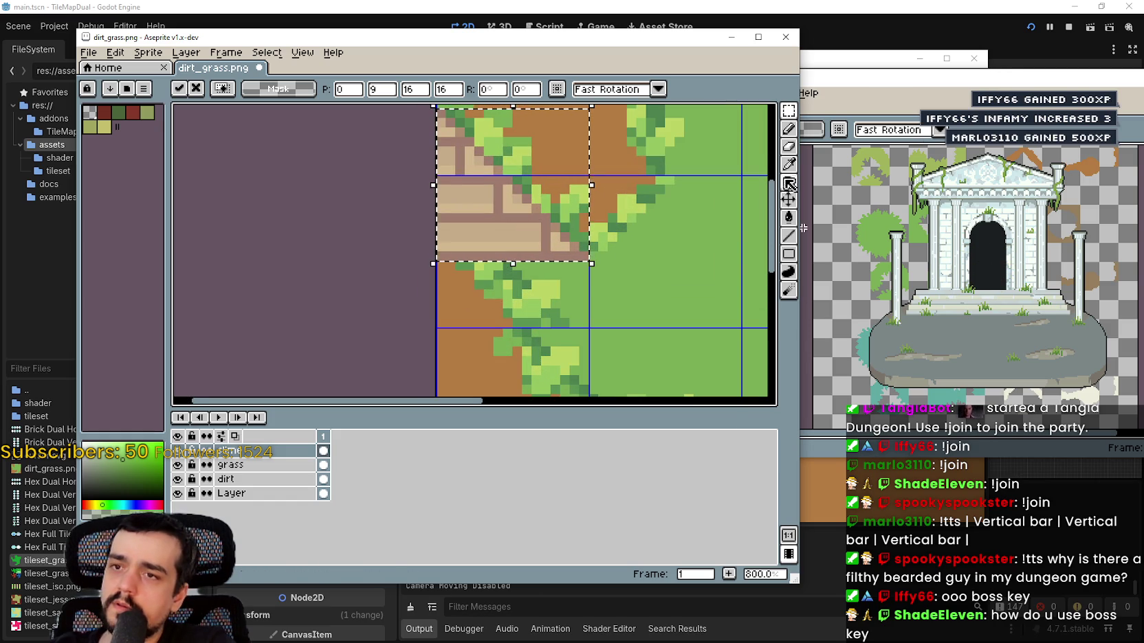
{"action": "left_click", "coordinate": [788, 271]}
- Fill the tile's tan pixels green, then undo the fill and the pasted tile
{"action": "left_click", "coordinate": [511, 227]}
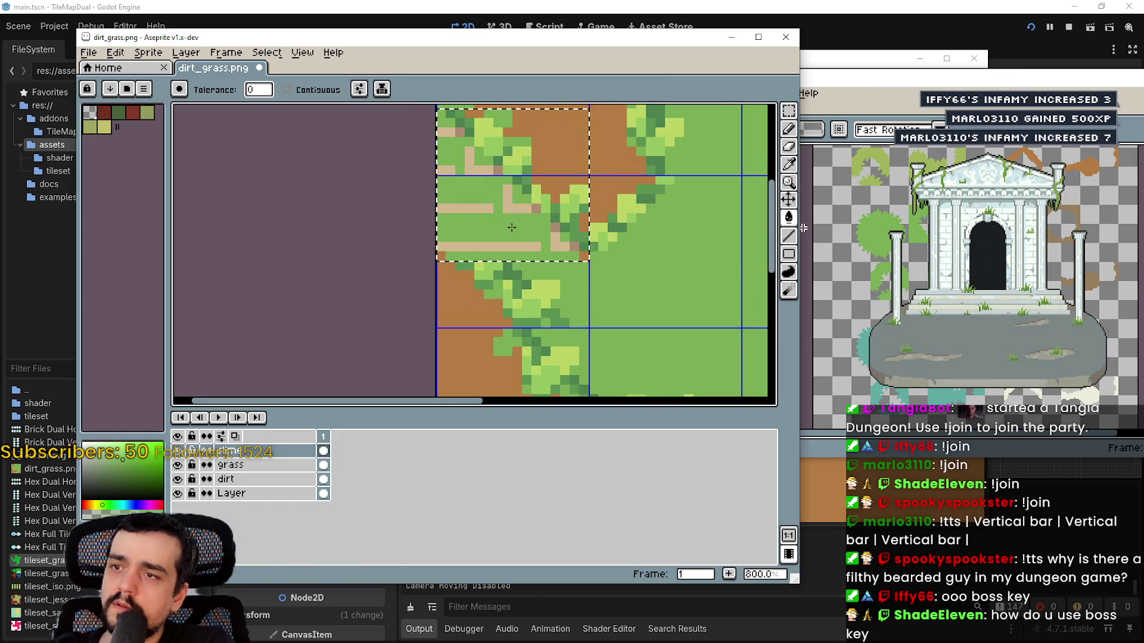
{"action": "left_click", "coordinate": [514, 243]}
{"action": "scroll", "coordinate": [530, 245], "scroll_direction": "up", "scroll_amount": 2}
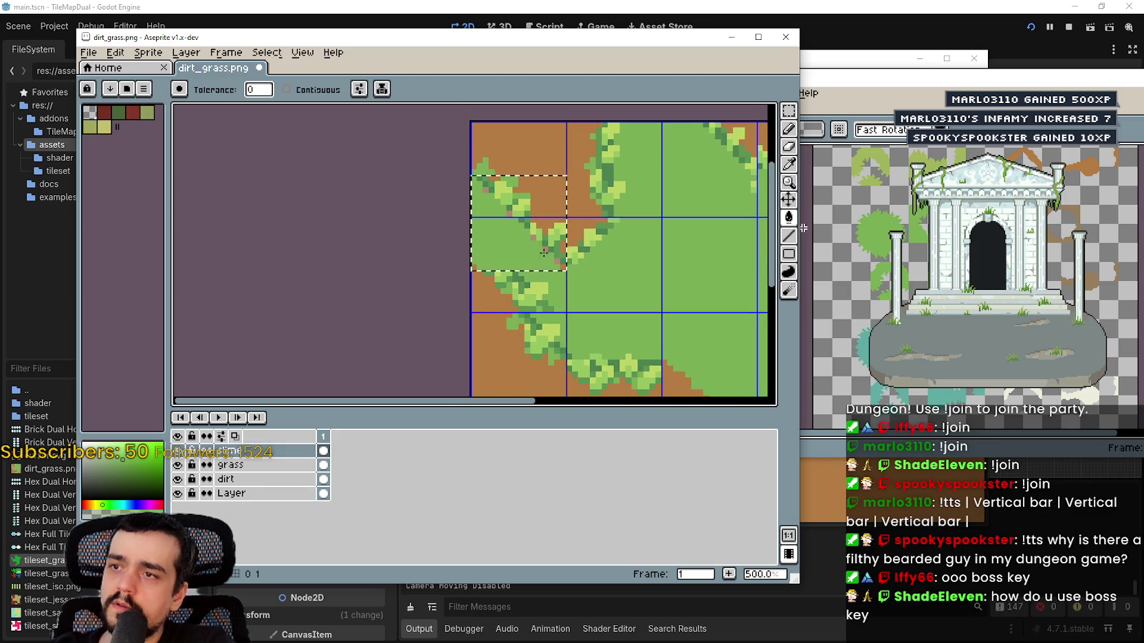
{"action": "scroll", "coordinate": [538, 240], "scroll_direction": "up", "scroll_amount": 1}
{"action": "scroll", "coordinate": [529, 233], "scroll_direction": "down", "scroll_amount": 3}
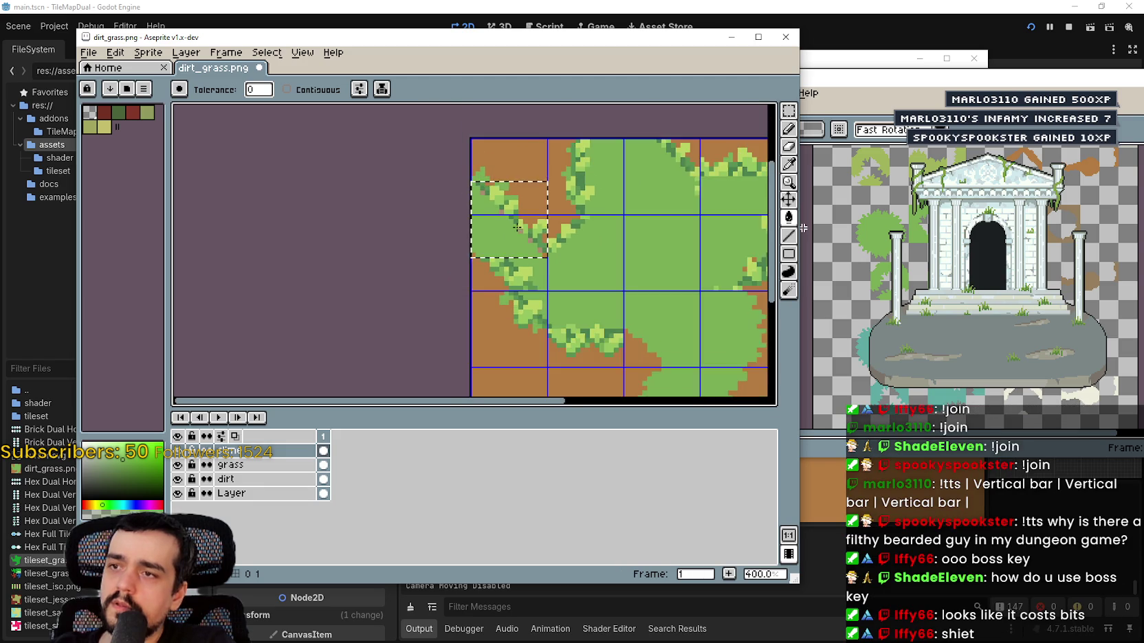
{"action": "key", "text": "ctrl+z"}
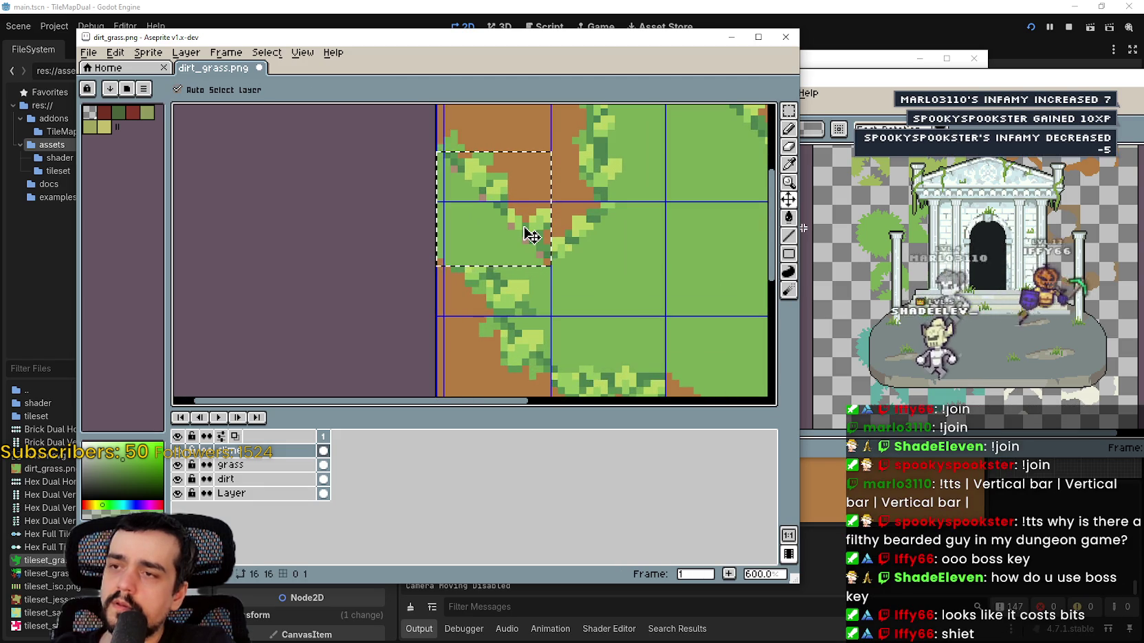
{"action": "key", "text": "ctrl+z"}
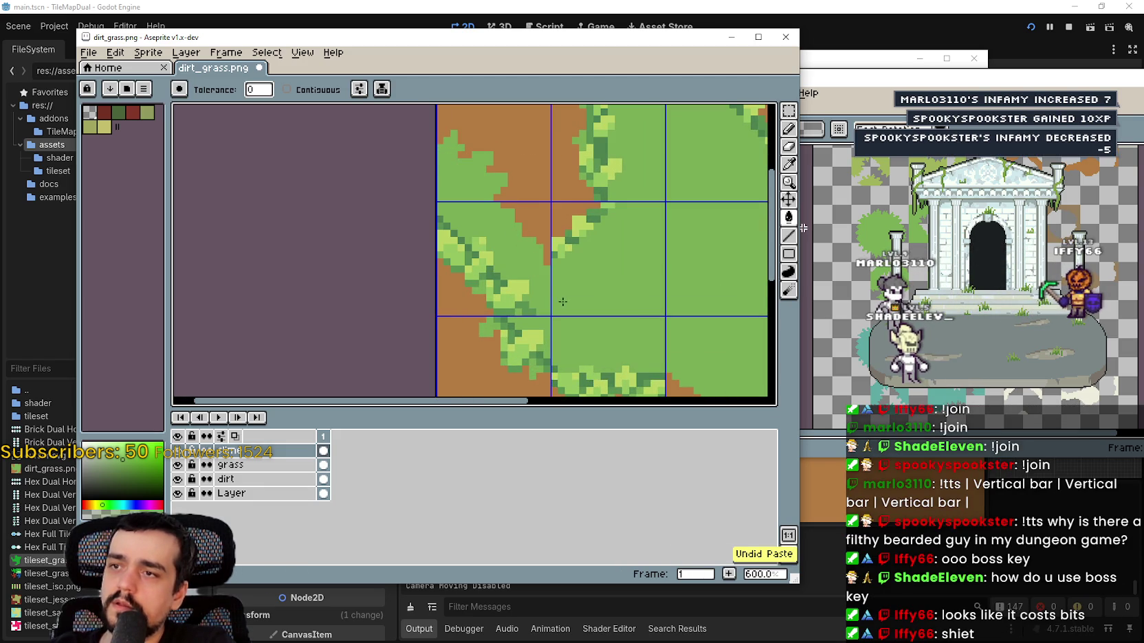
- Re-paste the brick path one pixel further left and fill its mortar lines green
{"action": "scroll", "coordinate": [559, 296], "scroll_direction": "down", "scroll_amount": 1}
{"action": "mouse_move", "coordinate": [585, 283]}
{"action": "left_mouse_down"}
{"action": "mouse_move", "coordinate": [600, 334]}
{"action": "mouse_move", "coordinate": [488, 280]}
{"action": "mouse_move", "coordinate": [559, 291]}
{"action": "left_mouse_up"}
{"action": "scroll", "coordinate": [483, 270], "scroll_direction": "up", "scroll_amount": 2}
{"action": "key", "text": "ctrl+v"}
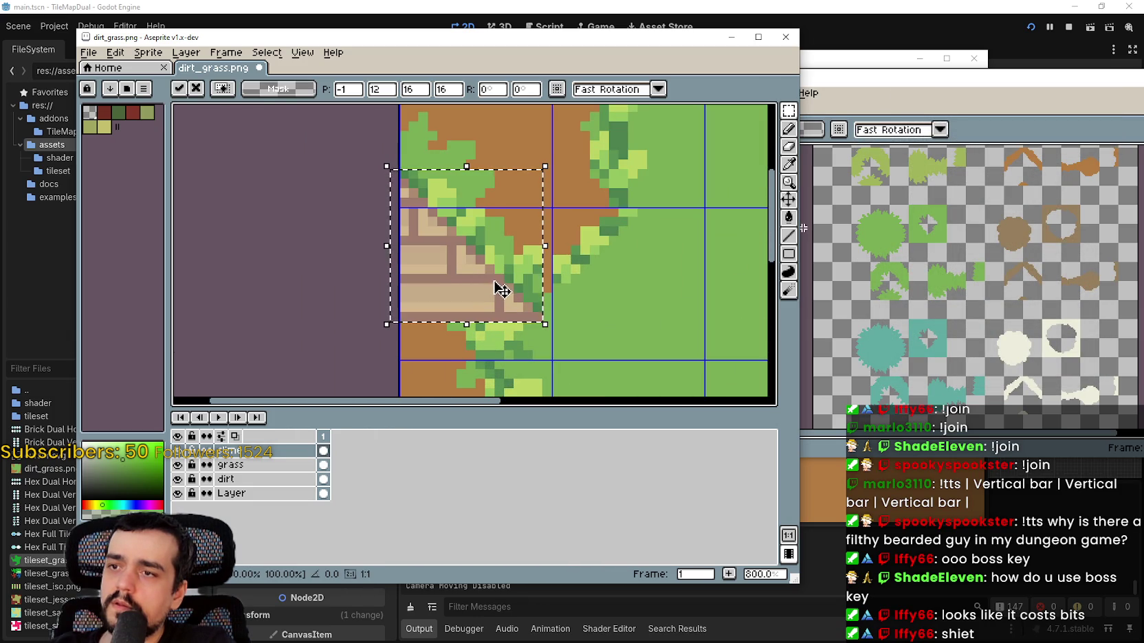
{"action": "left_click_drag", "start_coordinate": [503, 291], "coordinate": [506, 252]}
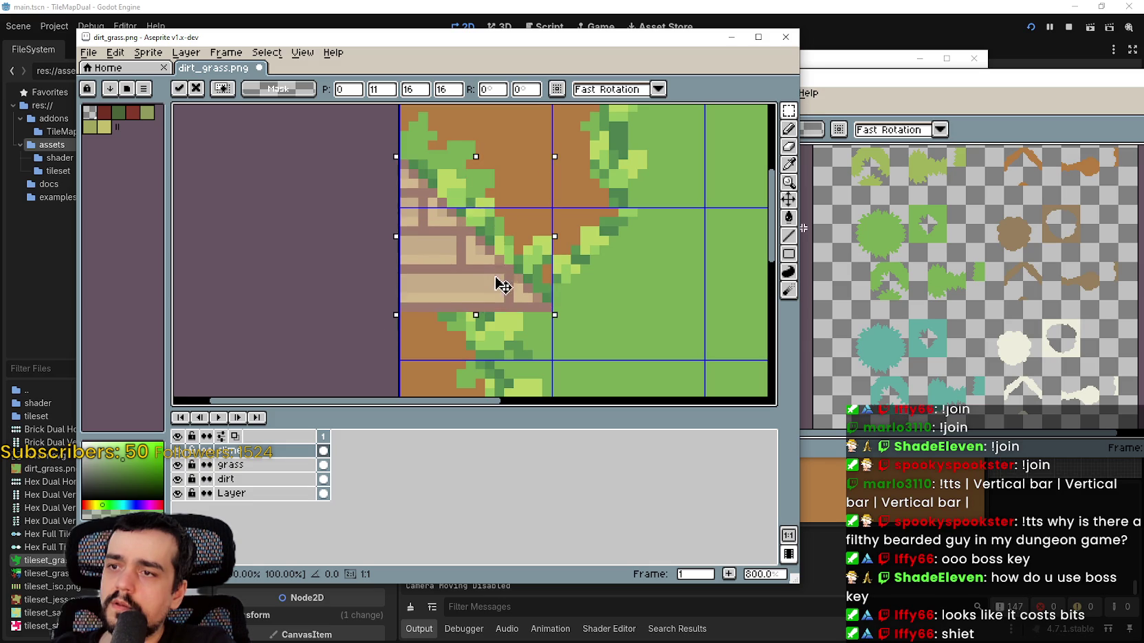
{"action": "left_click_drag", "start_coordinate": [502, 286], "coordinate": [496, 282]}
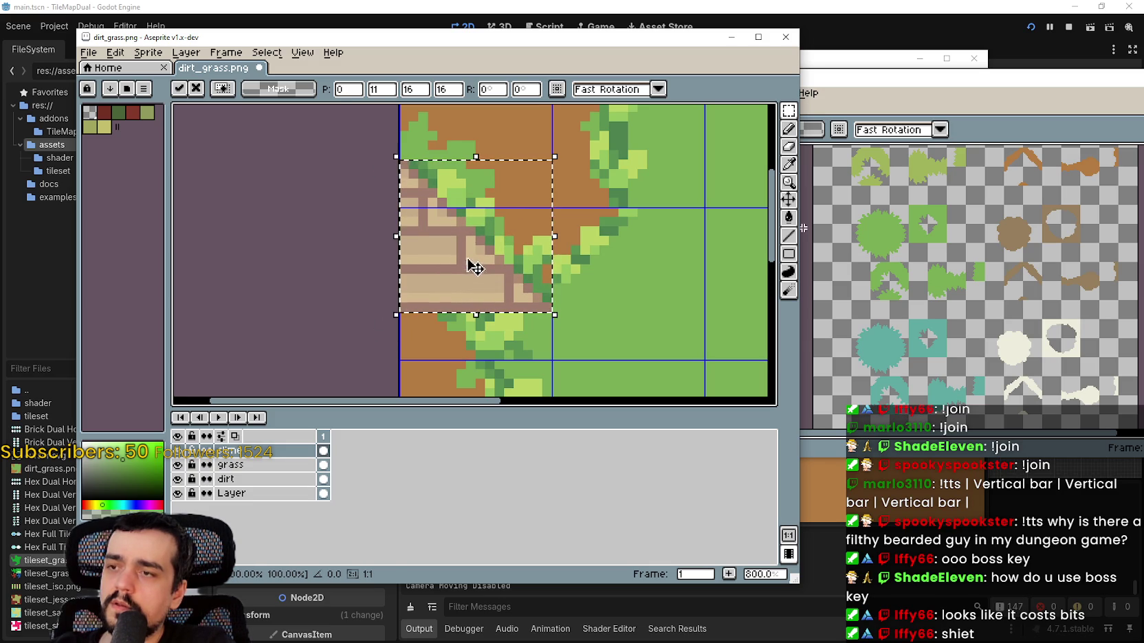
{"action": "left_click", "coordinate": [789, 217]}
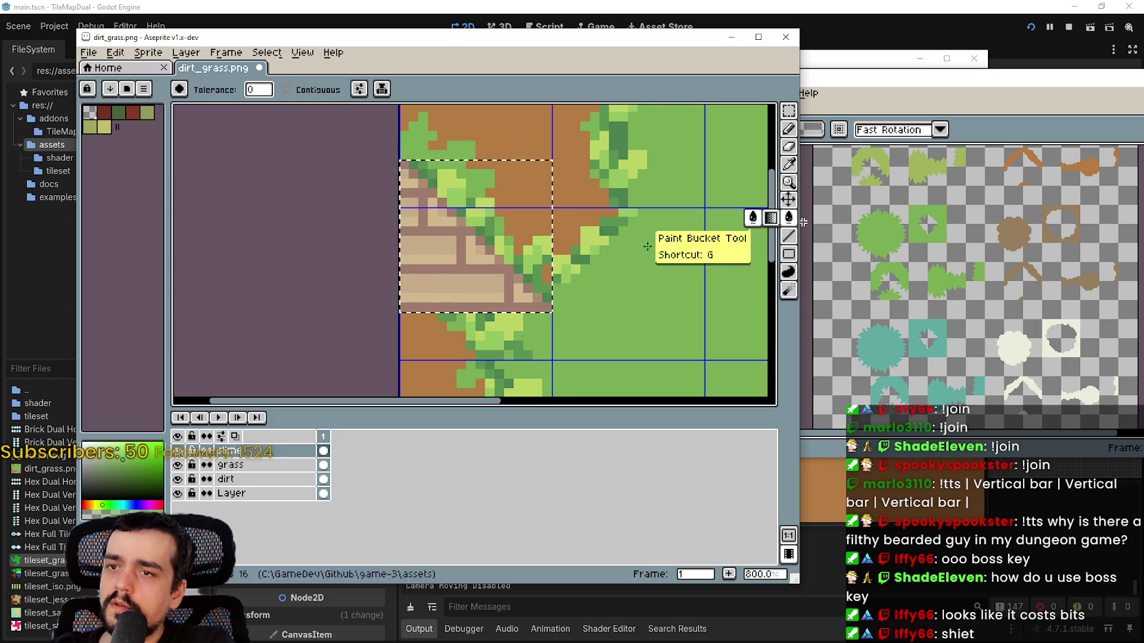
{"action": "left_click", "coordinate": [482, 267]}
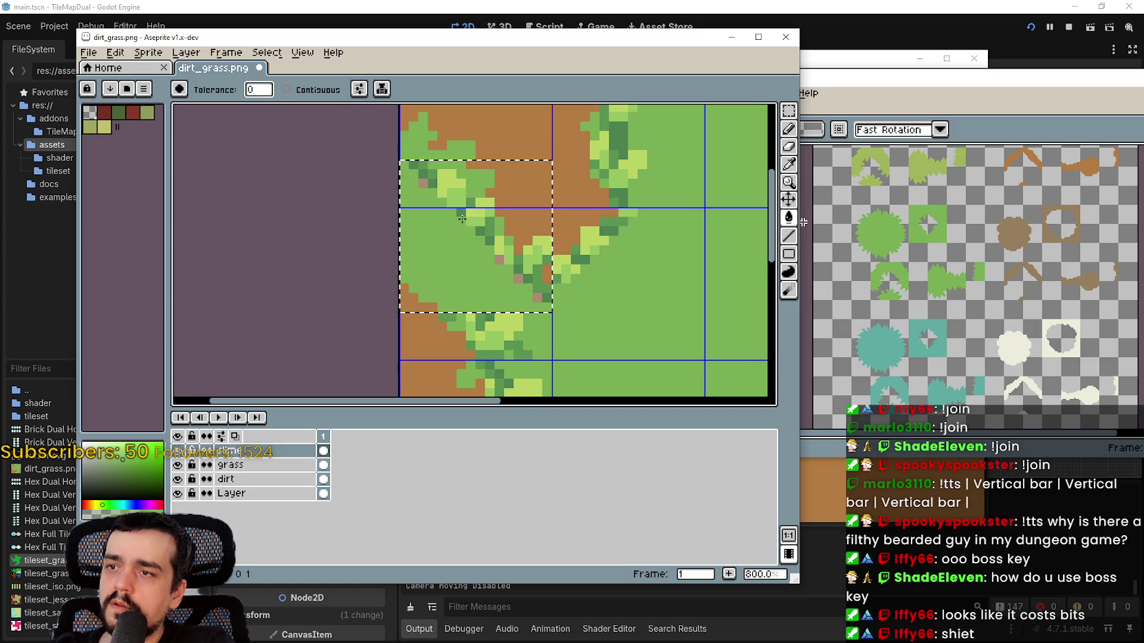
- Try a Line tool stroke, then undo back to the original grass-dirt tile
{"action": "left_click", "coordinate": [790, 238]}
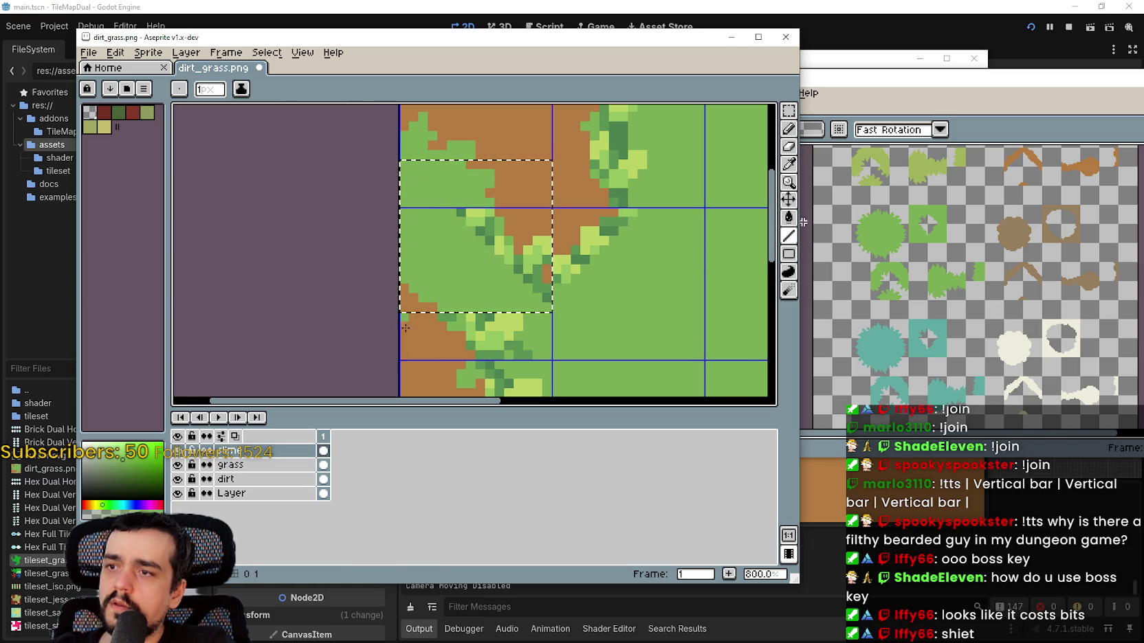
{"action": "scroll", "coordinate": [461, 292], "scroll_direction": "down", "scroll_amount": 2}
{"action": "scroll", "coordinate": [460, 286], "scroll_direction": "up", "scroll_amount": 2}
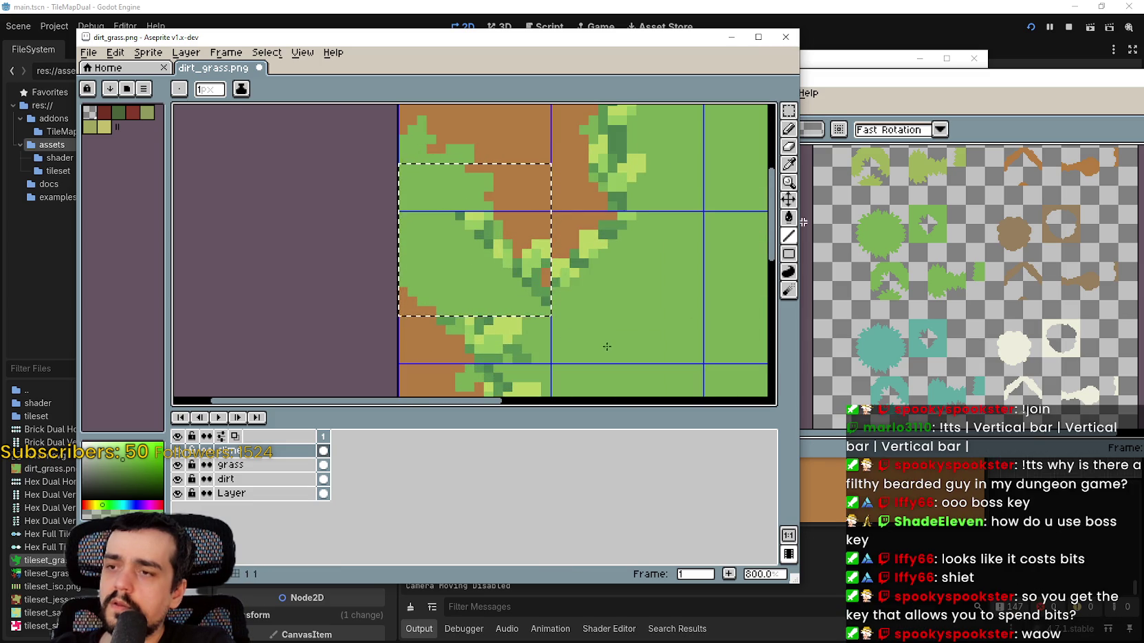
{"action": "key", "text": "ctrl+z"}
{"action": "key", "text": "ctrl+z"}
{"action": "key", "text": "ctrl+z"}
{"action": "key", "text": "ctrl+z"}
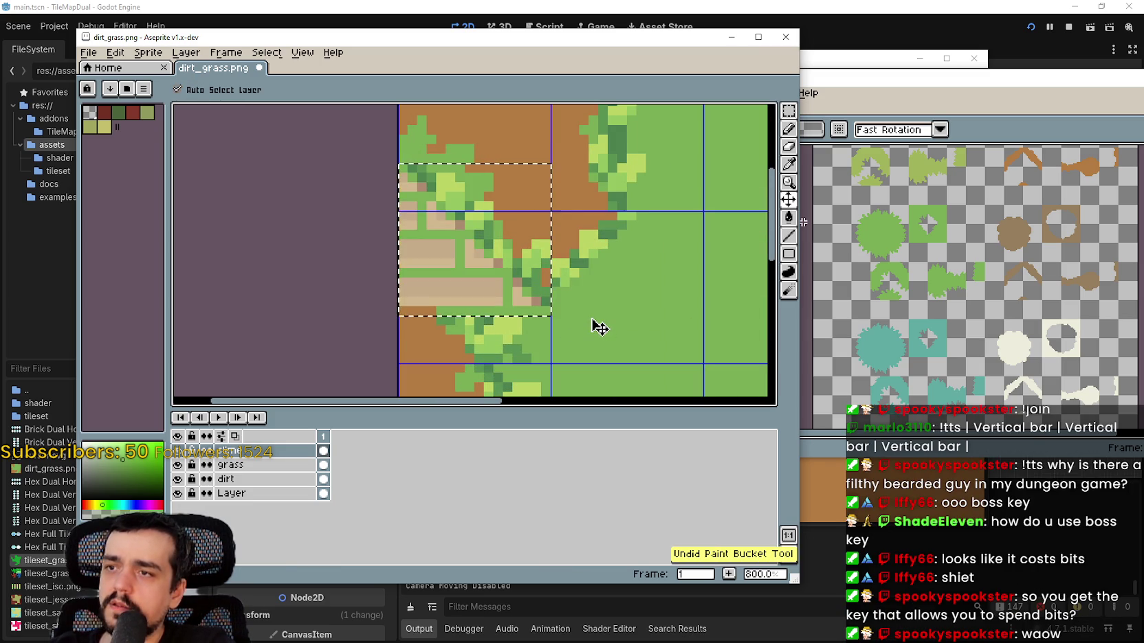
{"action": "key", "text": "ctrl+z"}
{"action": "key", "text": "ctrl+z"}
{"action": "key", "text": "b"}
{"action": "scroll", "coordinate": [591, 314], "scroll_direction": "down", "scroll_amount": 1}
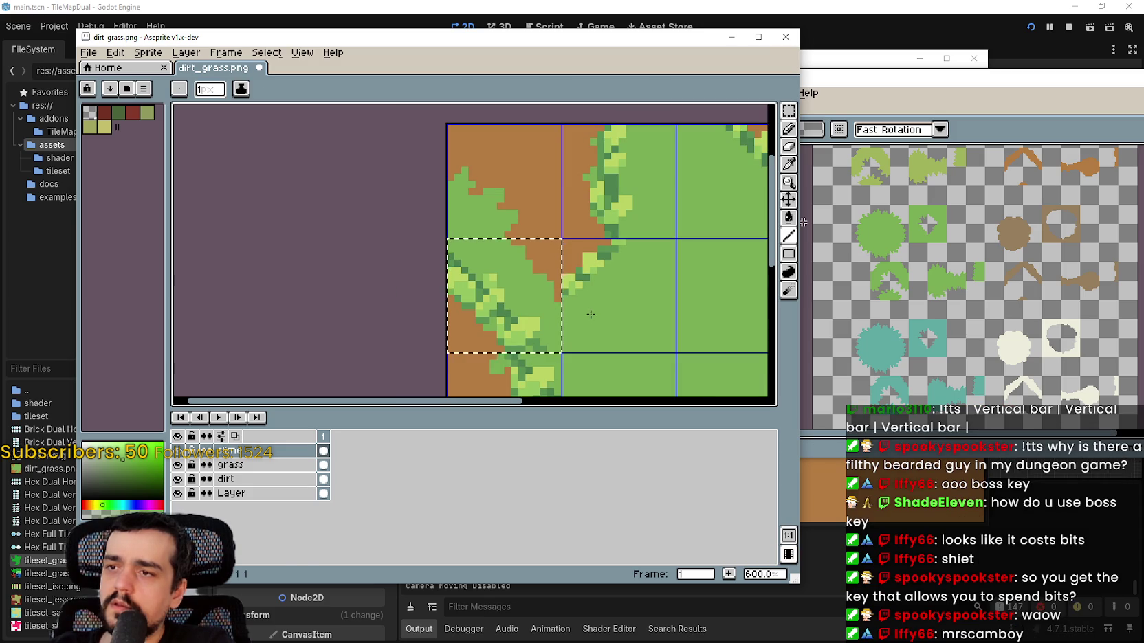
{"action": "key", "text": "ctrl+v"}
{"action": "mouse_move", "coordinate": [509, 287]}
{"action": "left_mouse_down"}
{"action": "mouse_move", "coordinate": [550, 248]}
{"action": "mouse_move", "coordinate": [581, 276]}
{"action": "mouse_move", "coordinate": [588, 303]}
{"action": "mouse_move", "coordinate": [609, 295]}
{"action": "left_mouse_up"}
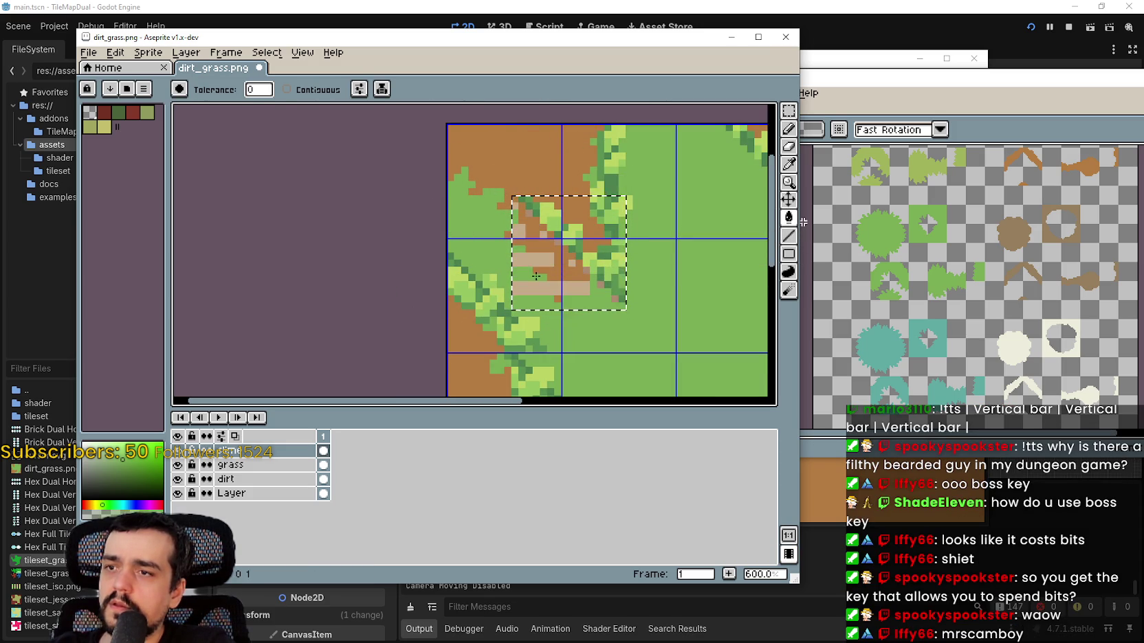
{"action": "scroll", "coordinate": [749, 206], "scroll_direction": "up", "scroll_amount": 2}
{"action": "scroll", "coordinate": [757, 199], "scroll_direction": "down", "scroll_amount": 2}
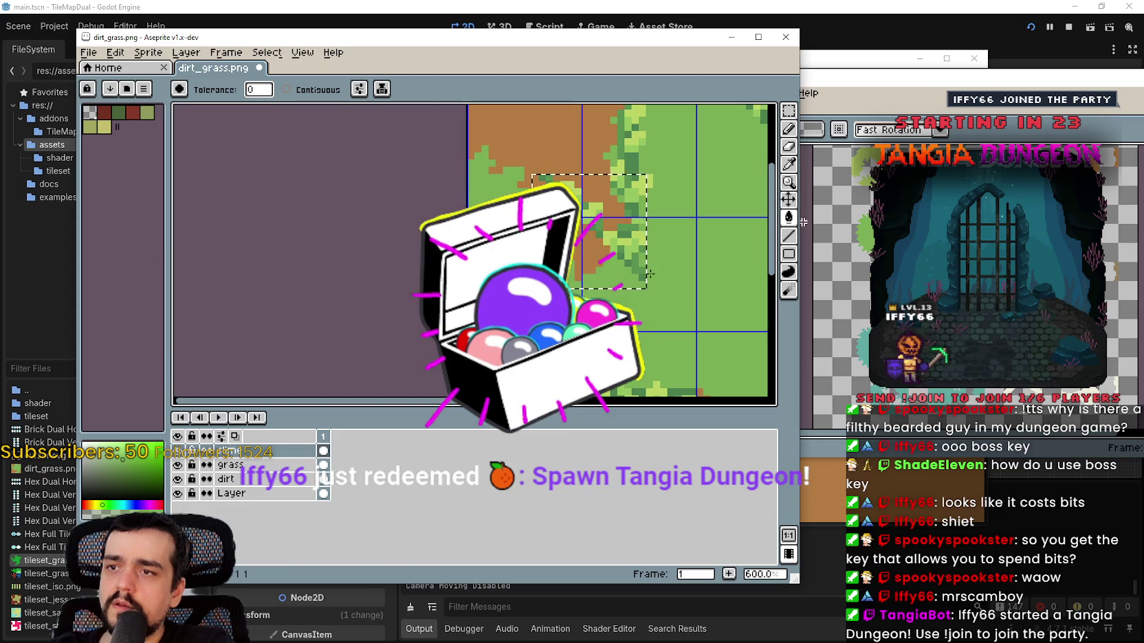
{"action": "left_click", "coordinate": [788, 200]}
{"action": "left_click_drag", "start_coordinate": [621, 253], "coordinate": [594, 255]}
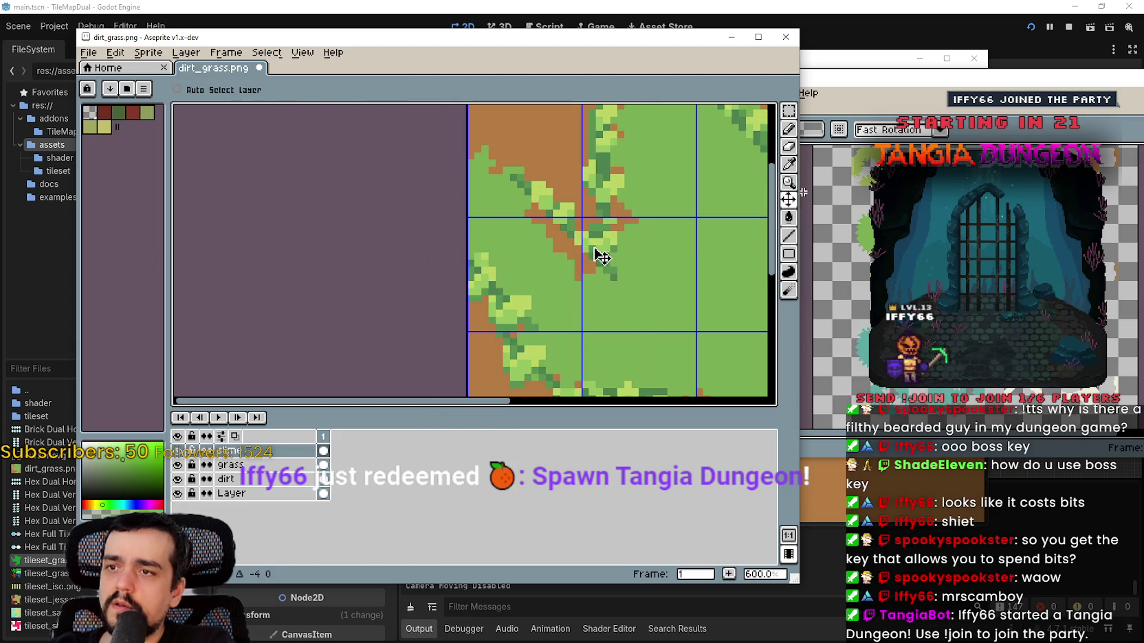
{"action": "key", "text": "ctrl+z"}
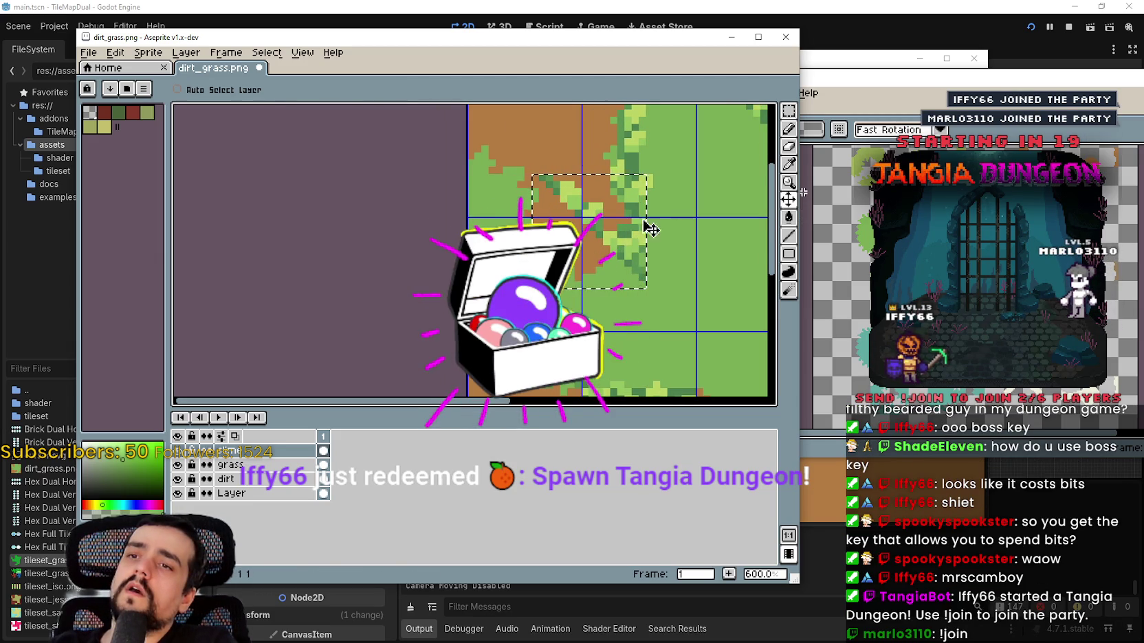
{"action": "key", "text": "m"}
{"action": "left_click_drag", "start_coordinate": [613, 252], "coordinate": [534, 252]}
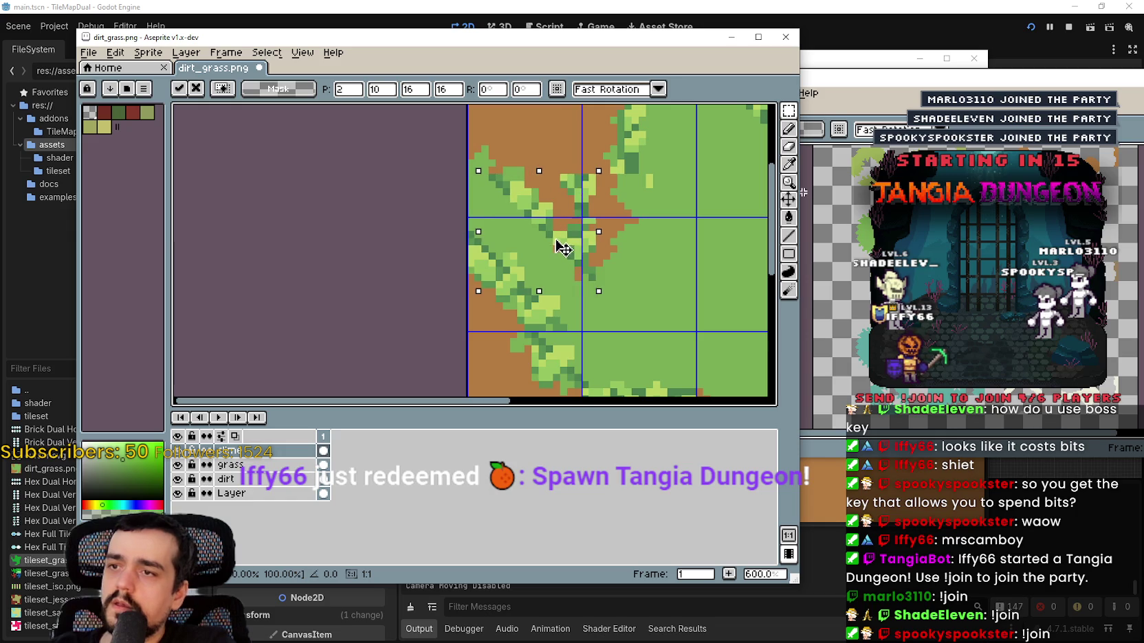
{"action": "scroll", "coordinate": [556, 248], "scroll_direction": "down", "scroll_amount": 2}
{"action": "key", "text": "ctrl+z"}
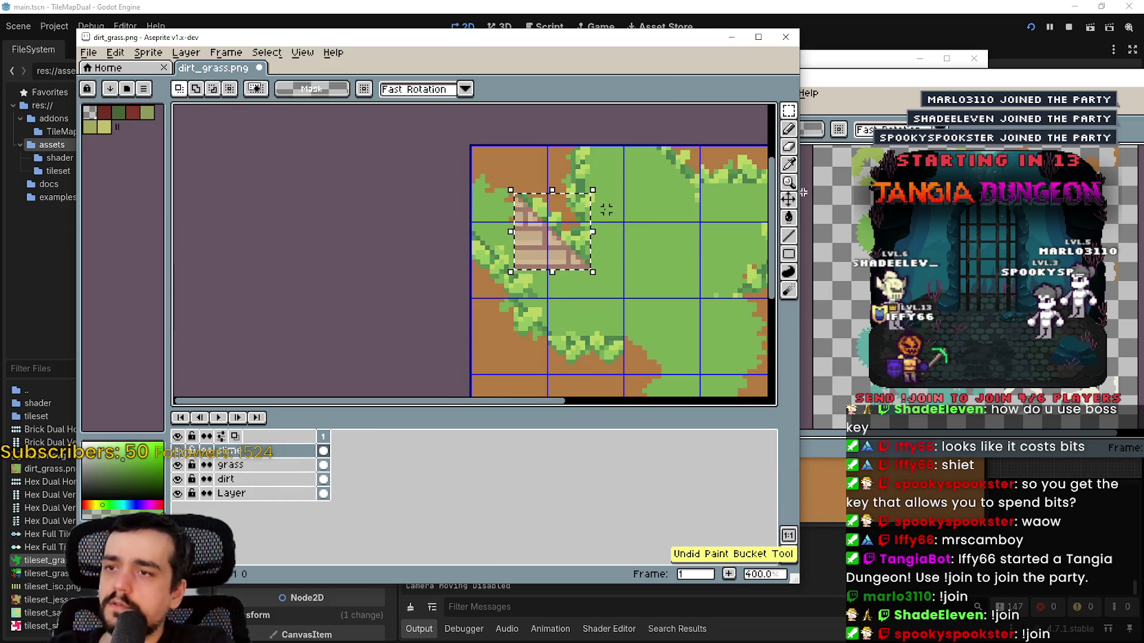
{"action": "key", "text": "ctrl+z"}
{"action": "scroll", "coordinate": [469, 247], "scroll_direction": "up", "scroll_amount": 2}
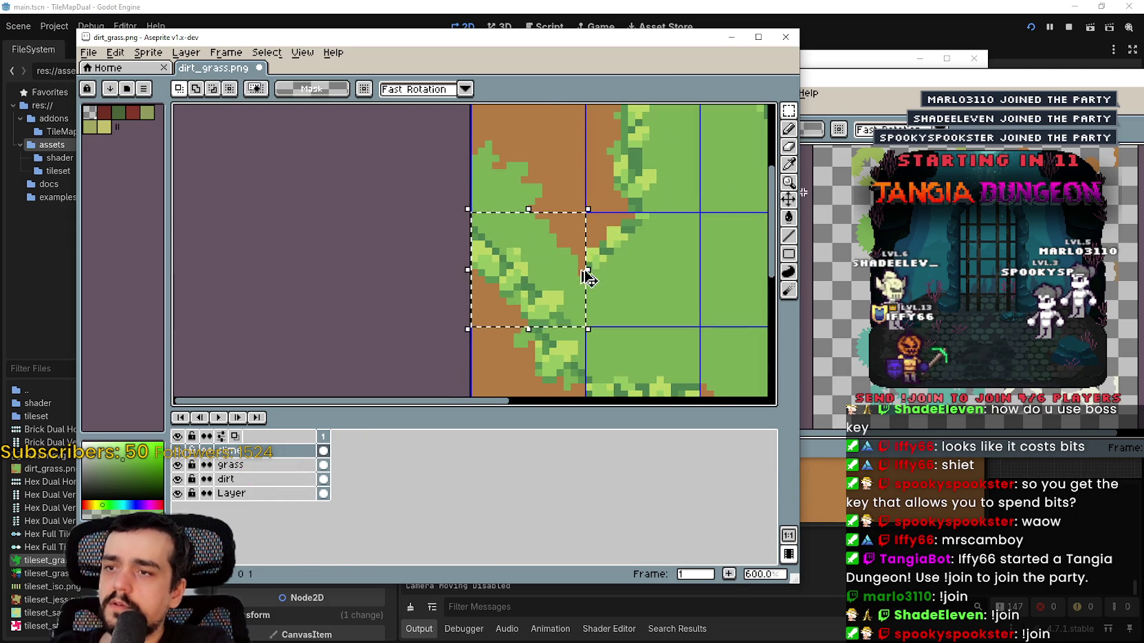
{"action": "mouse_move", "coordinate": [588, 278]}
{"action": "left_mouse_down"}
{"action": "mouse_move", "coordinate": [497, 263]}
{"action": "mouse_move", "coordinate": [587, 299]}
{"action": "mouse_move", "coordinate": [566, 262]}
{"action": "mouse_move", "coordinate": [606, 255]}
{"action": "left_mouse_up"}
{"action": "left_click", "coordinate": [789, 218]}
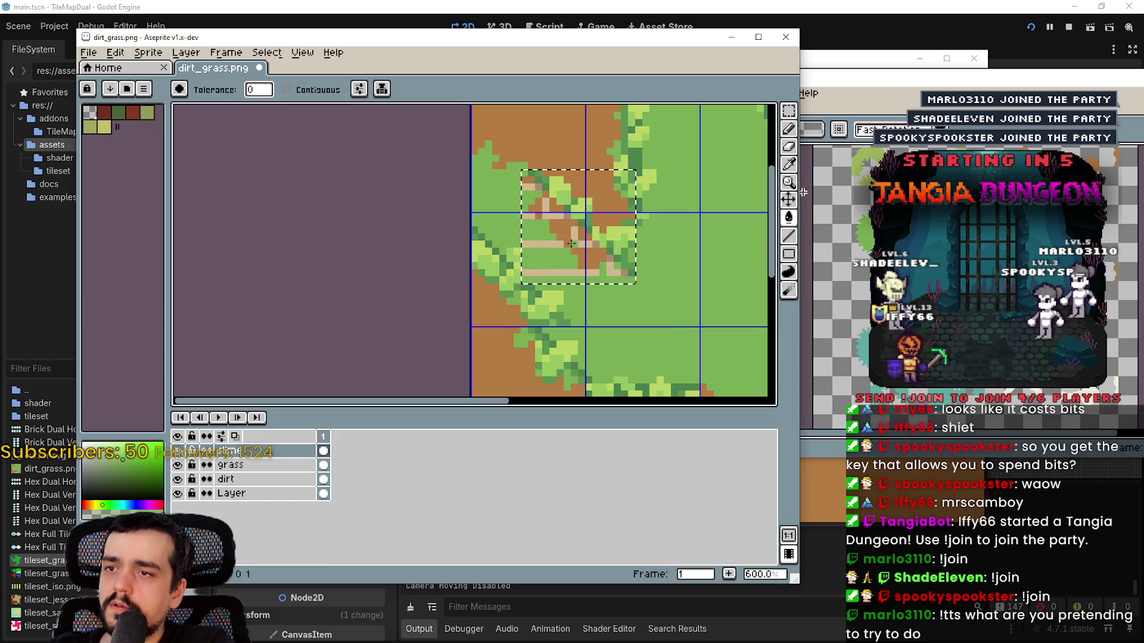
{"action": "left_click", "coordinate": [789, 111]}
{"action": "mouse_move", "coordinate": [599, 248]}
{"action": "left_mouse_down"}
{"action": "mouse_move", "coordinate": [561, 252]}
{"action": "mouse_move", "coordinate": [600, 255]}
{"action": "mouse_move", "coordinate": [593, 262]}
{"action": "left_mouse_up"}
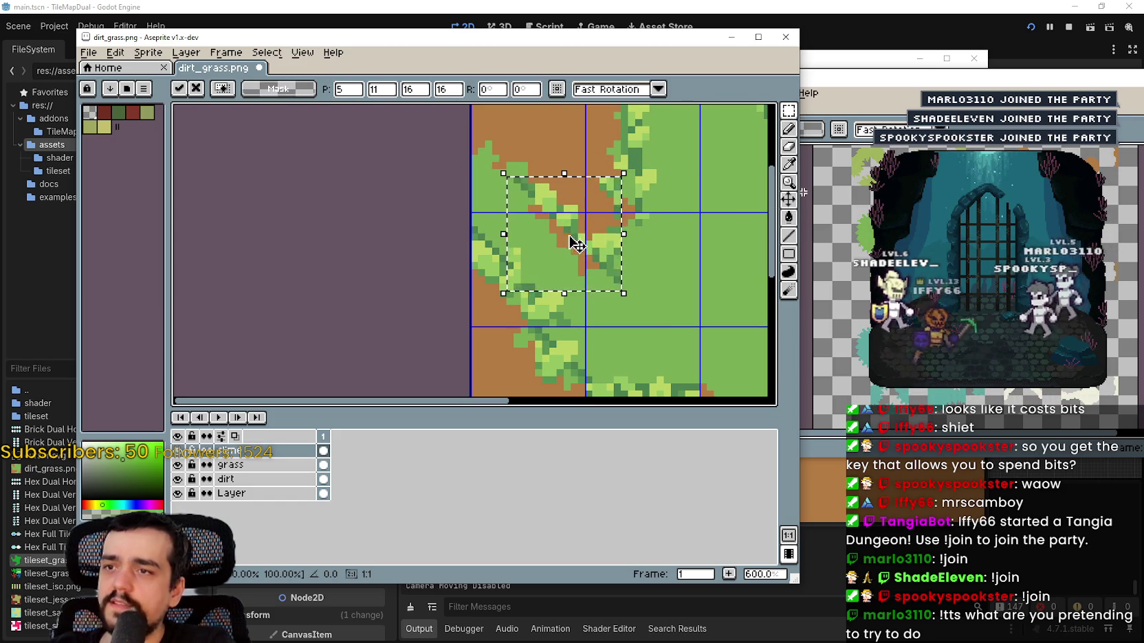
{"action": "key", "text": "ctrl+z"}
{"action": "key", "text": "ctrl+z"}
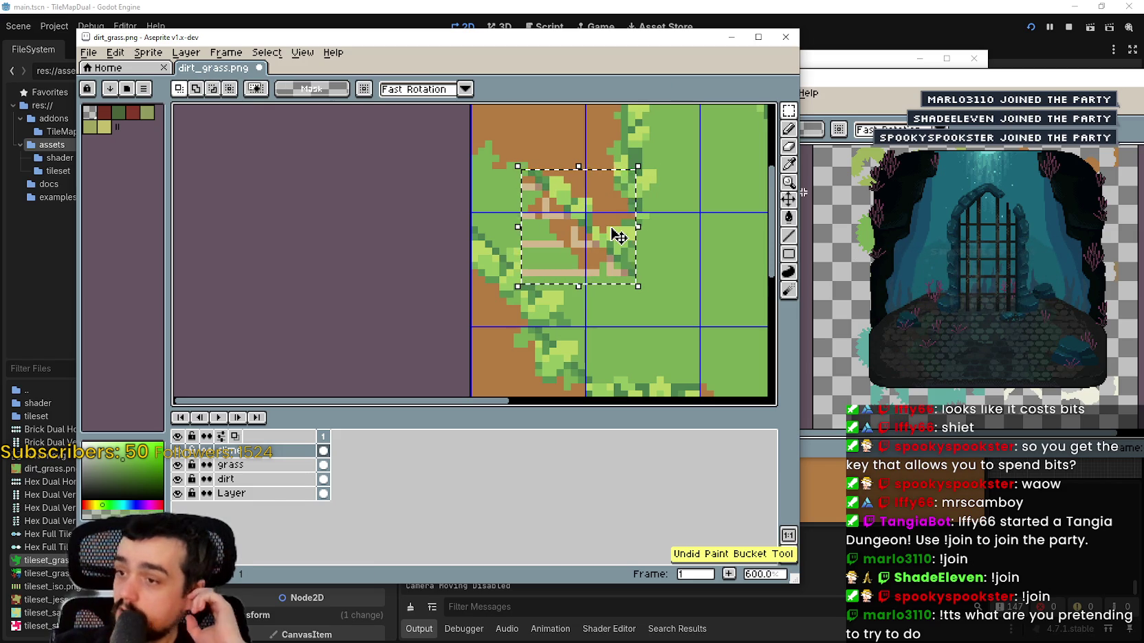
{"action": "key", "text": "ctrl+z"}
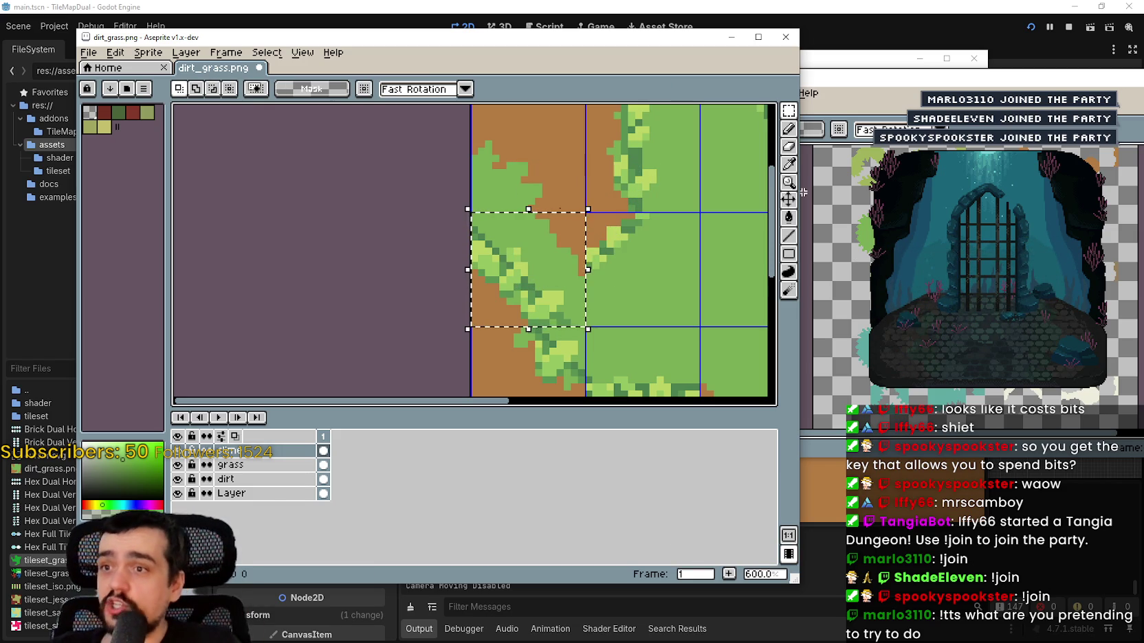
{"action": "key", "text": "ctrl+v"}
{"action": "mouse_move", "coordinate": [550, 275]}
{"action": "left_mouse_down"}
{"action": "mouse_move", "coordinate": [503, 268]}
{"action": "mouse_move", "coordinate": [555, 281]}
{"action": "left_mouse_up"}
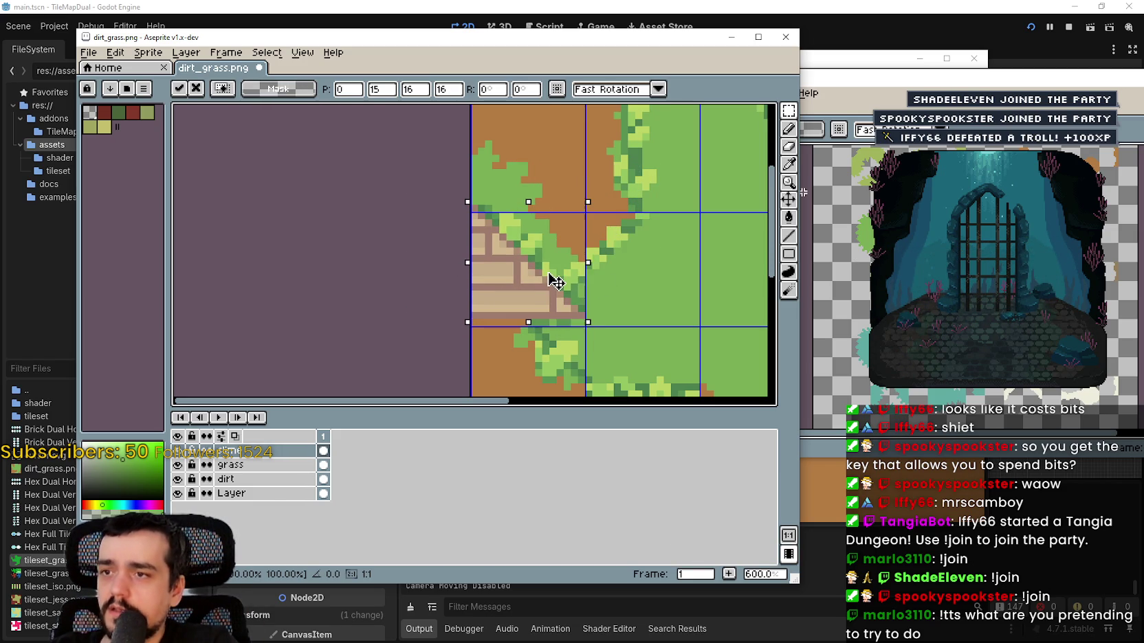
{"action": "key", "text": "Up"}
{"action": "key", "text": "Up"}
{"action": "key", "text": "Up"}
{"action": "key", "text": "Right"}
{"action": "scroll", "coordinate": [554, 279], "scroll_direction": "up", "scroll_amount": 4}
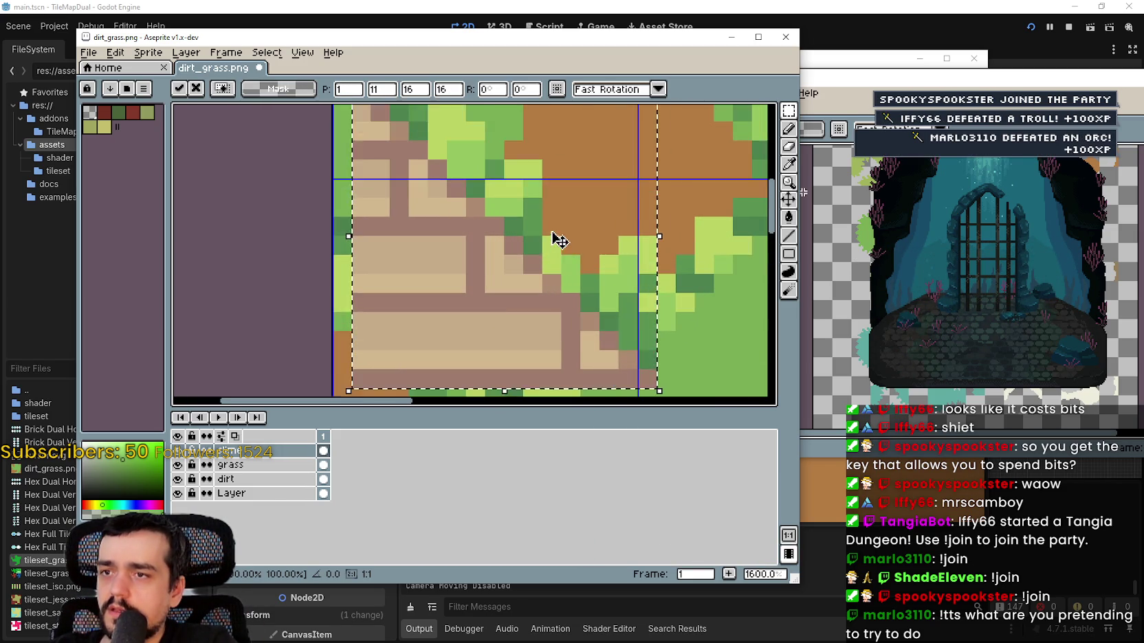
{"action": "mouse_move", "coordinate": [554, 279]}
{"action": "left_mouse_down"}
{"action": "mouse_move", "coordinate": [490, 299]}
{"action": "mouse_move", "coordinate": [525, 295]}
{"action": "left_mouse_up"}
{"action": "scroll", "coordinate": [523, 276], "scroll_direction": "down", "scroll_amount": 3}
{"action": "scroll", "coordinate": [524, 288], "scroll_direction": "up", "scroll_amount": 1}
{"action": "key", "text": "Return"}
{"action": "scroll", "coordinate": [523, 292], "scroll_direction": "down", "scroll_amount": 1}
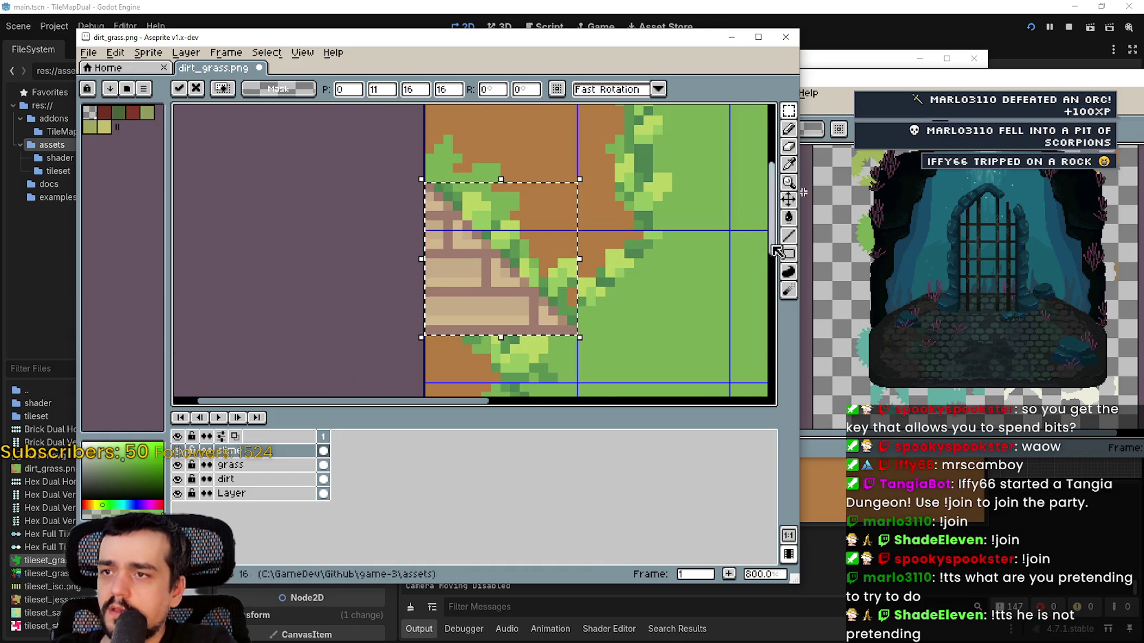
{"action": "left_click", "coordinate": [790, 217]}
{"action": "left_click", "coordinate": [516, 276]}
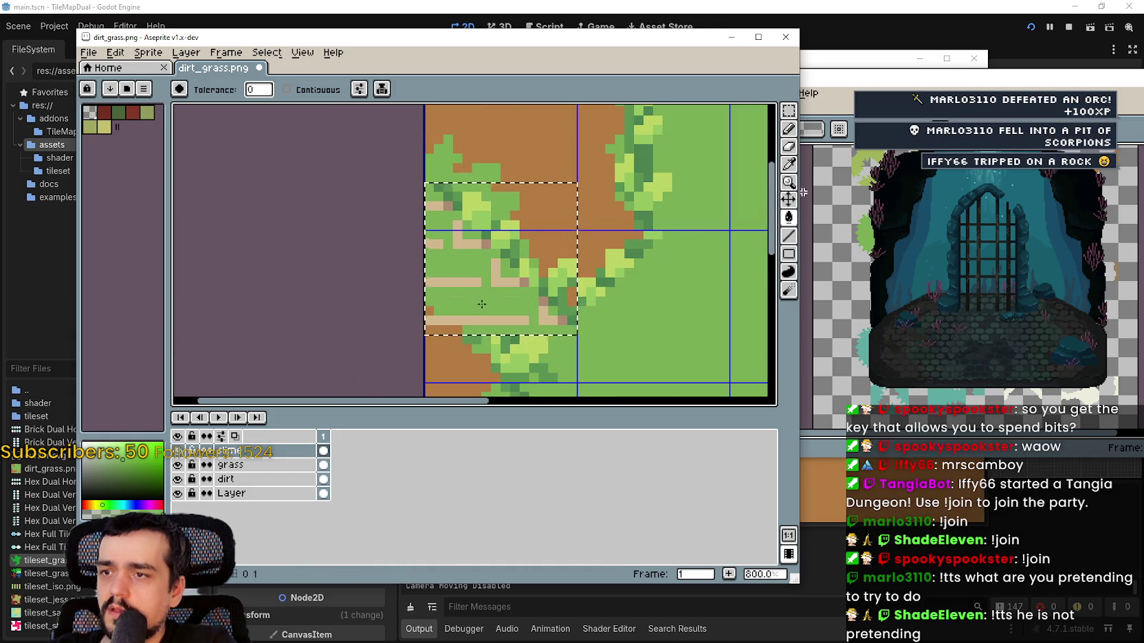
{"action": "scroll", "coordinate": [488, 302], "scroll_direction": "down", "scroll_amount": 1}
{"action": "key", "text": "ctrl+z"}
{"action": "key", "text": "ctrl+z"}
{"action": "scroll", "coordinate": [489, 301], "scroll_direction": "down", "scroll_amount": 1}
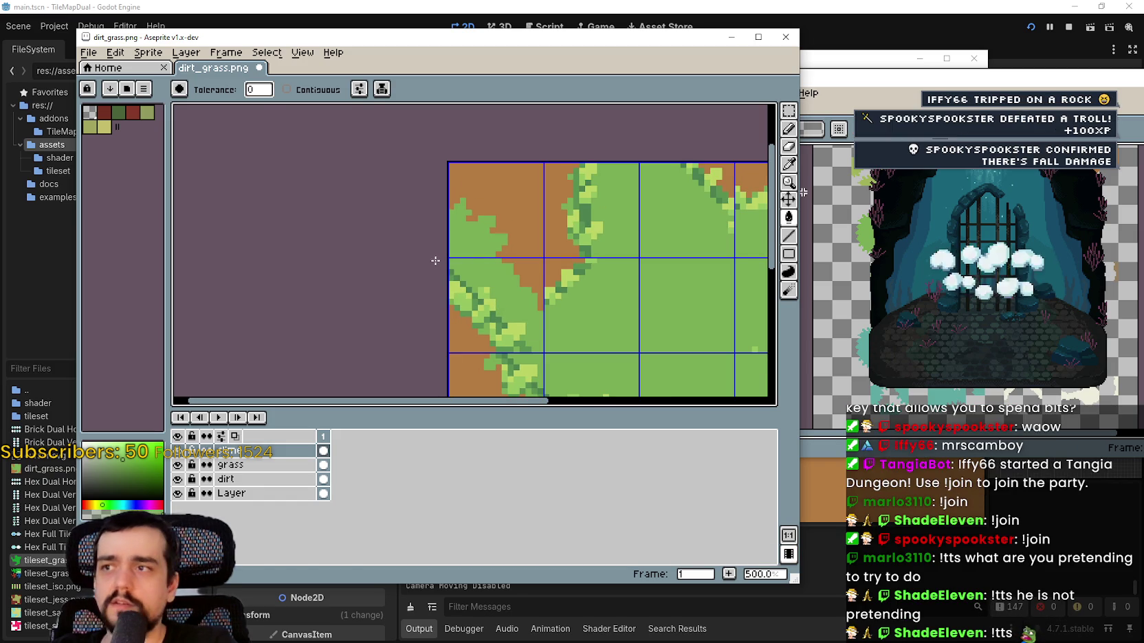
{"action": "scroll", "coordinate": [439, 268], "scroll_direction": "up", "scroll_amount": 1}
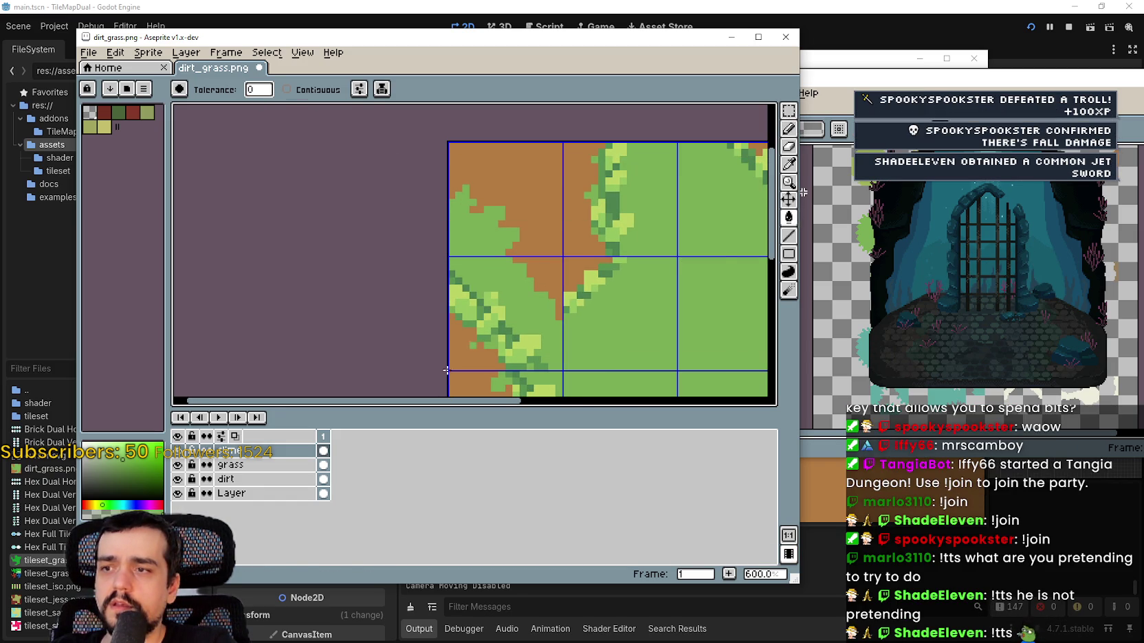
- Add a new layer, paste the wooden planks and fill them green, then undo it
{"action": "left_click", "coordinate": [114, 52]}
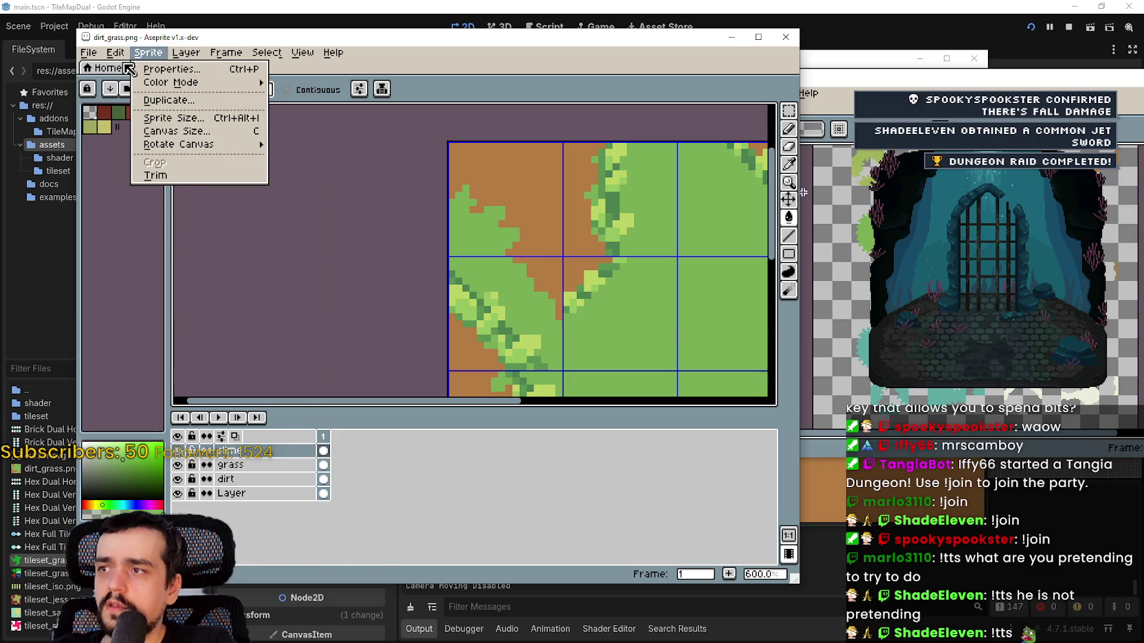
{"action": "mouse_move", "coordinate": [254, 127]}
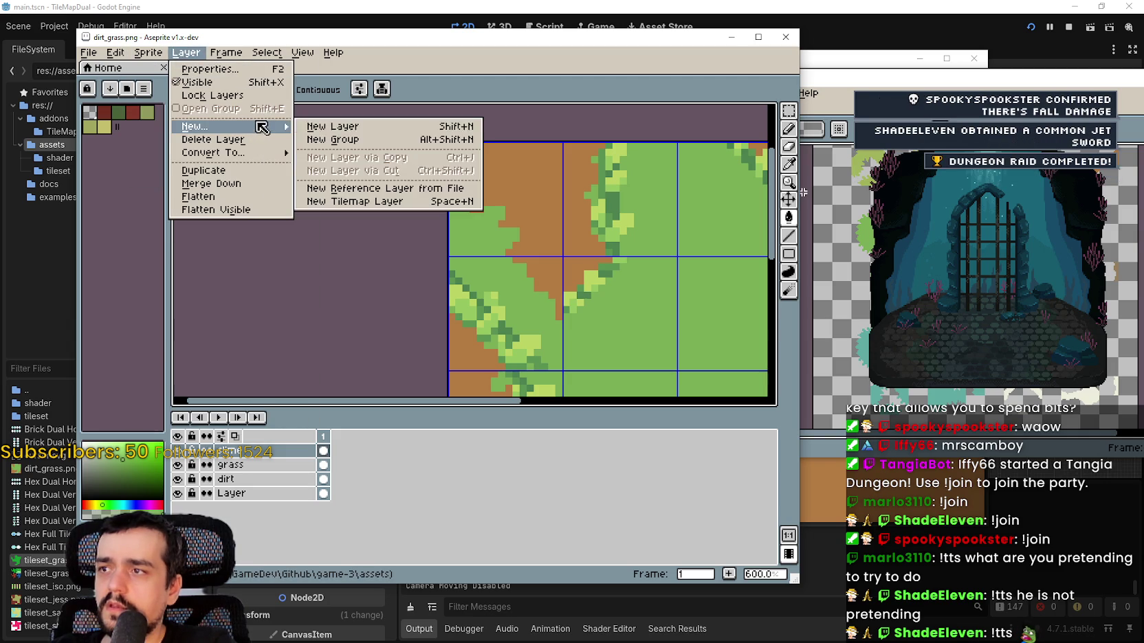
{"action": "left_click", "coordinate": [333, 129]}
{"action": "key", "text": "ctrl+v"}
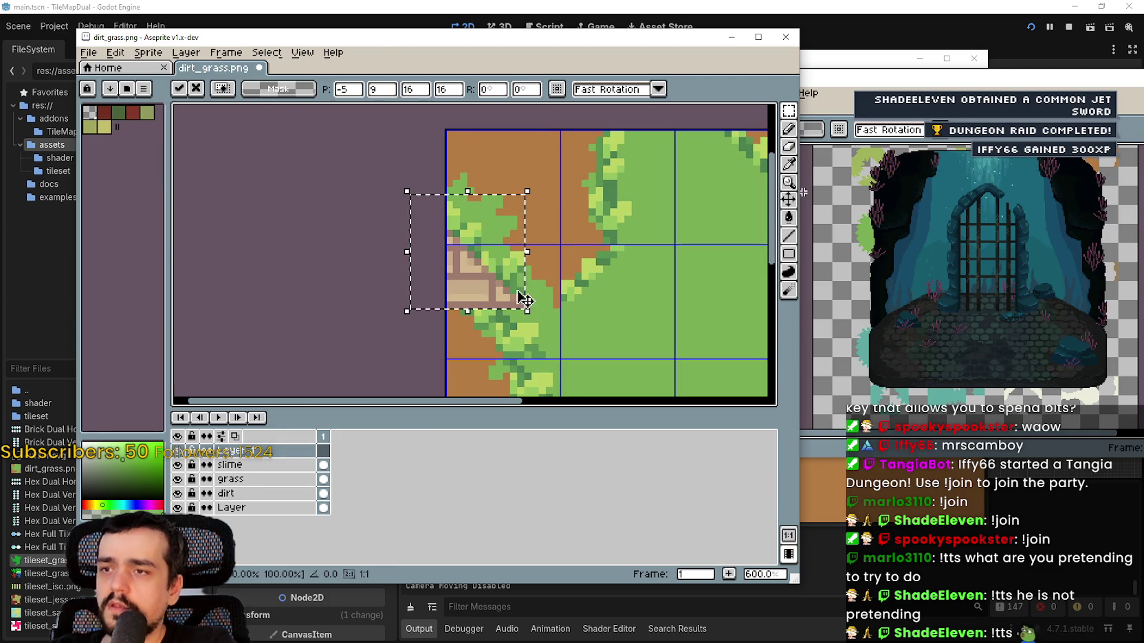
{"action": "mouse_move", "coordinate": [523, 300]}
{"action": "left_mouse_down"}
{"action": "mouse_move", "coordinate": [530, 310]}
{"action": "mouse_move", "coordinate": [522, 304]}
{"action": "left_mouse_up"}
{"action": "scroll", "coordinate": [524, 305], "scroll_direction": "up", "scroll_amount": 3}
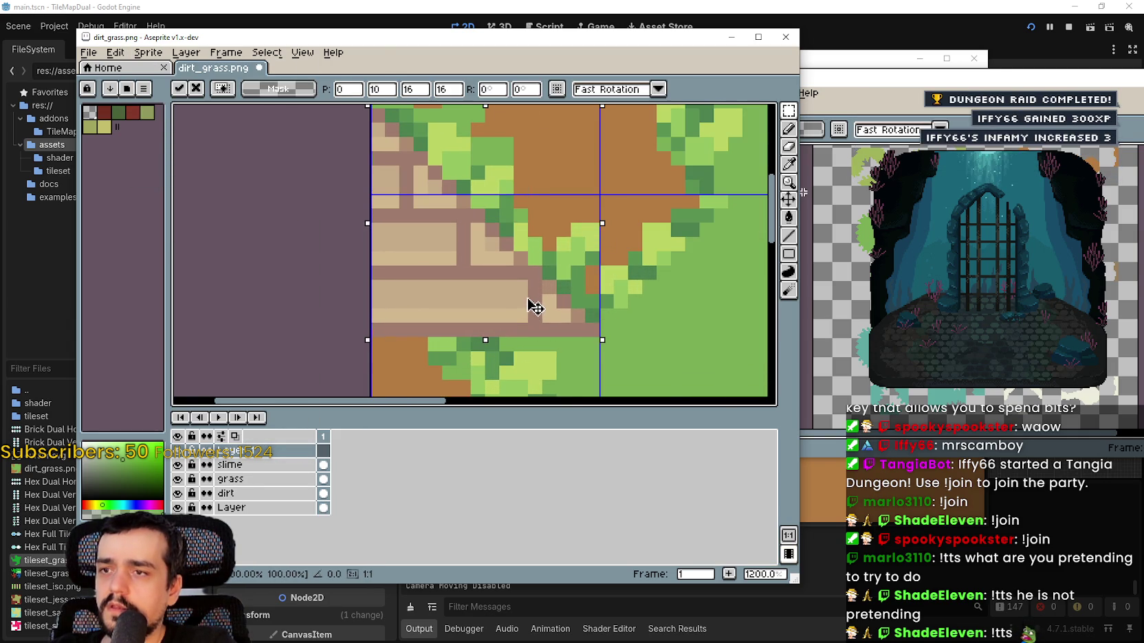
{"action": "key", "text": "Return"}
{"action": "left_click", "coordinate": [789, 217]}
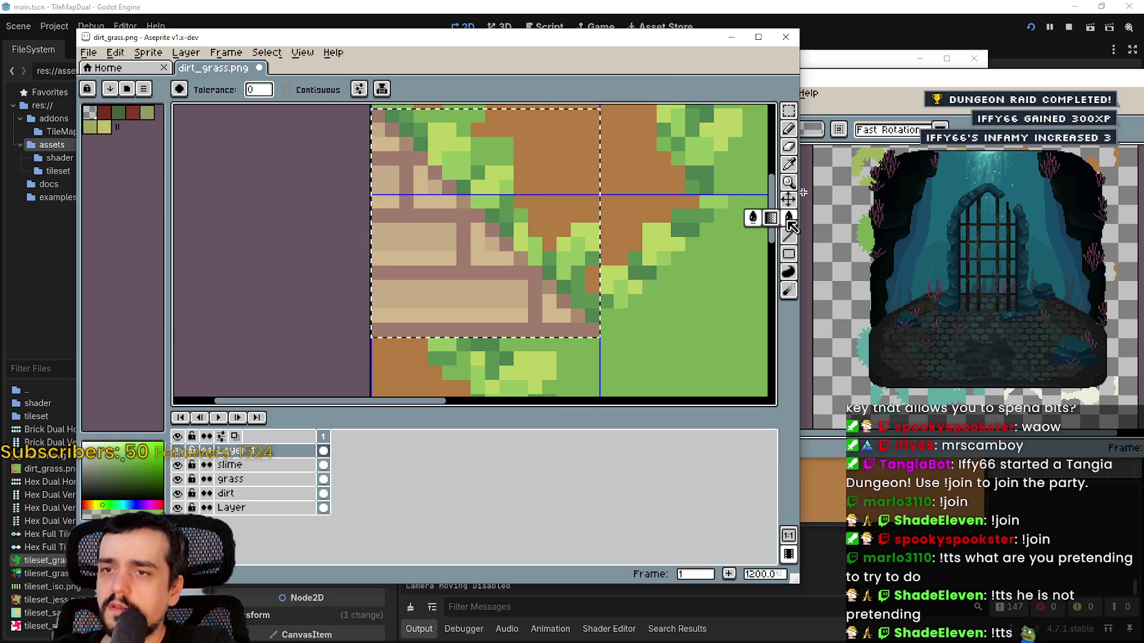
{"action": "left_click", "coordinate": [467, 271]}
{"action": "key", "text": "ctrl+z"}
{"action": "key", "text": "ctrl+z"}
{"action": "key", "text": "ctrl+z"}
- Paint over the upper-left light-green pixels with a mid-green line and deselect
{"action": "scroll", "coordinate": [483, 264], "scroll_direction": "down", "scroll_amount": 3}
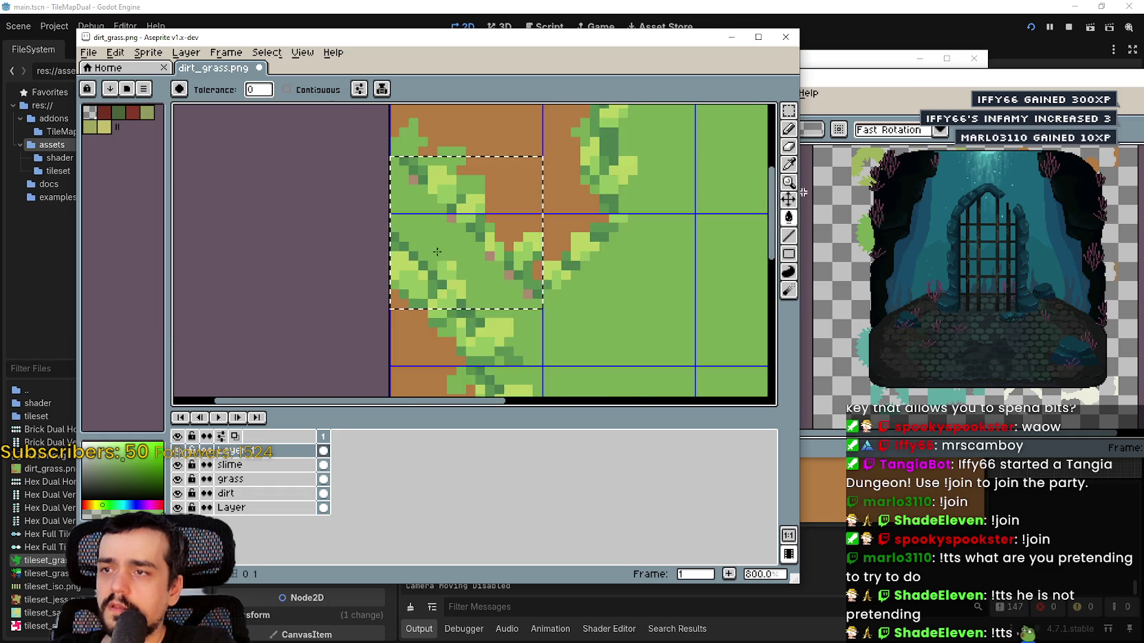
{"action": "scroll", "coordinate": [476, 248], "scroll_direction": "up", "scroll_amount": 1}
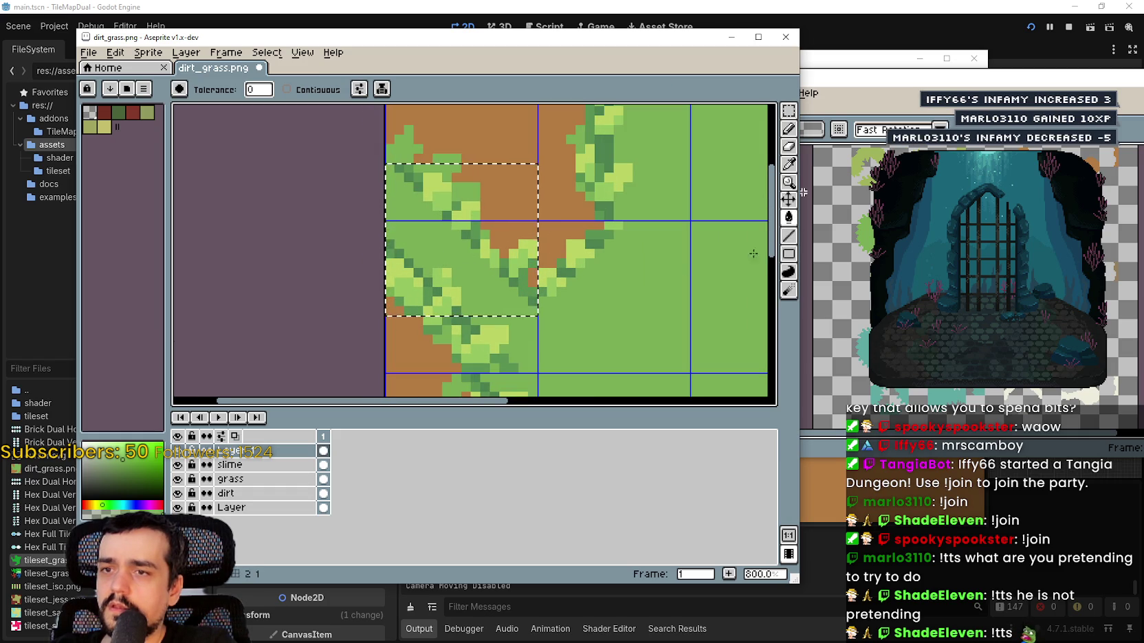
{"action": "key", "text": "l"}
{"action": "scroll", "coordinate": [432, 201], "scroll_direction": "up", "scroll_amount": 1}
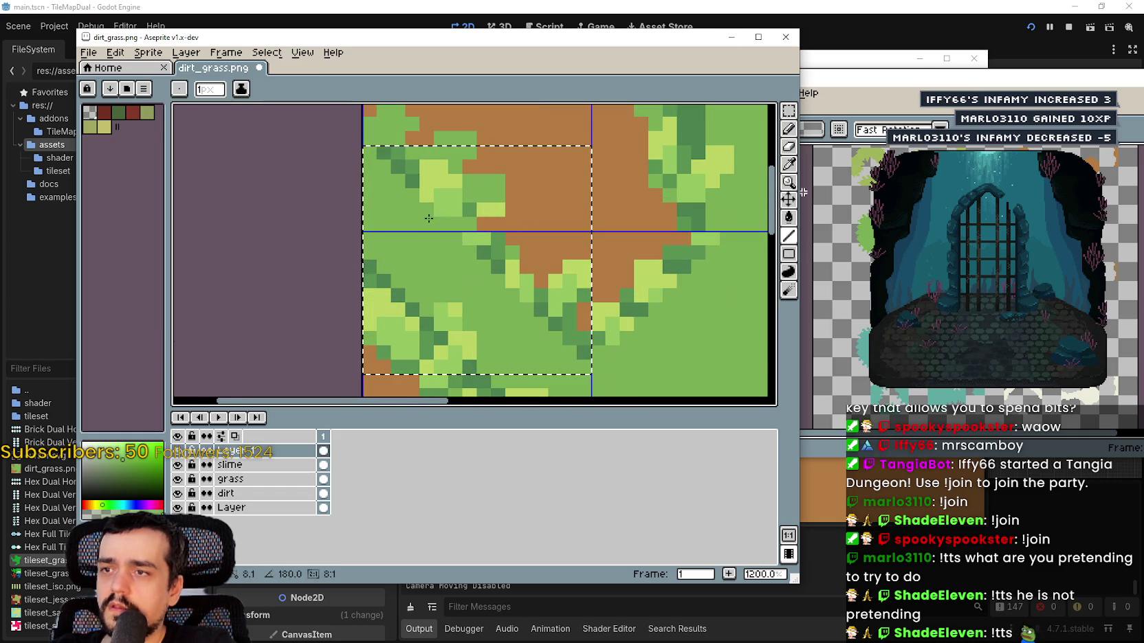
{"action": "mouse_move", "coordinate": [391, 201]}
{"action": "left_mouse_down"}
{"action": "mouse_move", "coordinate": [456, 194]}
{"action": "mouse_move", "coordinate": [442, 209]}
{"action": "mouse_move", "coordinate": [447, 183]}
{"action": "mouse_move", "coordinate": [433, 167]}
{"action": "mouse_move", "coordinate": [374, 154]}
{"action": "left_mouse_up"}
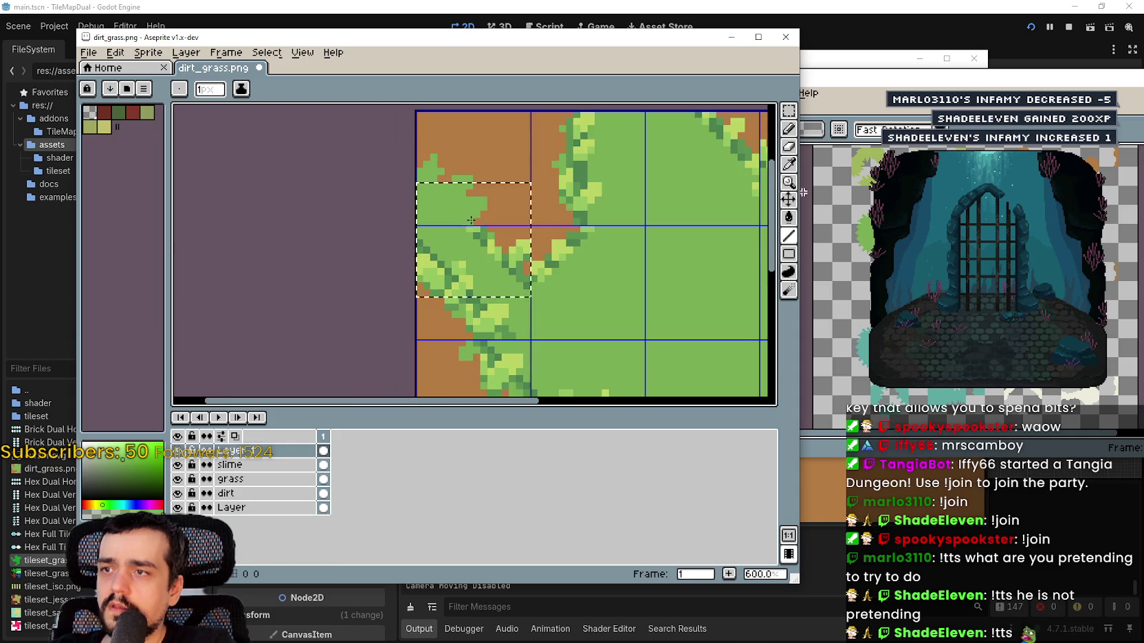
{"action": "scroll", "coordinate": [468, 220], "scroll_direction": "down", "scroll_amount": 2}
{"action": "key", "text": "ctrl+d"}
- Flatten the visible layers into one and rename it Slime
{"action": "left_click", "coordinate": [249, 452]}
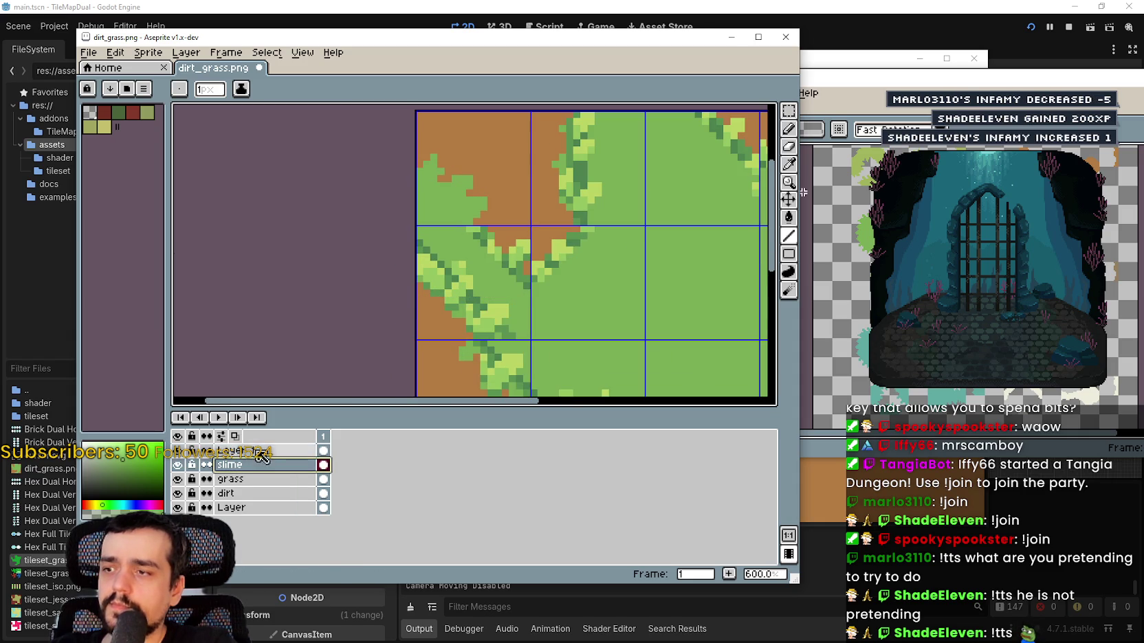
{"action": "right_click", "coordinate": [258, 465]}
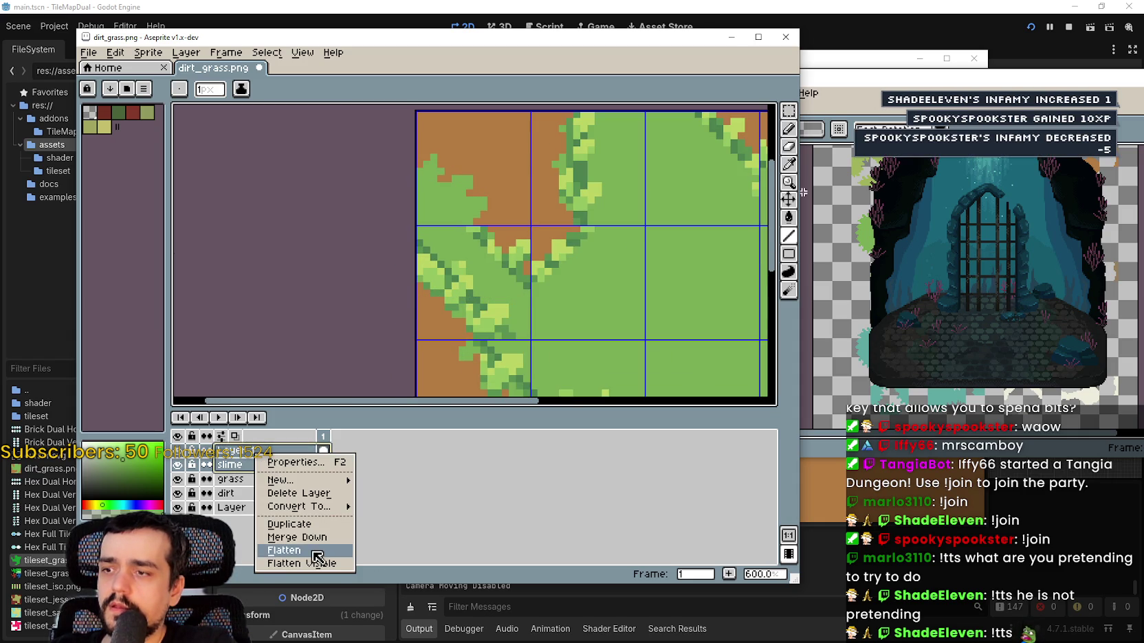
{"action": "left_click", "coordinate": [313, 563]}
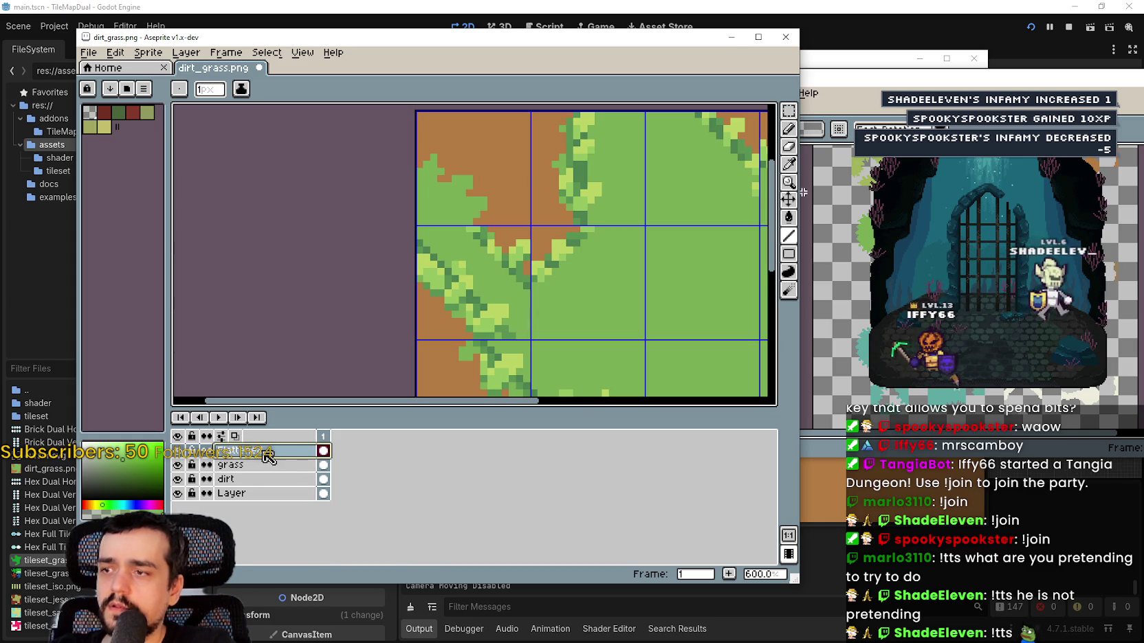
{"action": "double_click", "coordinate": [275, 451]}
{"action": "type", "text": "Slimn"}
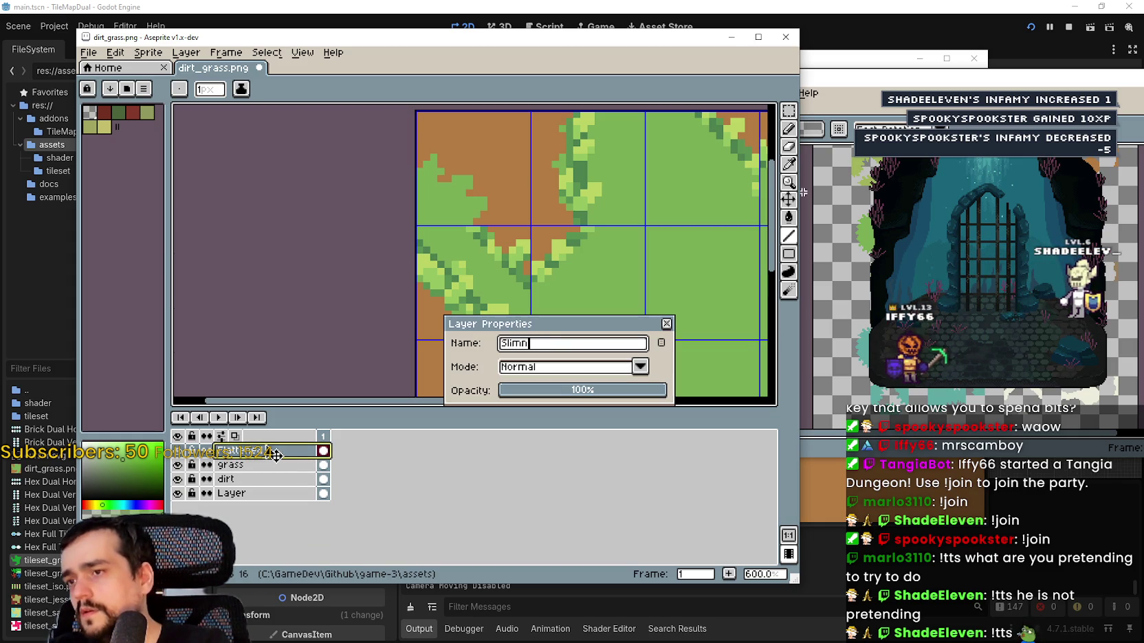
{"action": "key", "text": "Return"}
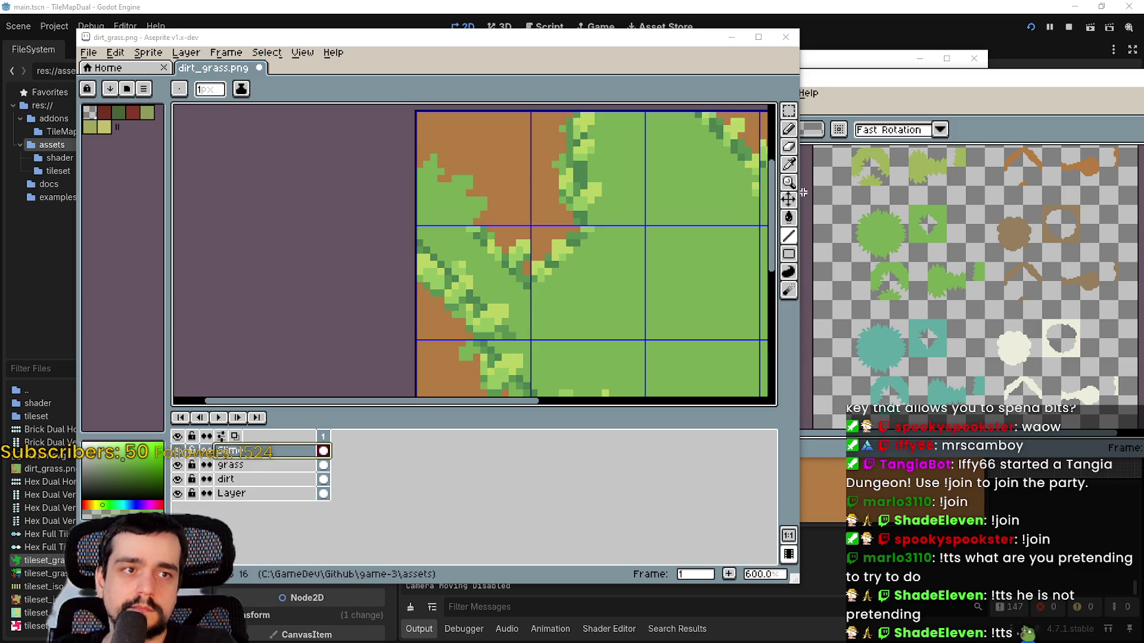
{"action": "scroll", "coordinate": [526, 264], "scroll_direction": "down", "scroll_amount": 3}
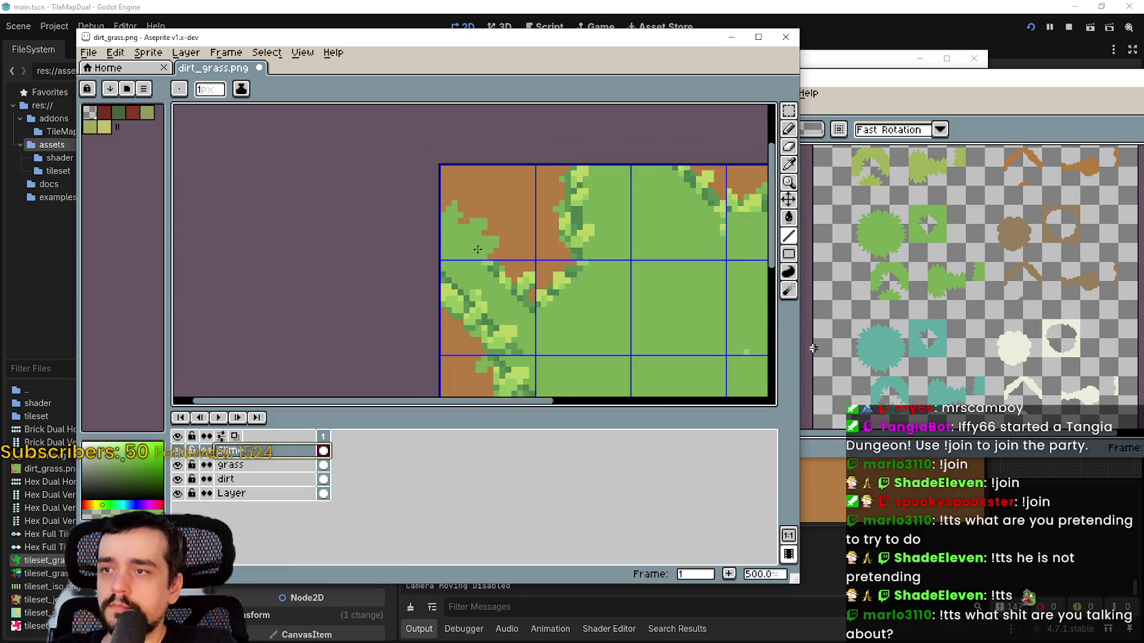
{"action": "scroll", "coordinate": [488, 246], "scroll_direction": "up", "scroll_amount": 1}
{"action": "mouse_move", "coordinate": [488, 246]}
{"action": "left_mouse_down"}
{"action": "mouse_move", "coordinate": [478, 149]}
{"action": "mouse_move", "coordinate": [495, 245]}
{"action": "left_mouse_up"}
{"action": "key", "text": "ctrl+v"}
{"action": "mouse_move", "coordinate": [739, 264]}
{"action": "left_mouse_down"}
{"action": "mouse_move", "coordinate": [523, 201]}
{"action": "mouse_move", "coordinate": [526, 213]}
{"action": "left_mouse_up"}
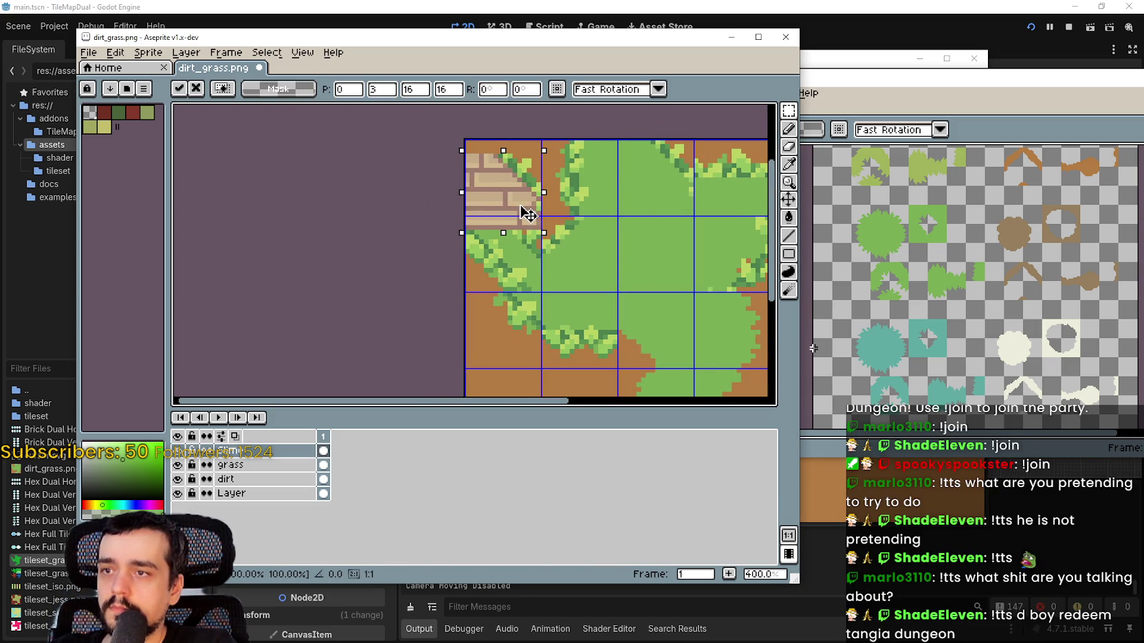
{"action": "key", "text": "Down"}
{"action": "key", "text": "Down"}
{"action": "scroll", "coordinate": [527, 215], "scroll_direction": "up", "scroll_amount": 3}
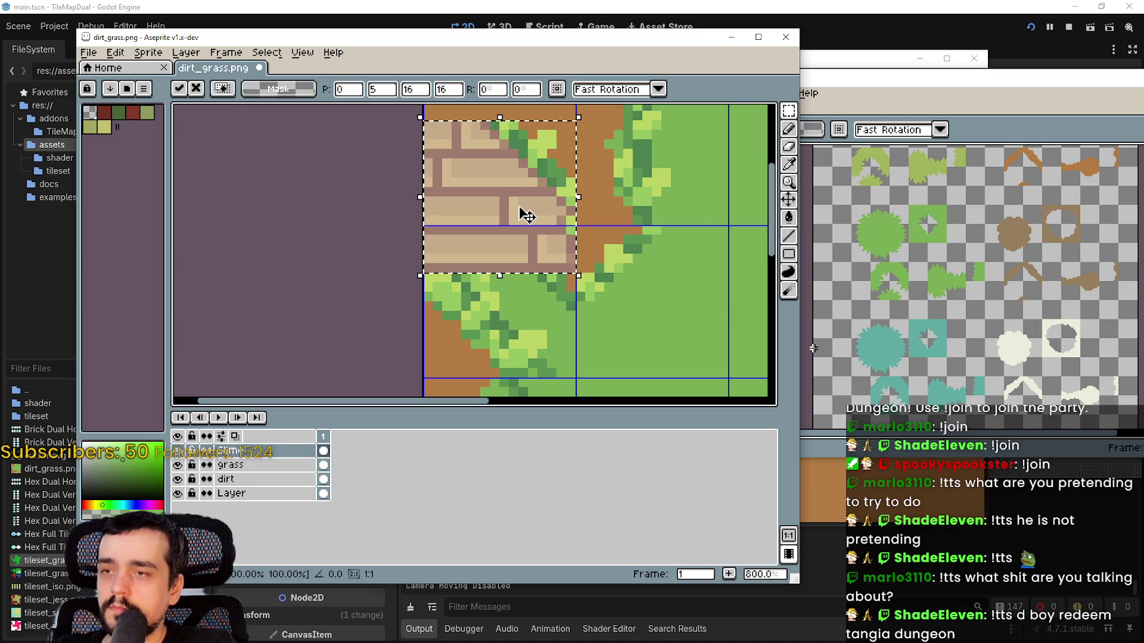
{"action": "mouse_move", "coordinate": [527, 215]}
{"action": "left_mouse_down"}
{"action": "mouse_move", "coordinate": [432, 237]}
{"action": "mouse_move", "coordinate": [478, 235]}
{"action": "mouse_move", "coordinate": [401, 299]}
{"action": "mouse_move", "coordinate": [467, 230]}
{"action": "mouse_move", "coordinate": [398, 308]}
{"action": "mouse_move", "coordinate": [464, 238]}
{"action": "mouse_move", "coordinate": [331, 270]}
{"action": "mouse_move", "coordinate": [470, 232]}
{"action": "mouse_move", "coordinate": [439, 217]}
{"action": "mouse_move", "coordinate": [458, 232]}
{"action": "left_mouse_up"}
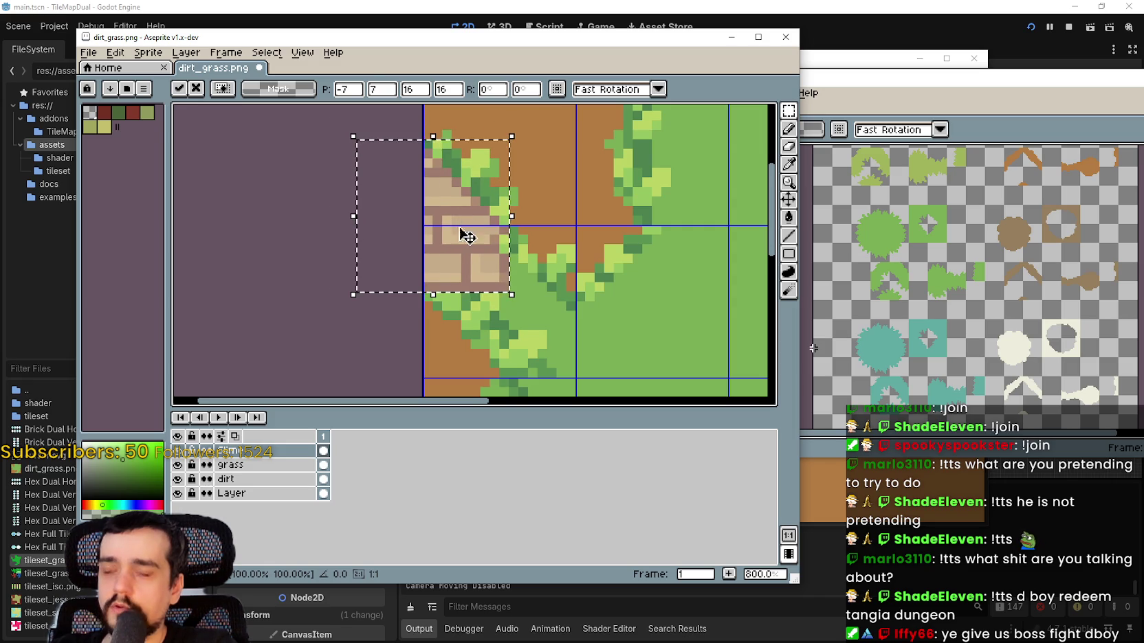
{"action": "left_click", "coordinate": [789, 217]}
{"action": "left_click", "coordinate": [470, 258]}
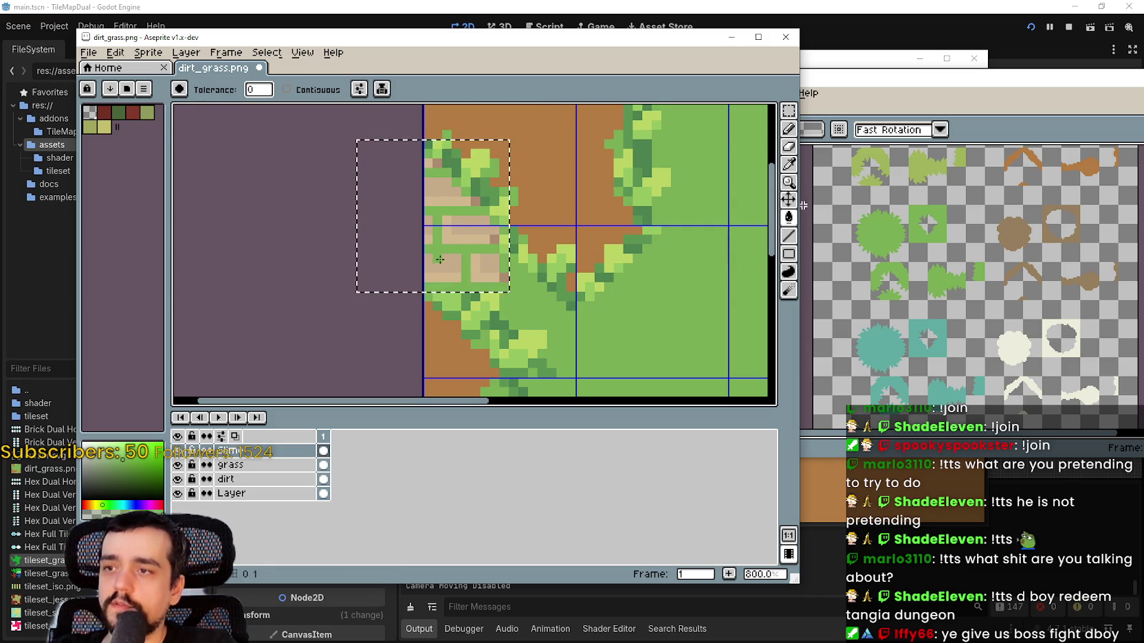
{"action": "left_click", "coordinate": [461, 238]}
{"action": "left_click", "coordinate": [474, 273]}
{"action": "key", "text": "v"}
{"action": "key", "text": "ctrl+z"}
{"action": "key", "text": "ctrl+z"}
{"action": "key", "text": "ctrl+z"}
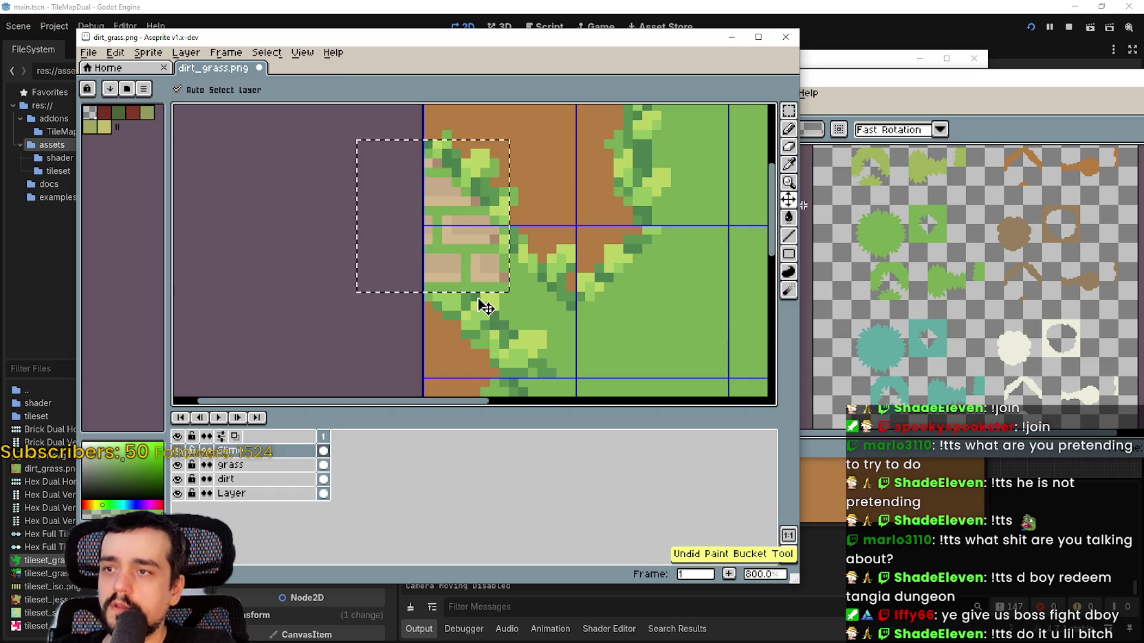
- On a new layer, paste the brick tile top-left, fill its bricks green, add a vertical line
{"action": "left_click", "coordinate": [148, 52]}
{"action": "mouse_move", "coordinate": [195, 127]}
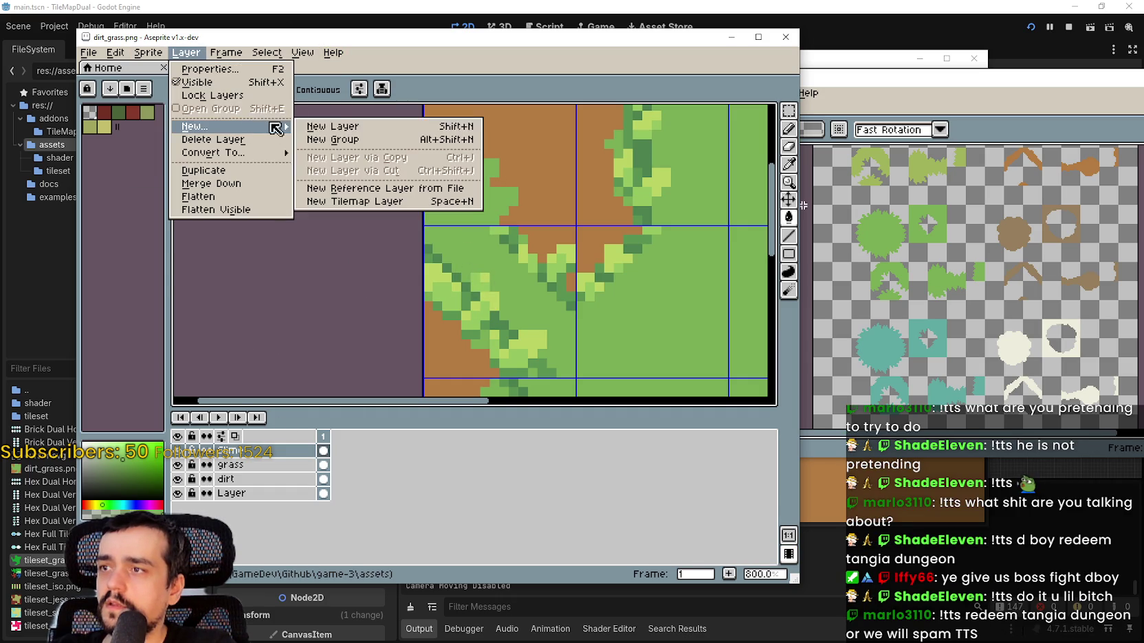
{"action": "left_click", "coordinate": [330, 126]}
{"action": "key", "text": "ctrl+v"}
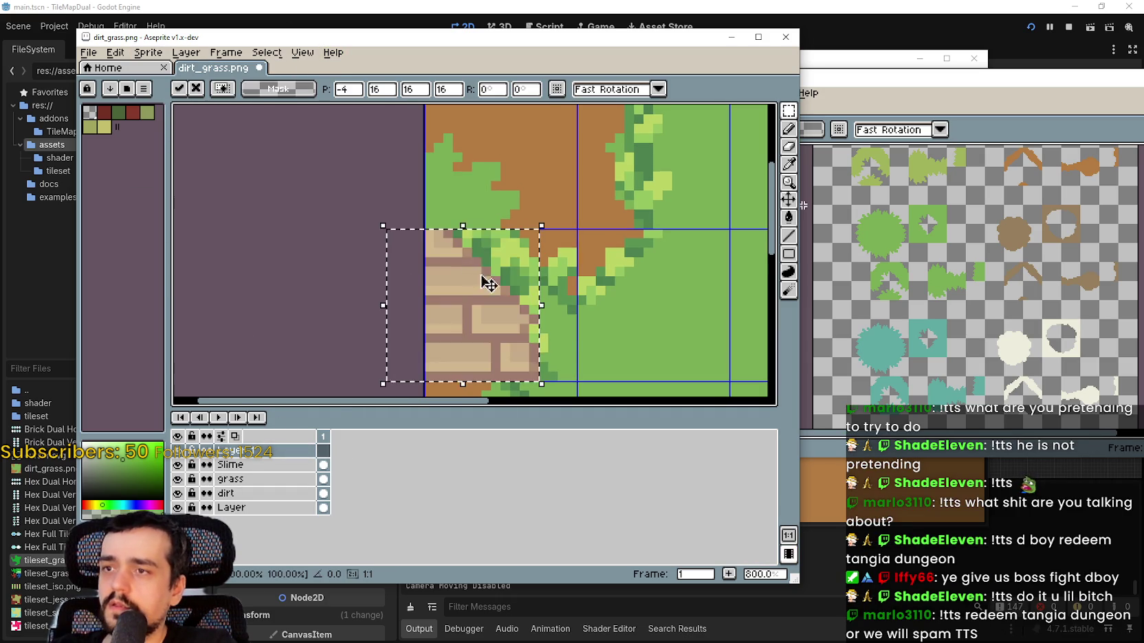
{"action": "left_click_drag", "start_coordinate": [496, 350], "coordinate": [469, 265]}
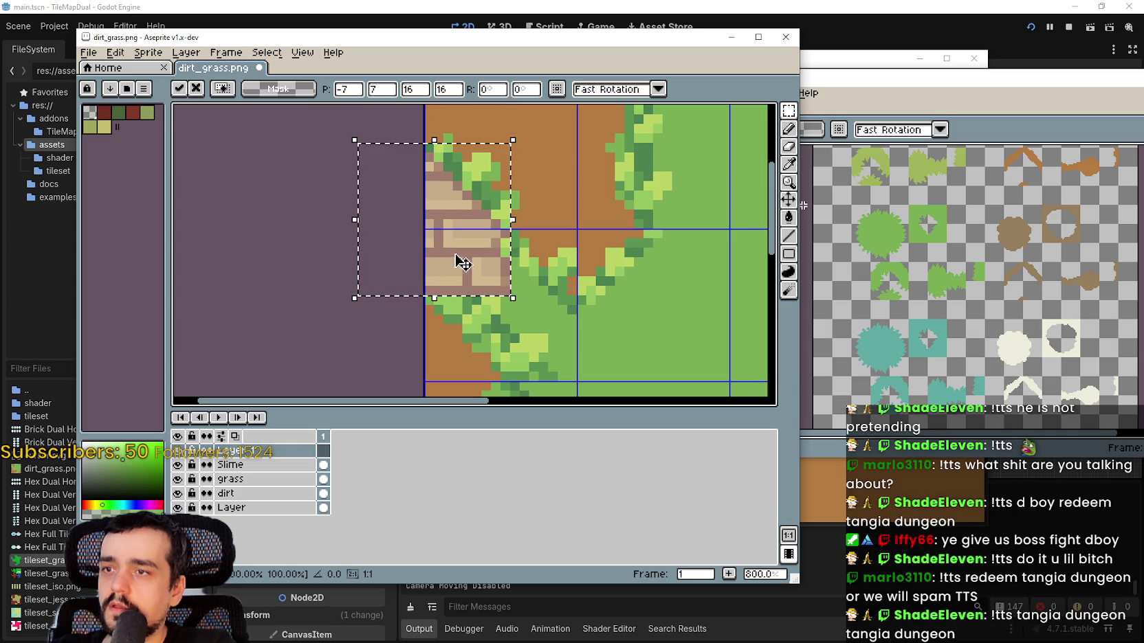
{"action": "left_click", "coordinate": [788, 217]}
{"action": "left_click", "coordinate": [473, 280]}
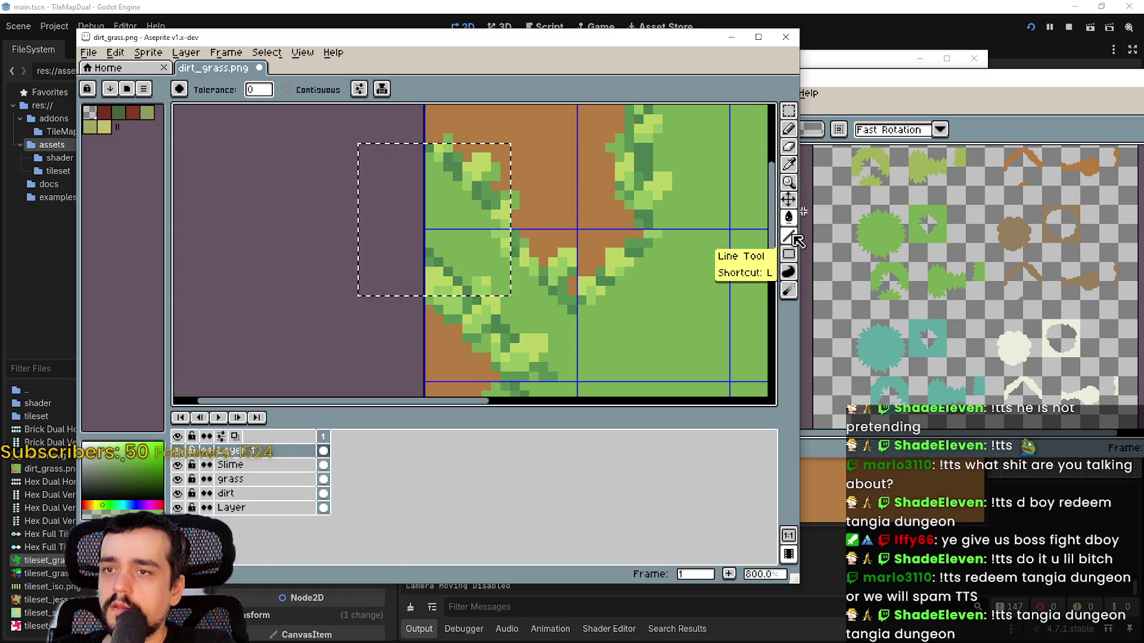
{"action": "left_click", "coordinate": [794, 236]}
{"action": "left_click_drag", "start_coordinate": [505, 234], "coordinate": [506, 255]}
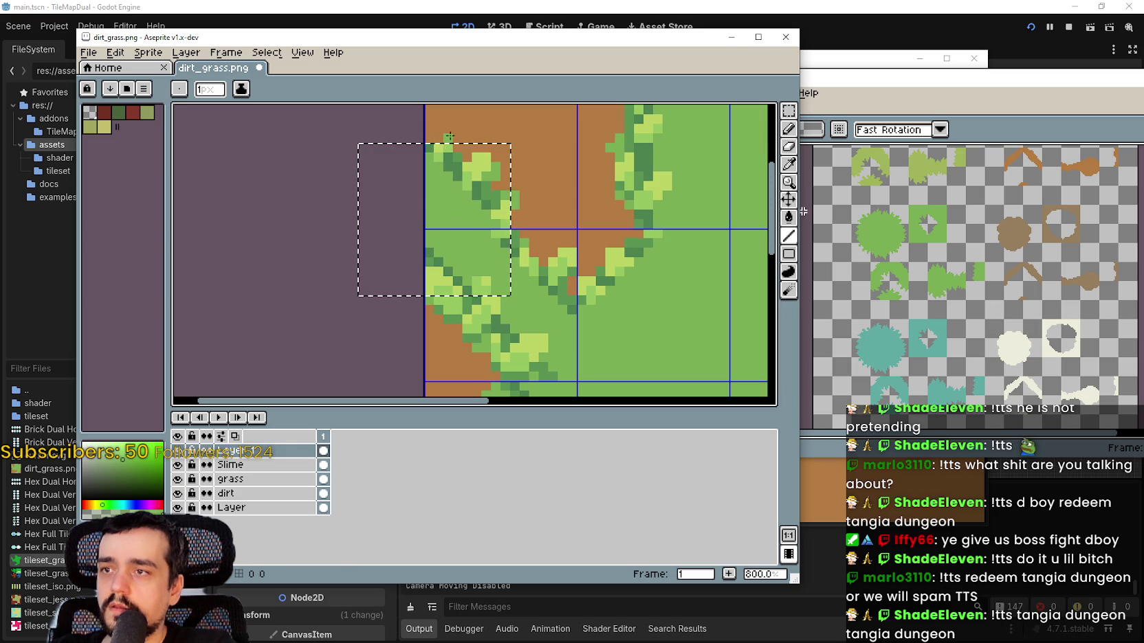
{"action": "scroll", "coordinate": [465, 267], "scroll_direction": "down", "scroll_amount": 4}
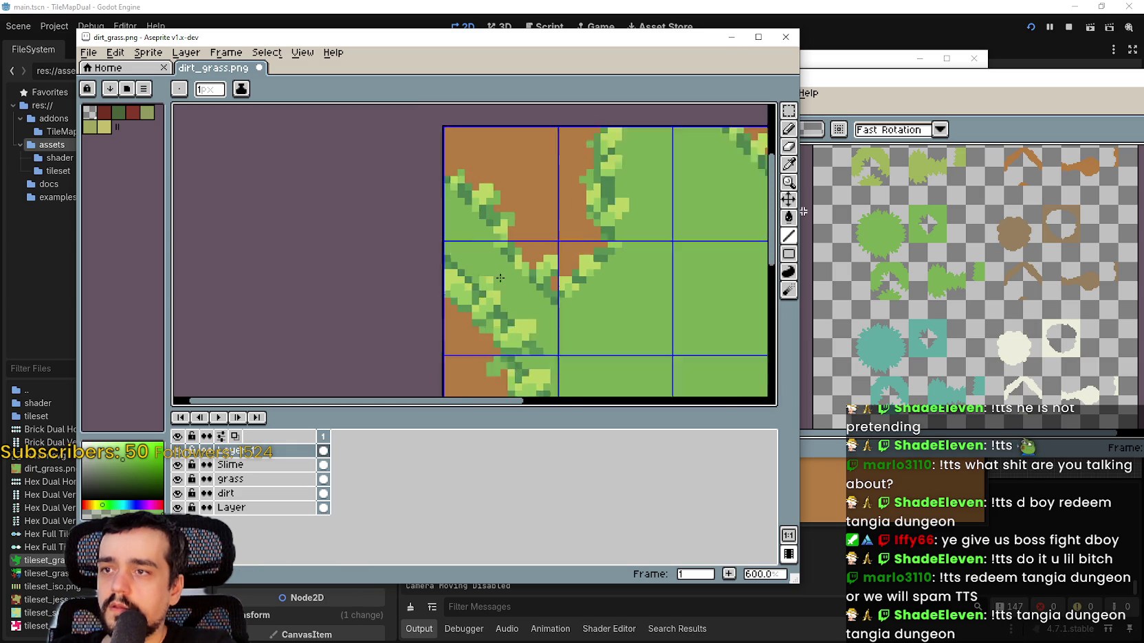
{"action": "scroll", "coordinate": [491, 278], "scroll_direction": "up", "scroll_amount": 1}
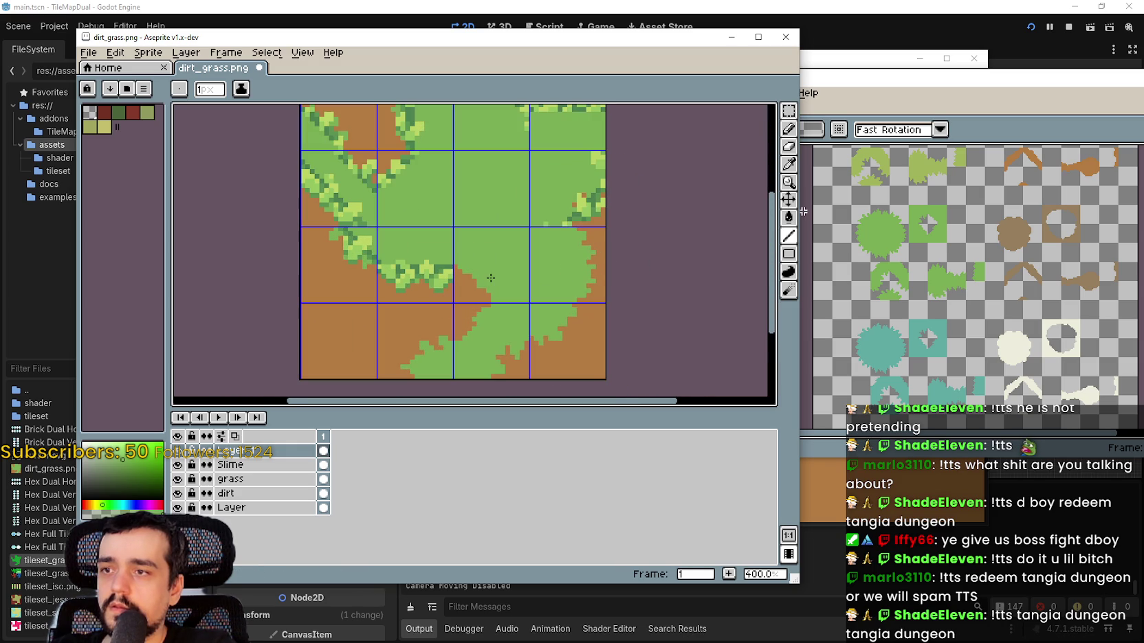
{"action": "scroll", "coordinate": [491, 273], "scroll_direction": "left", "scroll_amount": 2}
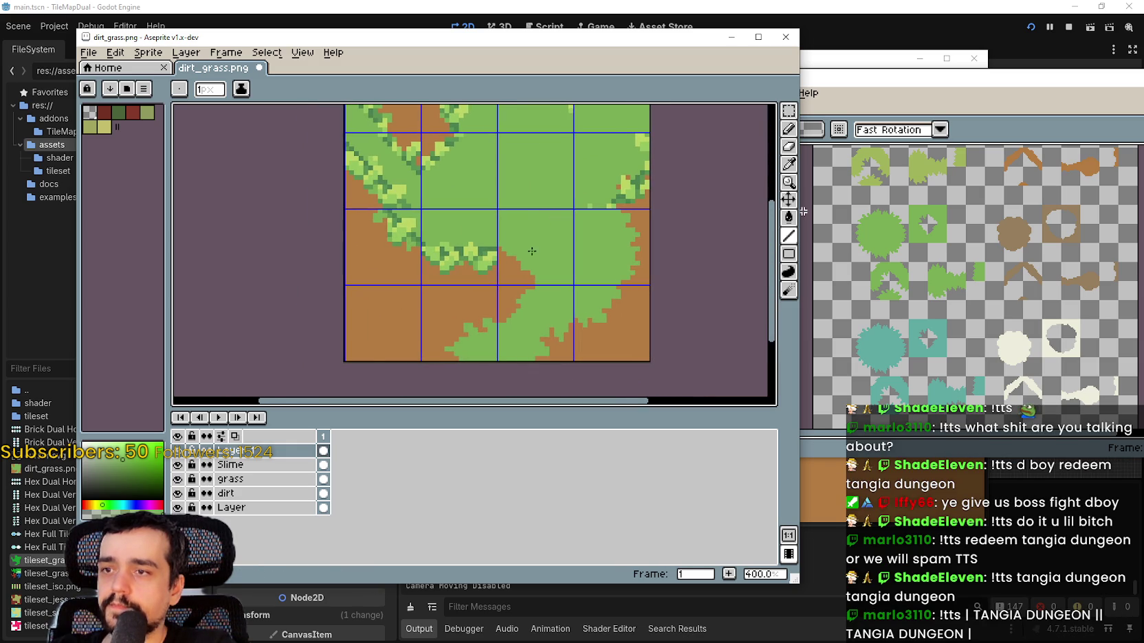
- Merge Slime with the layer above, name it Slime, and save dirt_grass.png
{"action": "left_click_drag", "start_coordinate": [262, 464], "coordinate": [271, 456]}
{"action": "right_click", "coordinate": [264, 450]}
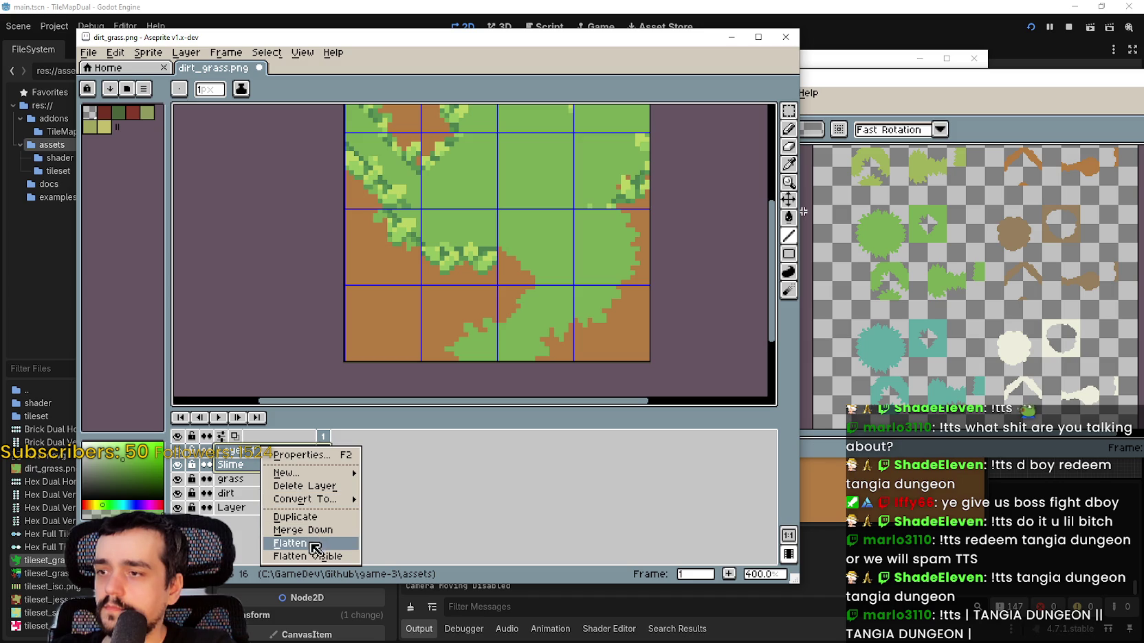
{"action": "left_click", "coordinate": [314, 544]}
{"action": "double_click", "coordinate": [272, 453]}
{"action": "type", "text": "S"}
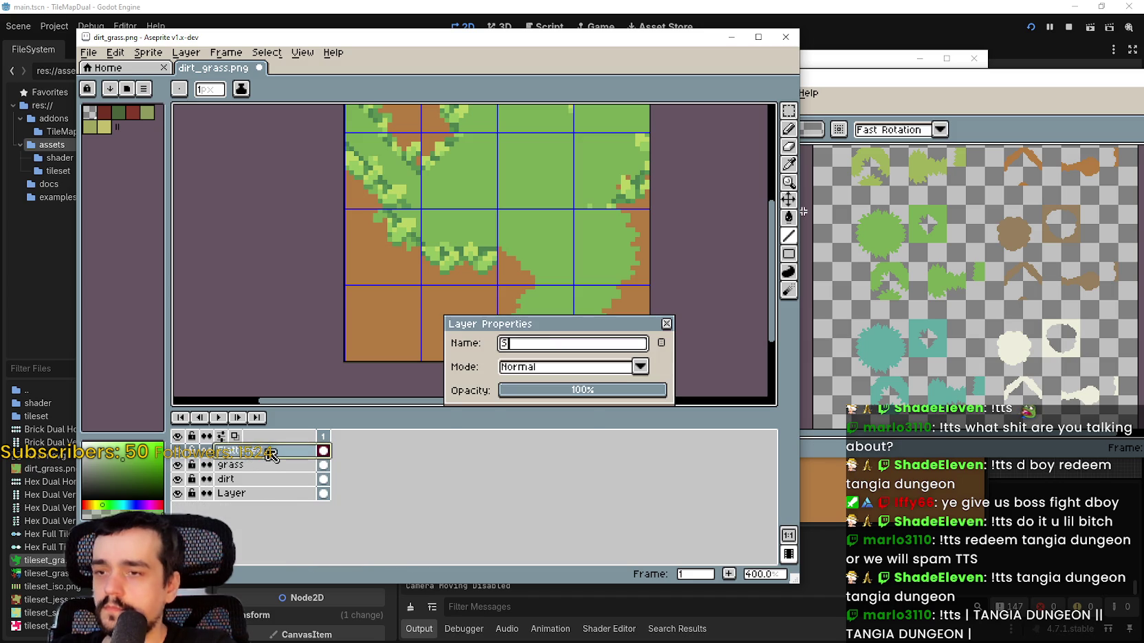
{"action": "type", "text": "lime"}
{"action": "key", "text": "Return"}
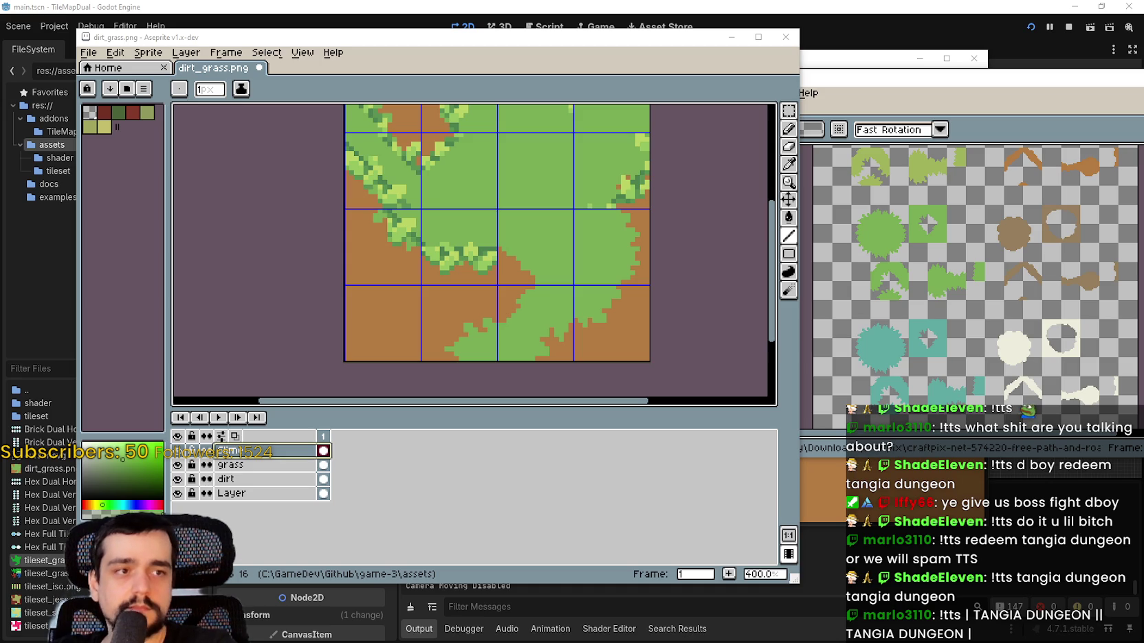
{"action": "key", "text": "minus"}
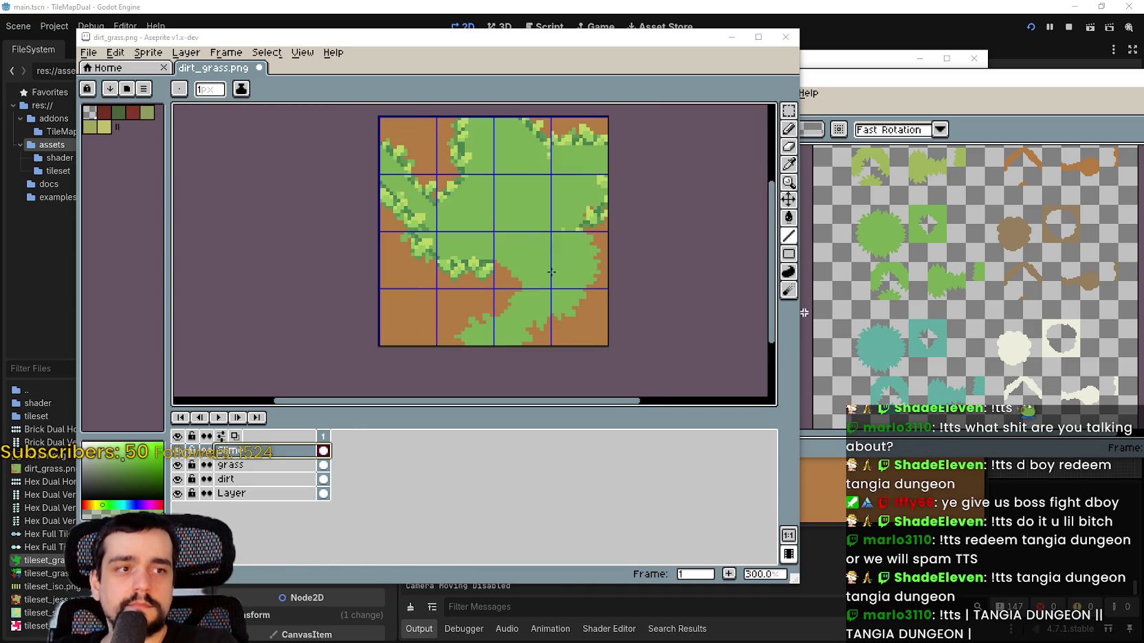
{"action": "key", "text": "ctrl+s"}
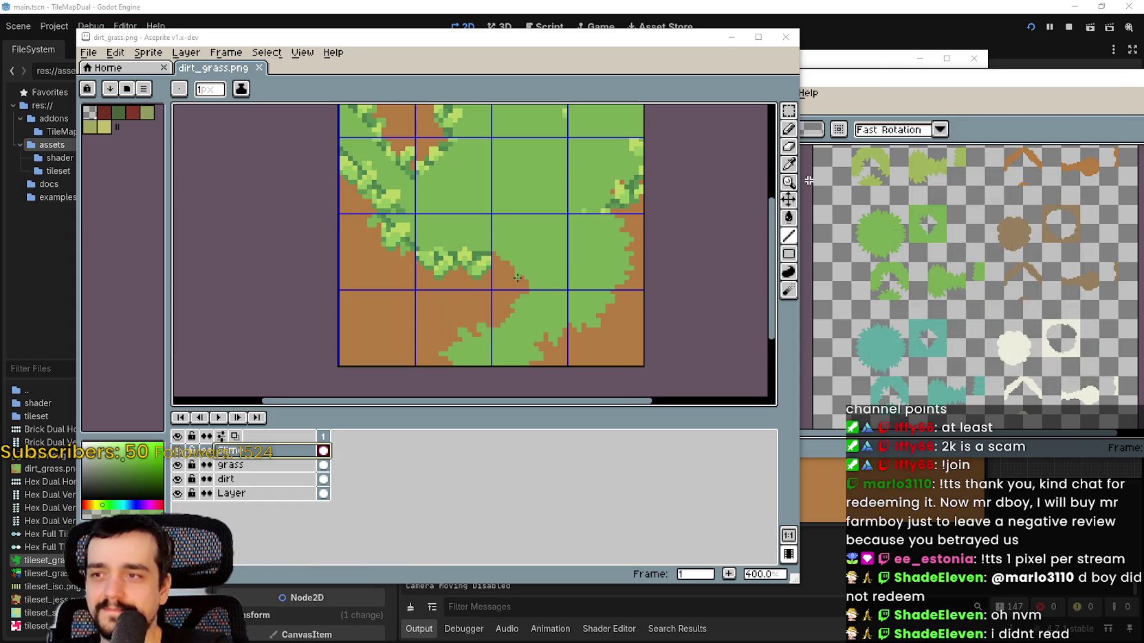
- Draw a Rectangular Marquee selection around the left-column, third-row tile
{"action": "scroll", "coordinate": [514, 227], "scroll_direction": "up", "scroll_amount": 1}
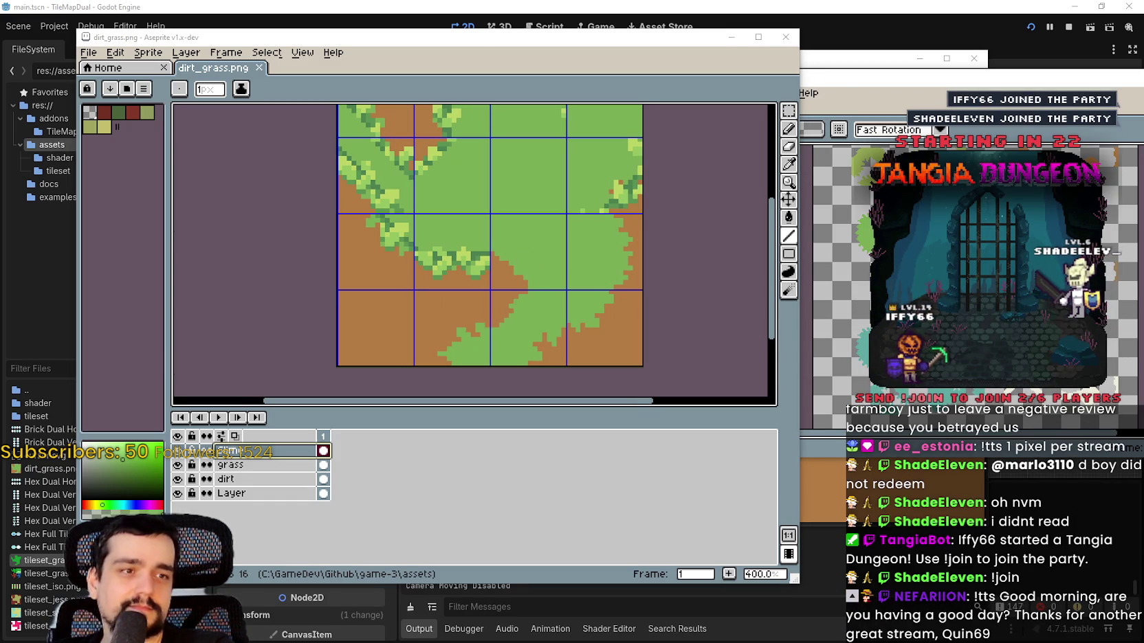
{"action": "left_click_drag", "start_coordinate": [482, 264], "coordinate": [541, 319]}
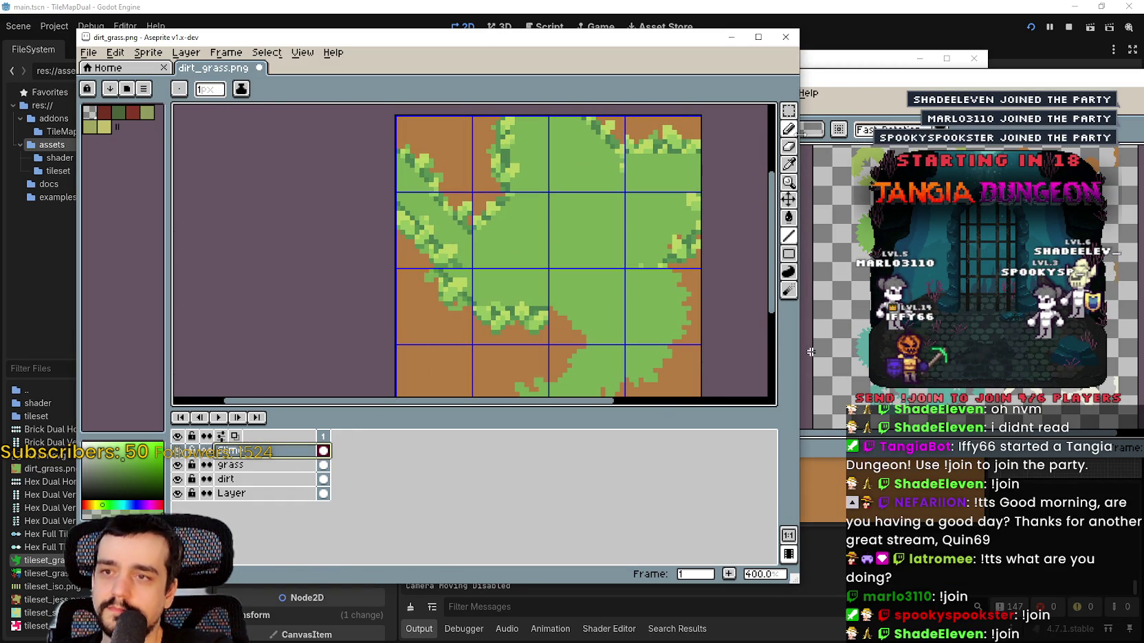
{"action": "left_click", "coordinate": [788, 111]}
{"action": "left_click_drag", "start_coordinate": [439, 335], "coordinate": [448, 342]}
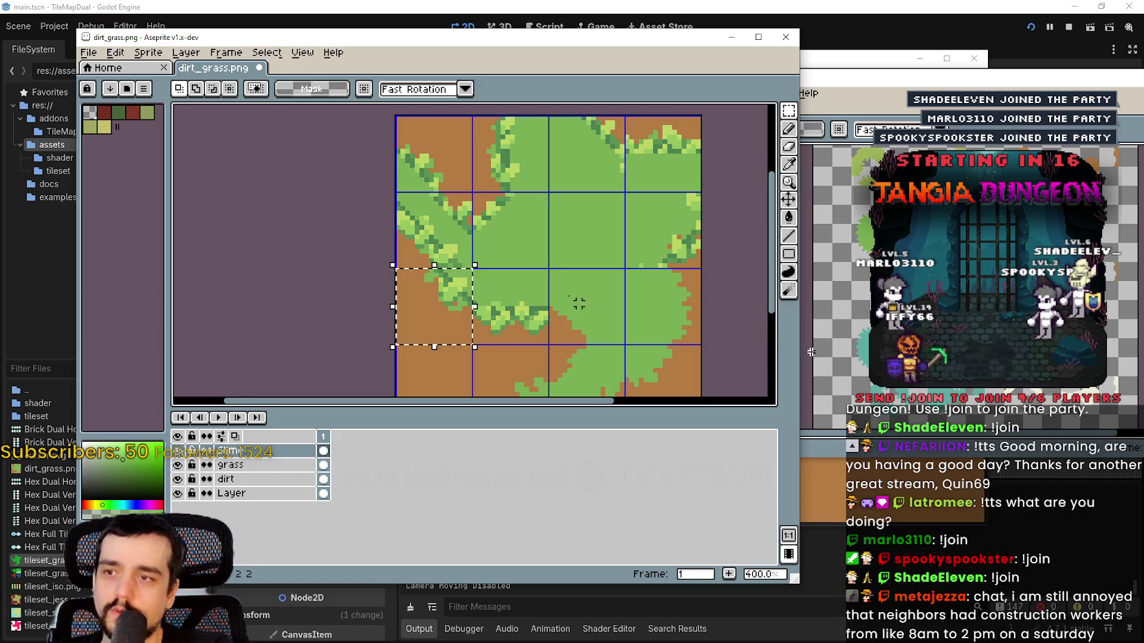
- Move the selected top-row grass tile down two rows and commit it
{"action": "left_click_drag", "start_coordinate": [576, 299], "coordinate": [552, 287]}
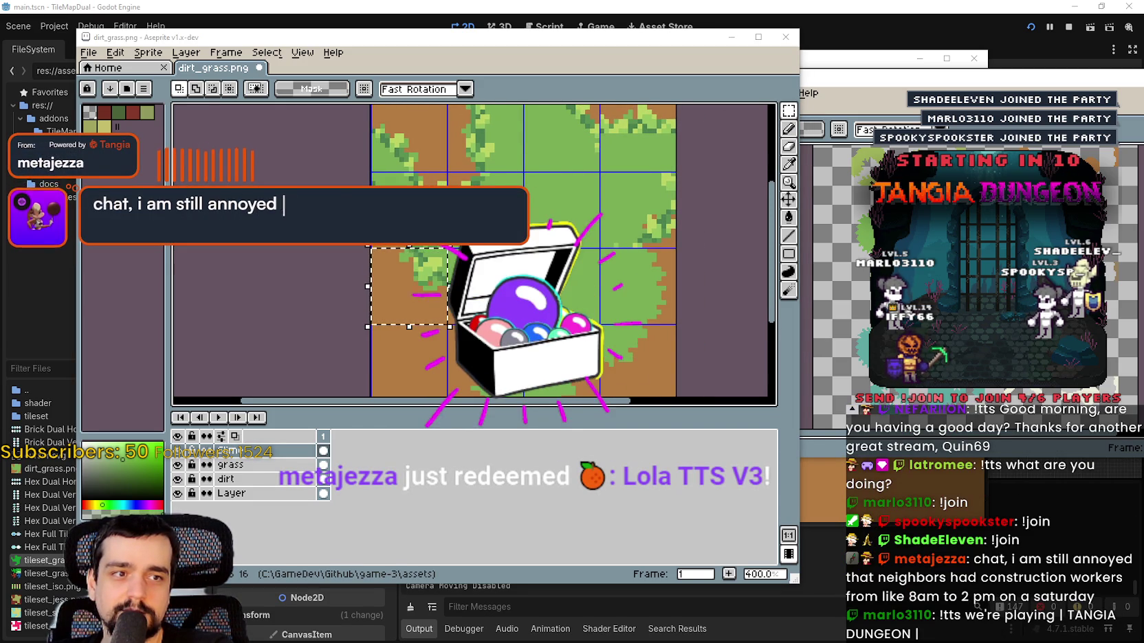
{"action": "left_click_drag", "start_coordinate": [616, 265], "coordinate": [651, 258]}
{"action": "left_click_drag", "start_coordinate": [444, 280], "coordinate": [598, 280]}
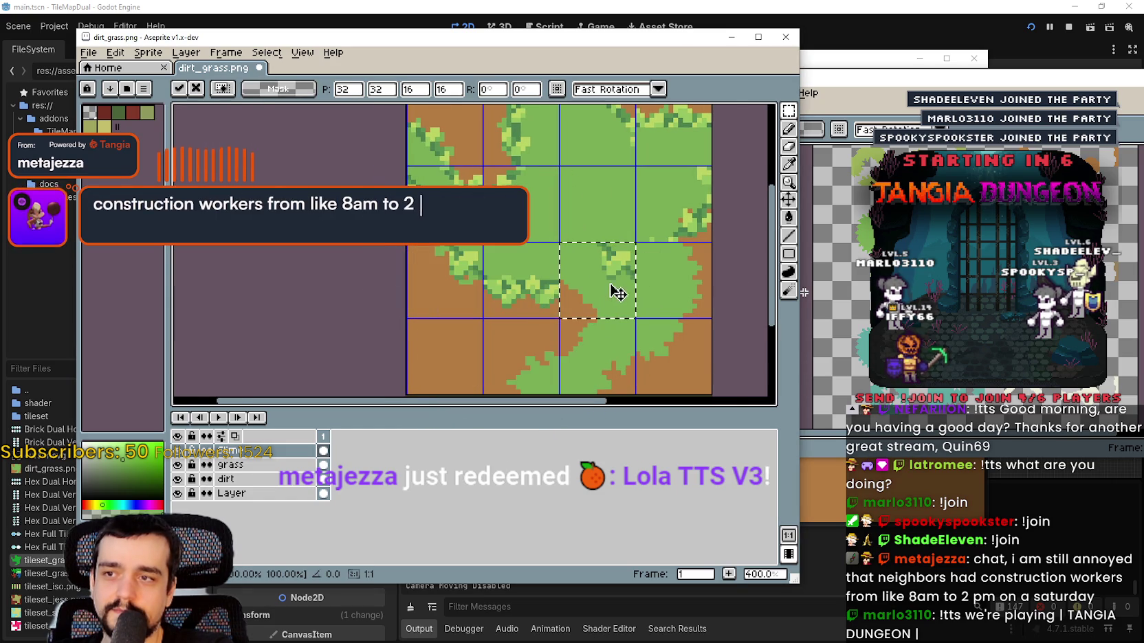
{"action": "scroll", "coordinate": [608, 287], "scroll_direction": "up", "scroll_amount": 1}
{"action": "scroll", "coordinate": [607, 287], "scroll_direction": "down", "scroll_amount": 2}
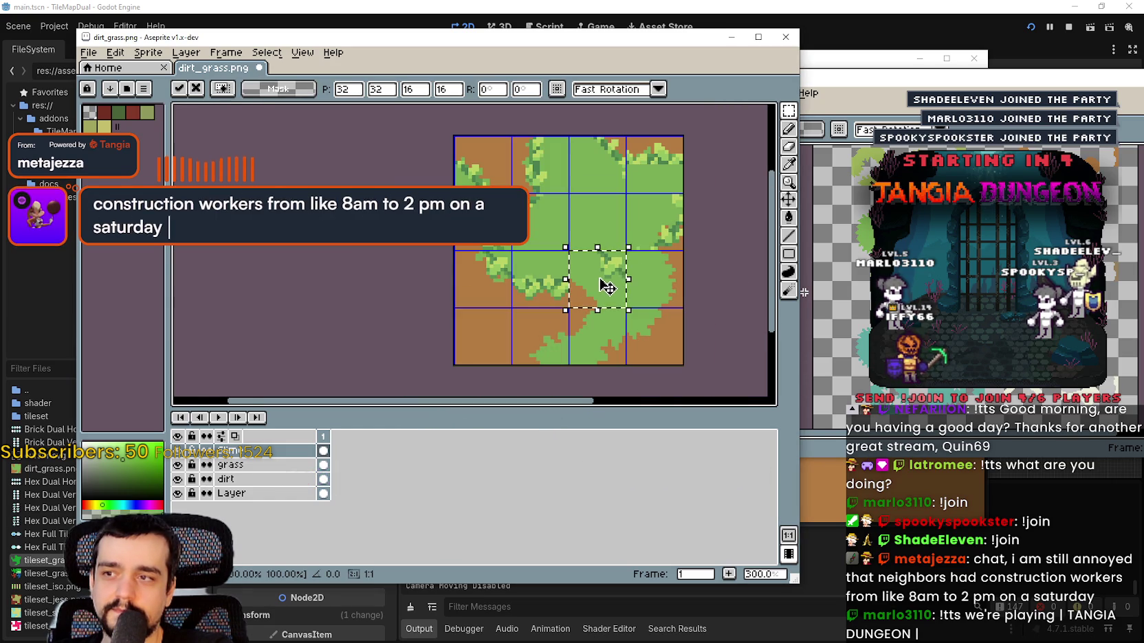
{"action": "key", "text": "Escape"}
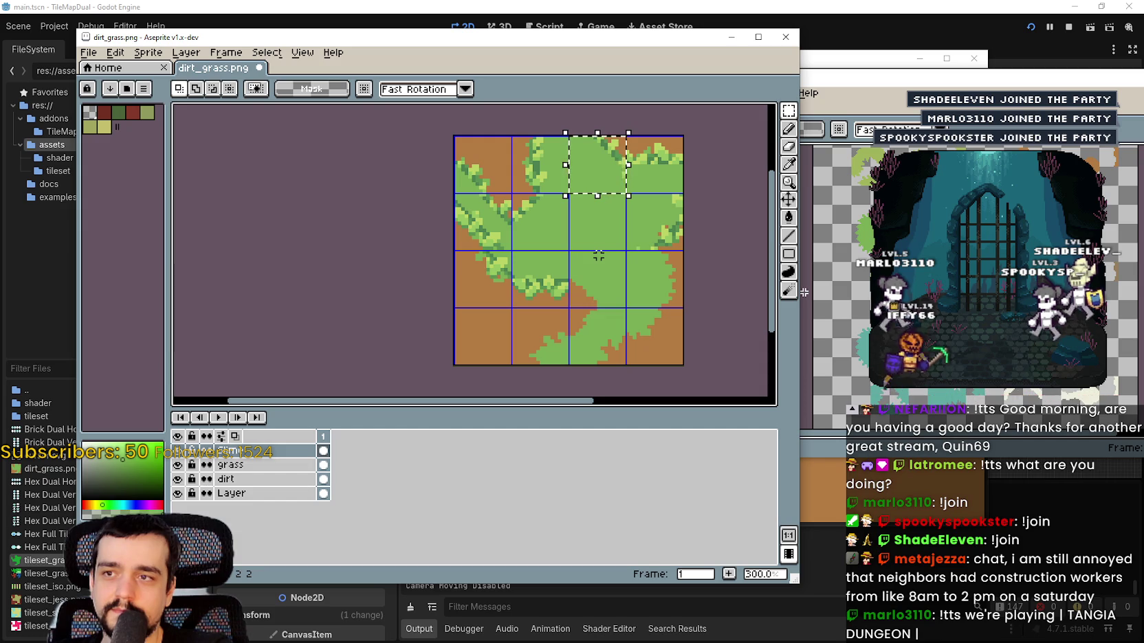
{"action": "left_click", "coordinate": [595, 184]}
{"action": "left_click_drag", "start_coordinate": [598, 189], "coordinate": [595, 296]}
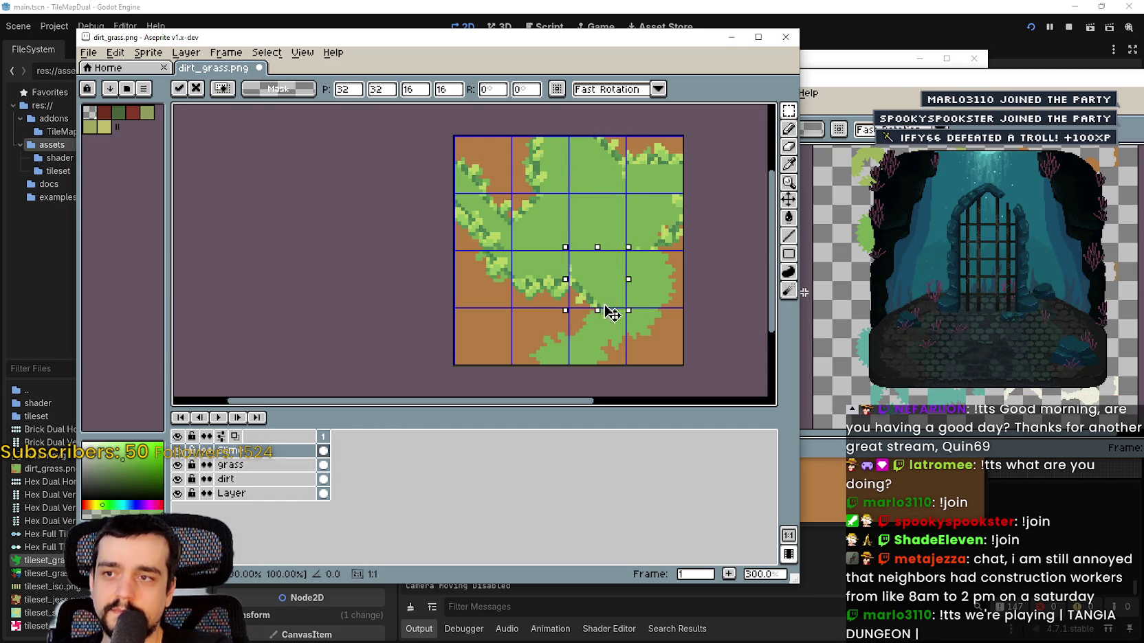
{"action": "left_click", "coordinate": [552, 352]}
{"action": "scroll", "coordinate": [584, 266], "scroll_direction": "up", "scroll_amount": 3}
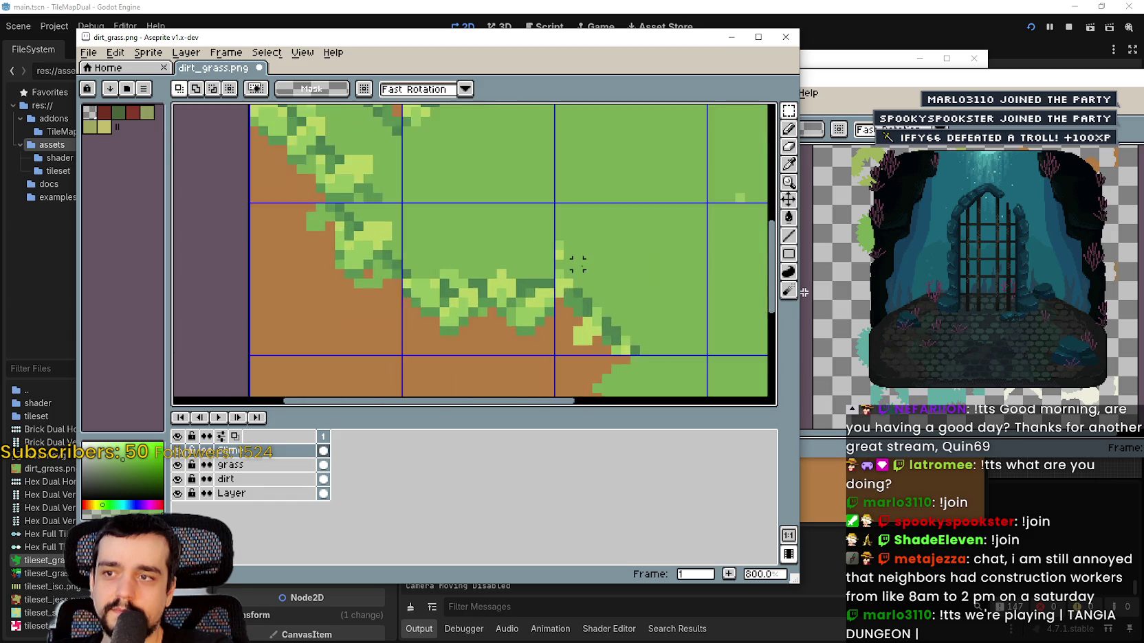
{"action": "scroll", "coordinate": [583, 266], "scroll_direction": "down", "scroll_amount": 5}
{"action": "scroll", "coordinate": [583, 266], "scroll_direction": "up", "scroll_amount": 3}
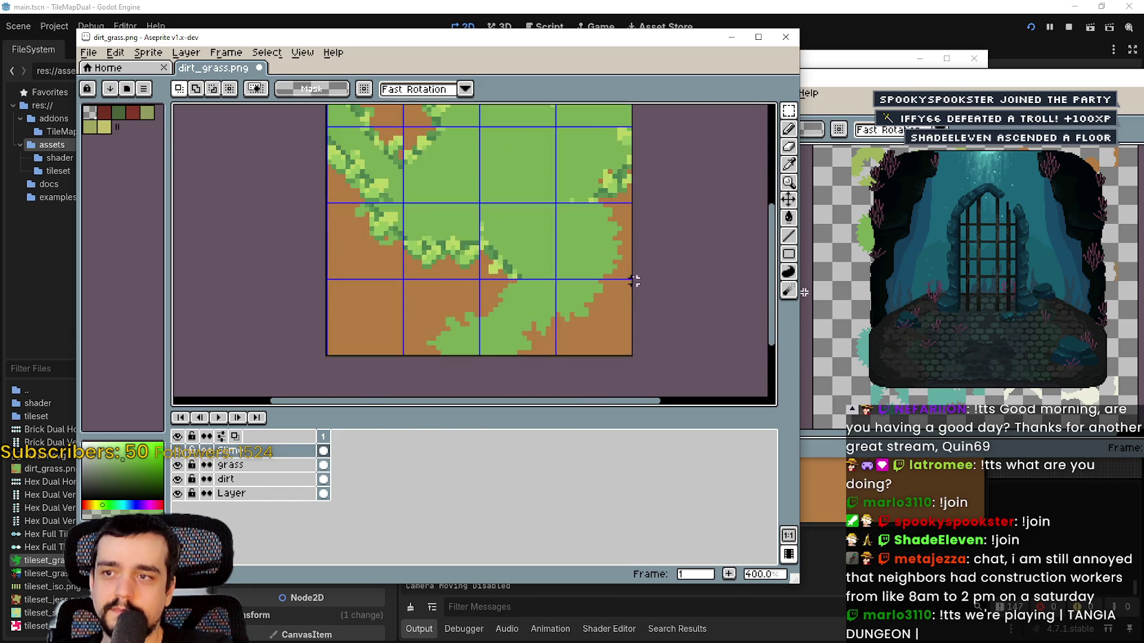
{"action": "scroll", "coordinate": [611, 246], "scroll_direction": "down", "scroll_amount": 1}
{"action": "scroll", "coordinate": [612, 247], "scroll_direction": "up", "scroll_amount": 1}
{"action": "scroll", "coordinate": [508, 175], "scroll_direction": "down", "scroll_amount": 1}
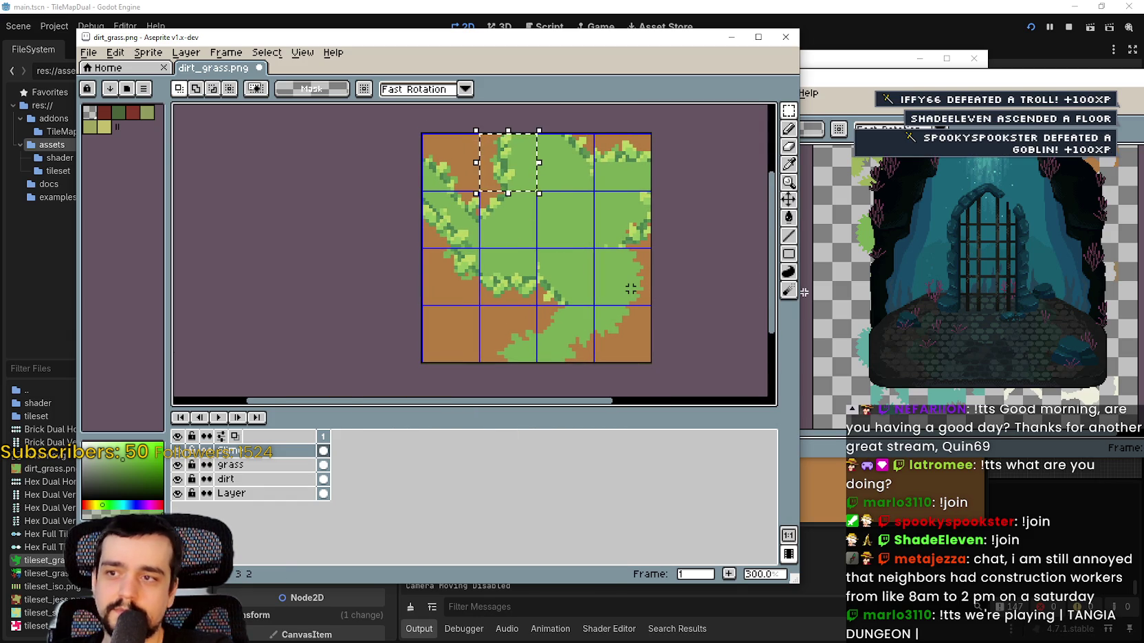
- Paste the copied tile's grass fringe into the right column's third-row tile, nudged slightly left
{"action": "key", "text": "ctrl+t"}
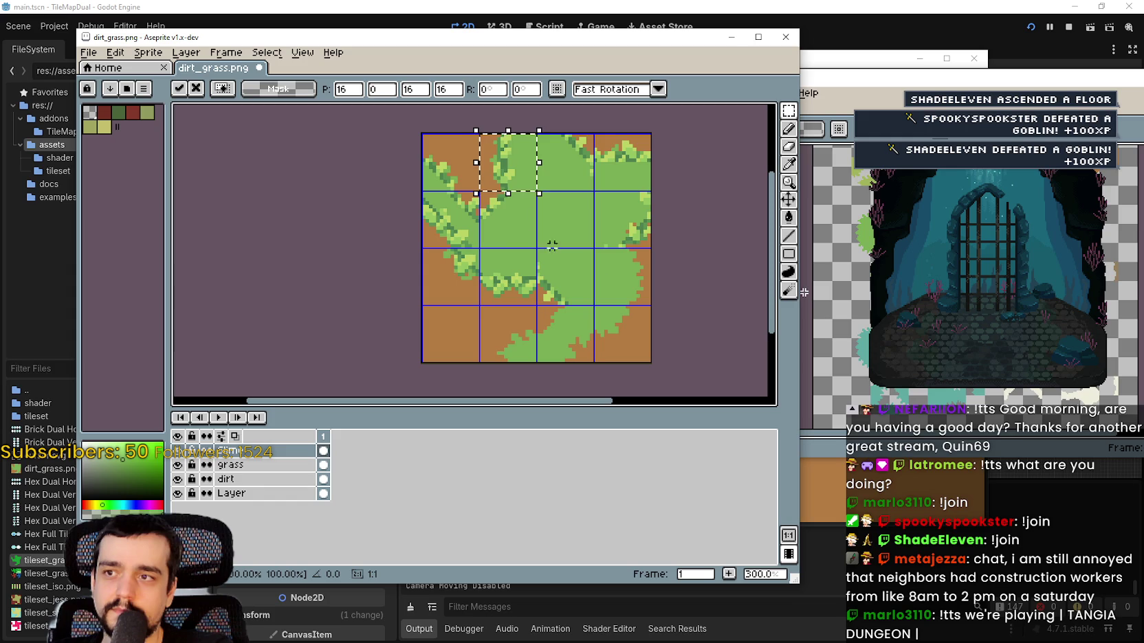
{"action": "left_click_drag", "start_coordinate": [524, 178], "coordinate": [633, 287]}
{"action": "scroll", "coordinate": [649, 301], "scroll_direction": "up", "scroll_amount": 2}
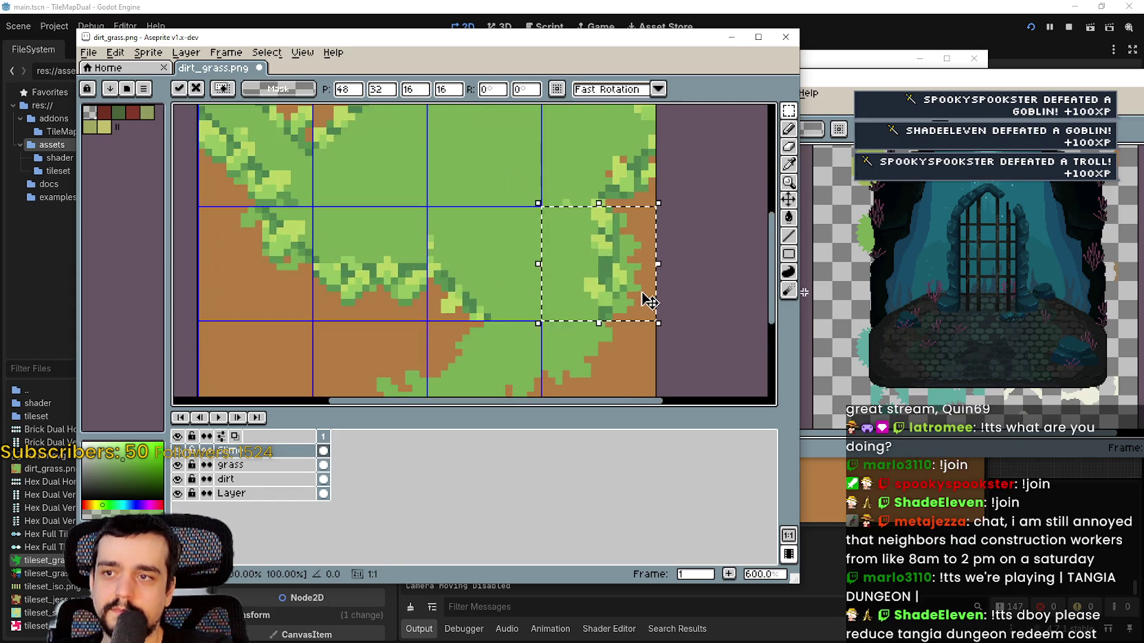
{"action": "scroll", "coordinate": [607, 306], "scroll_direction": "down", "scroll_amount": 2}
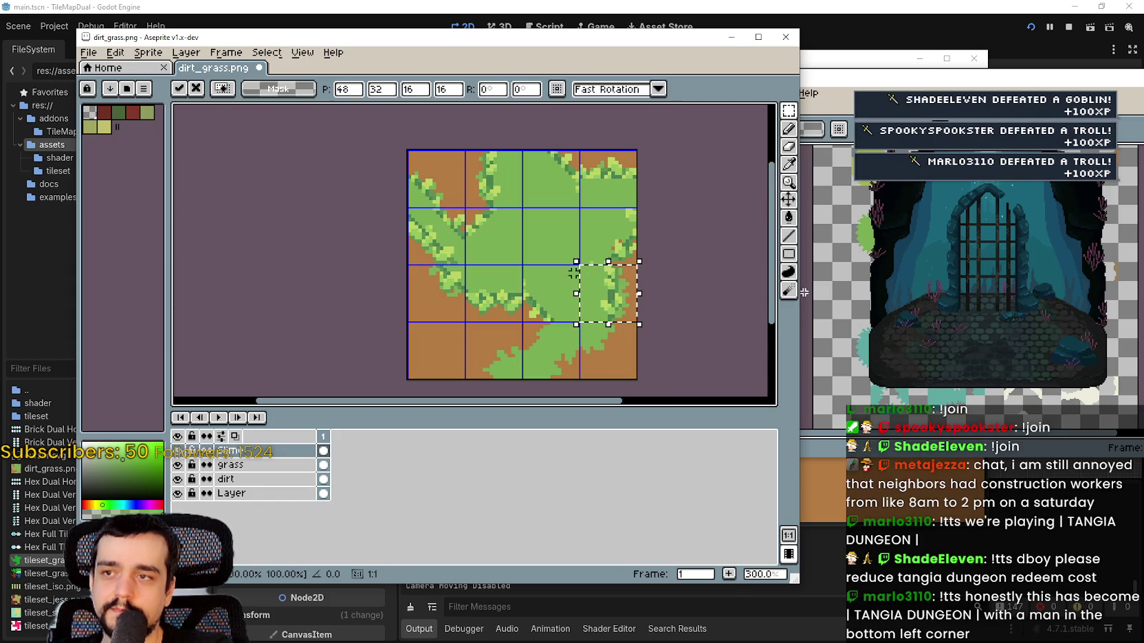
{"action": "scroll", "coordinate": [623, 292], "scroll_direction": "up", "scroll_amount": 2}
{"action": "key", "text": "ctrl+z"}
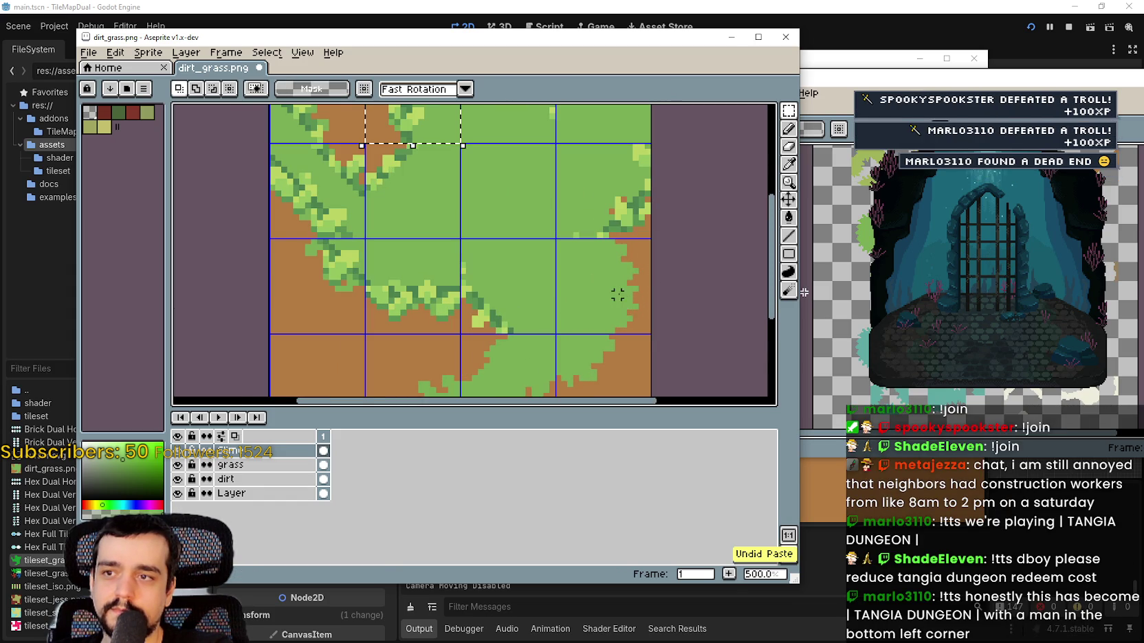
{"action": "scroll", "coordinate": [624, 283], "scroll_direction": "down", "scroll_amount": 1}
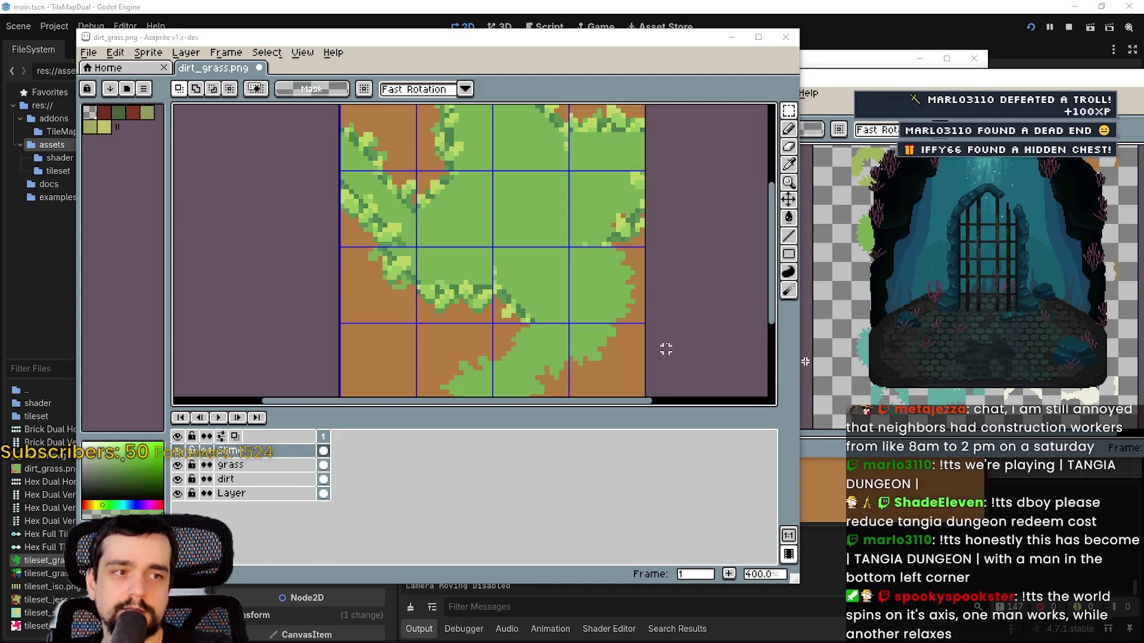
{"action": "scroll", "coordinate": [649, 309], "scroll_direction": "up", "scroll_amount": 2}
{"action": "key", "text": "ctrl+v"}
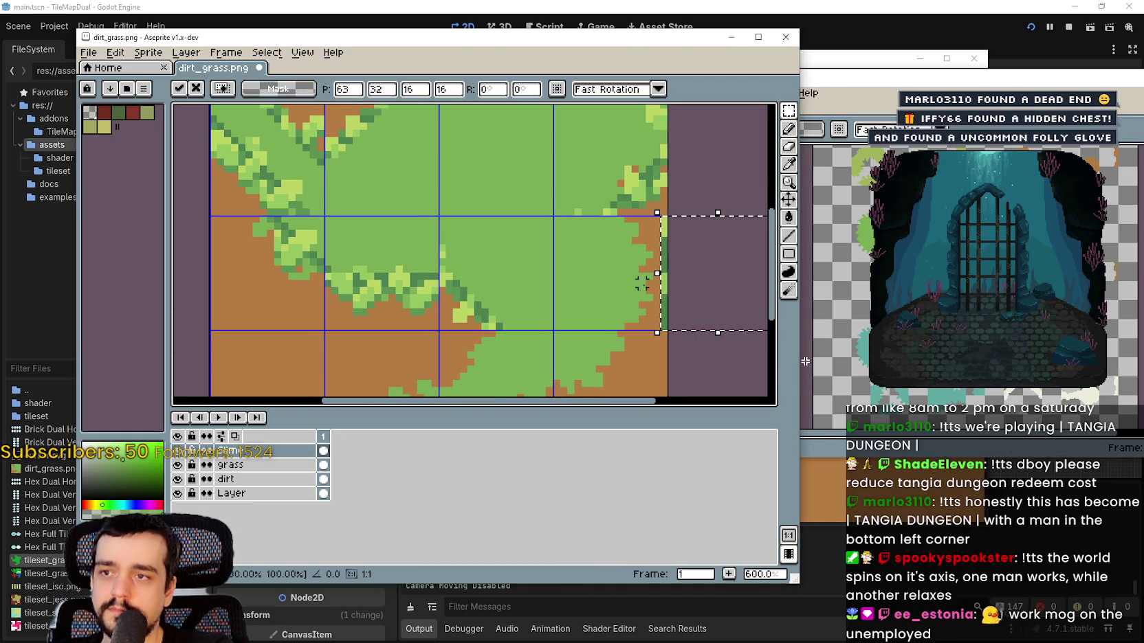
{"action": "key", "text": "Left"}
{"action": "key", "text": "Left"}
{"action": "key", "text": "Left"}
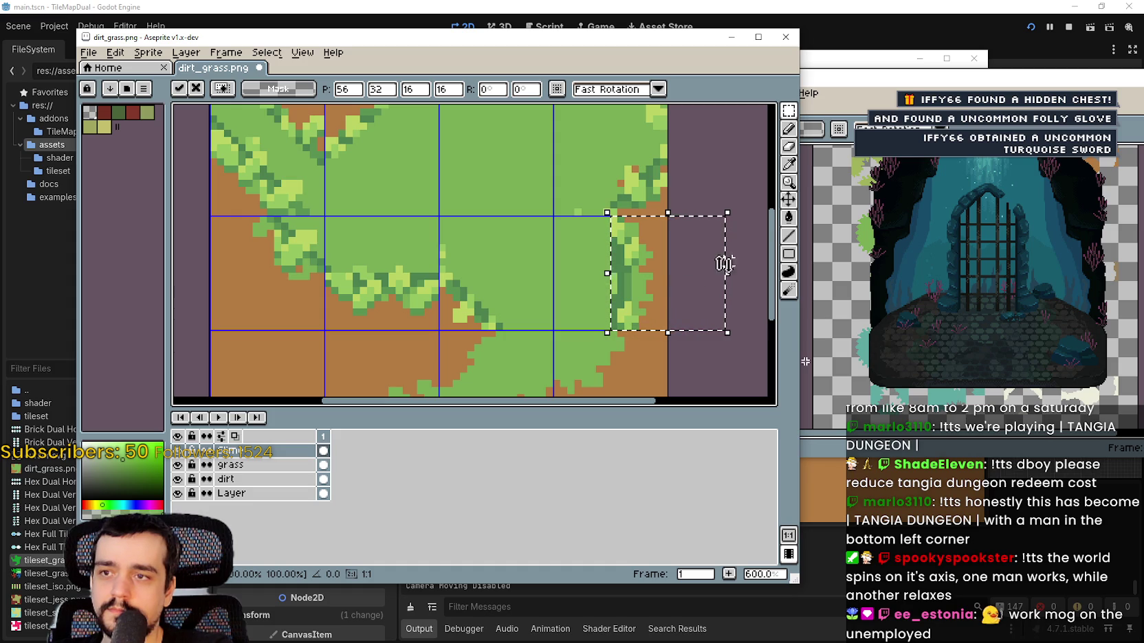
{"action": "key", "text": "Return"}
{"action": "scroll", "coordinate": [477, 306], "scroll_direction": "down", "scroll_amount": 3}
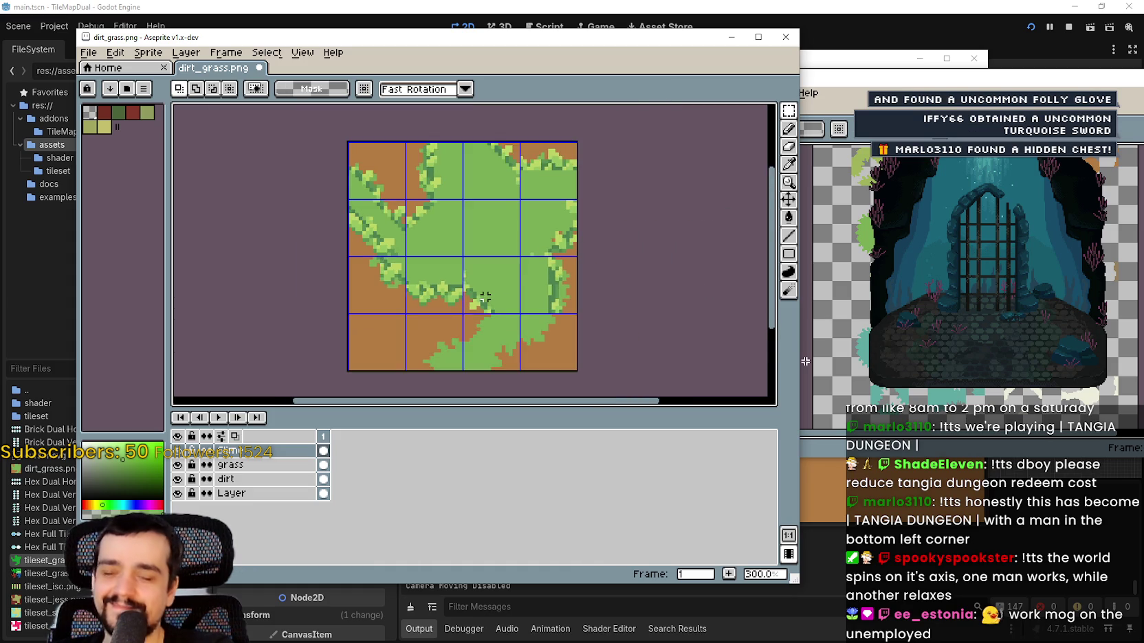
- Move a 16×16 grass tile down-right into the bottom-right grid cell
{"action": "scroll", "coordinate": [477, 306], "scroll_direction": "left", "scroll_amount": 2}
{"action": "scroll", "coordinate": [627, 261], "scroll_direction": "up", "scroll_amount": 1}
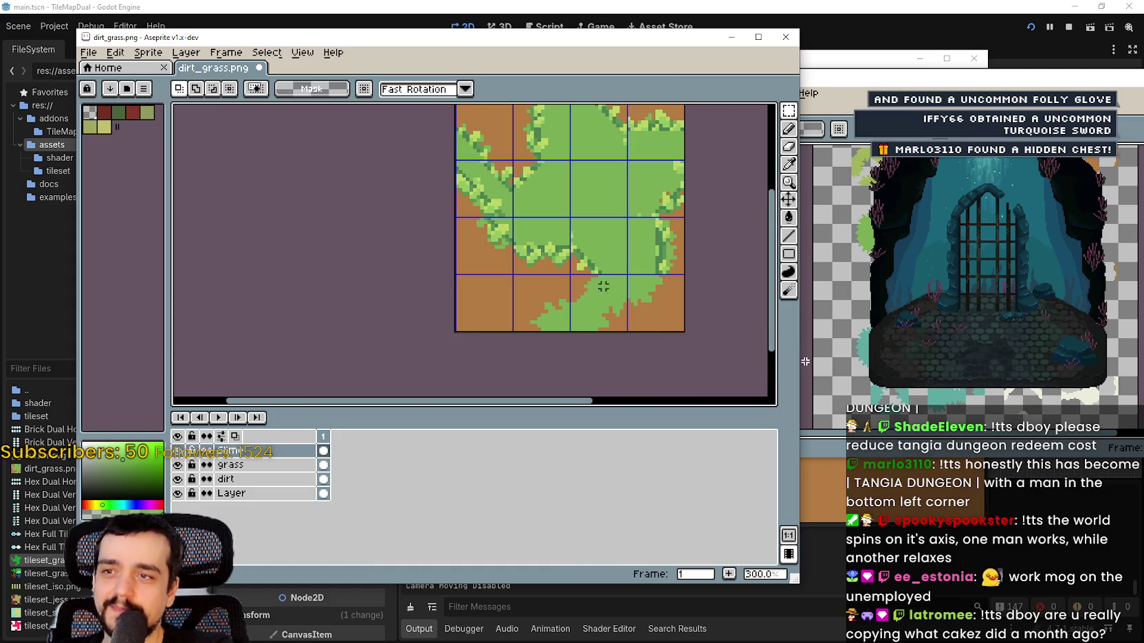
{"action": "scroll", "coordinate": [671, 275], "scroll_direction": "up", "scroll_amount": 1}
{"action": "scroll", "coordinate": [670, 220], "scroll_direction": "up", "scroll_amount": 1}
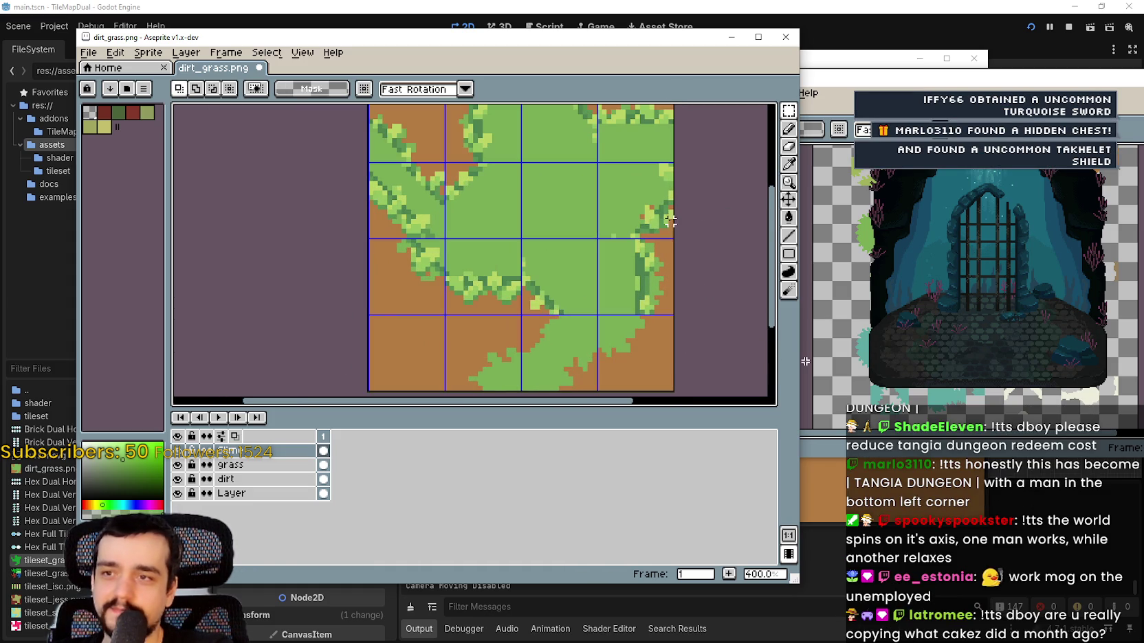
{"action": "left_click", "coordinate": [662, 217]}
{"action": "scroll", "coordinate": [659, 338], "scroll_direction": "down", "scroll_amount": 1}
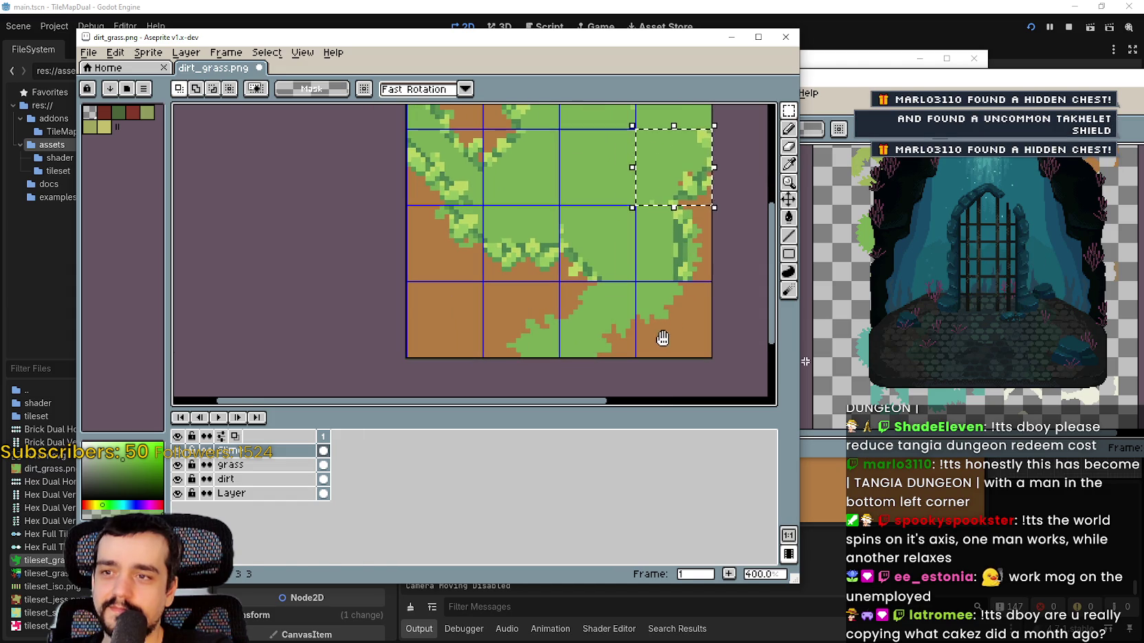
{"action": "left_click", "coordinate": [702, 192]}
{"action": "left_click_drag", "start_coordinate": [703, 193], "coordinate": [707, 296]}
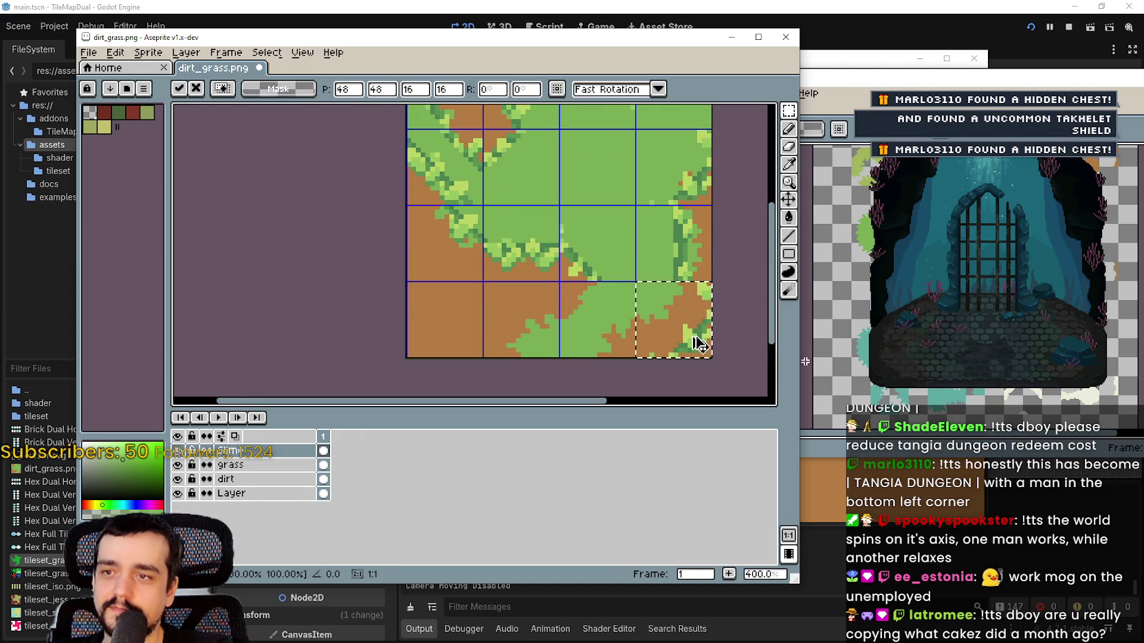
{"action": "key", "text": "Escape"}
{"action": "scroll", "coordinate": [558, 295], "scroll_direction": "up", "scroll_amount": 1}
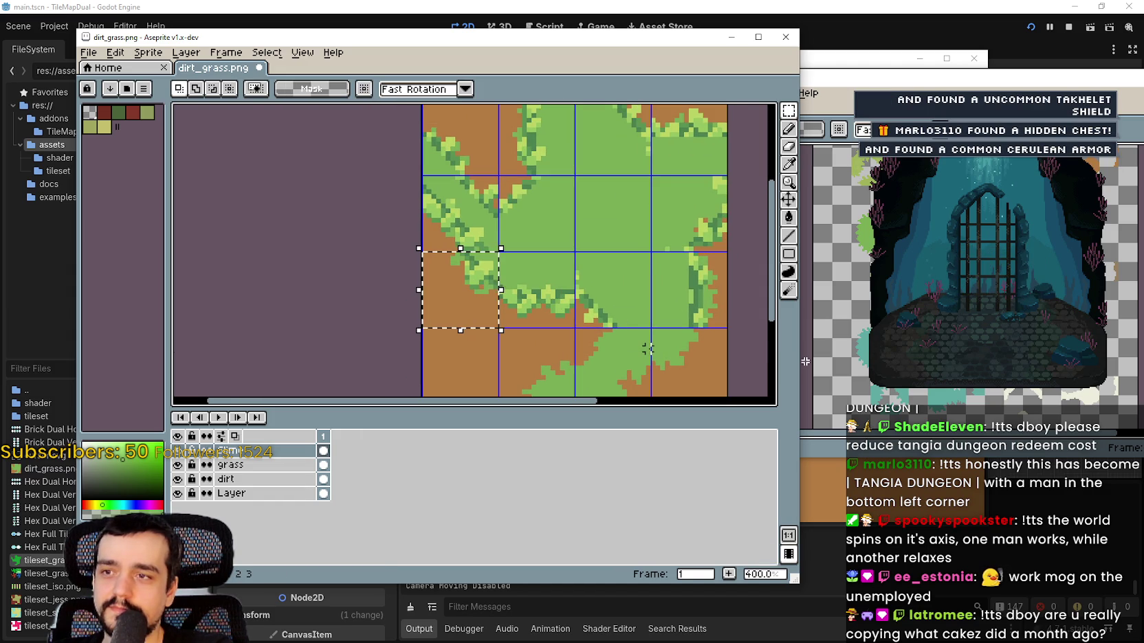
{"action": "scroll", "coordinate": [647, 349], "scroll_direction": "down", "scroll_amount": 1}
{"action": "left_click_drag", "start_coordinate": [464, 206], "coordinate": [684, 308]}
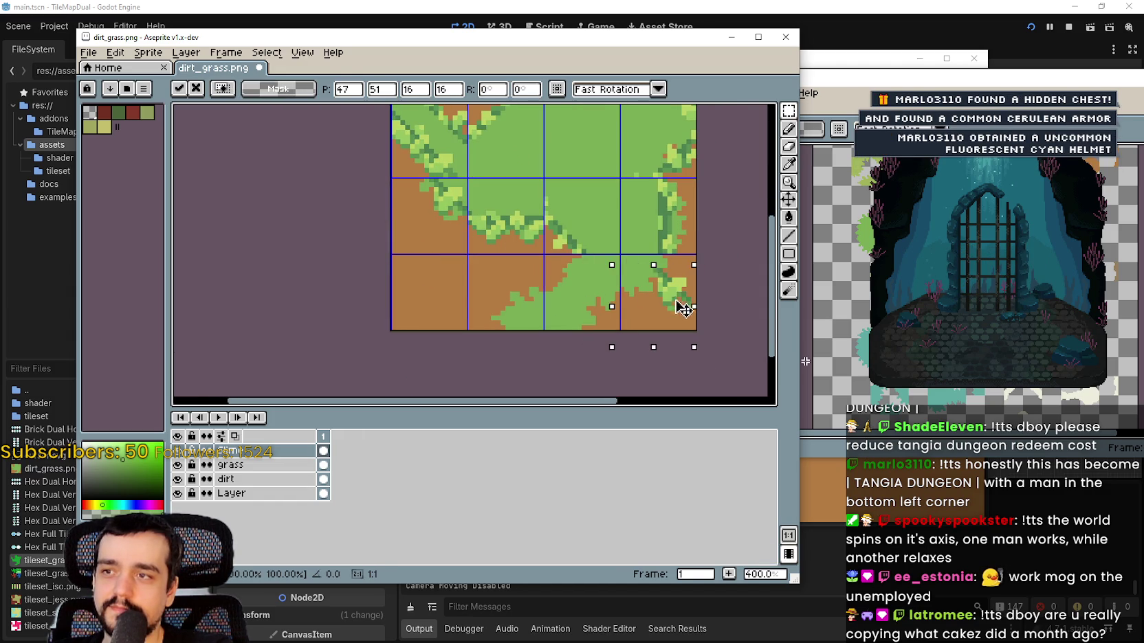
{"action": "left_click_drag", "start_coordinate": [688, 361], "coordinate": [692, 316]}
{"action": "left_click", "coordinate": [583, 275]}
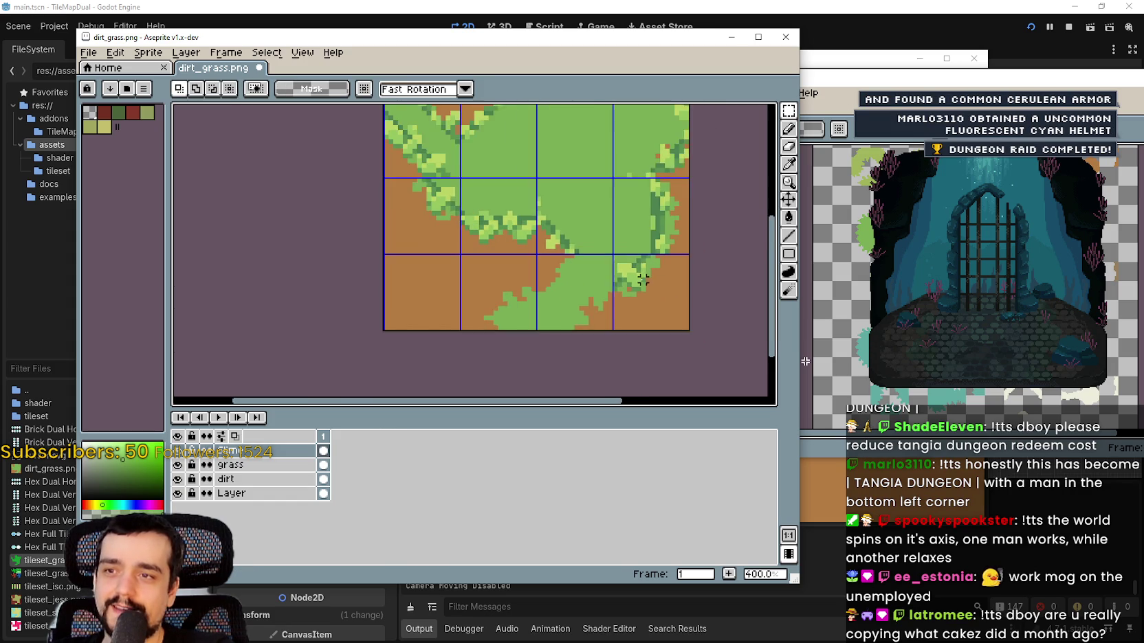
- Move another 16×16 tile down-right into a different grid cell
{"action": "scroll", "coordinate": [660, 284], "scroll_direction": "left", "scroll_amount": 3}
{"action": "scroll", "coordinate": [665, 266], "scroll_direction": "down", "scroll_amount": 2}
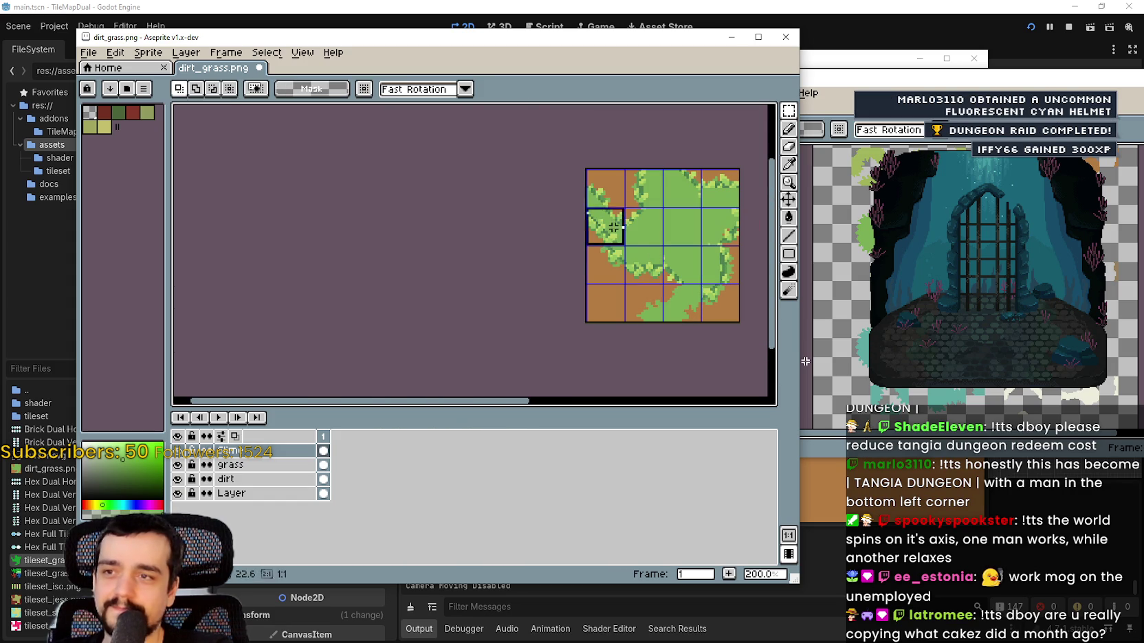
{"action": "scroll", "coordinate": [649, 287], "scroll_direction": "up", "scroll_amount": 2}
{"action": "mouse_move", "coordinate": [512, 194]}
{"action": "left_mouse_down"}
{"action": "mouse_move", "coordinate": [637, 302]}
{"action": "mouse_move", "coordinate": [639, 324]}
{"action": "mouse_move", "coordinate": [682, 332]}
{"action": "mouse_move", "coordinate": [684, 319]}
{"action": "left_mouse_up"}
{"action": "left_click", "coordinate": [516, 297]}
{"action": "scroll", "coordinate": [557, 203], "scroll_direction": "down", "scroll_amount": 1}
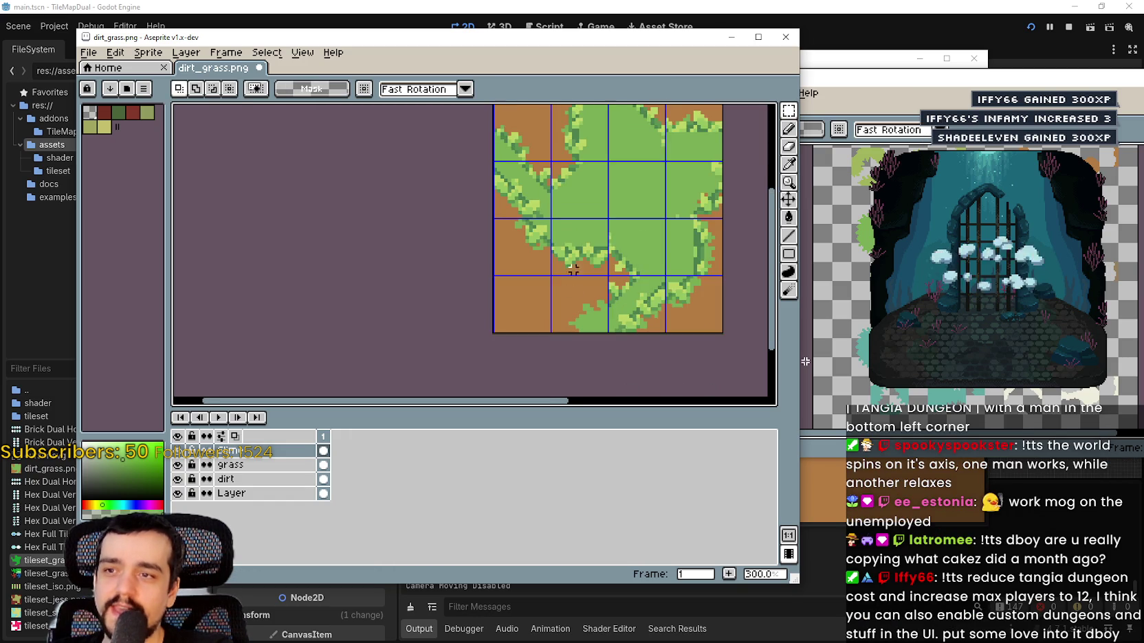
{"action": "scroll", "coordinate": [622, 284], "scroll_direction": "down", "scroll_amount": 2}
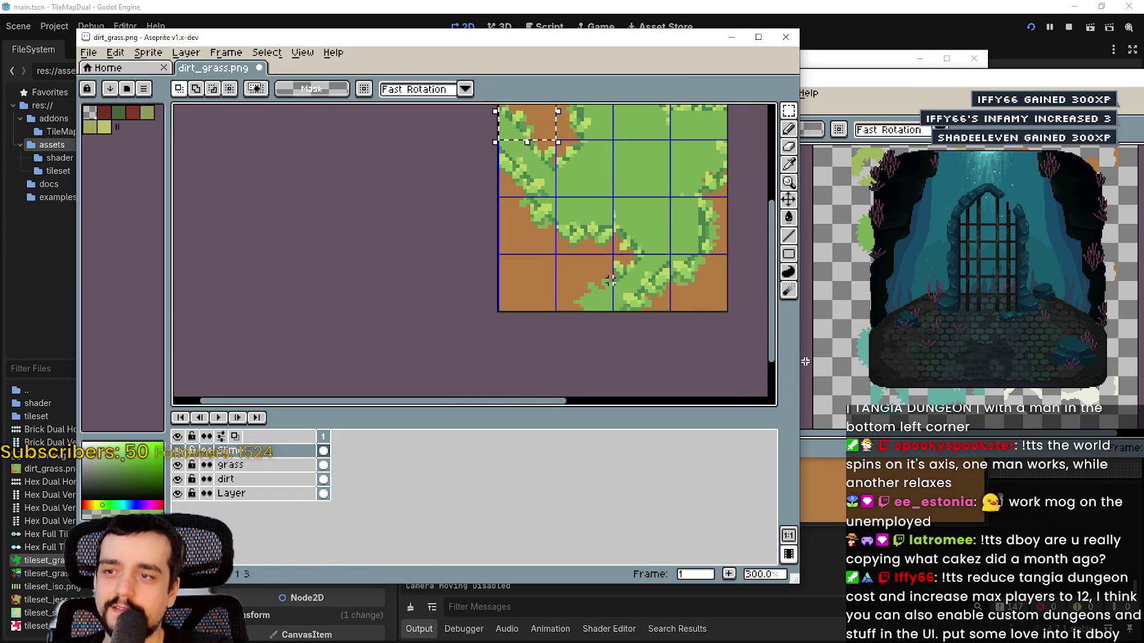
- Nudge a tile a couple of pixels up-left so its grass edge lines up
{"action": "key", "text": "ctrl+t"}
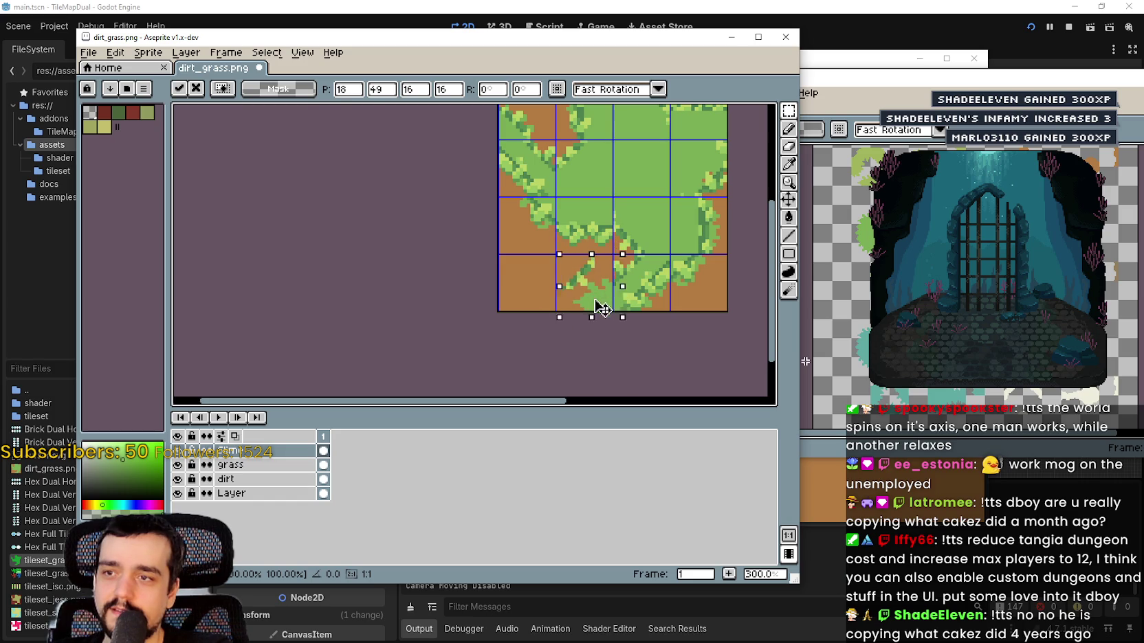
{"action": "left_click_drag", "start_coordinate": [601, 307], "coordinate": [595, 304]}
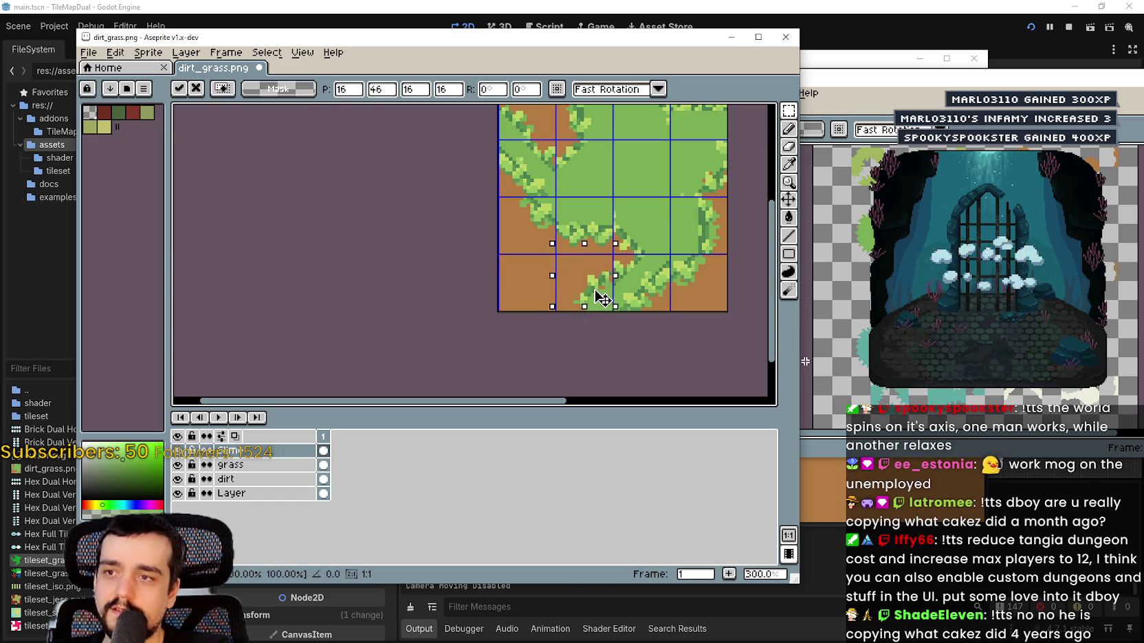
{"action": "left_click", "coordinate": [689, 280]}
{"action": "scroll", "coordinate": [689, 280], "scroll_direction": "down", "scroll_amount": 2}
{"action": "scroll", "coordinate": [644, 245], "scroll_direction": "up", "scroll_amount": 2}
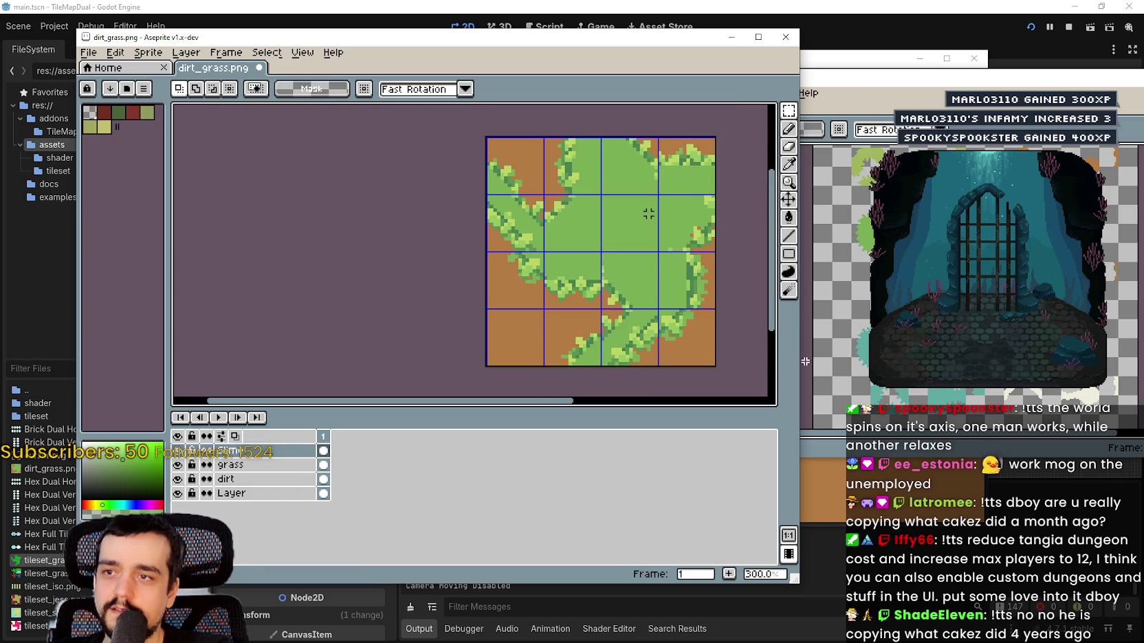
{"action": "left_click_drag", "start_coordinate": [622, 270], "coordinate": [647, 263]}
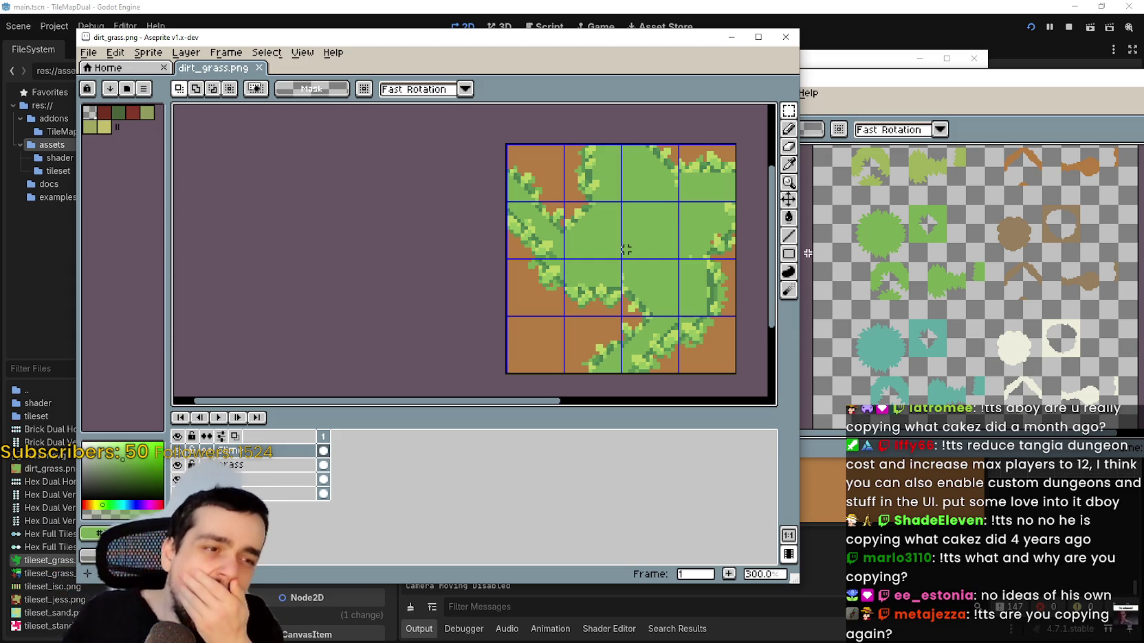
- Run the TileMapDual scene in Godot with the game window maximized
{"action": "left_click", "coordinate": [738, 5]}
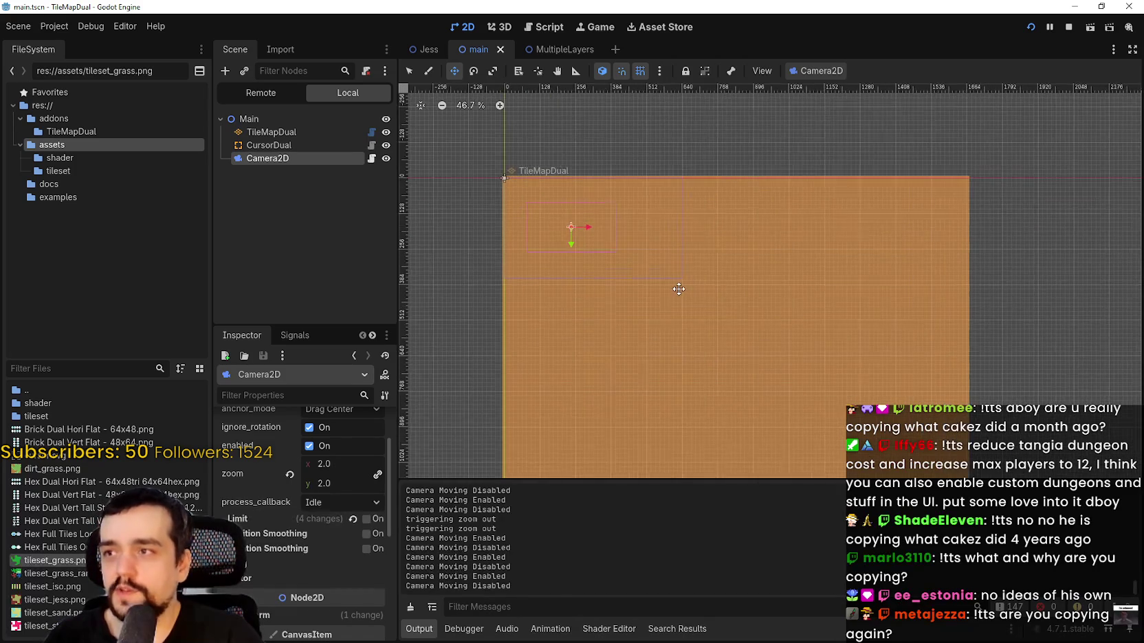
{"action": "left_click", "coordinate": [1084, 29]}
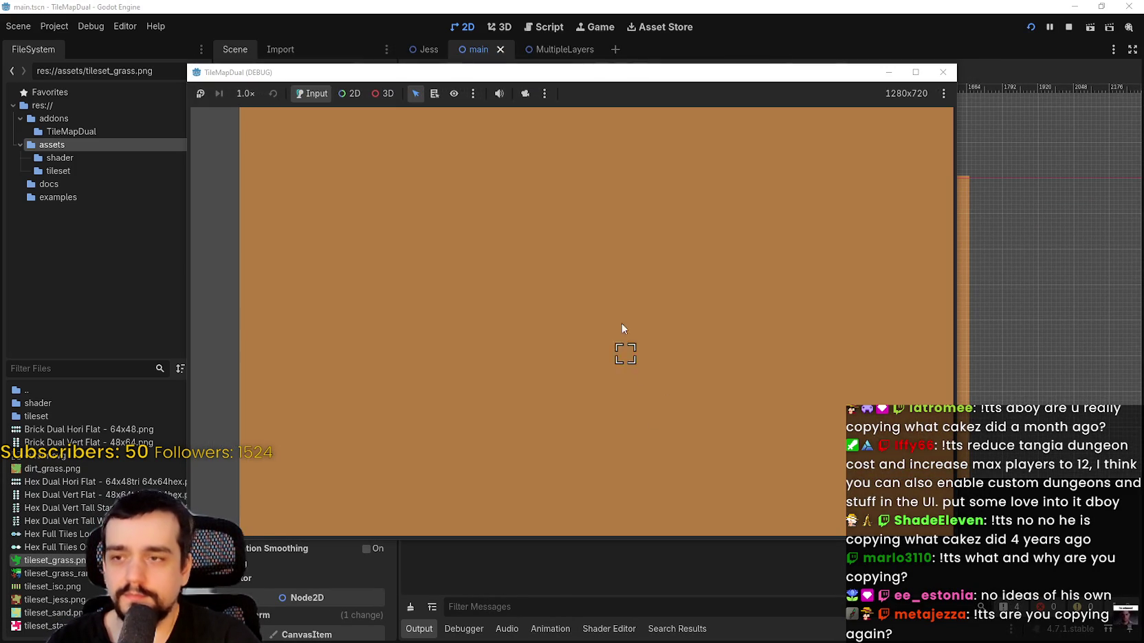
{"action": "left_click", "coordinate": [915, 72]}
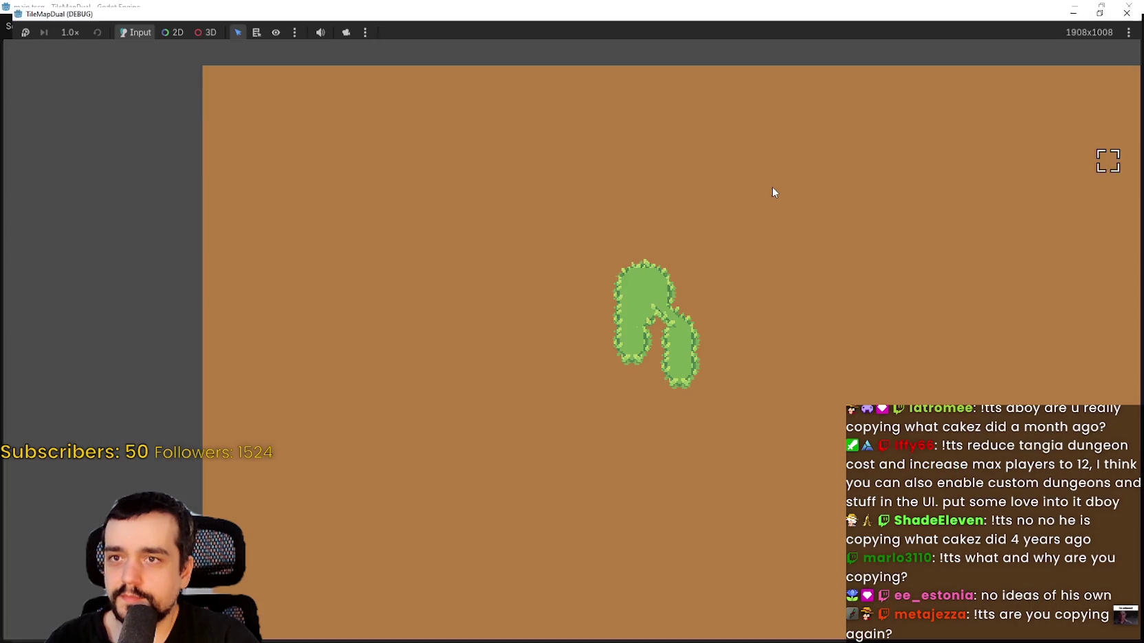
- Paint long grass strips across the dirt map, covering the leftover brown patches
{"action": "left_click_drag", "start_coordinate": [765, 319], "coordinate": [921, 207]}
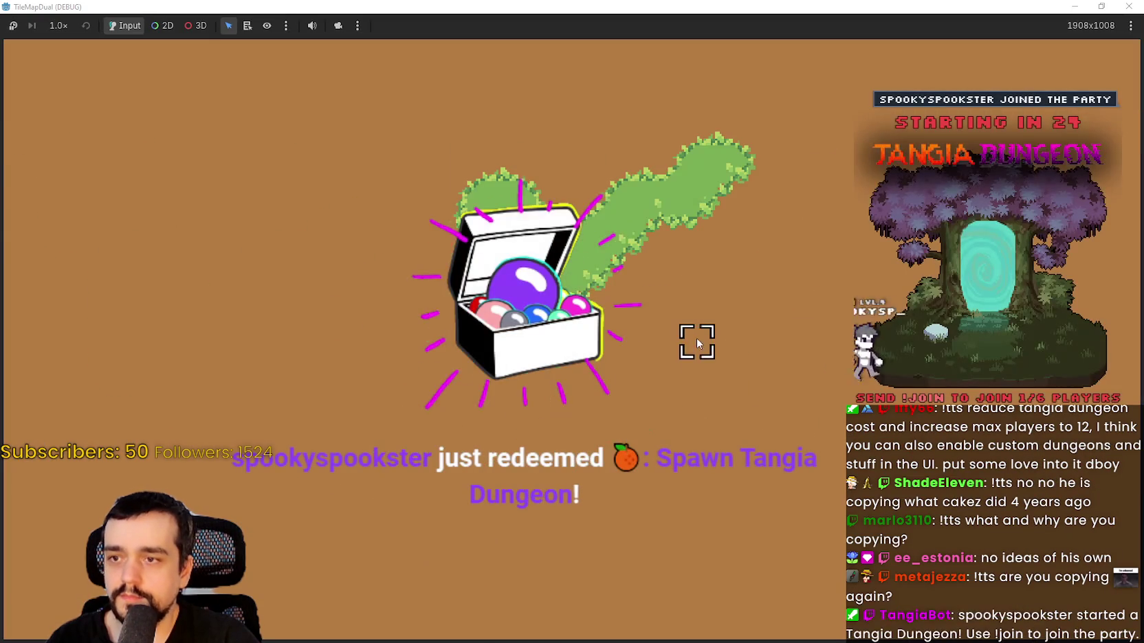
{"action": "mouse_move", "coordinate": [678, 270]}
{"action": "left_mouse_down"}
{"action": "mouse_move", "coordinate": [715, 343]}
{"action": "mouse_move", "coordinate": [817, 378]}
{"action": "mouse_move", "coordinate": [881, 279]}
{"action": "left_mouse_up"}
{"action": "mouse_move", "coordinate": [873, 413]}
{"action": "left_mouse_down"}
{"action": "mouse_move", "coordinate": [855, 485]}
{"action": "mouse_move", "coordinate": [690, 539]}
{"action": "mouse_move", "coordinate": [893, 598]}
{"action": "mouse_move", "coordinate": [1055, 536]}
{"action": "left_mouse_up"}
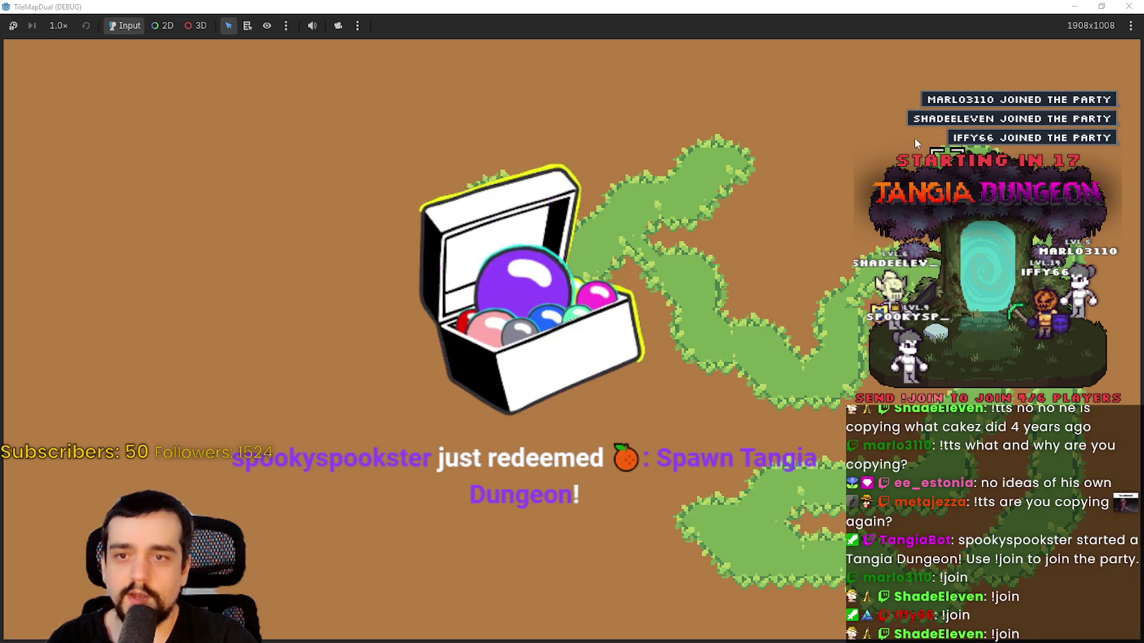
{"action": "mouse_move", "coordinate": [917, 169]}
{"action": "left_mouse_down"}
{"action": "mouse_move", "coordinate": [851, 107]}
{"action": "mouse_move", "coordinate": [564, 105]}
{"action": "mouse_move", "coordinate": [851, 130]}
{"action": "left_mouse_up"}
{"action": "mouse_move", "coordinate": [602, 138]}
{"action": "left_mouse_down"}
{"action": "mouse_move", "coordinate": [818, 168]}
{"action": "mouse_move", "coordinate": [639, 168]}
{"action": "mouse_move", "coordinate": [339, 137]}
{"action": "mouse_move", "coordinate": [387, 280]}
{"action": "mouse_move", "coordinate": [411, 267]}
{"action": "mouse_move", "coordinate": [446, 444]}
{"action": "mouse_move", "coordinate": [468, 466]}
{"action": "left_mouse_up"}
{"action": "key", "text": "Down"}
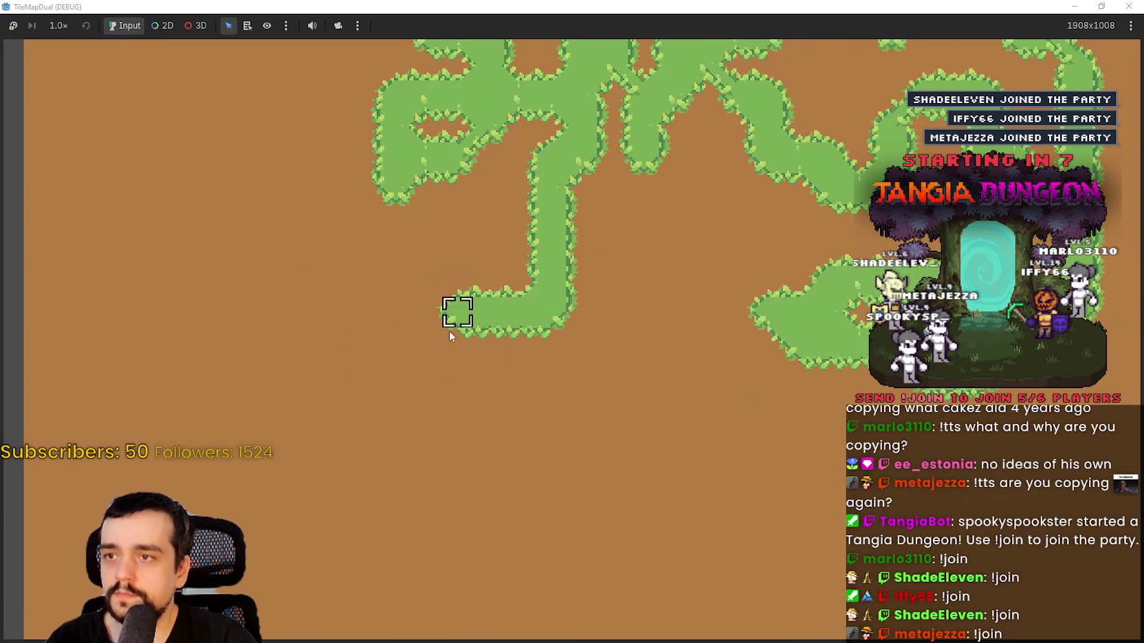
{"action": "mouse_move", "coordinate": [450, 332]}
{"action": "left_mouse_down"}
{"action": "mouse_move", "coordinate": [617, 326]}
{"action": "mouse_move", "coordinate": [659, 490]}
{"action": "left_mouse_up"}
{"action": "left_click_drag", "start_coordinate": [603, 308], "coordinate": [443, 451]}
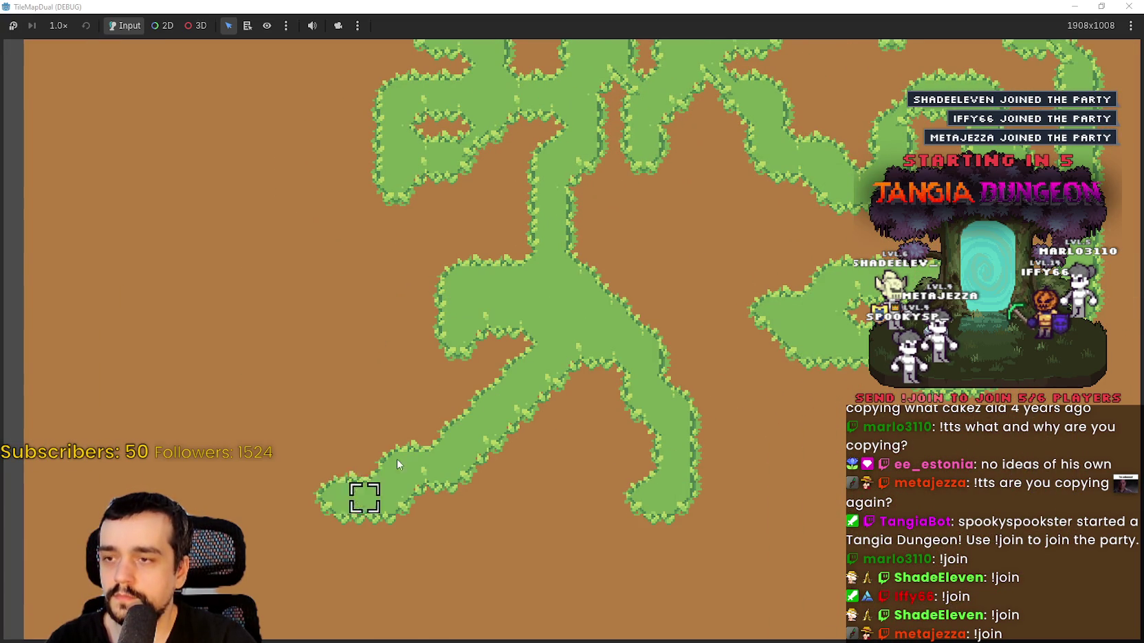
{"action": "mouse_move", "coordinate": [632, 360]}
{"action": "left_mouse_down"}
{"action": "mouse_move", "coordinate": [472, 463]}
{"action": "mouse_move", "coordinate": [463, 377]}
{"action": "mouse_move", "coordinate": [550, 313]}
{"action": "mouse_move", "coordinate": [264, 310]}
{"action": "mouse_move", "coordinate": [354, 268]}
{"action": "mouse_move", "coordinate": [414, 302]}
{"action": "mouse_move", "coordinate": [616, 283]}
{"action": "mouse_move", "coordinate": [735, 303]}
{"action": "mouse_move", "coordinate": [825, 289]}
{"action": "mouse_move", "coordinate": [736, 343]}
{"action": "mouse_move", "coordinate": [567, 329]}
{"action": "mouse_move", "coordinate": [454, 262]}
{"action": "mouse_move", "coordinate": [756, 347]}
{"action": "mouse_move", "coordinate": [664, 344]}
{"action": "mouse_move", "coordinate": [662, 304]}
{"action": "left_mouse_up"}
{"action": "mouse_move", "coordinate": [655, 234]}
{"action": "left_mouse_down"}
{"action": "mouse_move", "coordinate": [748, 325]}
{"action": "mouse_move", "coordinate": [831, 337]}
{"action": "left_mouse_up"}
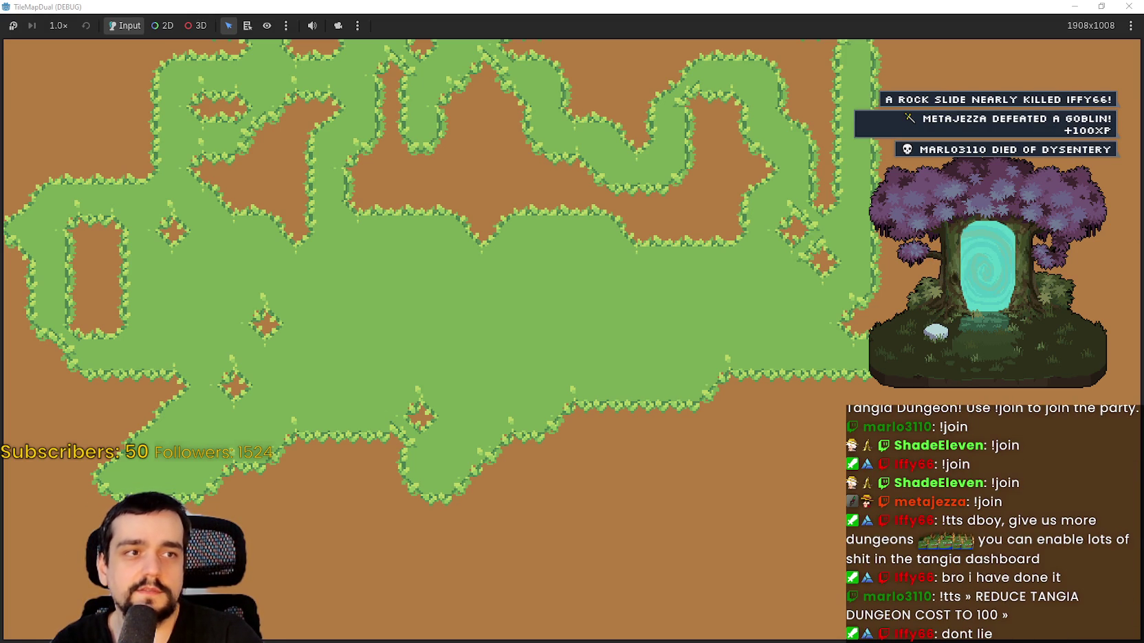
- Bring up the Tangia interactions list in a taller window and preview the Dungeon Soup clip
{"action": "key", "text": "alt+Tab"}
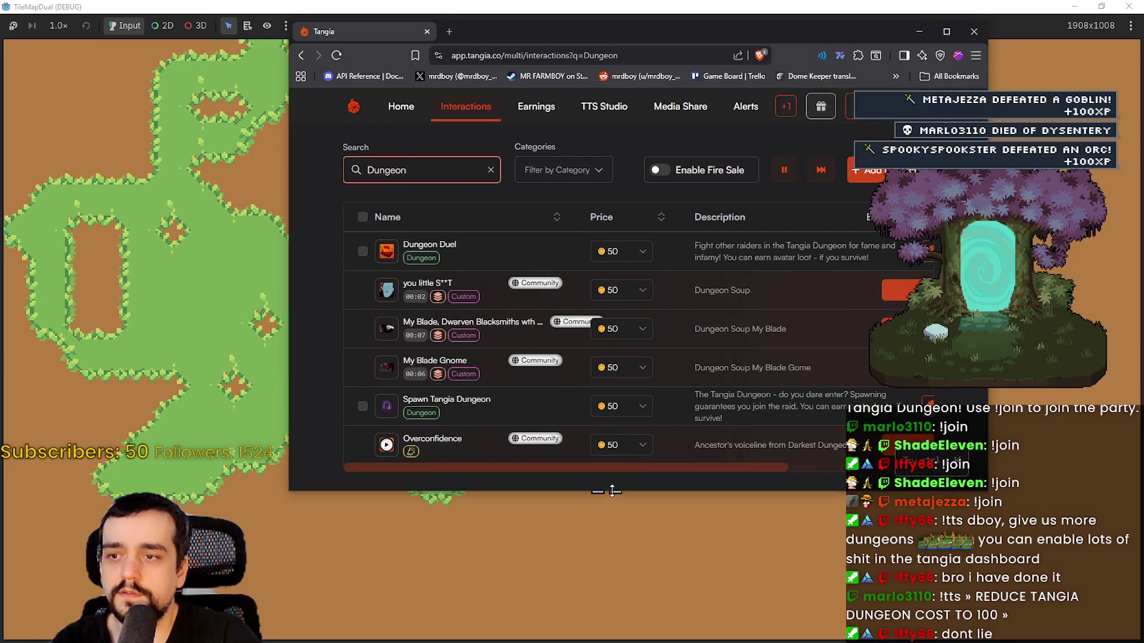
{"action": "left_click_drag", "start_coordinate": [613, 491], "coordinate": [613, 588]}
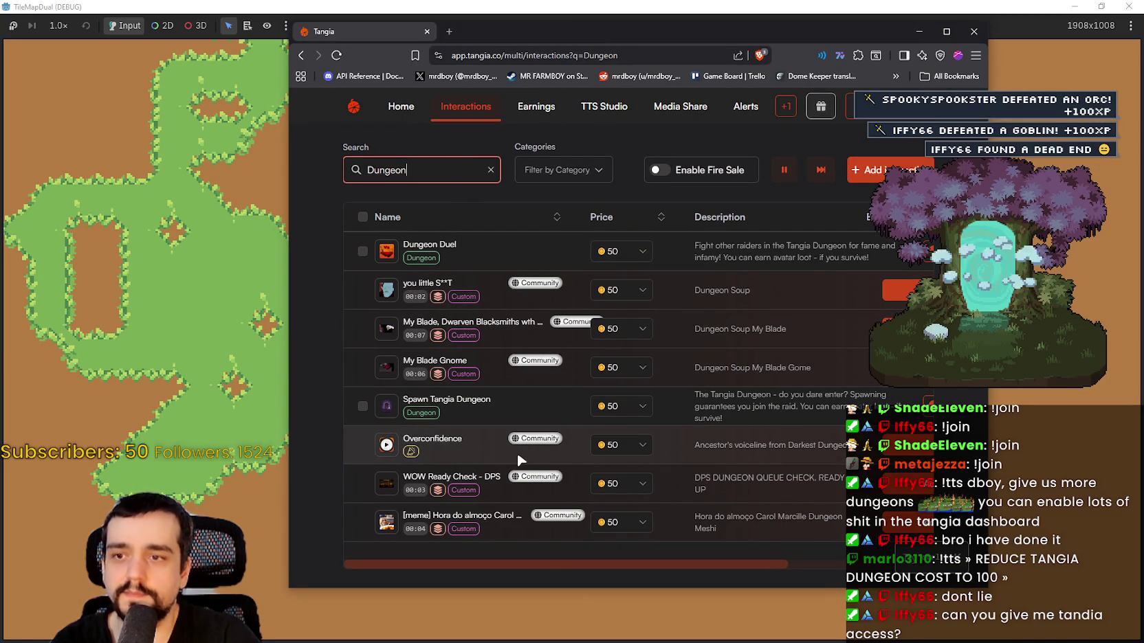
{"action": "mouse_move", "coordinate": [543, 568]}
{"action": "left_mouse_down"}
{"action": "mouse_move", "coordinate": [762, 570]}
{"action": "mouse_move", "coordinate": [437, 554]}
{"action": "left_mouse_up"}
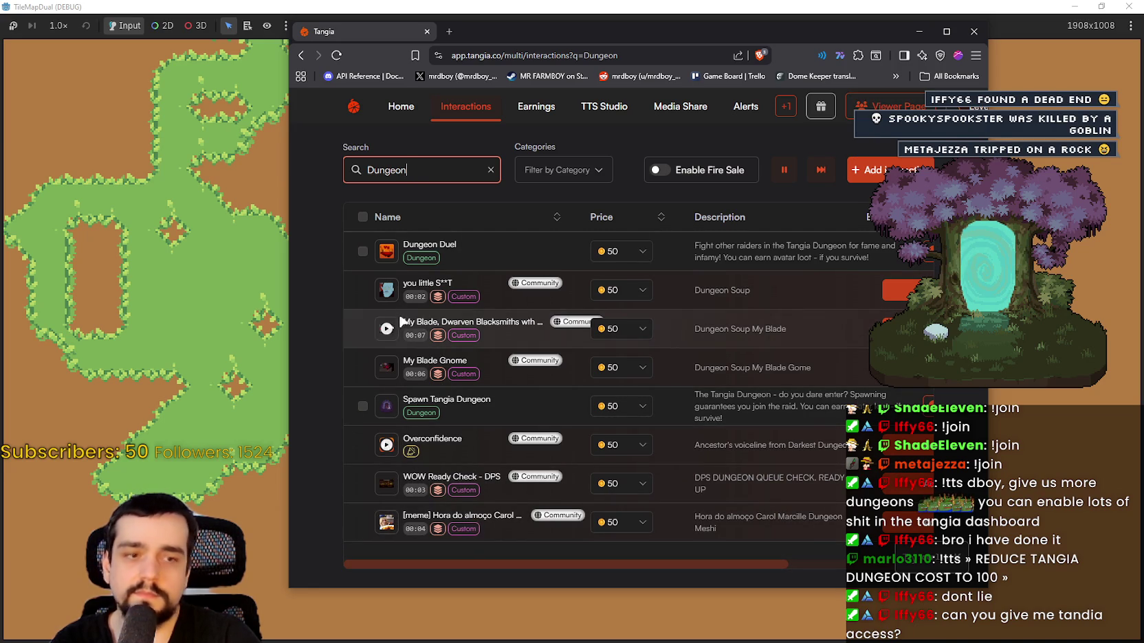
{"action": "left_click", "coordinate": [395, 295]}
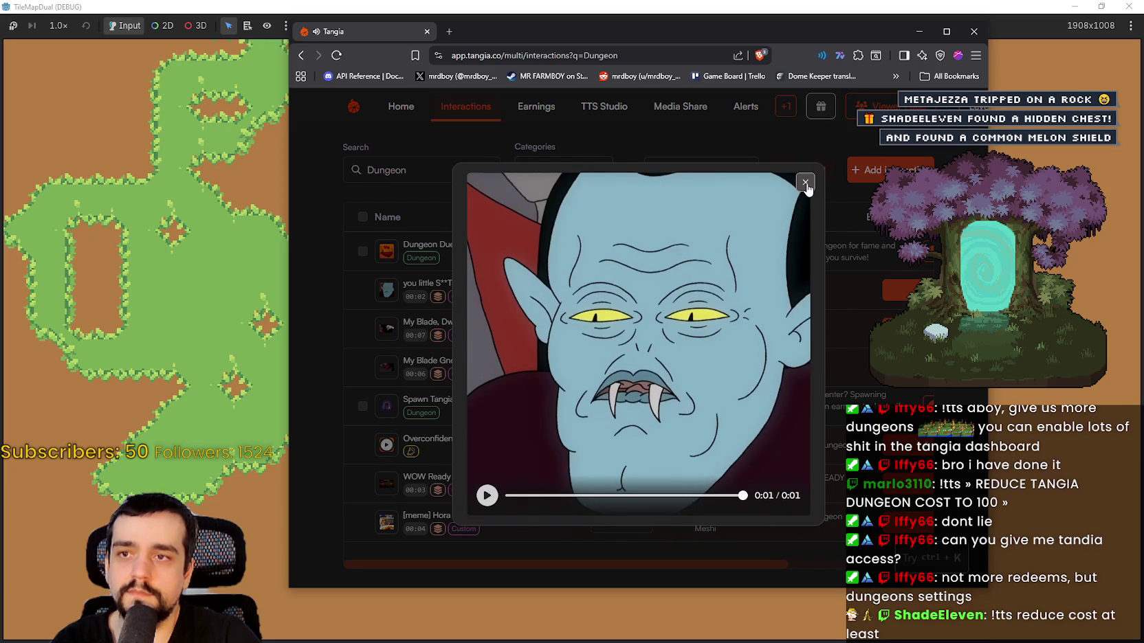
{"action": "left_click", "coordinate": [805, 185]}
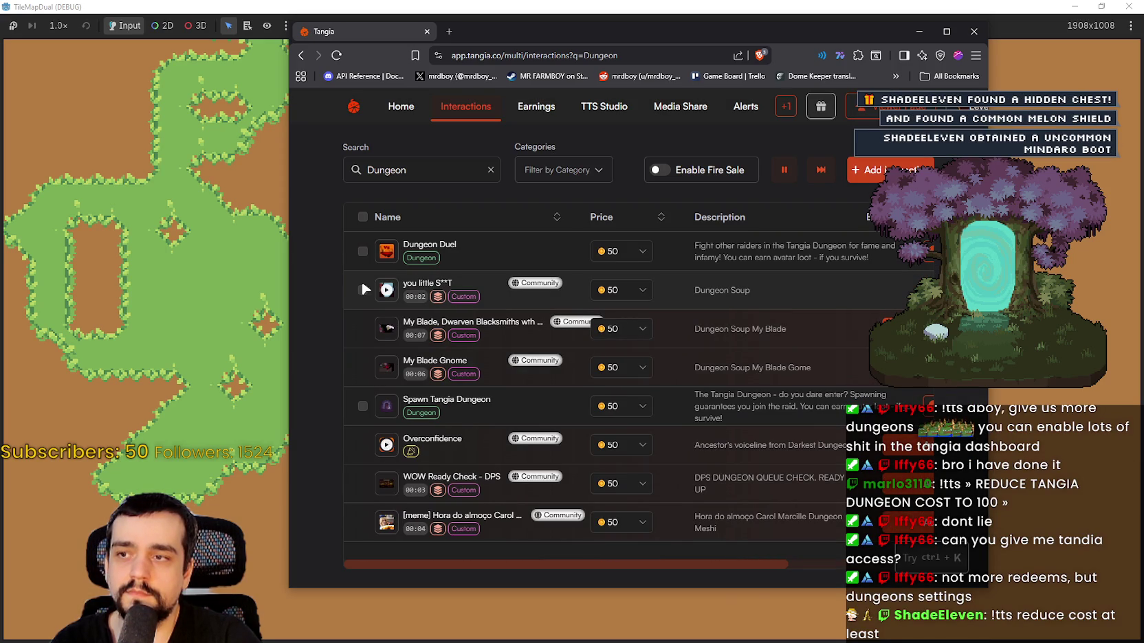
- Send a test of the Dungeon Soup interaction to the stream
{"action": "left_click_drag", "start_coordinate": [646, 565], "coordinate": [791, 564]}
{"action": "left_click", "coordinate": [848, 289]}
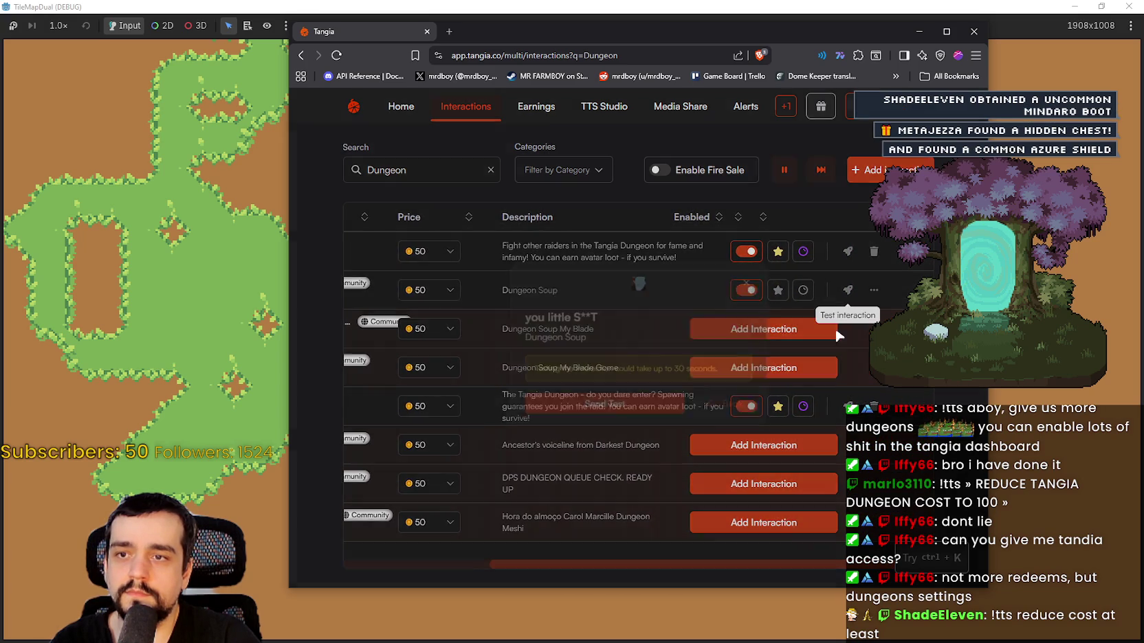
{"action": "left_click", "coordinate": [613, 412]}
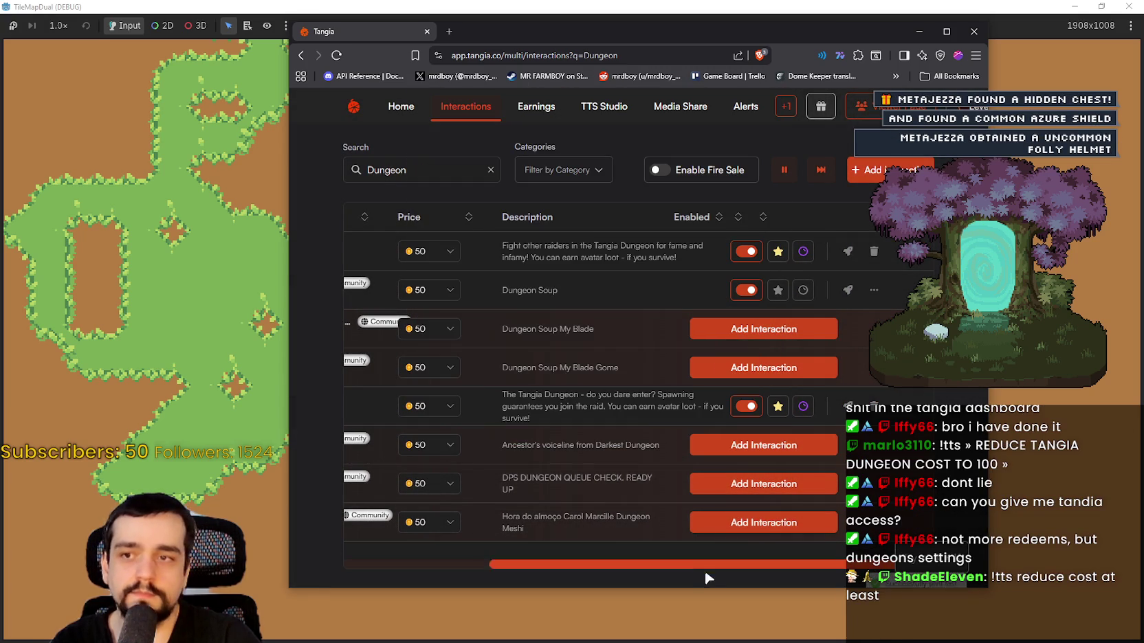
{"action": "mouse_move", "coordinate": [724, 569]}
{"action": "left_mouse_down"}
{"action": "mouse_move", "coordinate": [644, 545]}
{"action": "mouse_move", "coordinate": [493, 526]}
{"action": "left_mouse_up"}
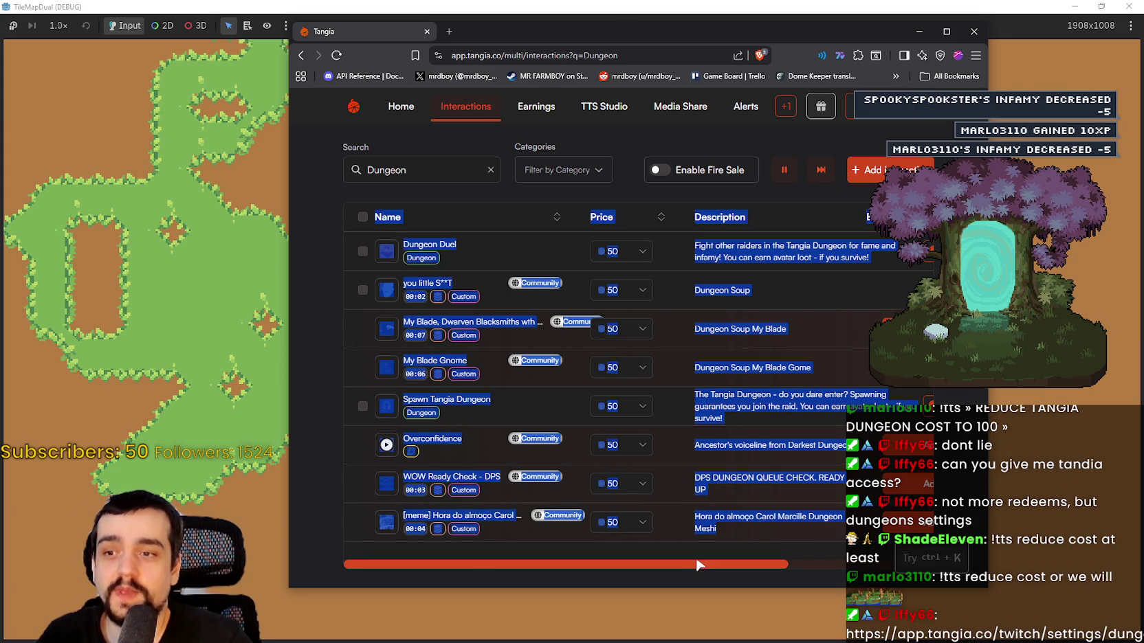
- Check the Dungeon Duel price options, leaving the price at 50
{"action": "scroll", "coordinate": [698, 547], "scroll_direction": "right", "scroll_amount": 5}
{"action": "scroll", "coordinate": [672, 553], "scroll_direction": "left", "scroll_amount": 5}
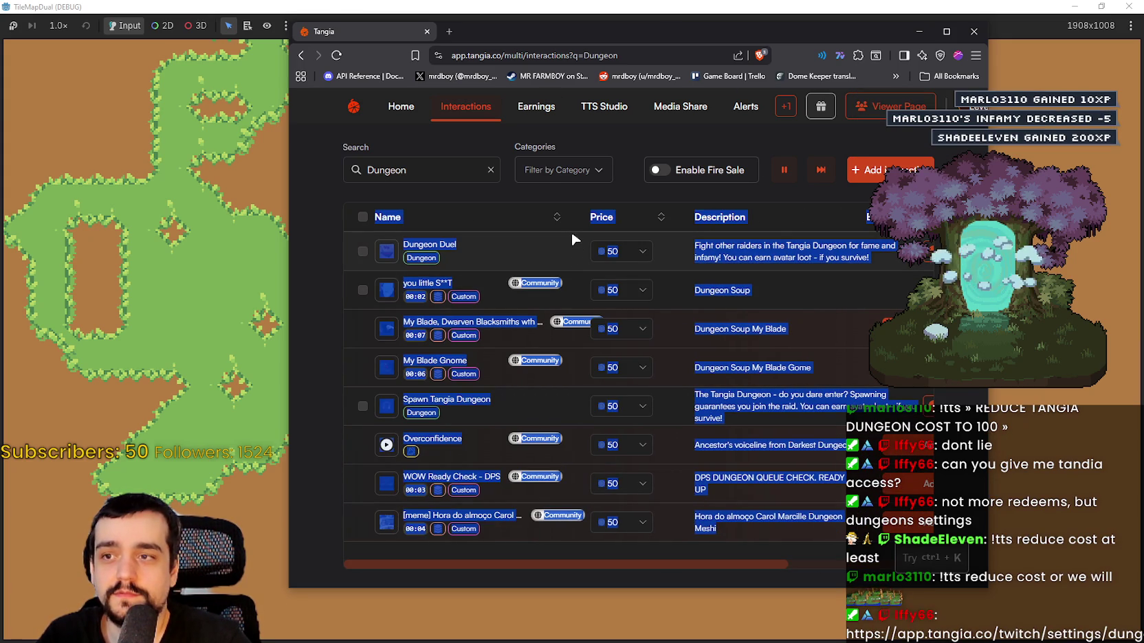
{"action": "left_click", "coordinate": [570, 230]}
{"action": "left_click", "coordinate": [634, 252]}
{"action": "left_click", "coordinate": [617, 325]}
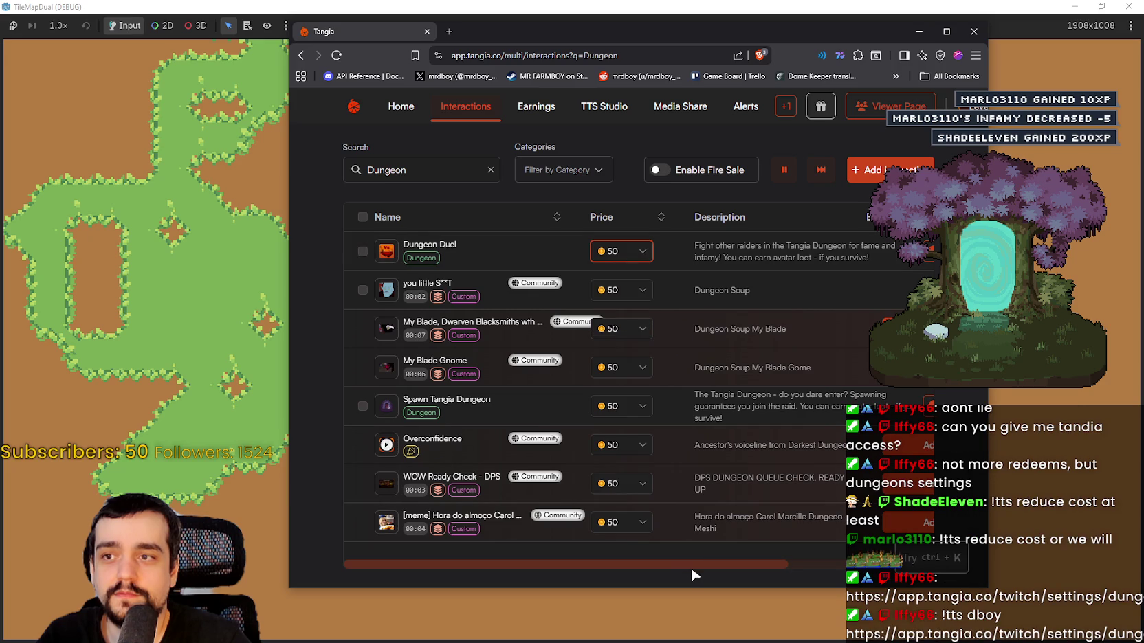
{"action": "left_click", "coordinate": [620, 260]}
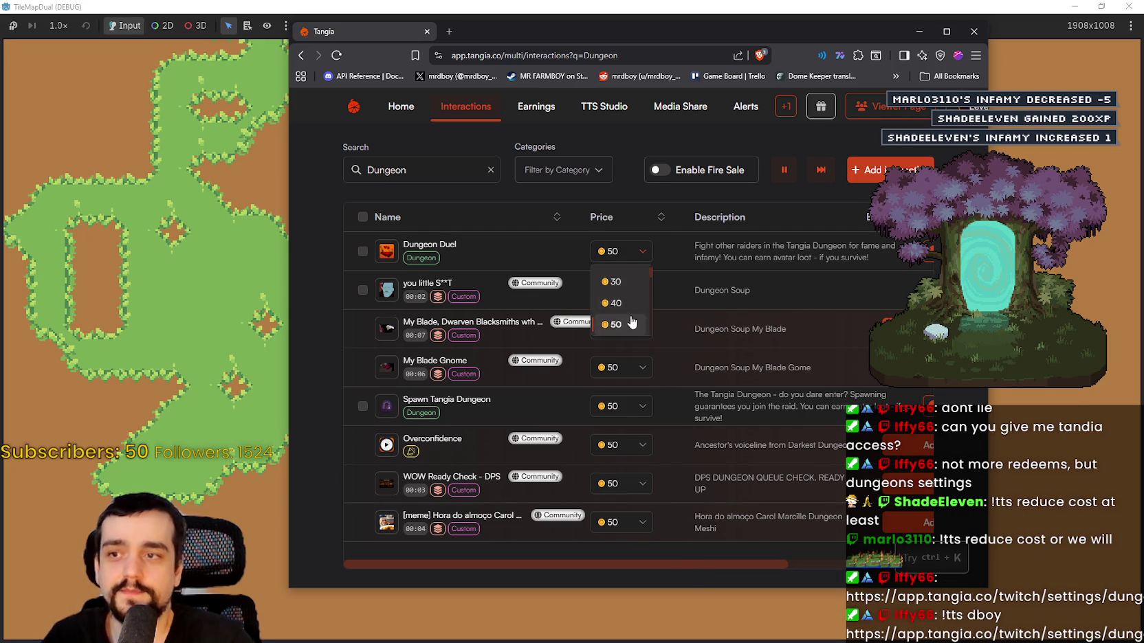
{"action": "left_click", "coordinate": [639, 256]}
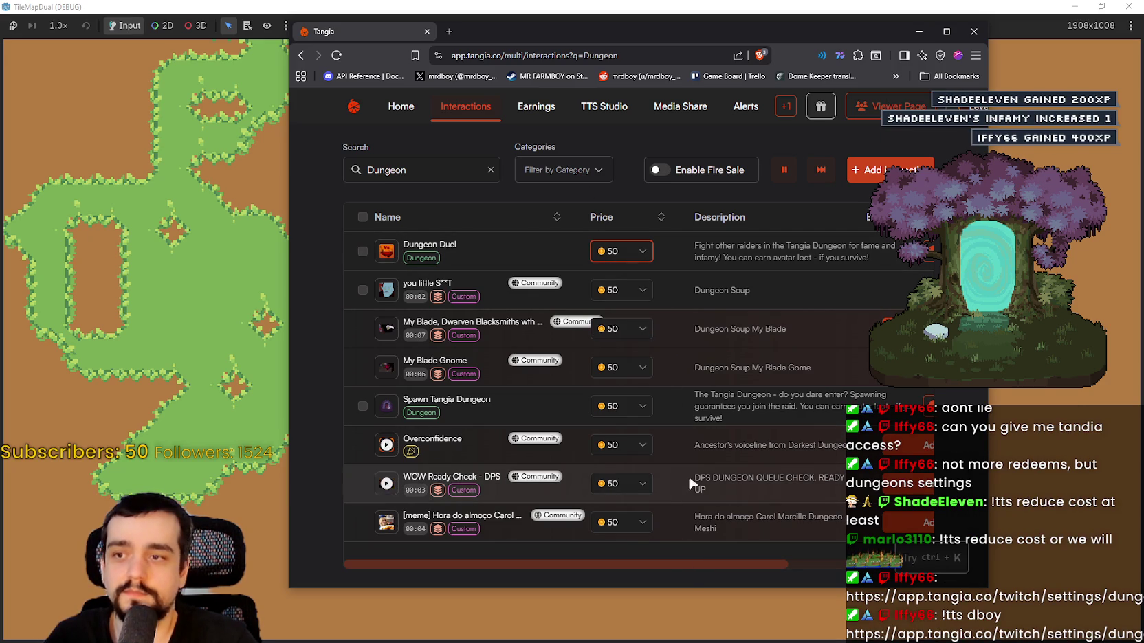
{"action": "left_click_drag", "start_coordinate": [765, 566], "coordinate": [927, 585]}
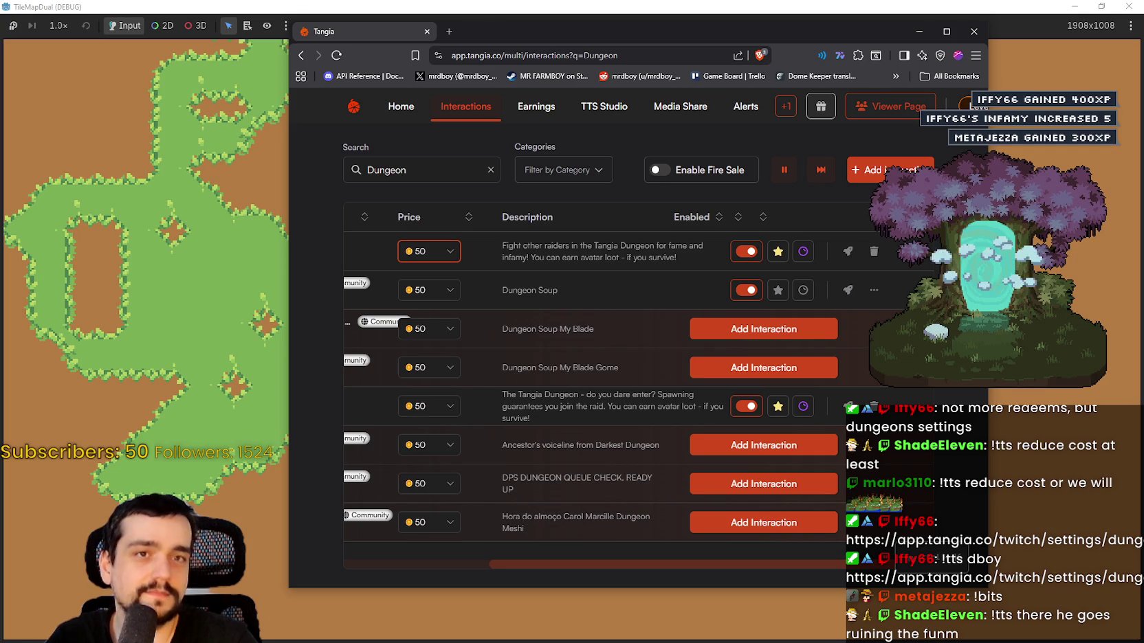
{"action": "key", "text": "alt+Tab"}
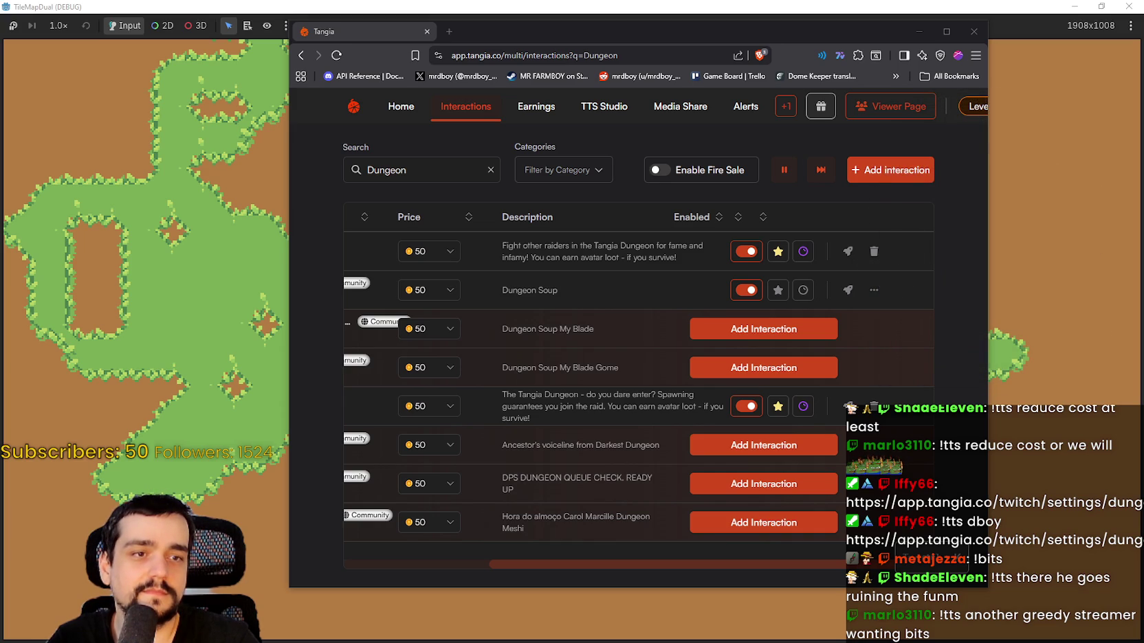
- Move the Tangia Dungeon settings tab into this window and scroll to Dungeon Settings
{"action": "left_click_drag", "start_coordinate": [1031, 31], "coordinate": [507, 24]}
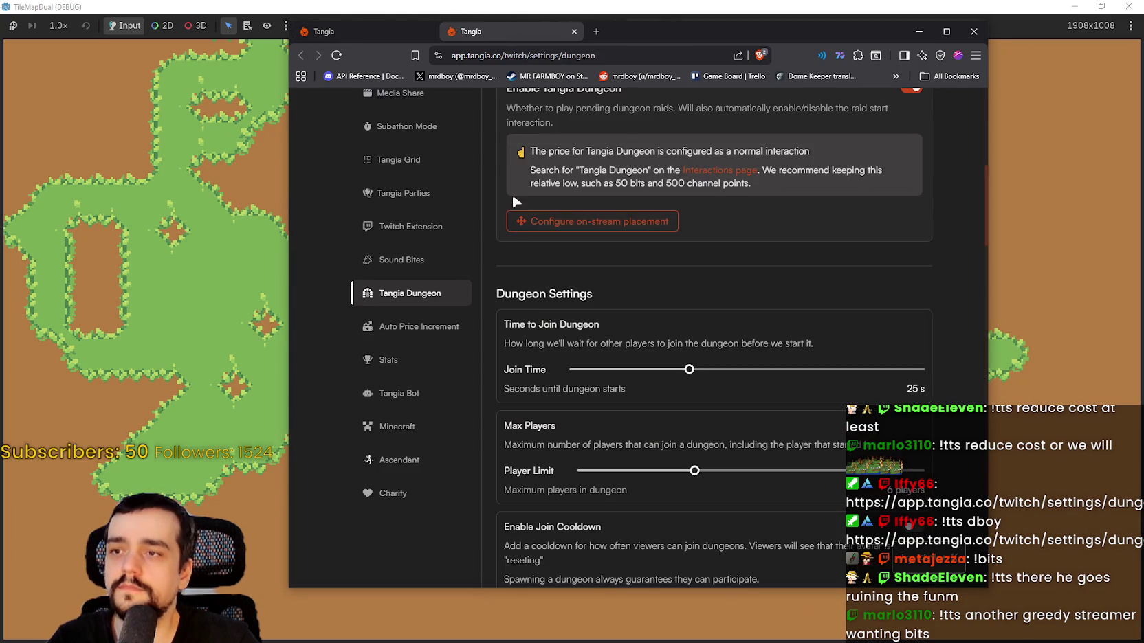
{"action": "scroll", "coordinate": [522, 234], "scroll_direction": "down", "scroll_amount": 3}
{"action": "scroll", "coordinate": [540, 273], "scroll_direction": "down", "scroll_amount": 3}
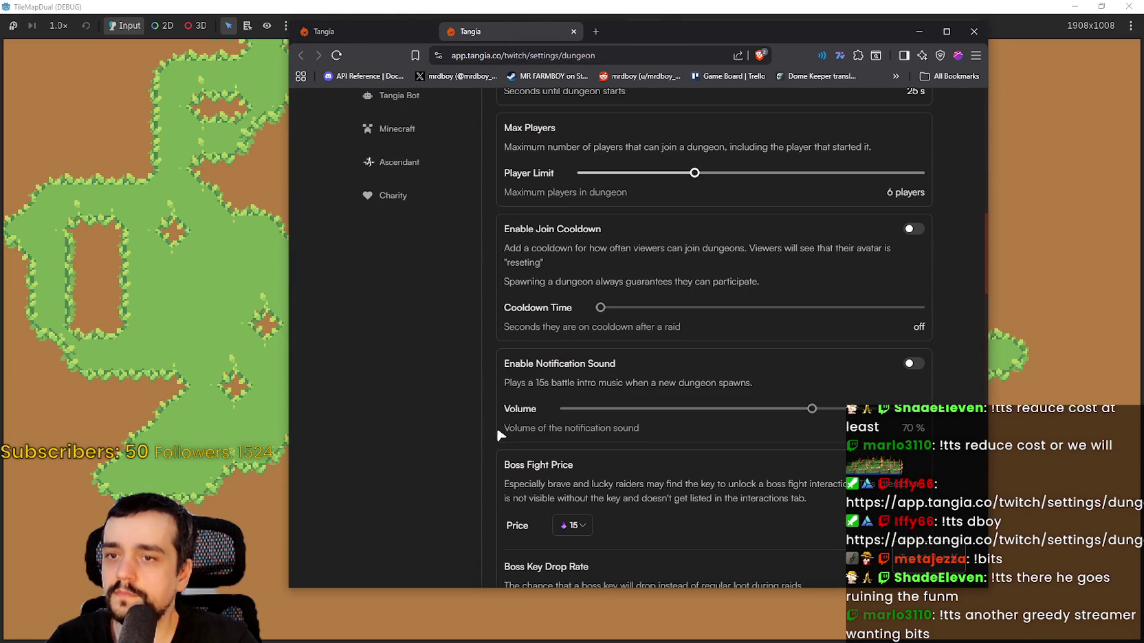
{"action": "scroll", "coordinate": [500, 433], "scroll_direction": "up", "scroll_amount": 3}
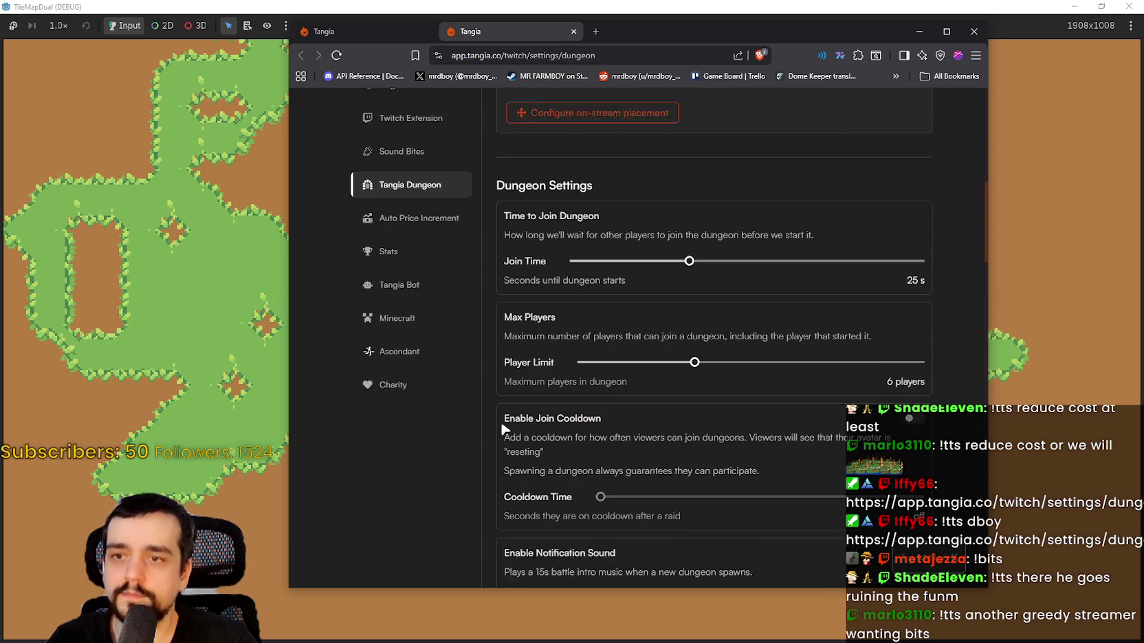
{"action": "scroll", "coordinate": [501, 424], "scroll_direction": "down", "scroll_amount": 1}
{"action": "scroll", "coordinate": [505, 423], "scroll_direction": "up", "scroll_amount": 2}
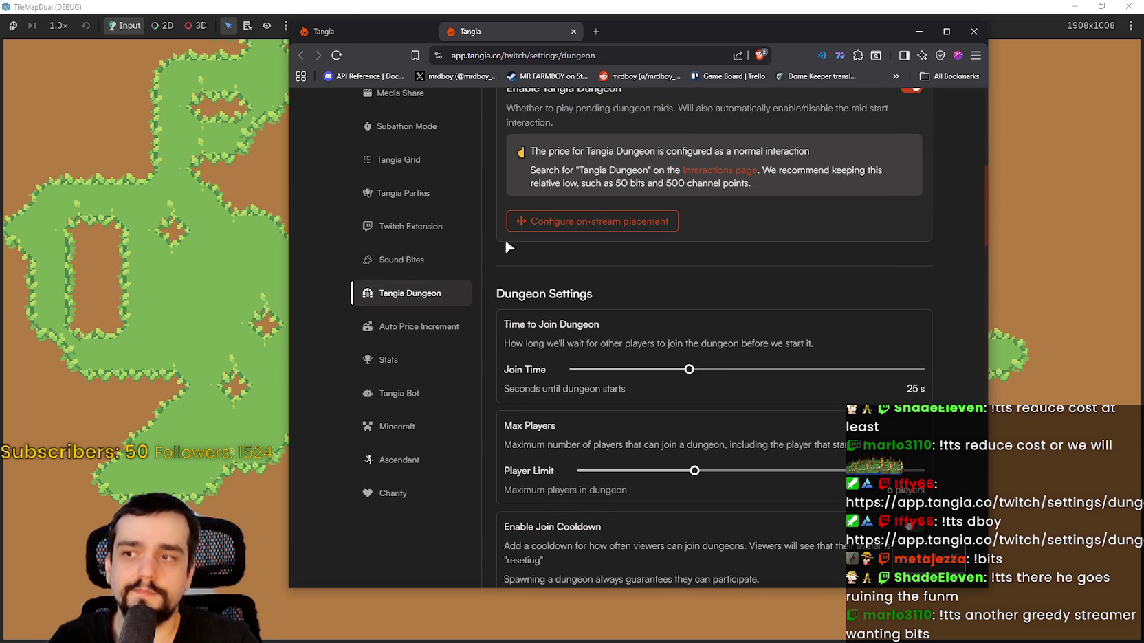
{"action": "scroll", "coordinate": [506, 243], "scroll_direction": "up", "scroll_amount": 3}
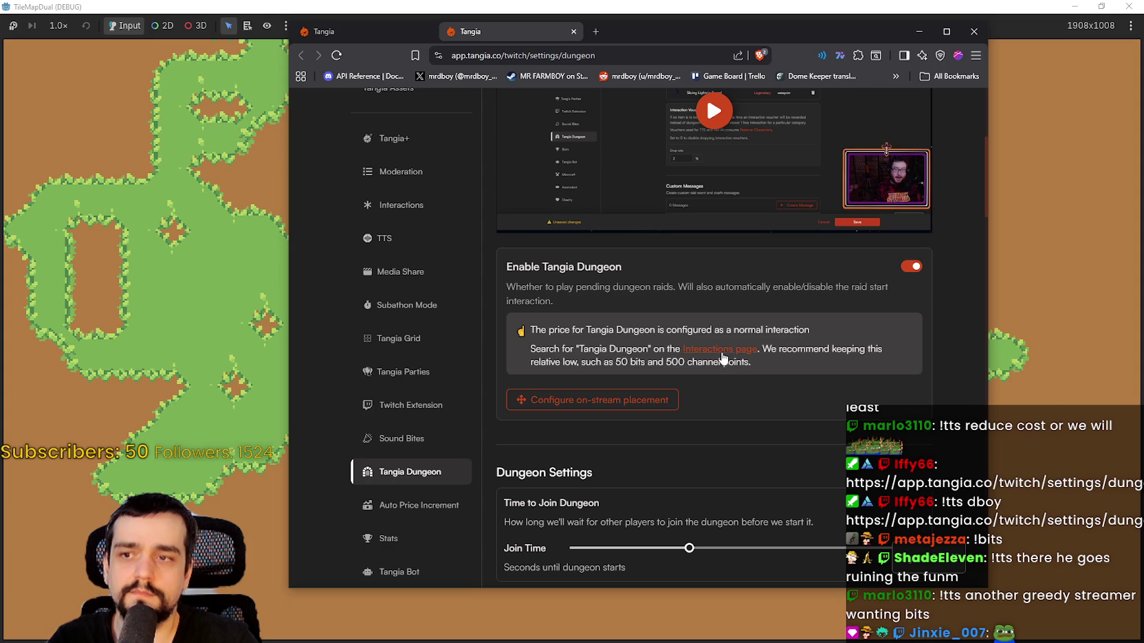
{"action": "scroll", "coordinate": [729, 416], "scroll_direction": "down", "scroll_amount": 6}
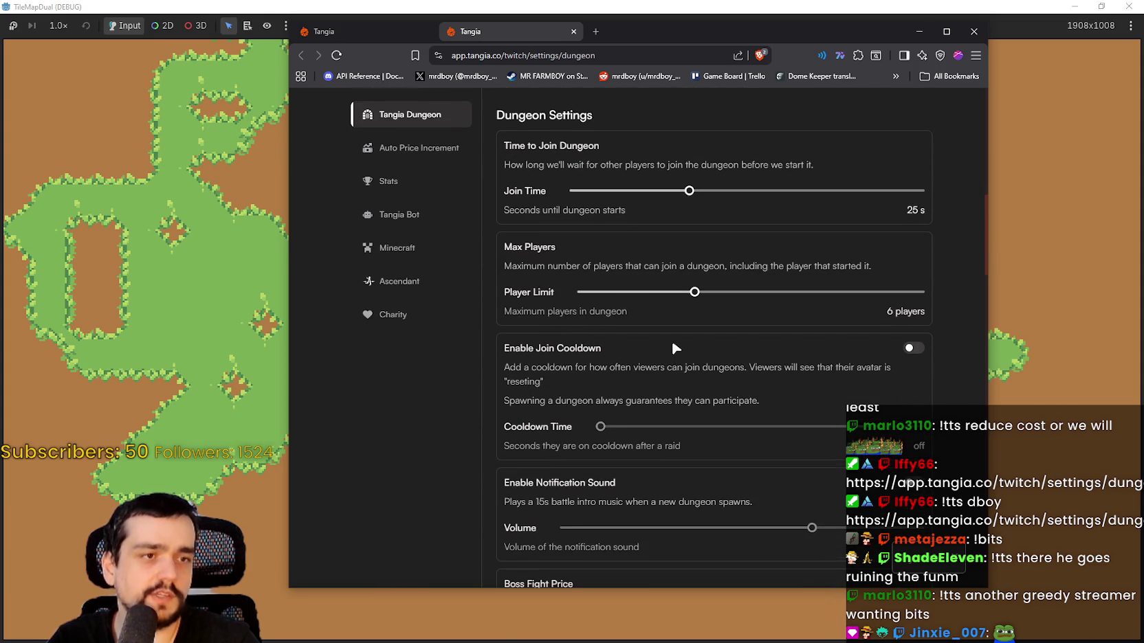
{"action": "scroll", "coordinate": [687, 357], "scroll_direction": "up", "scroll_amount": 7}
{"action": "scroll", "coordinate": [808, 435], "scroll_direction": "up", "scroll_amount": 3}
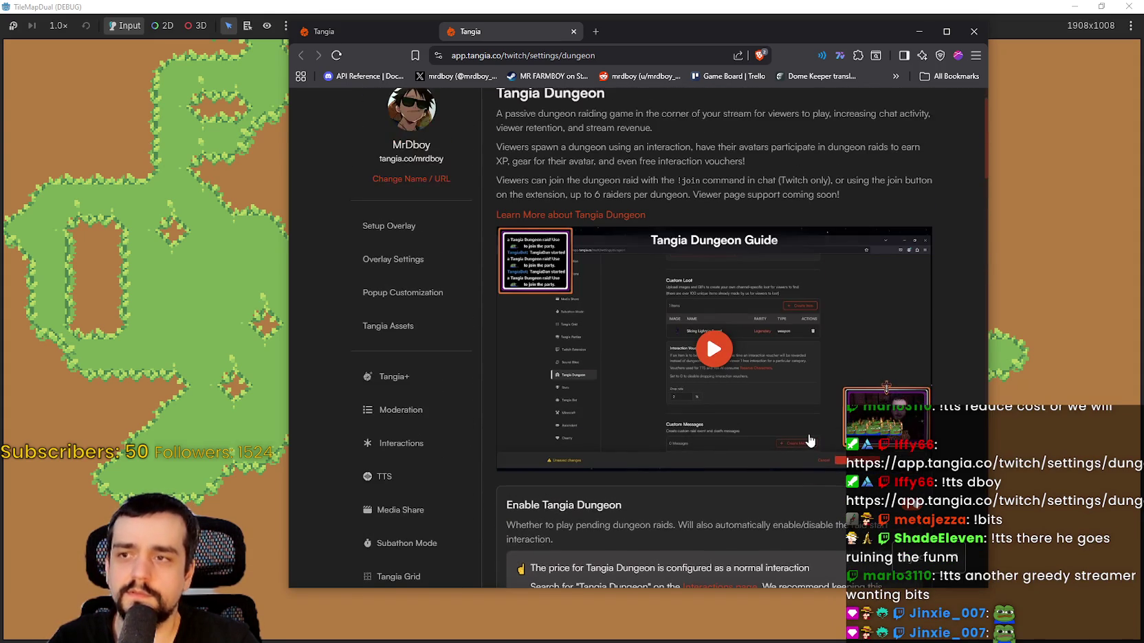
{"action": "scroll", "coordinate": [761, 400], "scroll_direction": "up", "scroll_amount": 1}
{"action": "scroll", "coordinate": [761, 401], "scroll_direction": "down", "scroll_amount": 7}
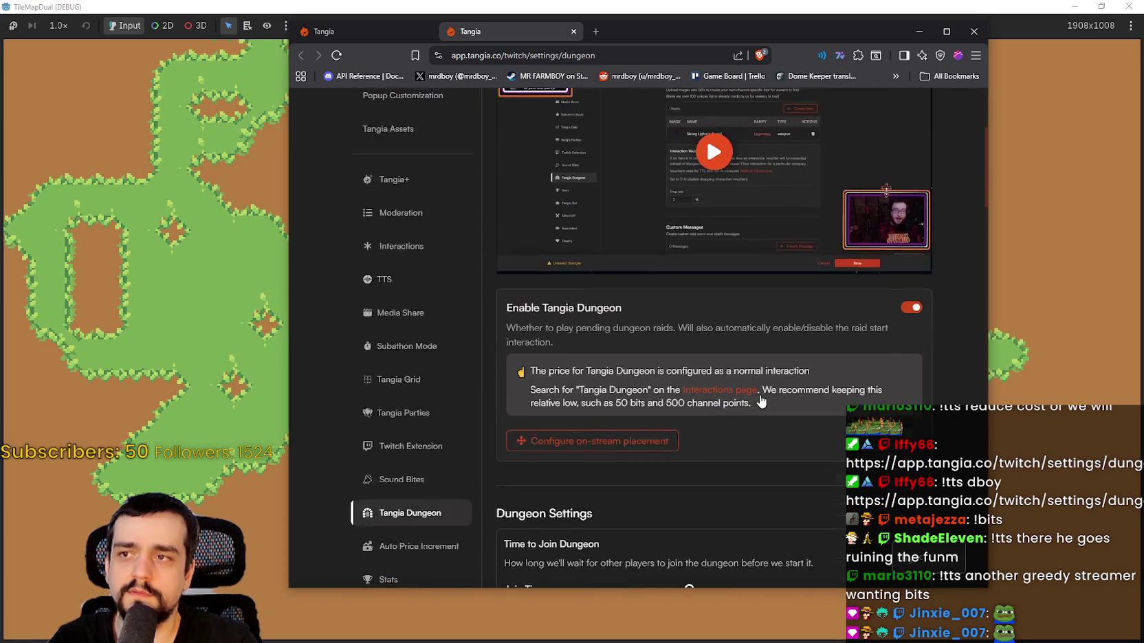
{"action": "scroll", "coordinate": [760, 397], "scroll_direction": "down", "scroll_amount": 2}
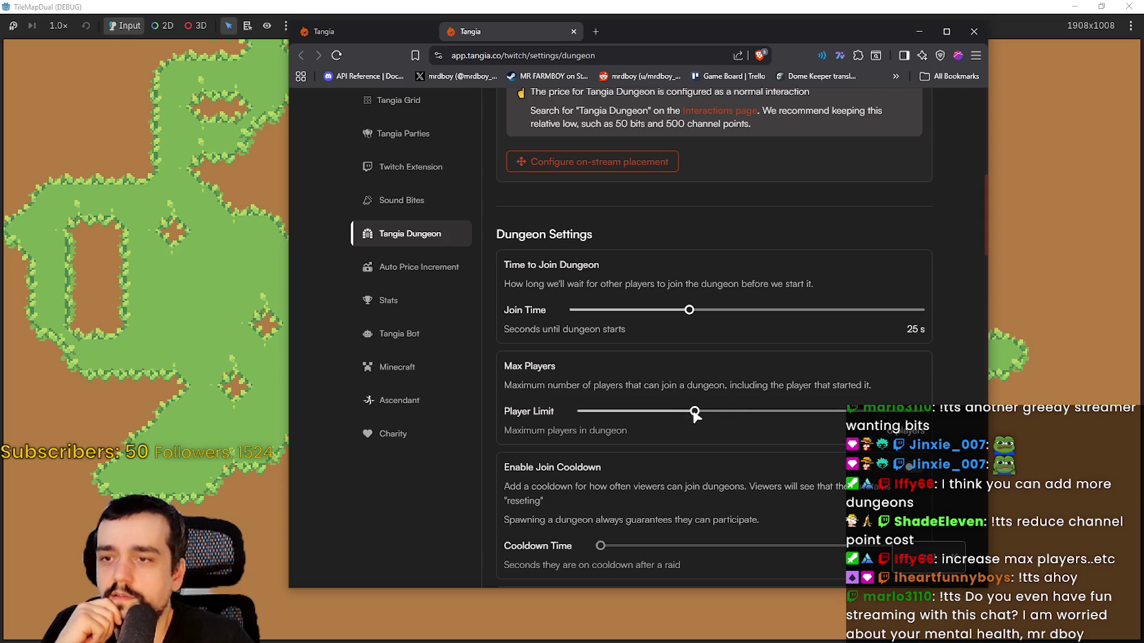
- Raise the dungeon Player Limit to 12 players and save
{"action": "left_click_drag", "start_coordinate": [694, 411], "coordinate": [955, 415]}
{"action": "scroll", "coordinate": [945, 420], "scroll_direction": "down", "scroll_amount": 2}
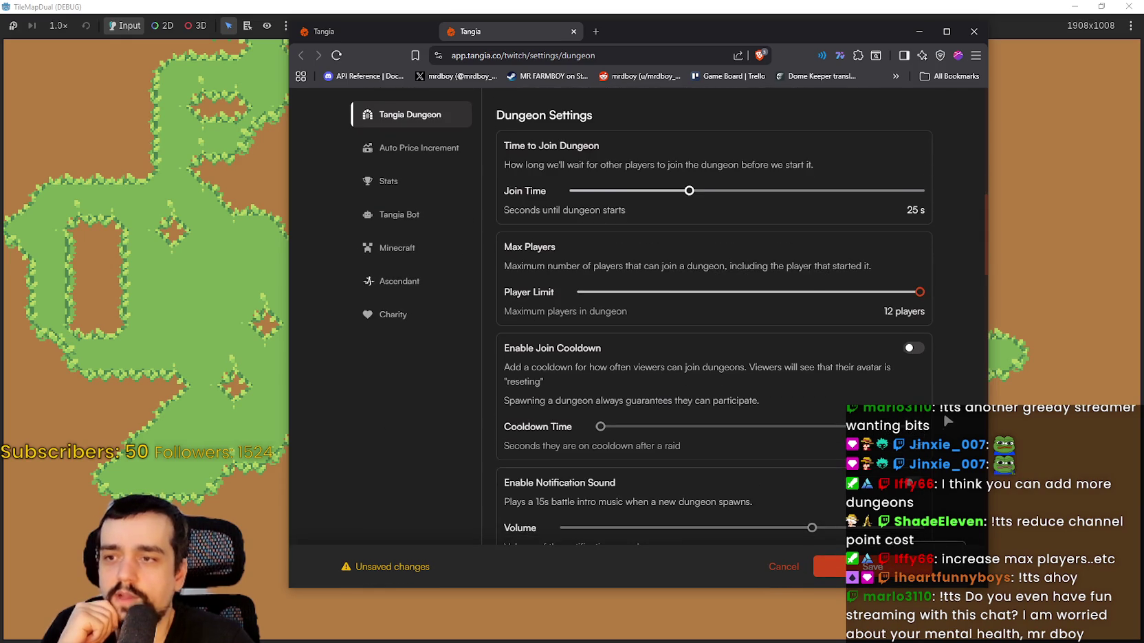
{"action": "left_click", "coordinate": [840, 566]}
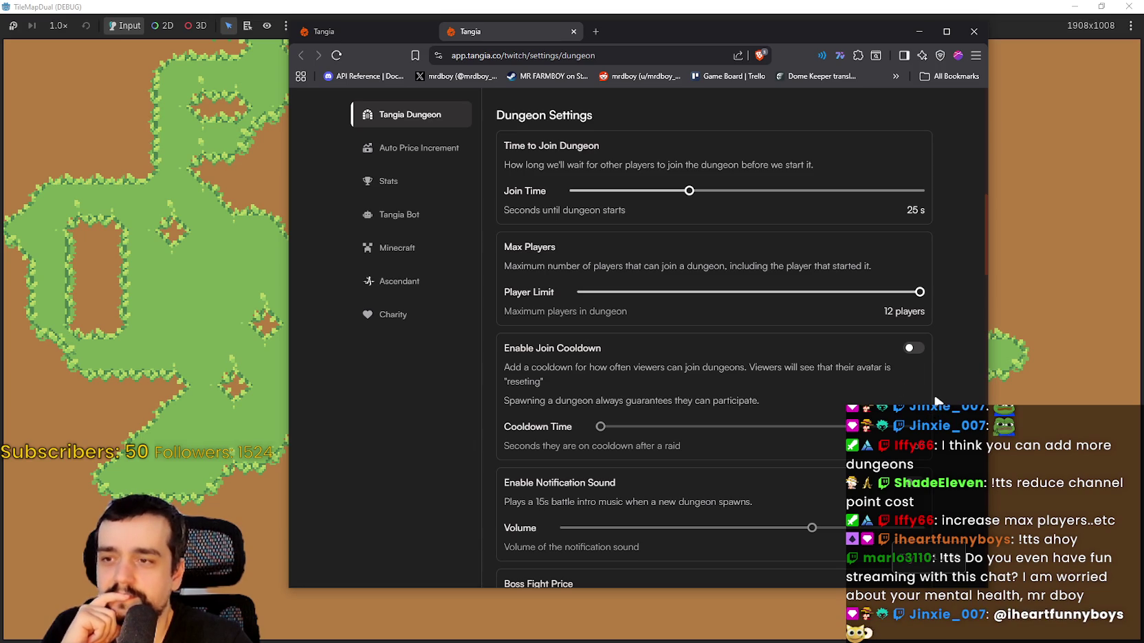
- Keep the Boss Fight Price at 15 and save the dungeon settings
{"action": "scroll", "coordinate": [937, 399], "scroll_direction": "down", "scroll_amount": 2}
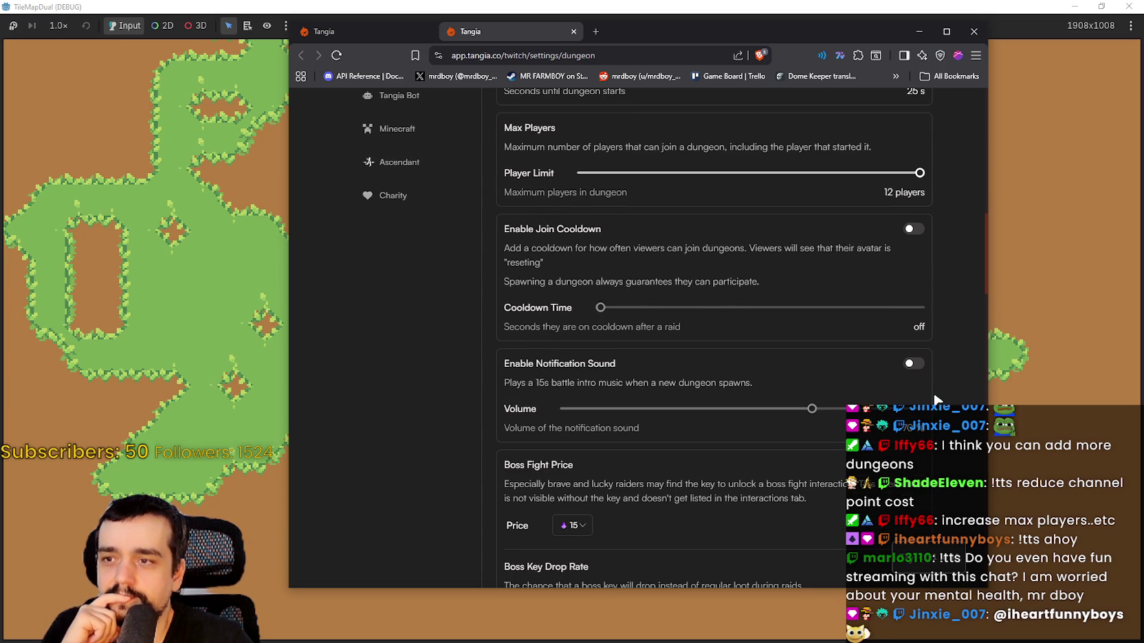
{"action": "scroll", "coordinate": [934, 399], "scroll_direction": "down", "scroll_amount": 2}
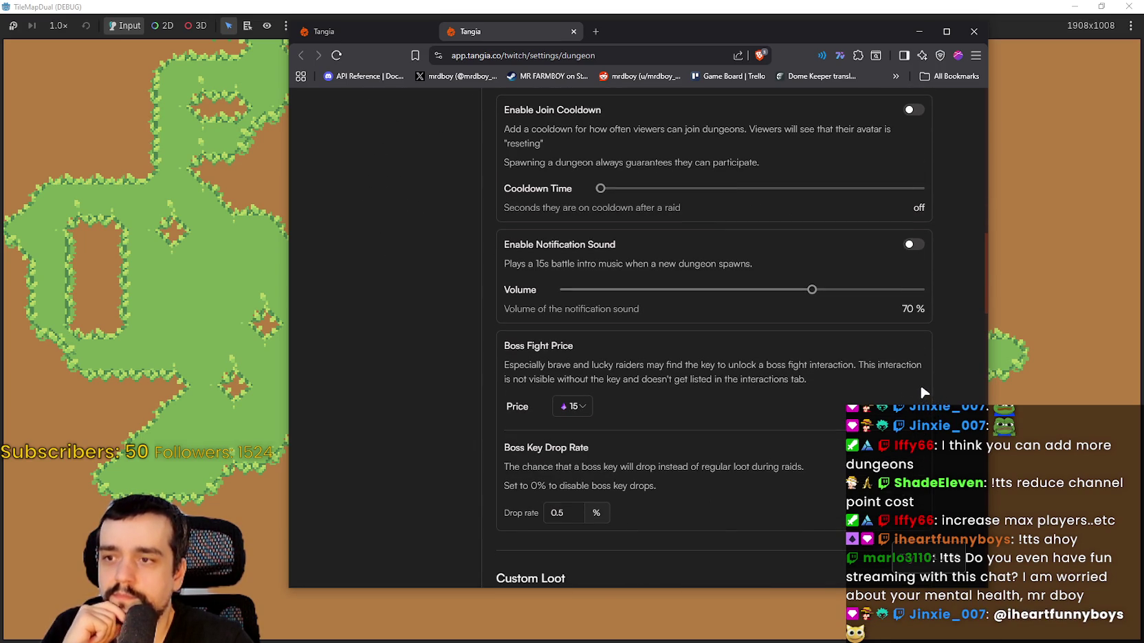
{"action": "left_click", "coordinate": [582, 406]}
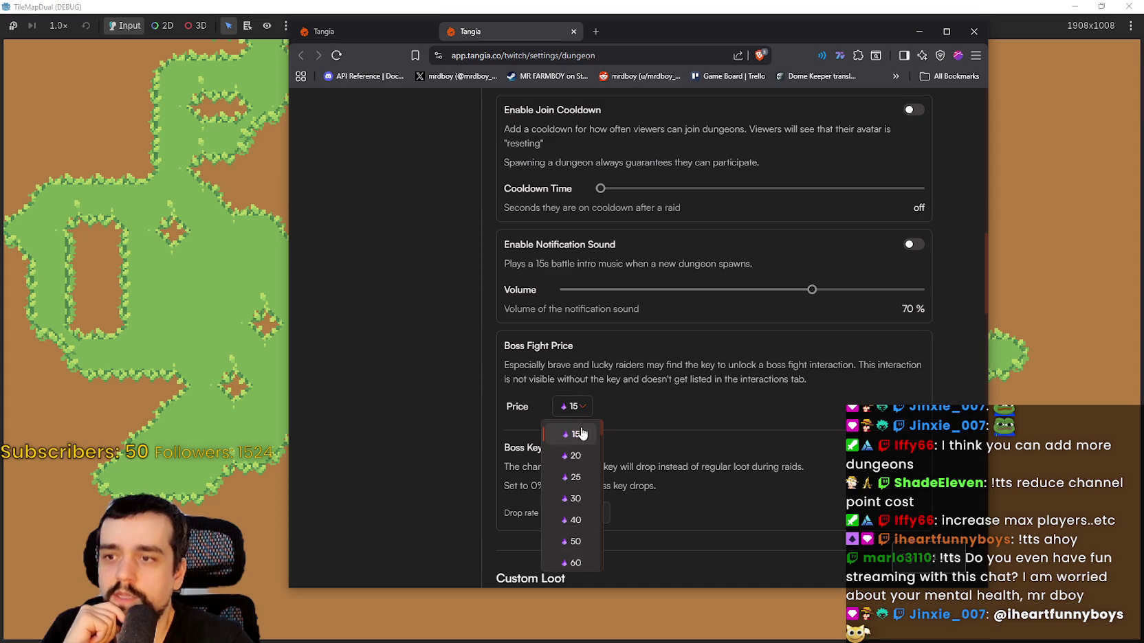
{"action": "left_click", "coordinate": [583, 429]}
{"action": "left_click", "coordinate": [570, 407]}
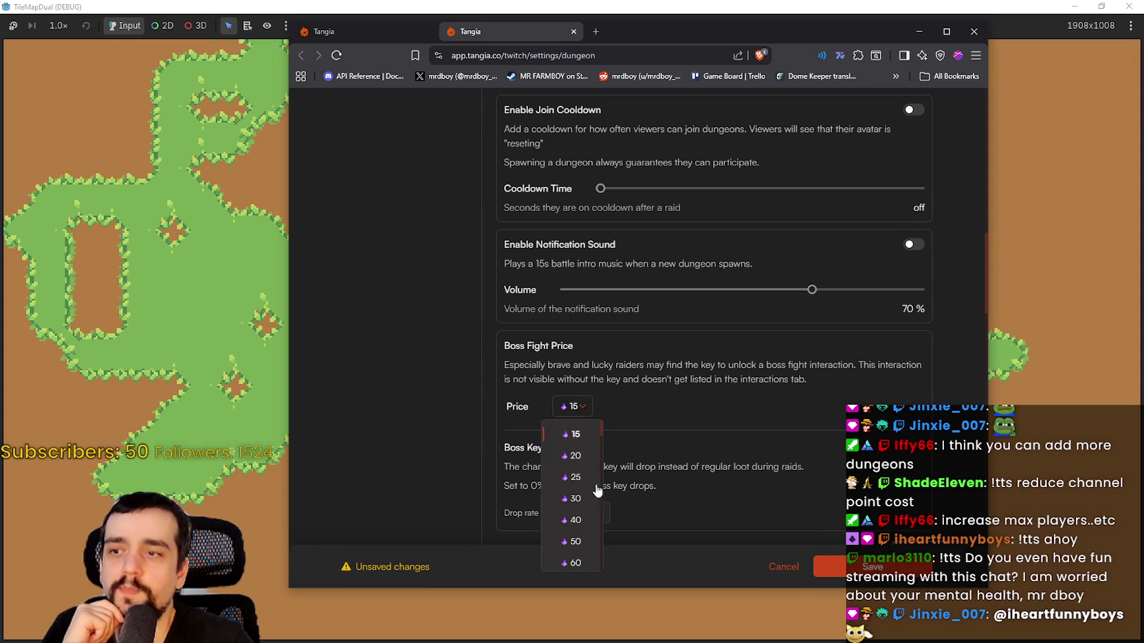
{"action": "scroll", "coordinate": [598, 430], "scroll_direction": "down", "scroll_amount": 3}
{"action": "scroll", "coordinate": [610, 538], "scroll_direction": "down", "scroll_amount": 5}
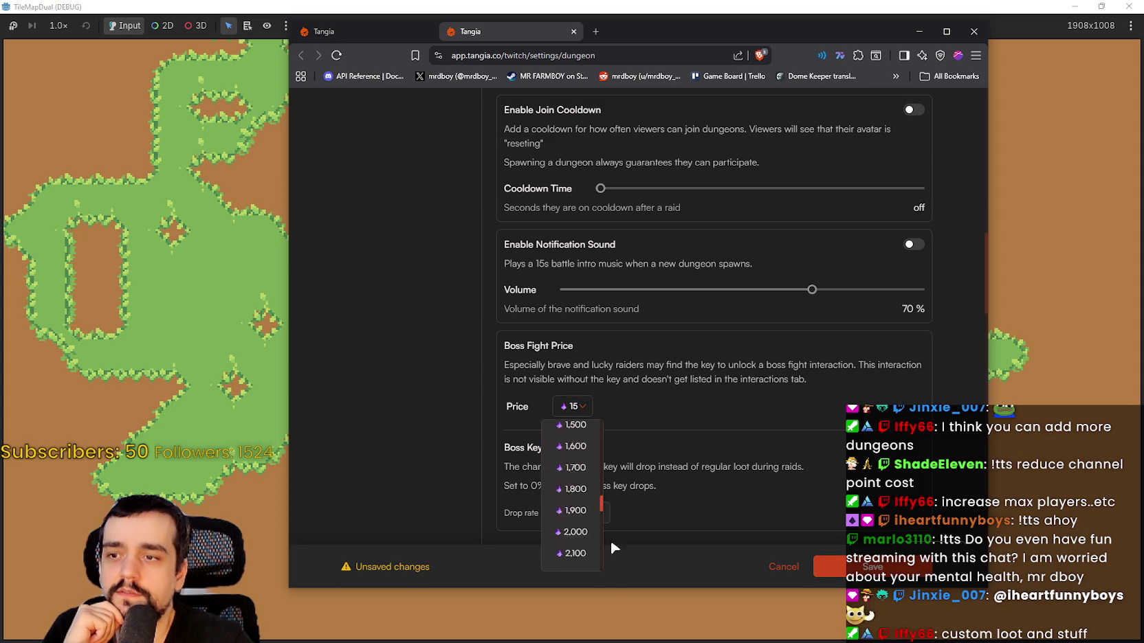
{"action": "scroll", "coordinate": [608, 545], "scroll_direction": "up", "scroll_amount": 8}
{"action": "left_click", "coordinate": [670, 407]}
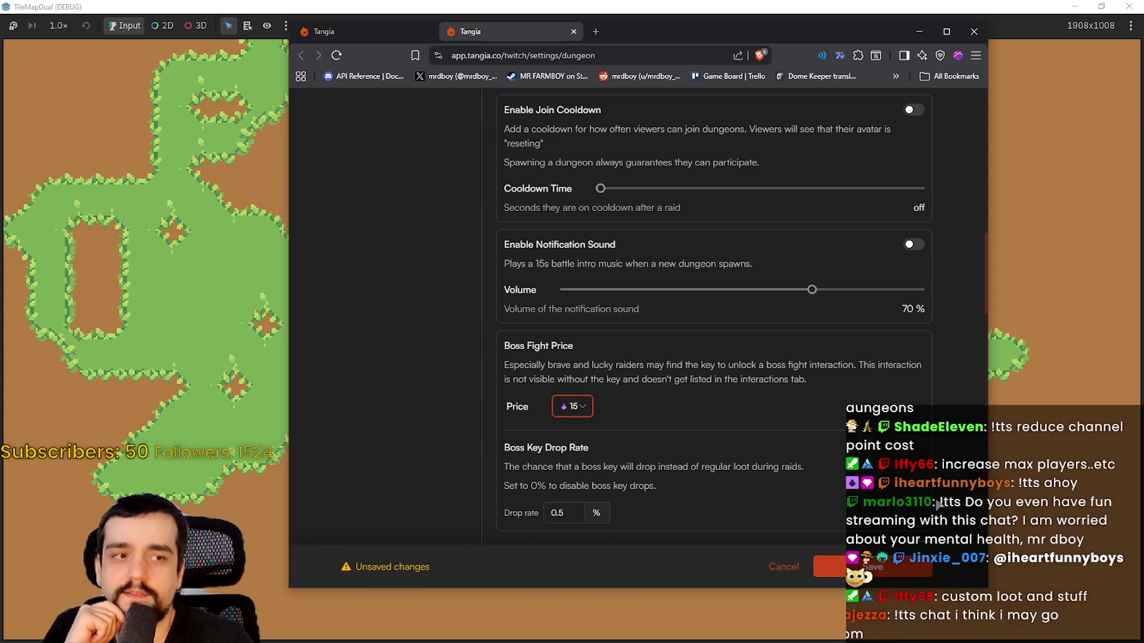
{"action": "left_click", "coordinate": [921, 565]}
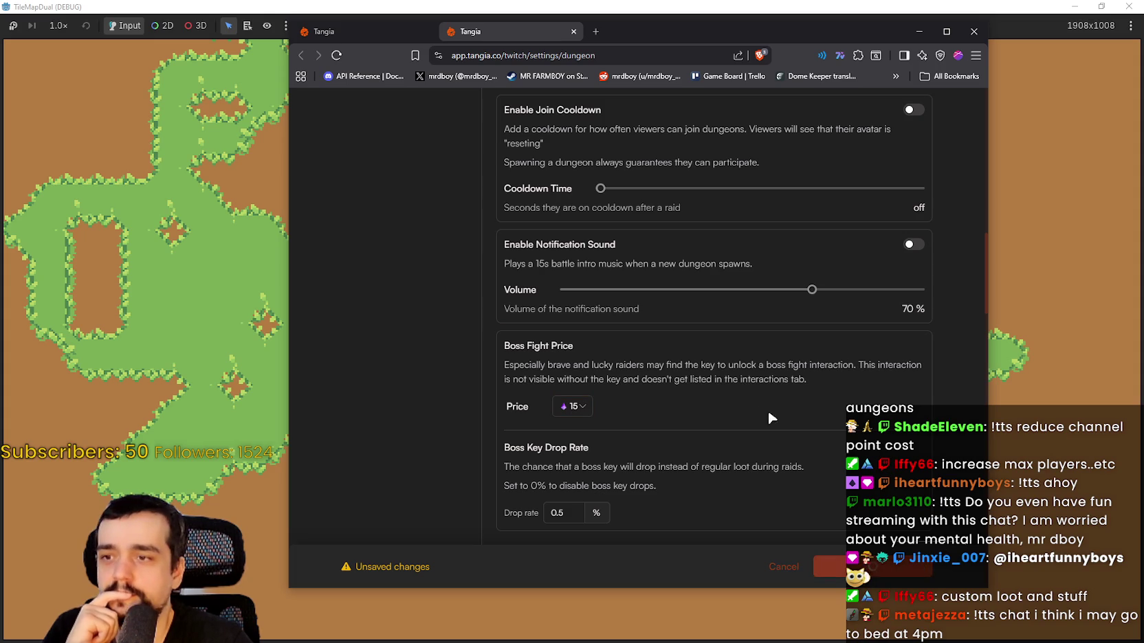
{"action": "scroll", "coordinate": [762, 405], "scroll_direction": "down", "scroll_amount": 3}
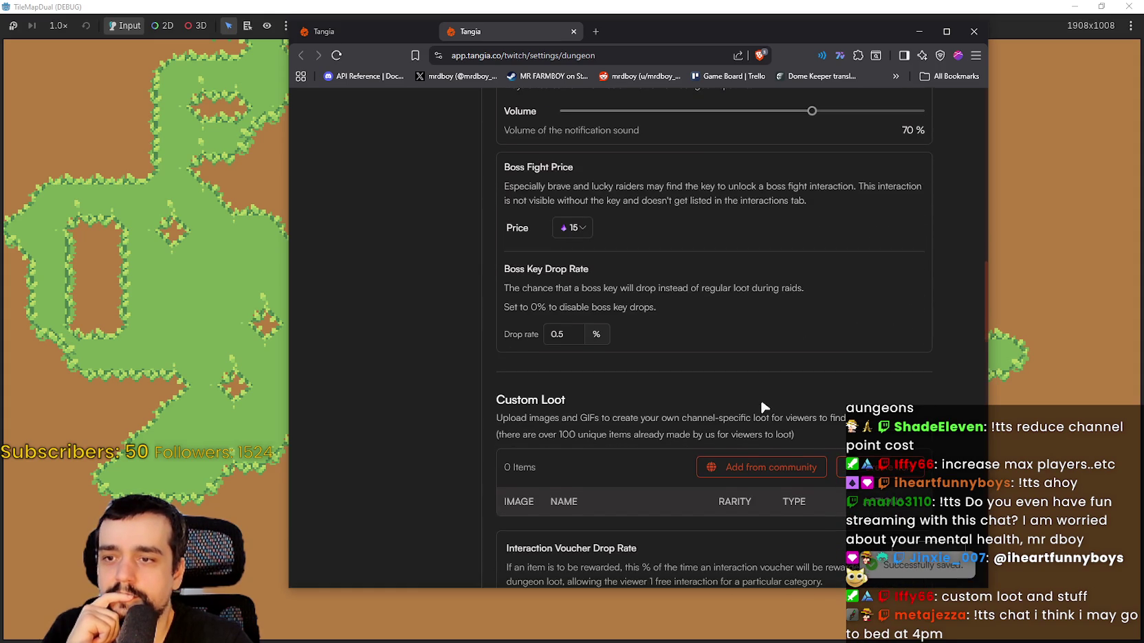
{"action": "scroll", "coordinate": [759, 409], "scroll_direction": "down", "scroll_amount": 3}
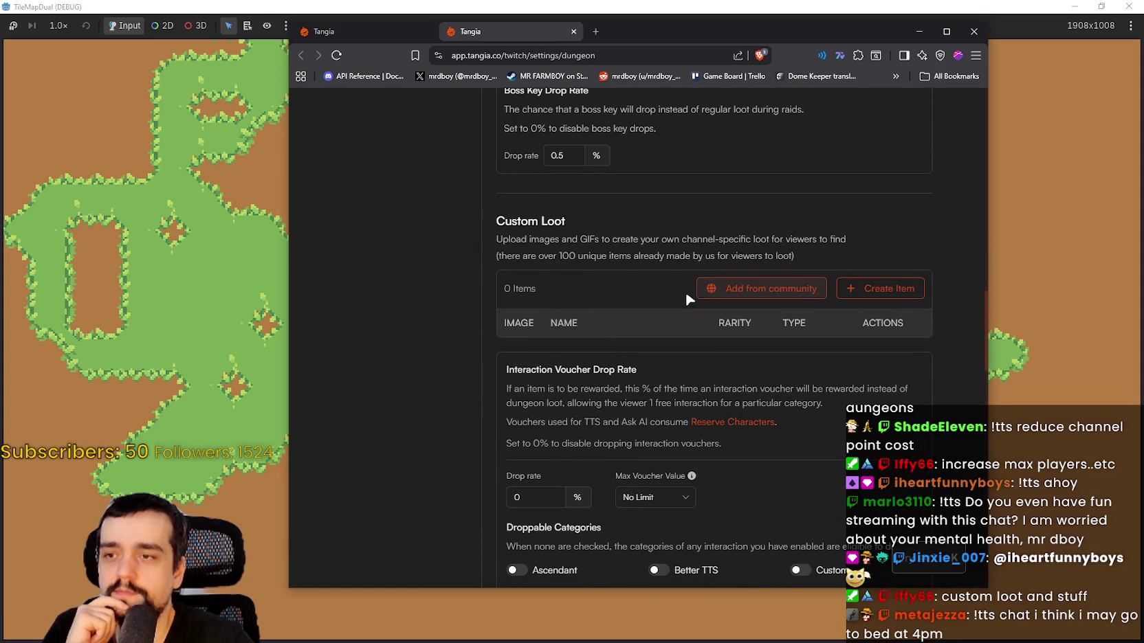
{"action": "scroll", "coordinate": [673, 295], "scroll_direction": "down", "scroll_amount": 1}
{"action": "scroll", "coordinate": [669, 295], "scroll_direction": "down", "scroll_amount": 1}
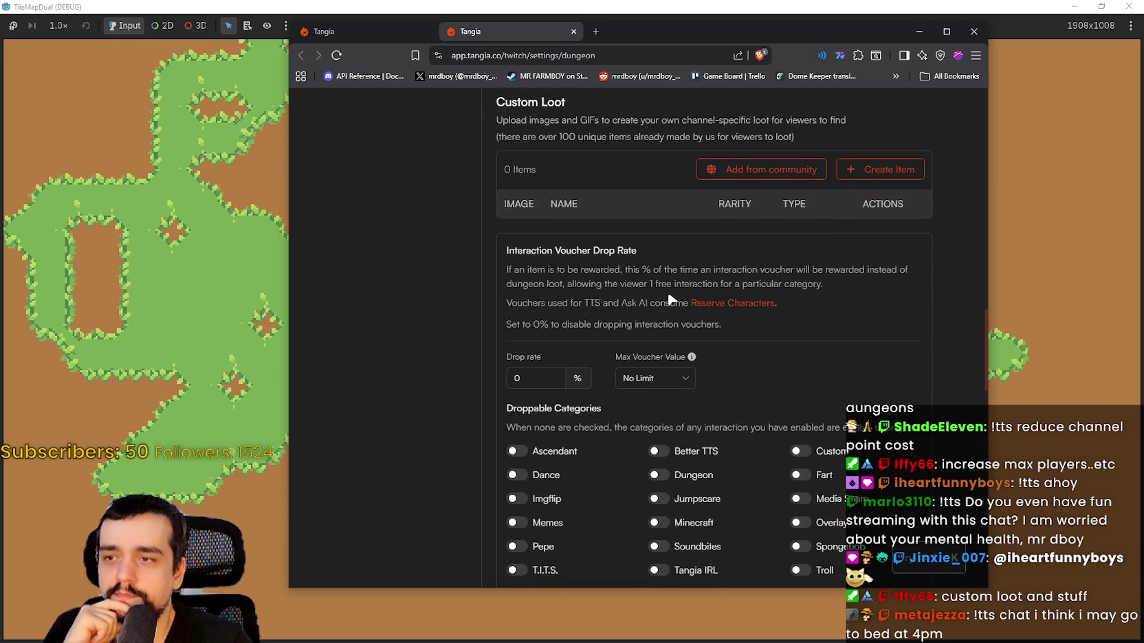
{"action": "scroll", "coordinate": [668, 296], "scroll_direction": "up", "scroll_amount": 1}
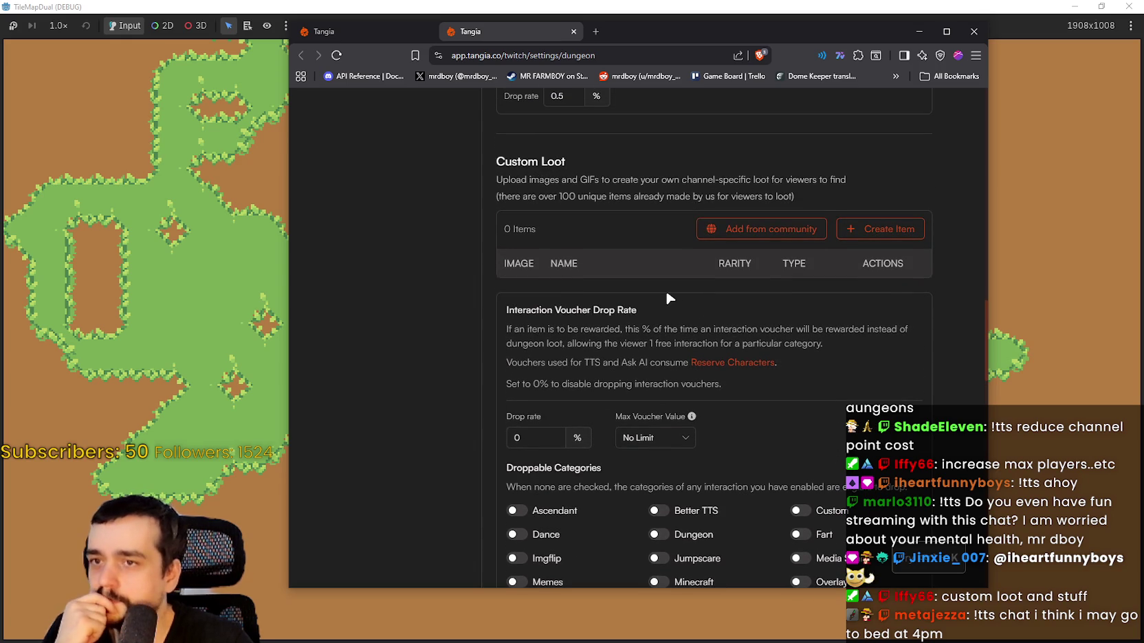
{"action": "scroll", "coordinate": [667, 297], "scroll_direction": "down", "scroll_amount": 4}
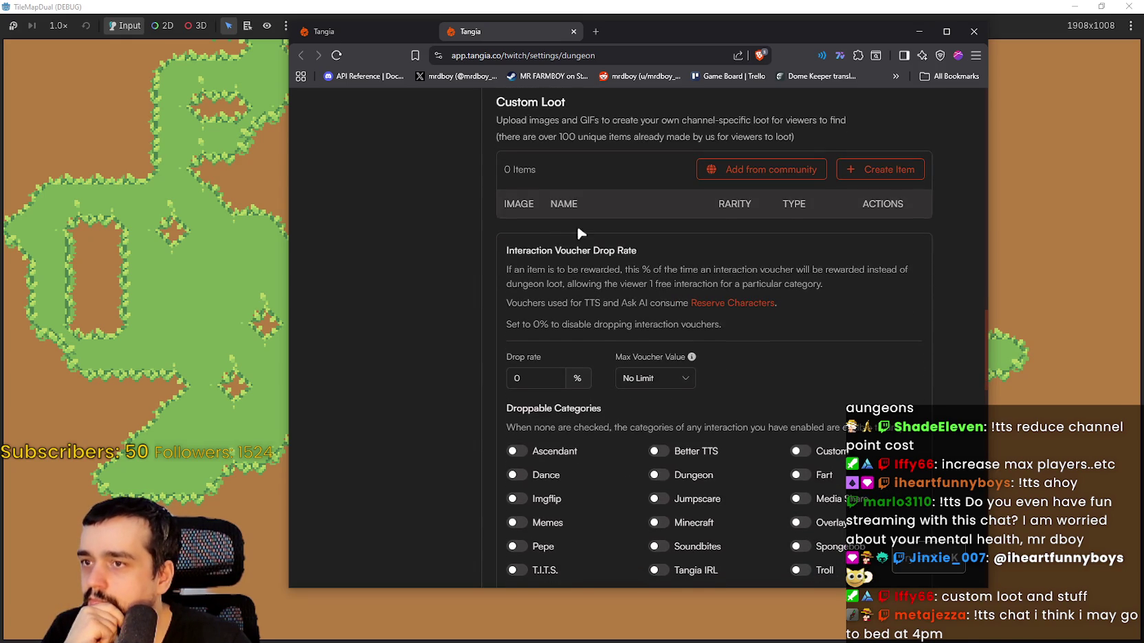
{"action": "scroll", "coordinate": [400, 272], "scroll_direction": "down", "scroll_amount": 2}
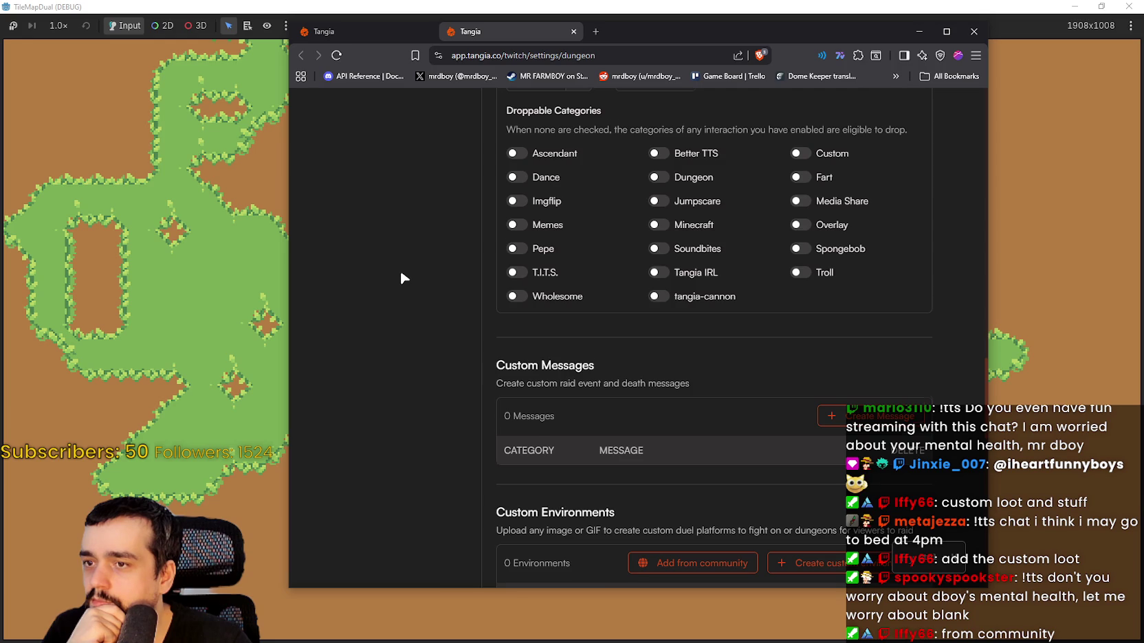
{"action": "scroll", "coordinate": [401, 273], "scroll_direction": "down", "scroll_amount": 1}
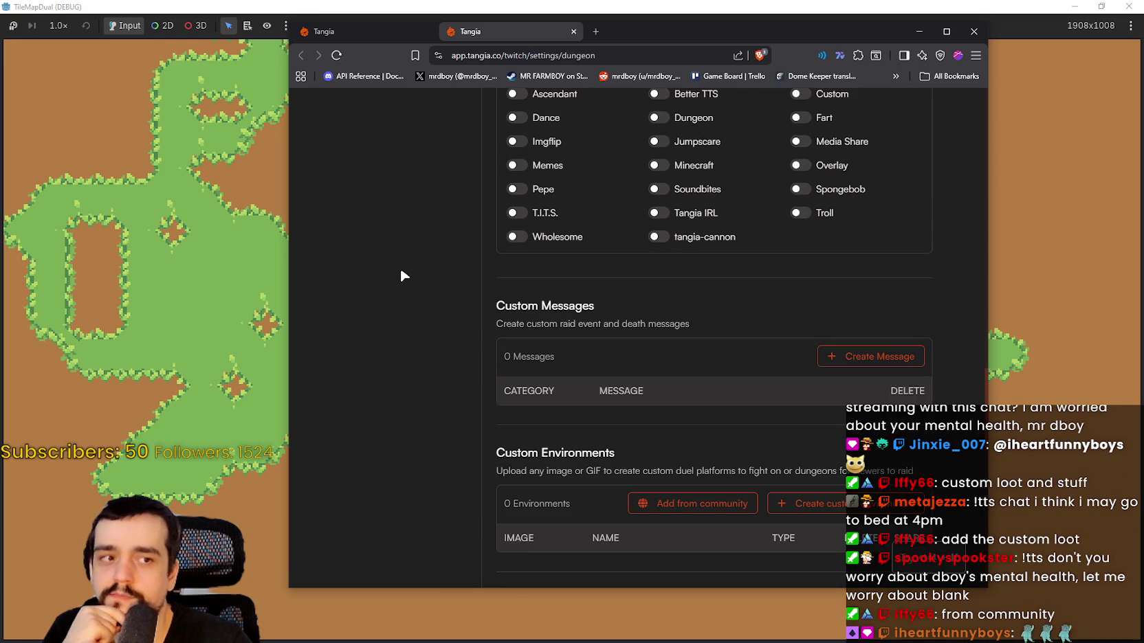
{"action": "scroll", "coordinate": [401, 272], "scroll_direction": "down", "scroll_amount": 2}
{"action": "scroll", "coordinate": [401, 275], "scroll_direction": "down", "scroll_amount": 3}
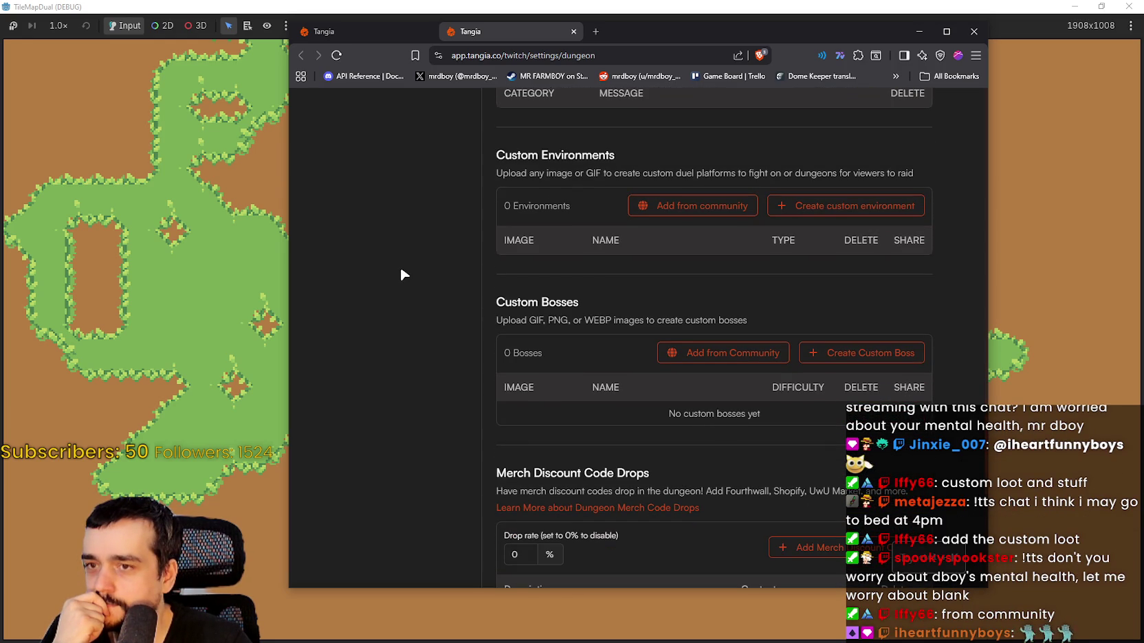
{"action": "scroll", "coordinate": [687, 276], "scroll_direction": "down", "scroll_amount": 1}
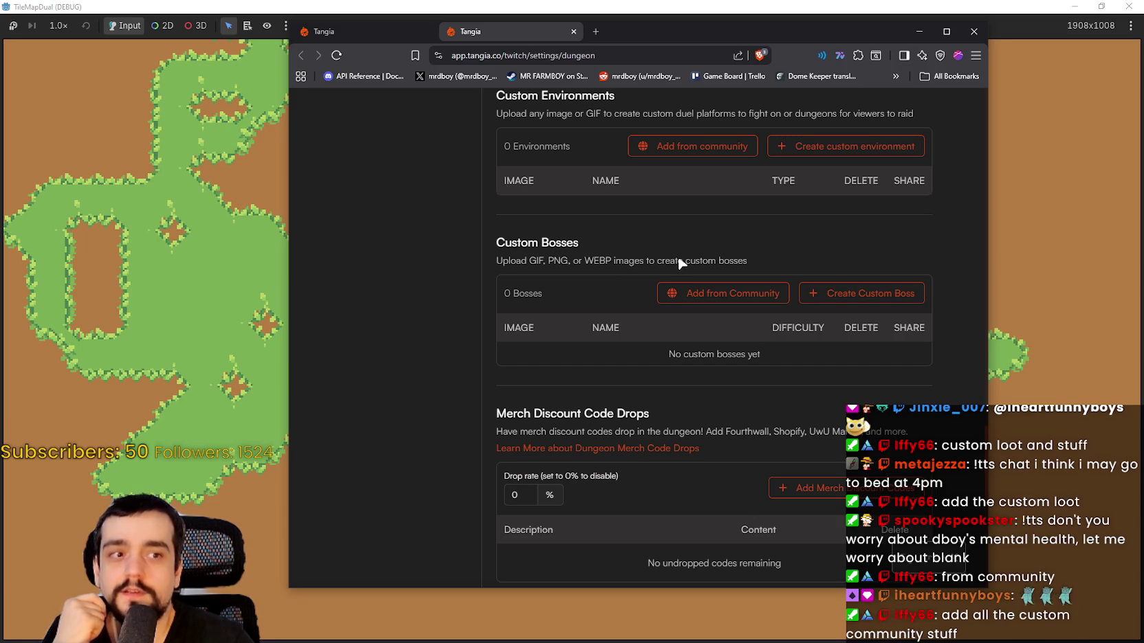
{"action": "scroll", "coordinate": [772, 364], "scroll_direction": "down", "scroll_amount": 2}
{"action": "scroll", "coordinate": [774, 355], "scroll_direction": "down", "scroll_amount": 2}
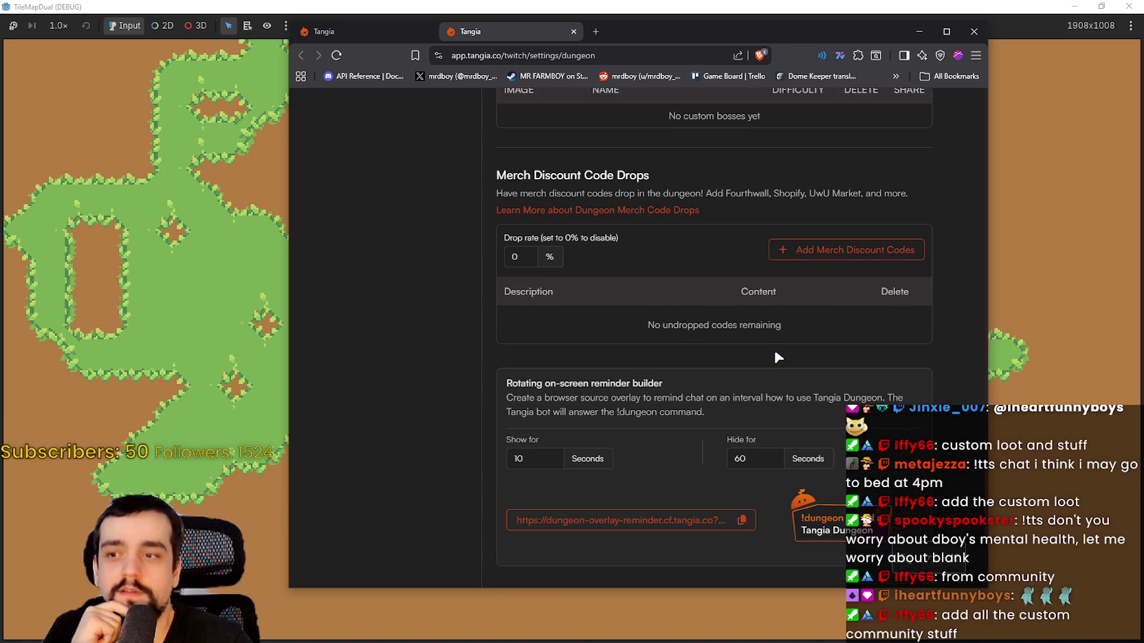